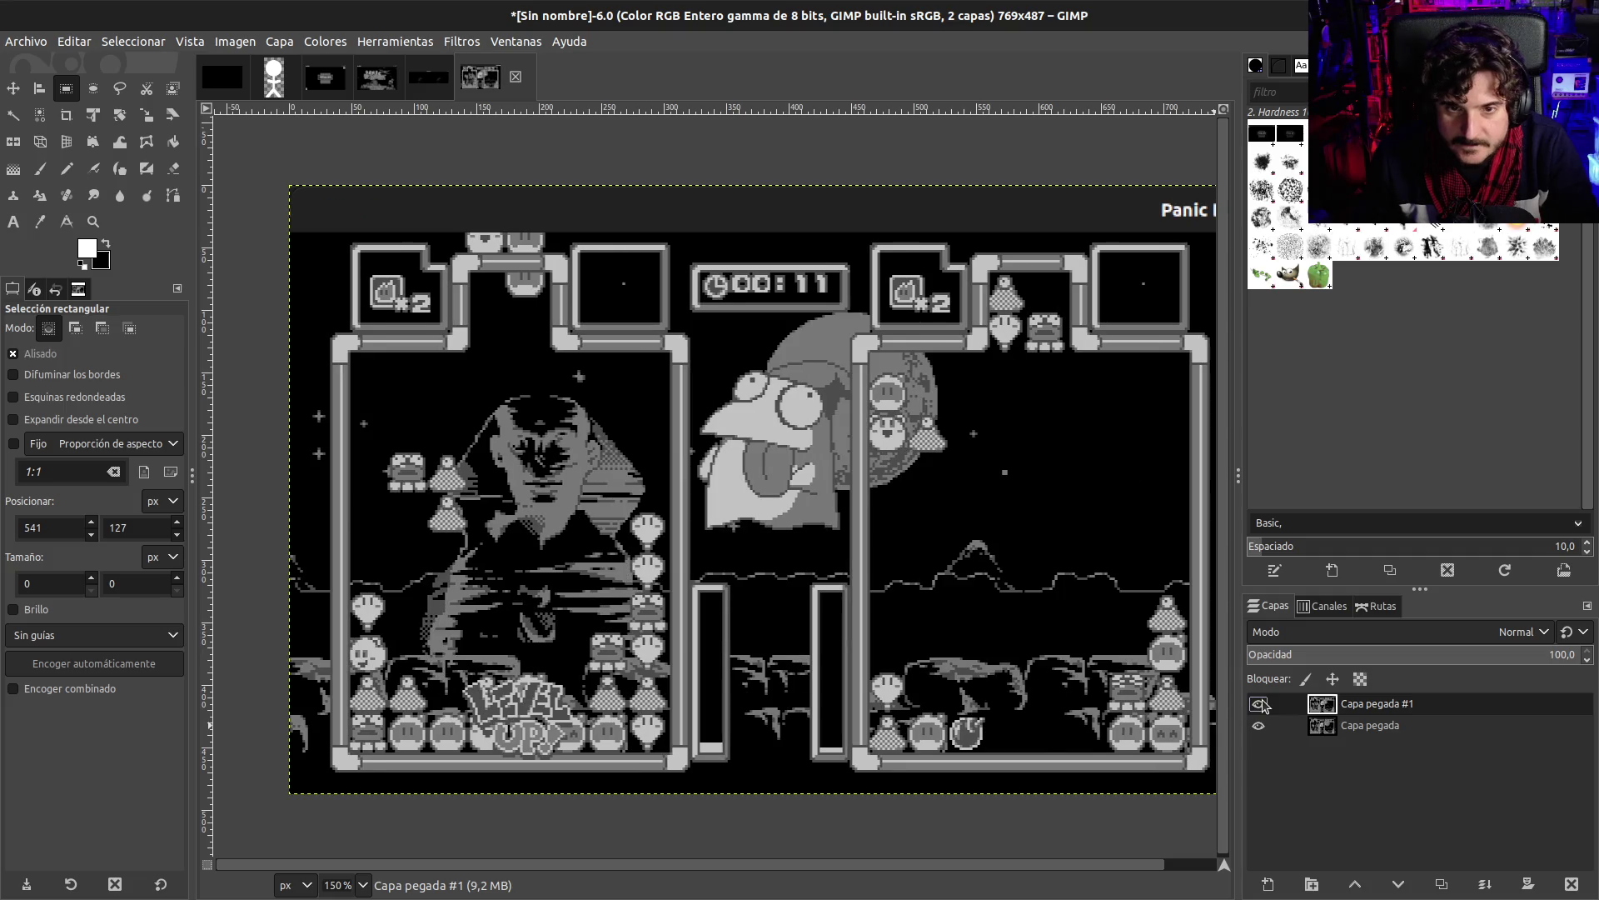
left_click(1260, 704)
- Toggle Capa pegada #1's visibility to compare the two screenshots, leaving it hidden
left_click(1260, 703)
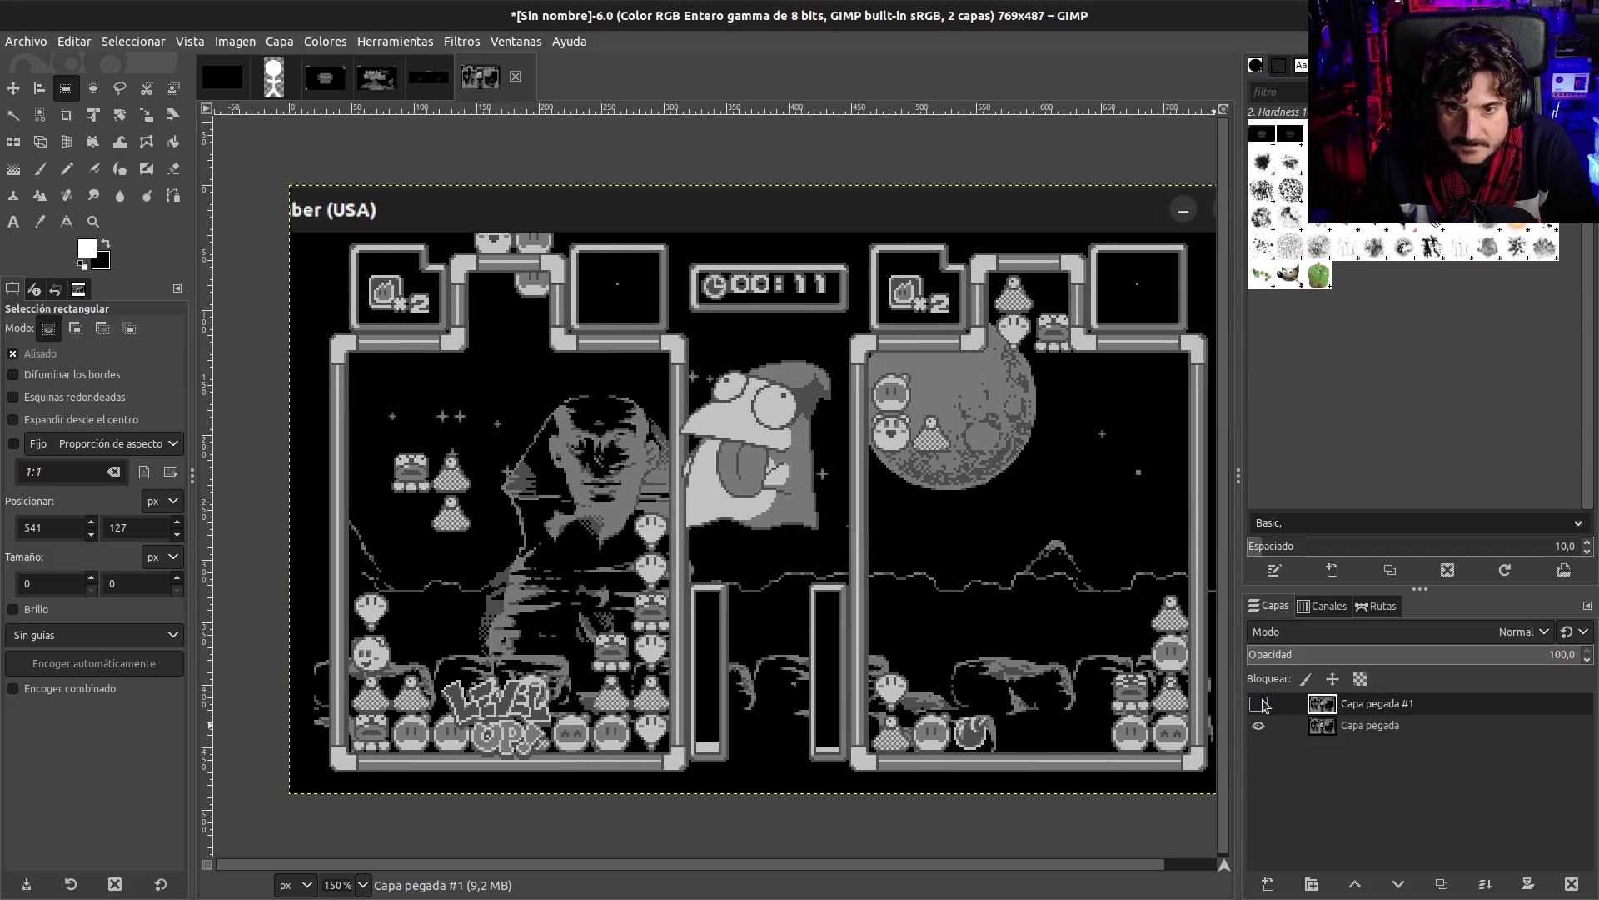
left_click(1260, 704)
left_click(1261, 704)
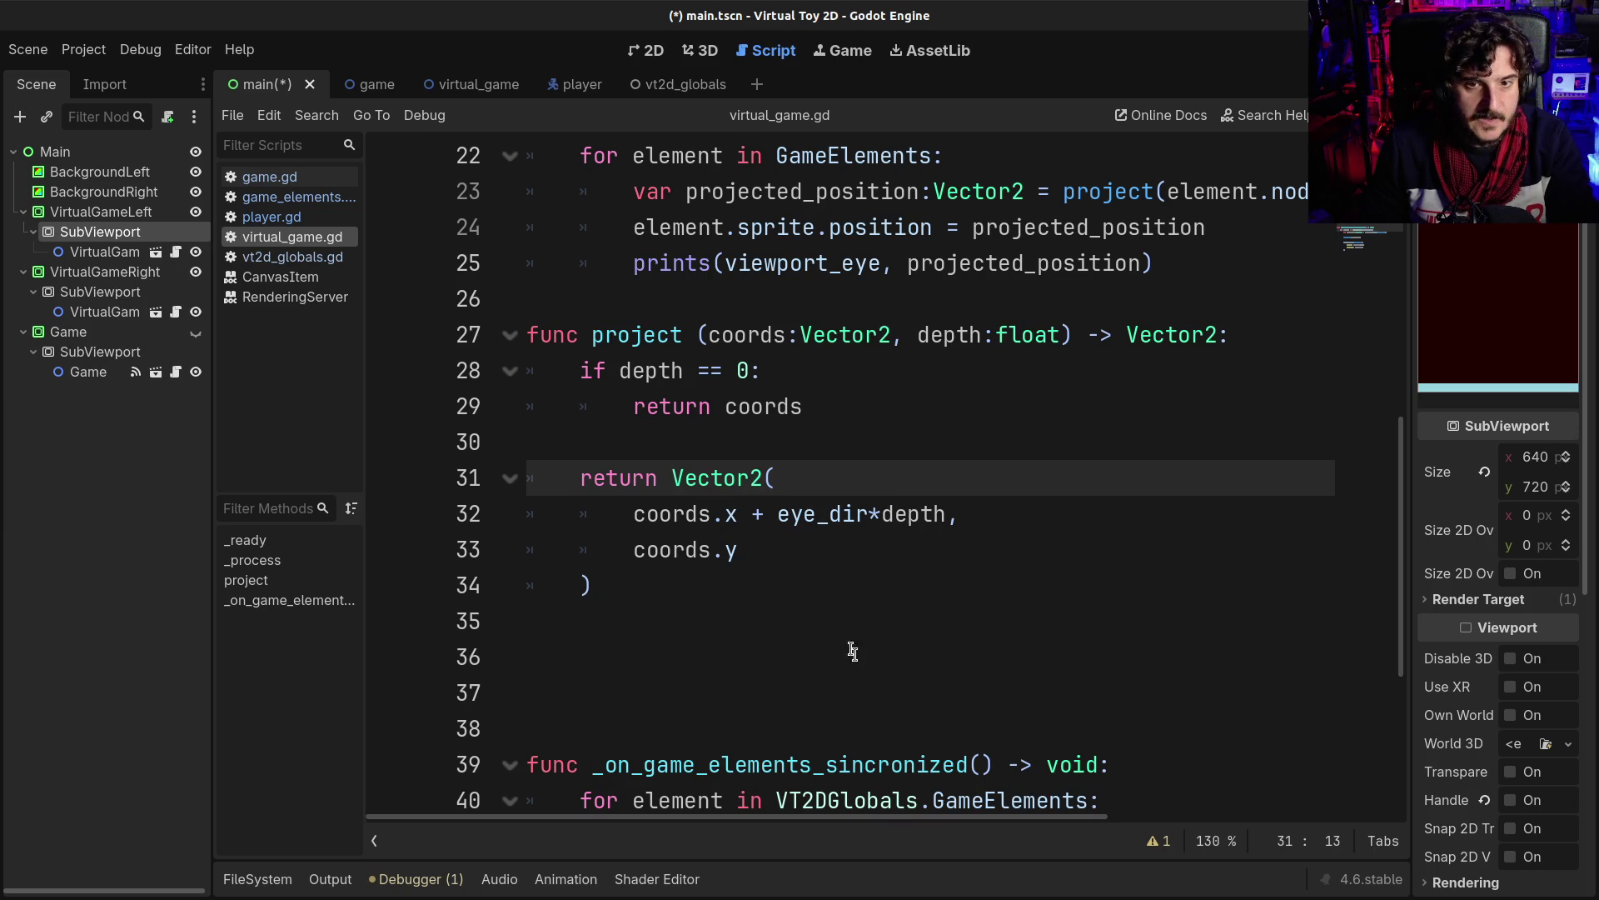
left_click(705, 553)
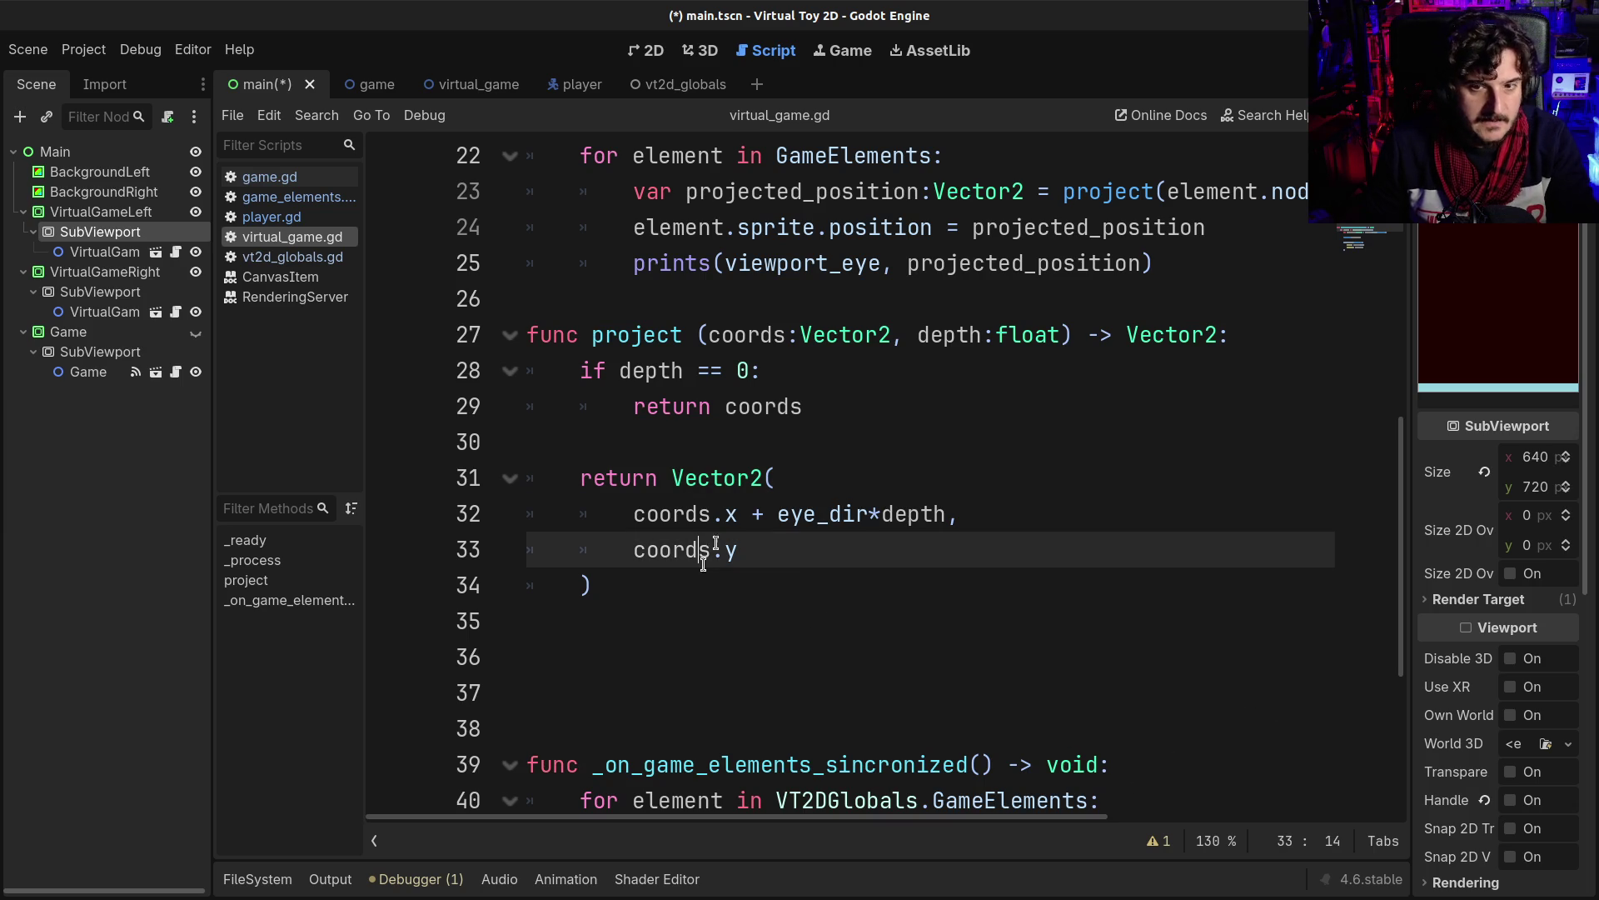
- Append /depth to the y term on line 33 and remove the eye_dir factor from line 32
left_click(758, 553)
type("/depth")
left_click(882, 514)
key("BackSpace")
key("BackSpace")
key("BackSpace")
key("BackSpace")
key("BackSpace")
key("alt+Left")
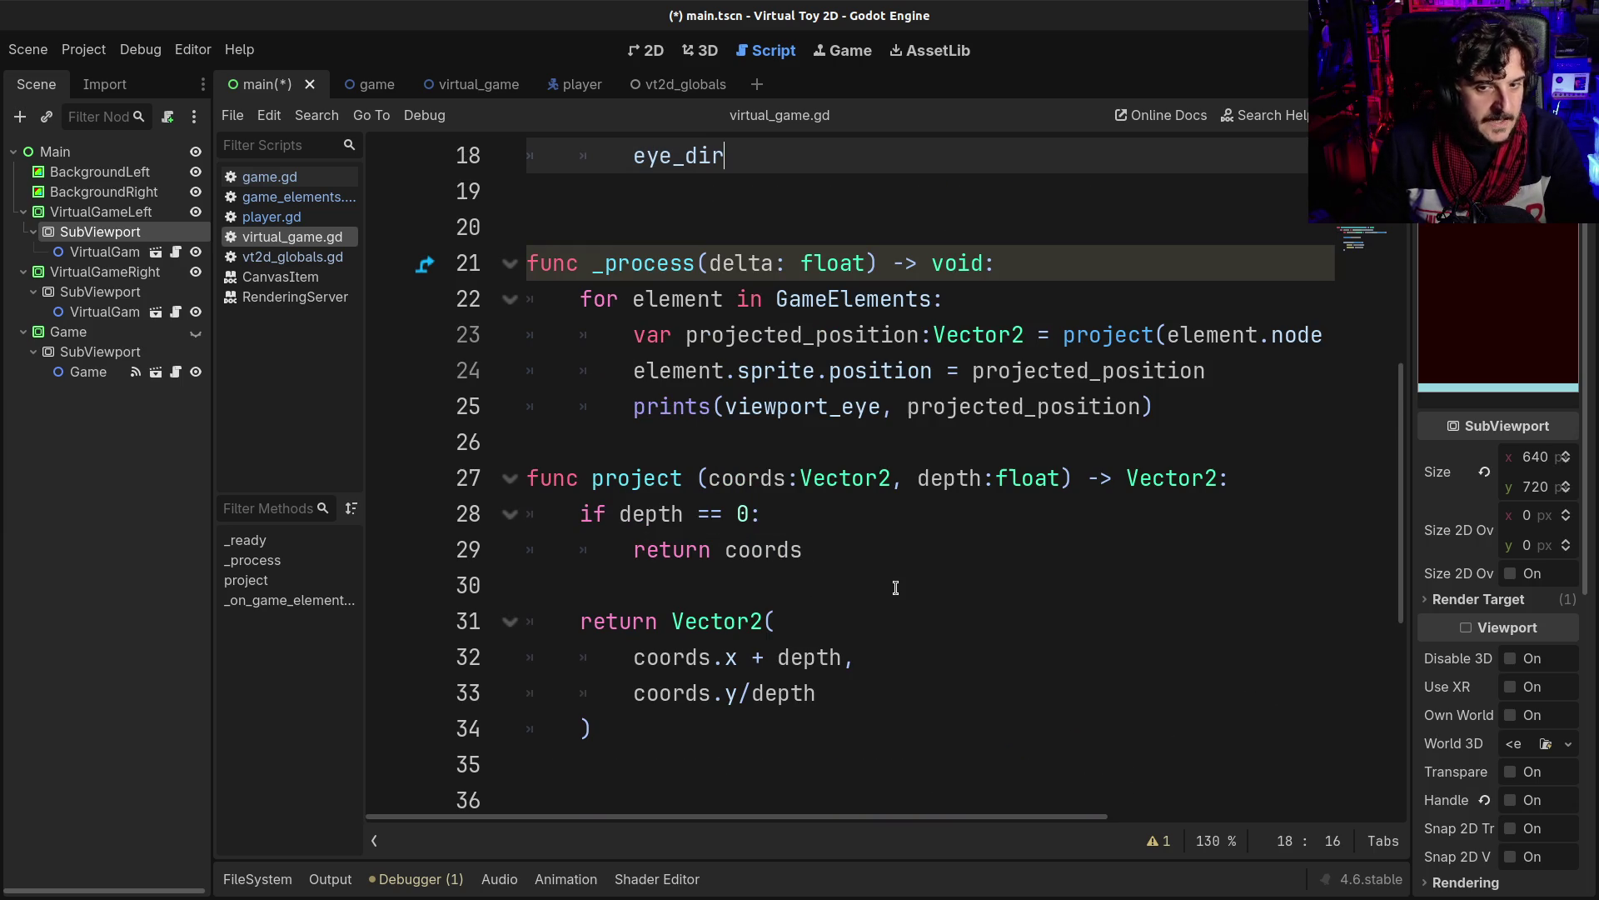
type("t")
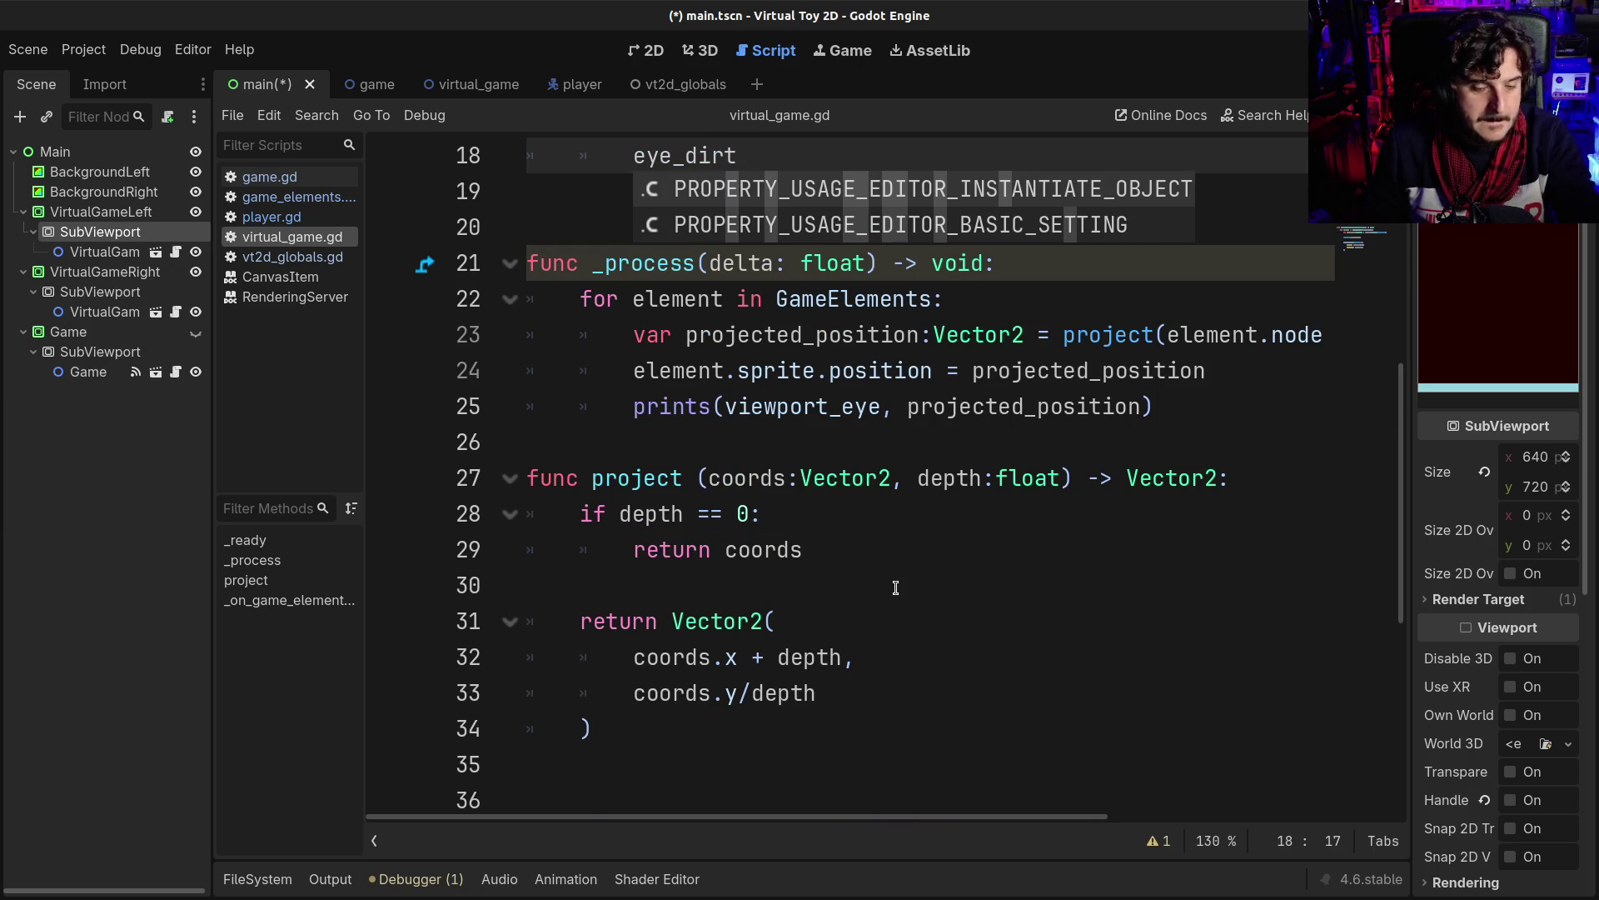
key("BackSpace")
- Set eye_dir to -1 on line 18 for the right eye
scroll(895, 589, "up", 2)
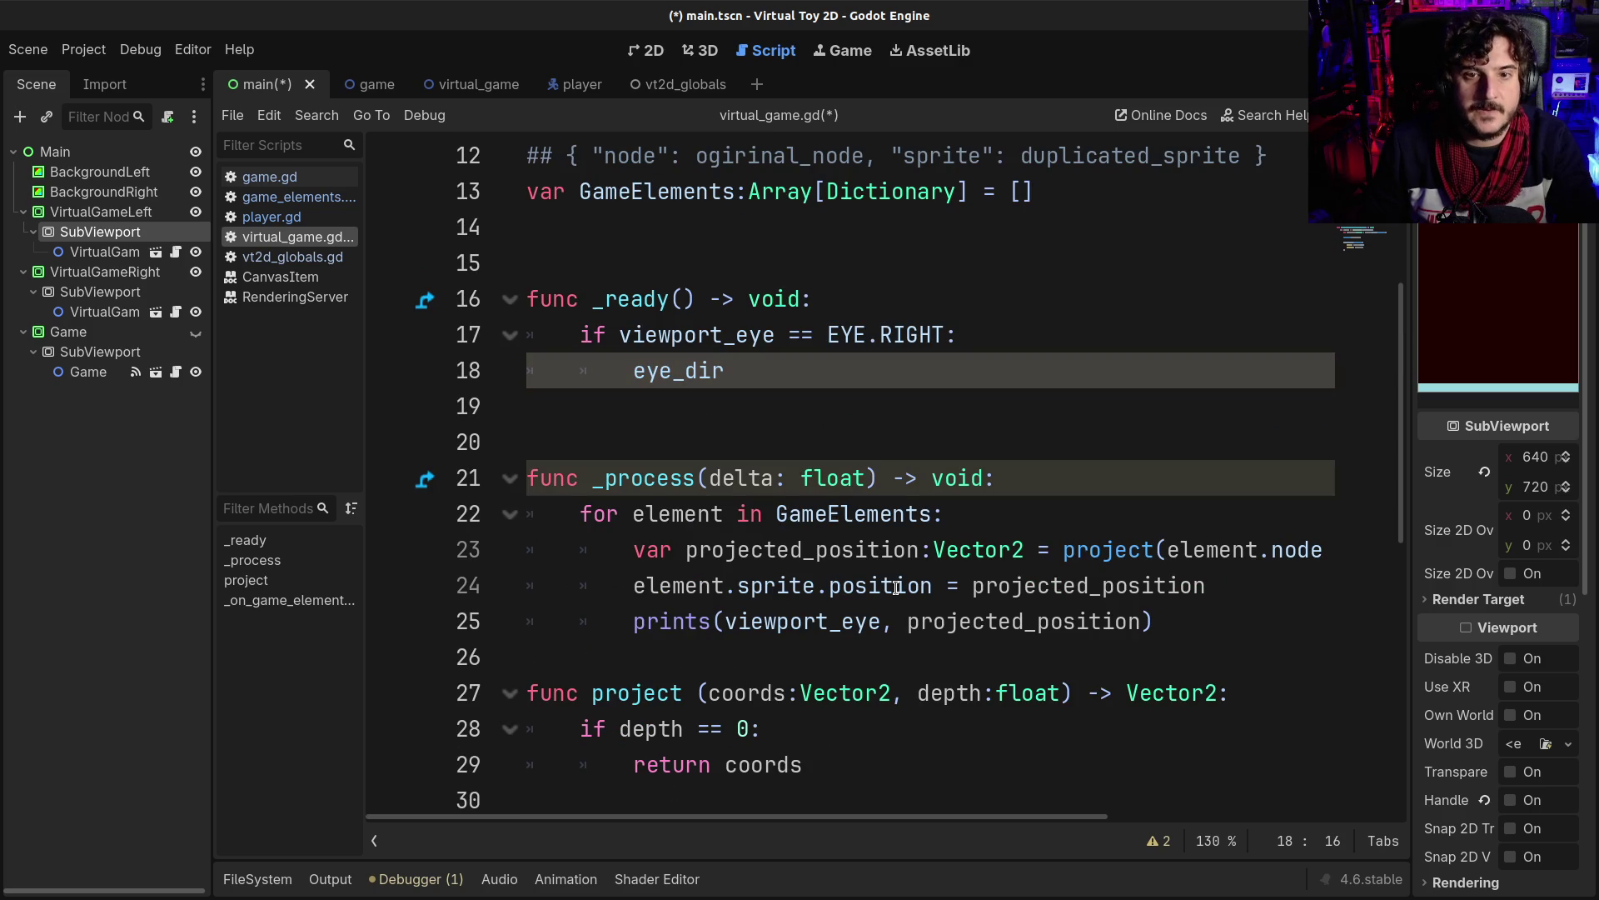
type("= -1")
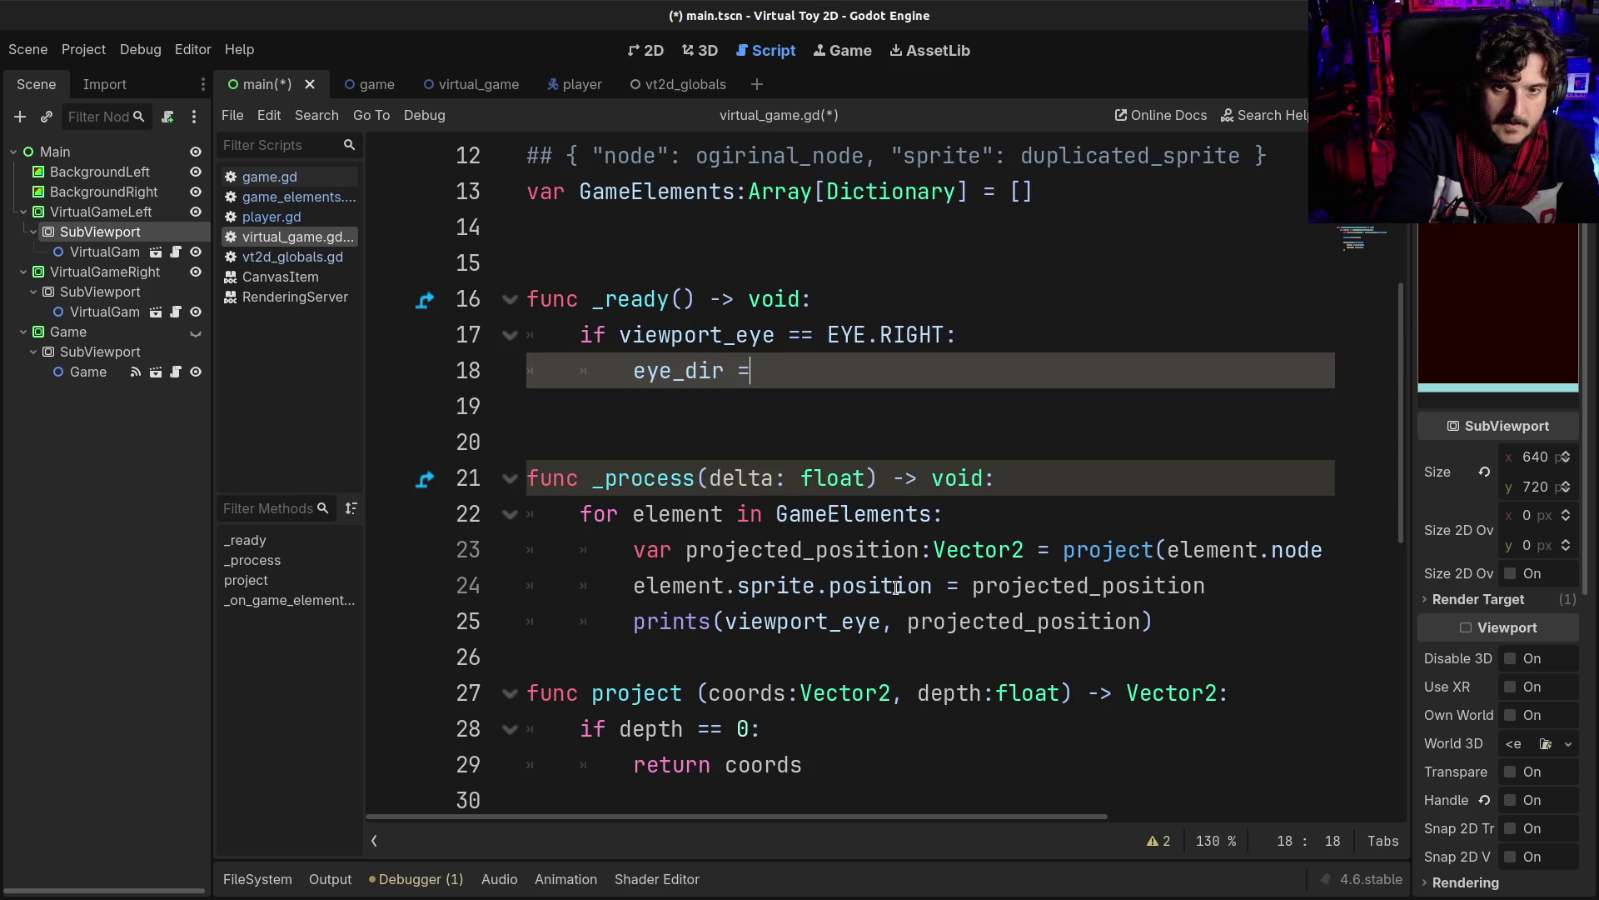
scroll(895, 588, "down", 3)
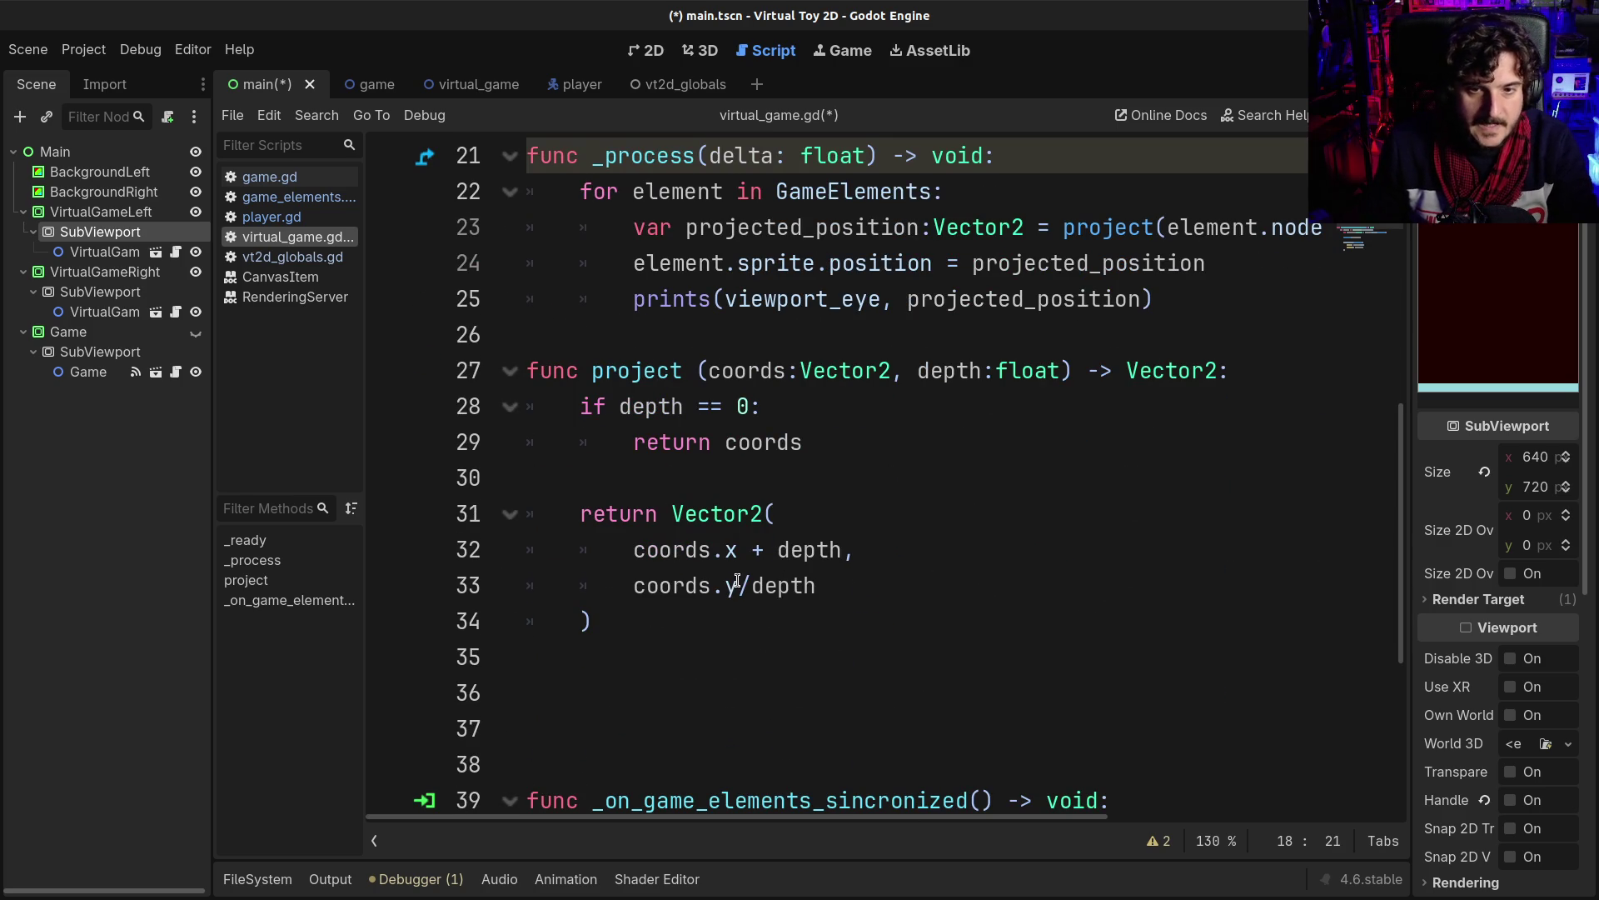
- Replace the plus on line 32 with a division so x becomes coords.x/depth
left_click(738, 584)
left_click(765, 549)
key("BackSpace")
key("BackSpace")
type("/")
key("BackSpace")
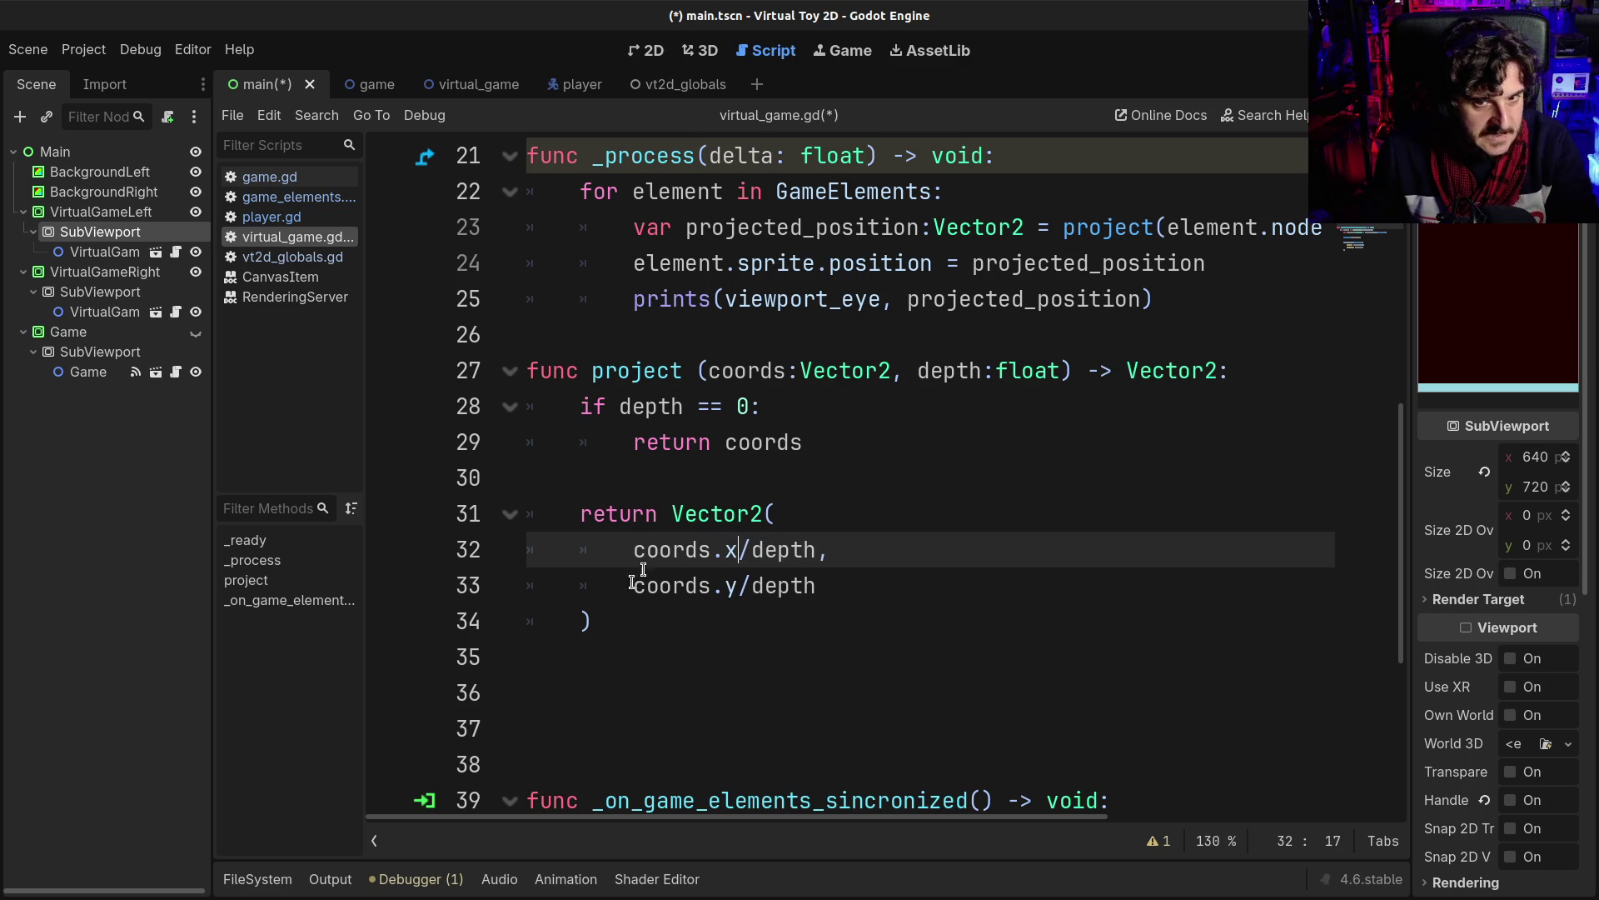
- Check the edited x and y expressions on lines 32–33 and save the script
left_click_drag(696, 551, 829, 549)
left_click(824, 546)
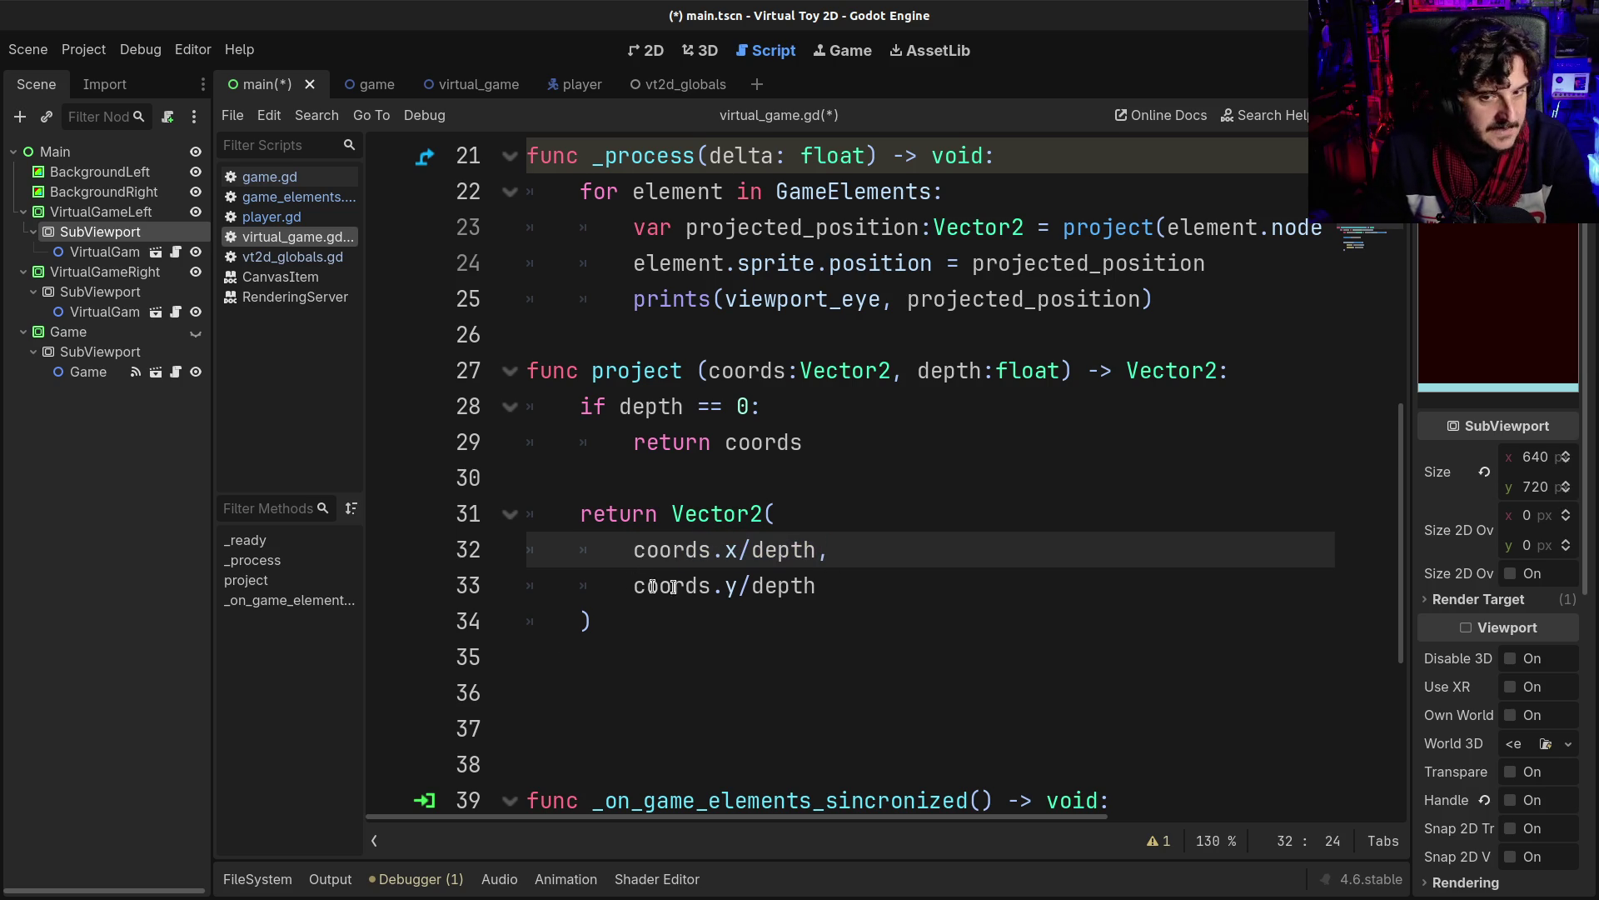
left_click_drag(633, 584, 762, 585)
double_click(781, 577)
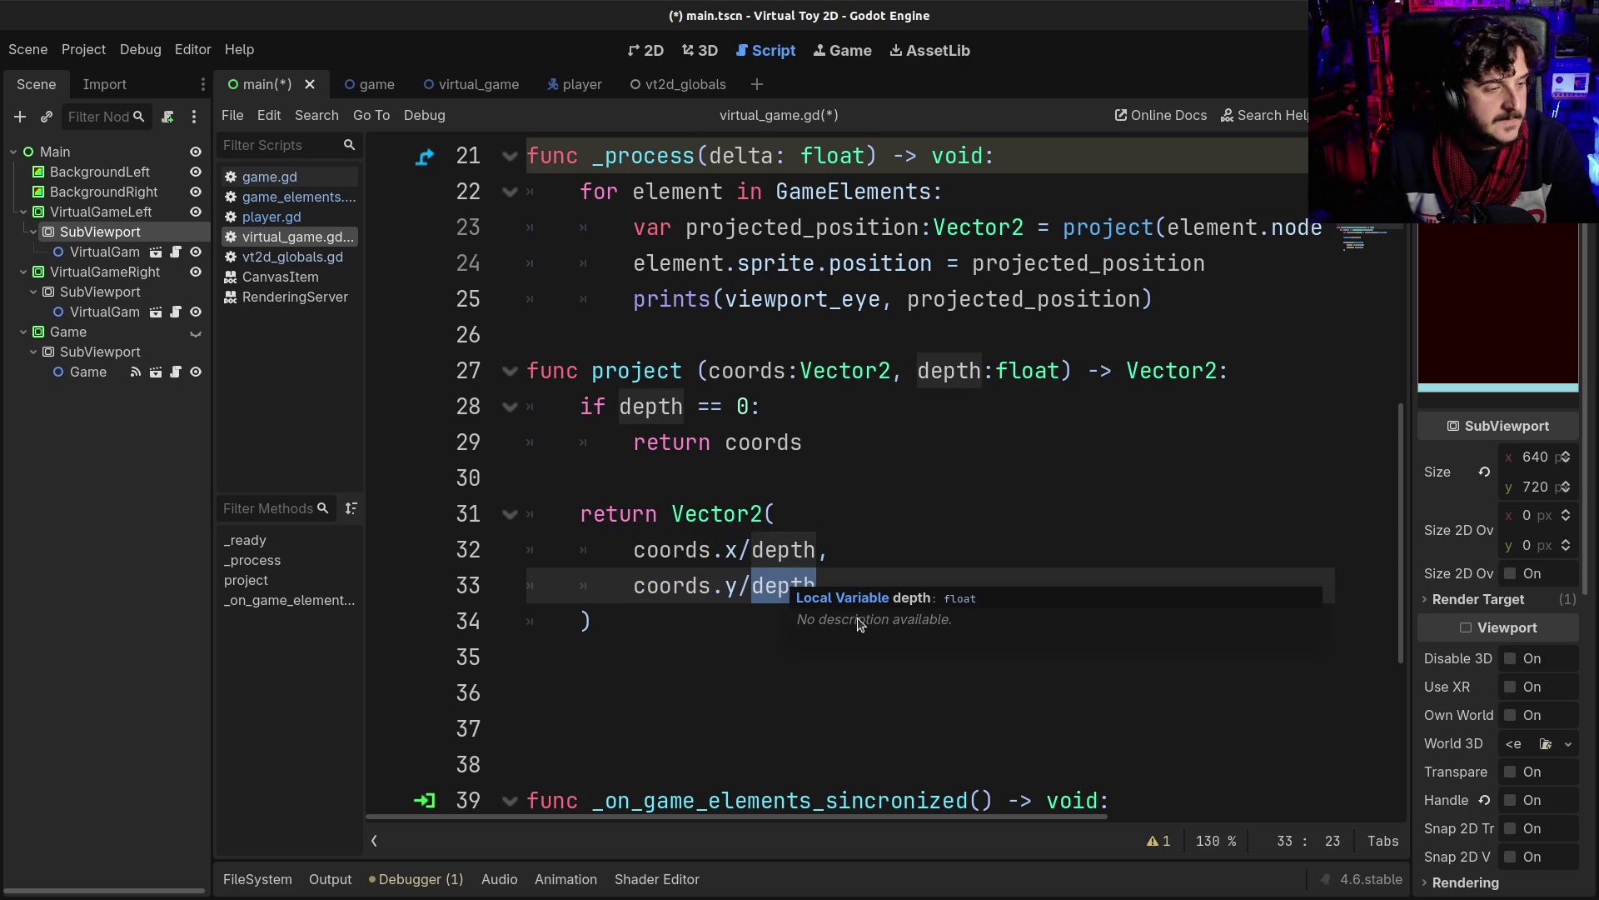
left_click(863, 553)
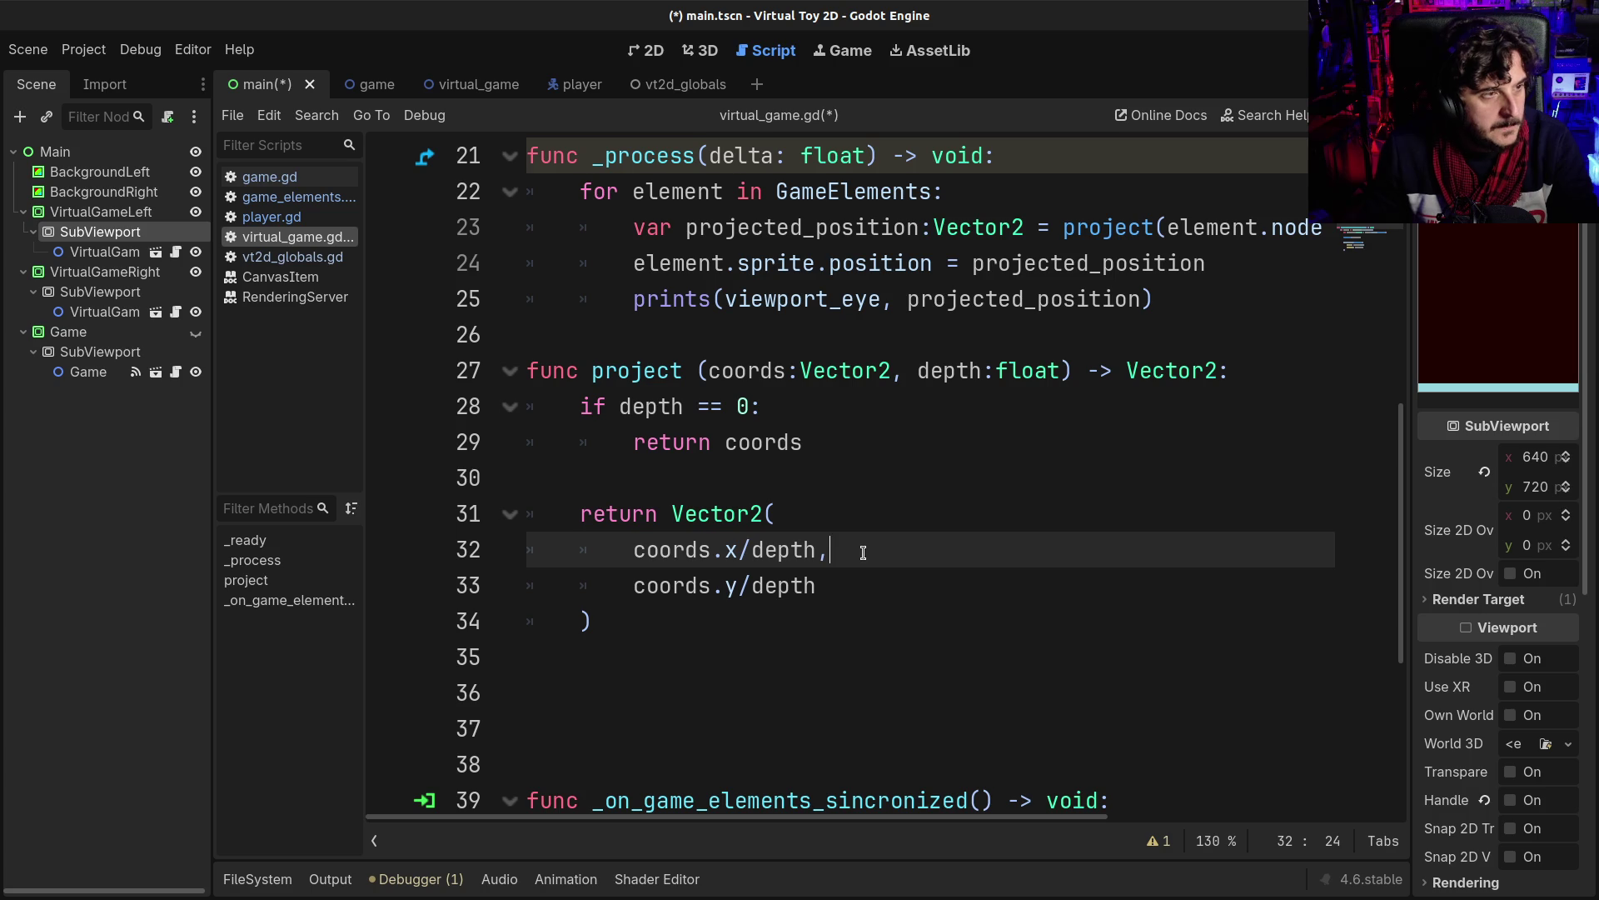
key("ctrl+s")
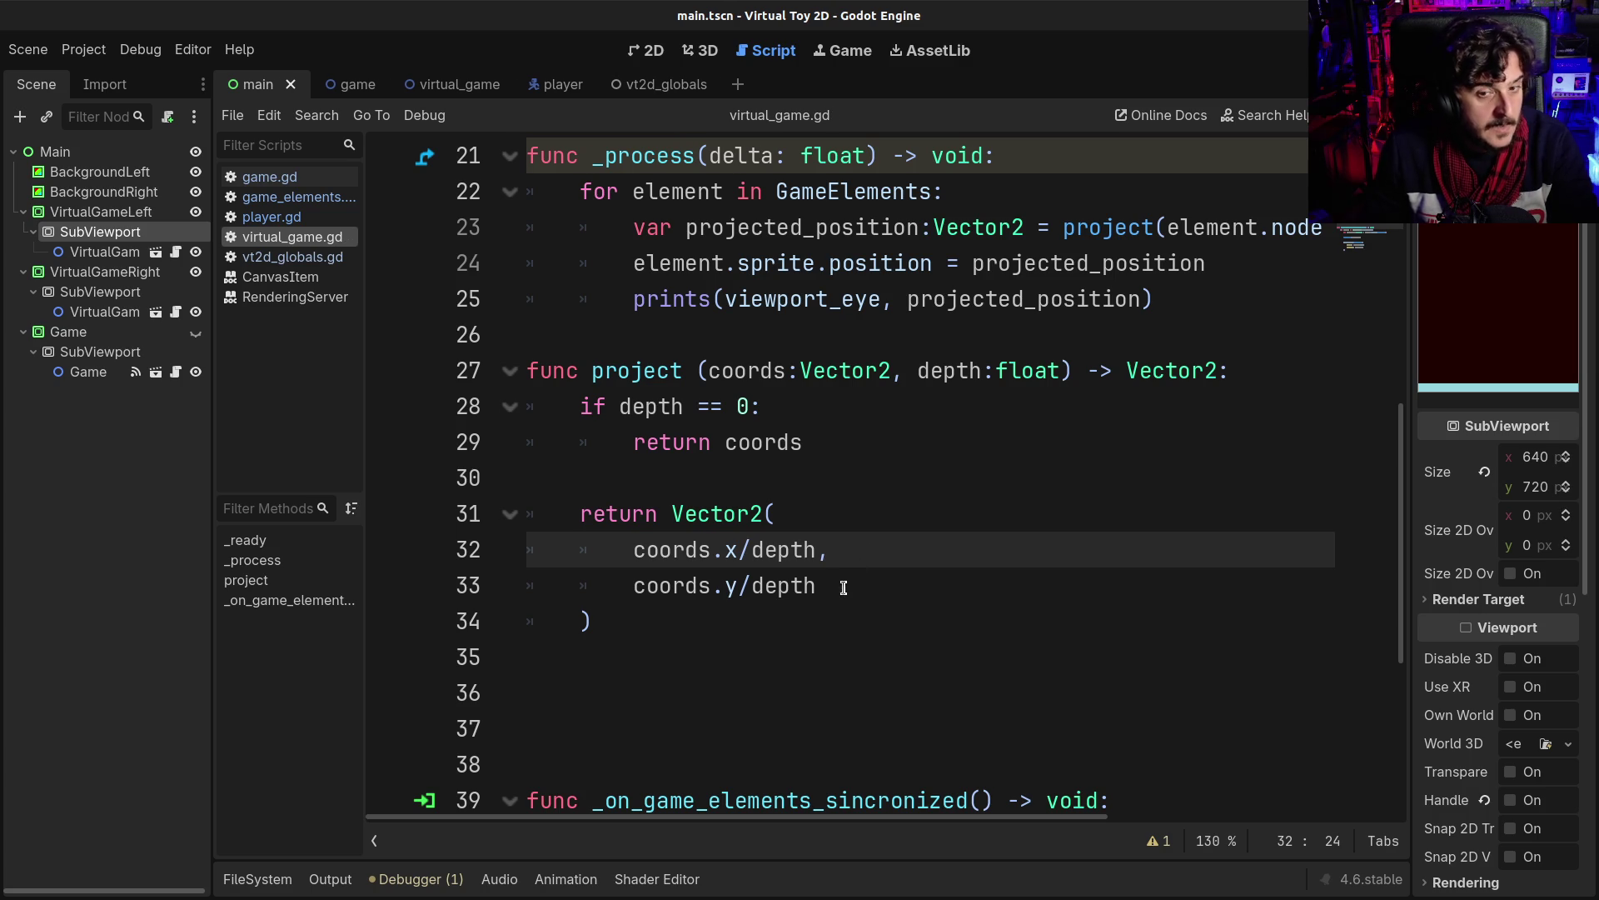
- Review the returned Vector2 expression on lines 31–33, then go back to GIMP
scroll(841, 591, "up", 2)
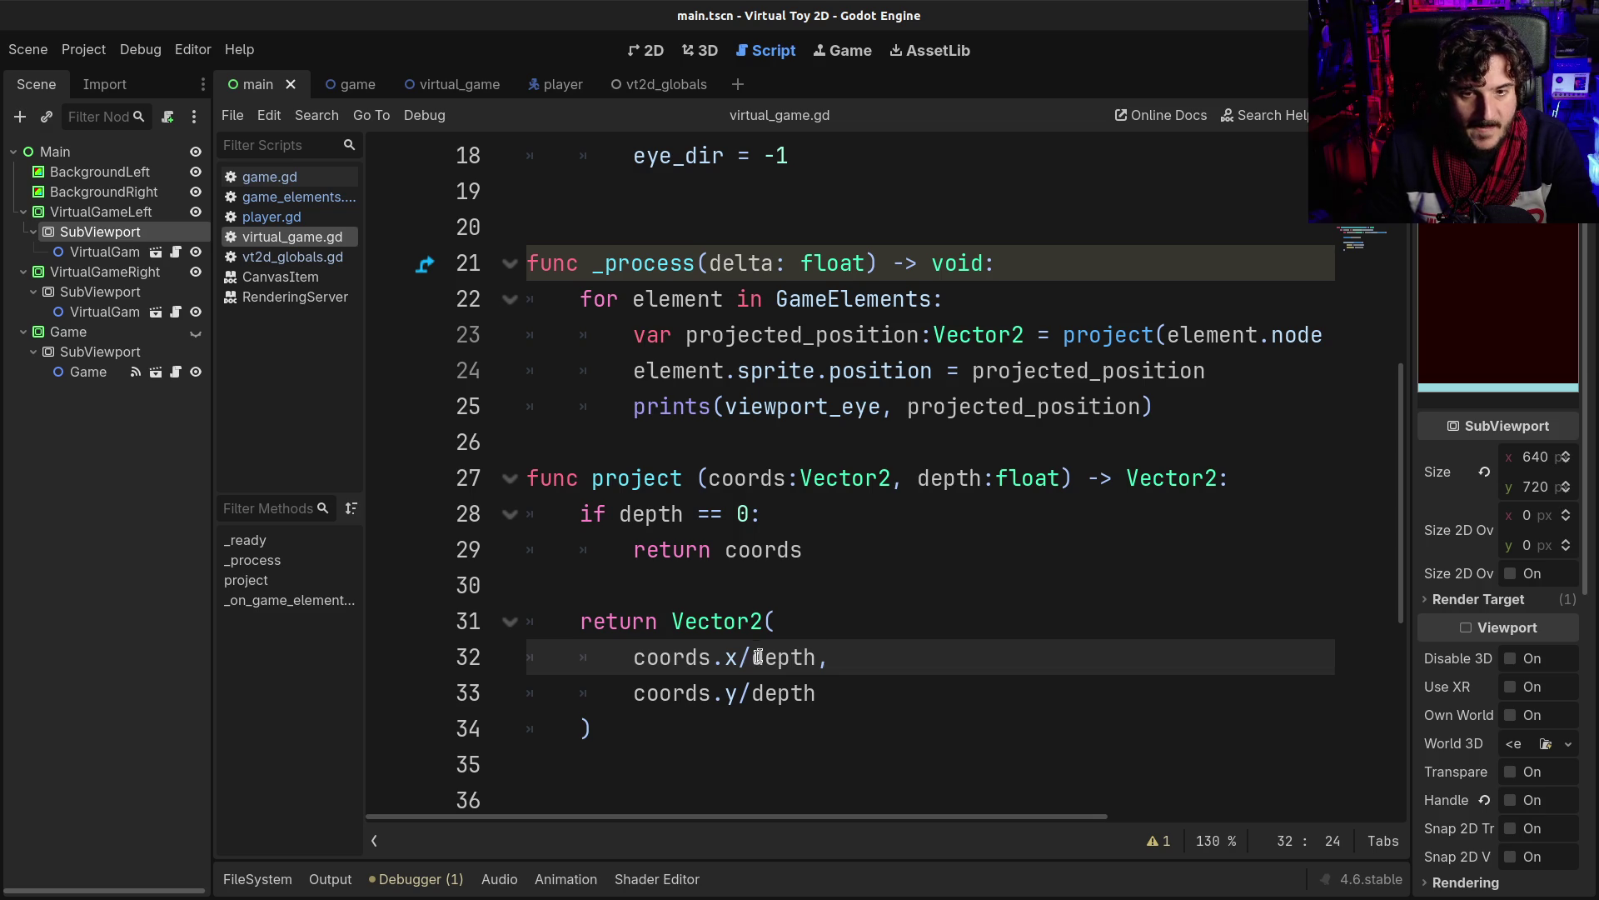
left_click_drag(724, 621, 733, 681)
left_click(733, 681)
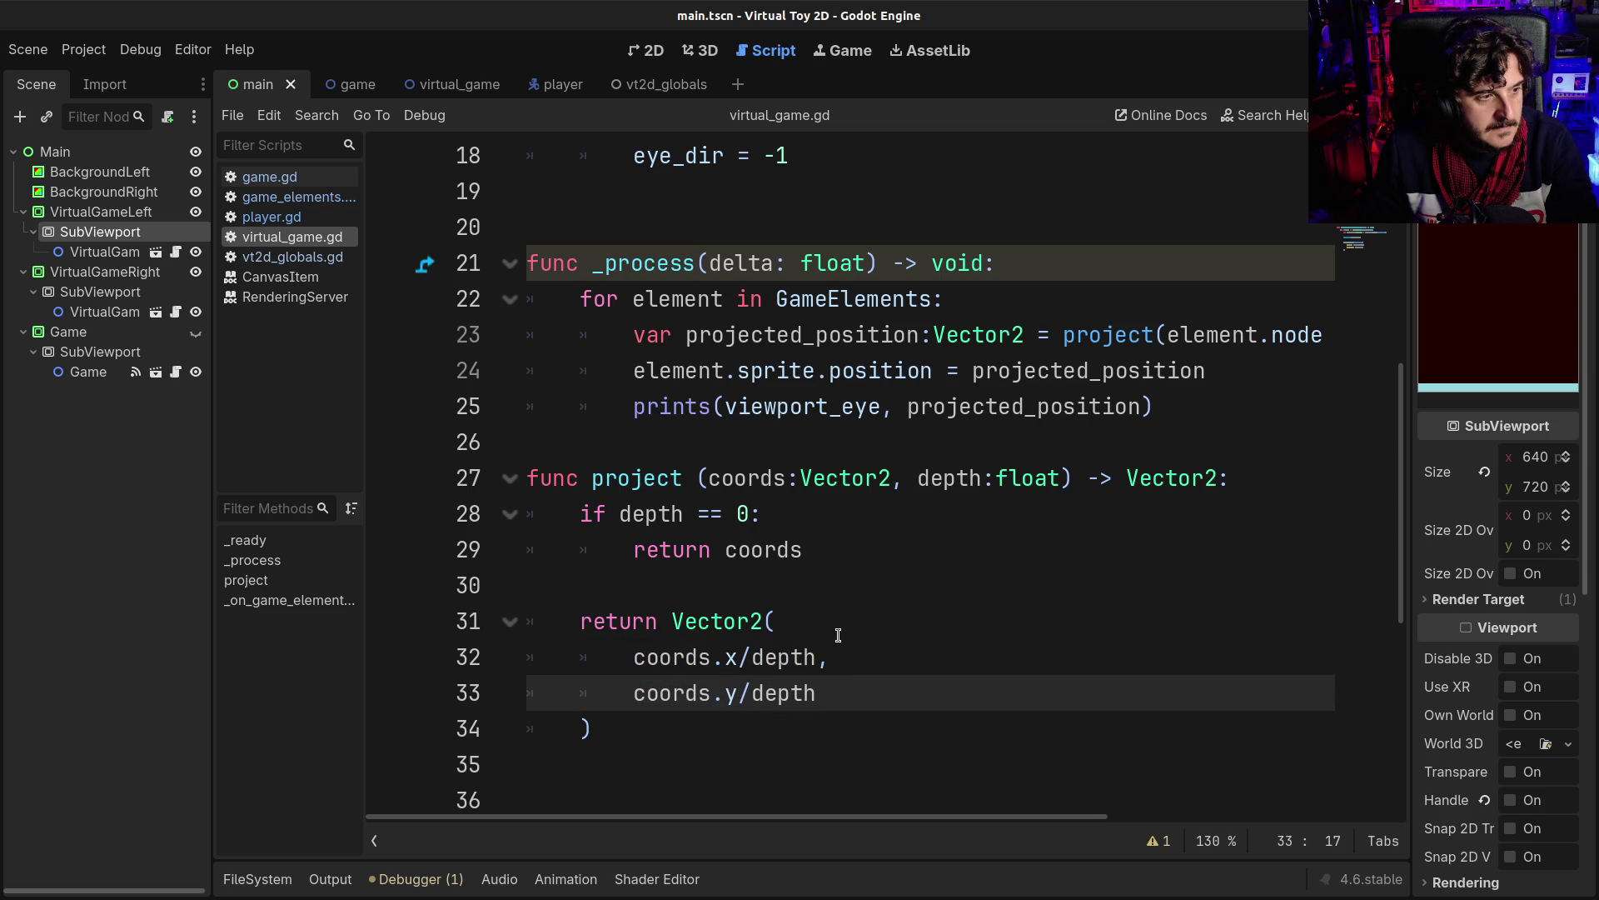
key("alt+Tab")
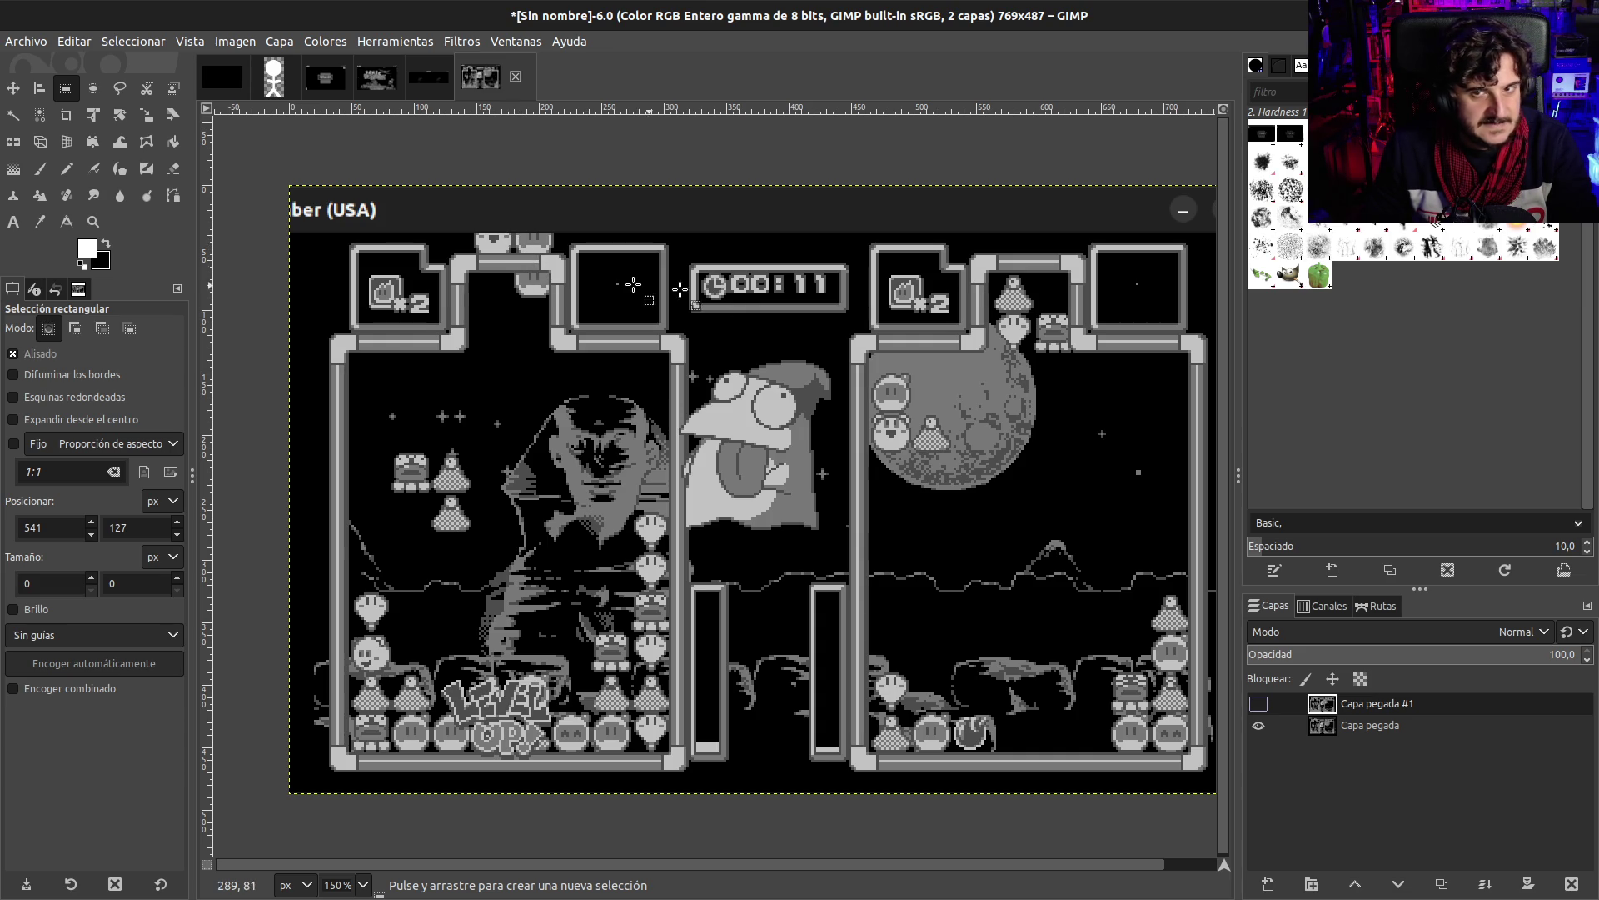
- Toggle Capa pegada #1 repeatedly to compare the screenshots, leave it hidden, and bring up Panic Bomber
left_click(1259, 706)
left_click(1260, 708)
left_click(1260, 708)
left_click(1260, 708)
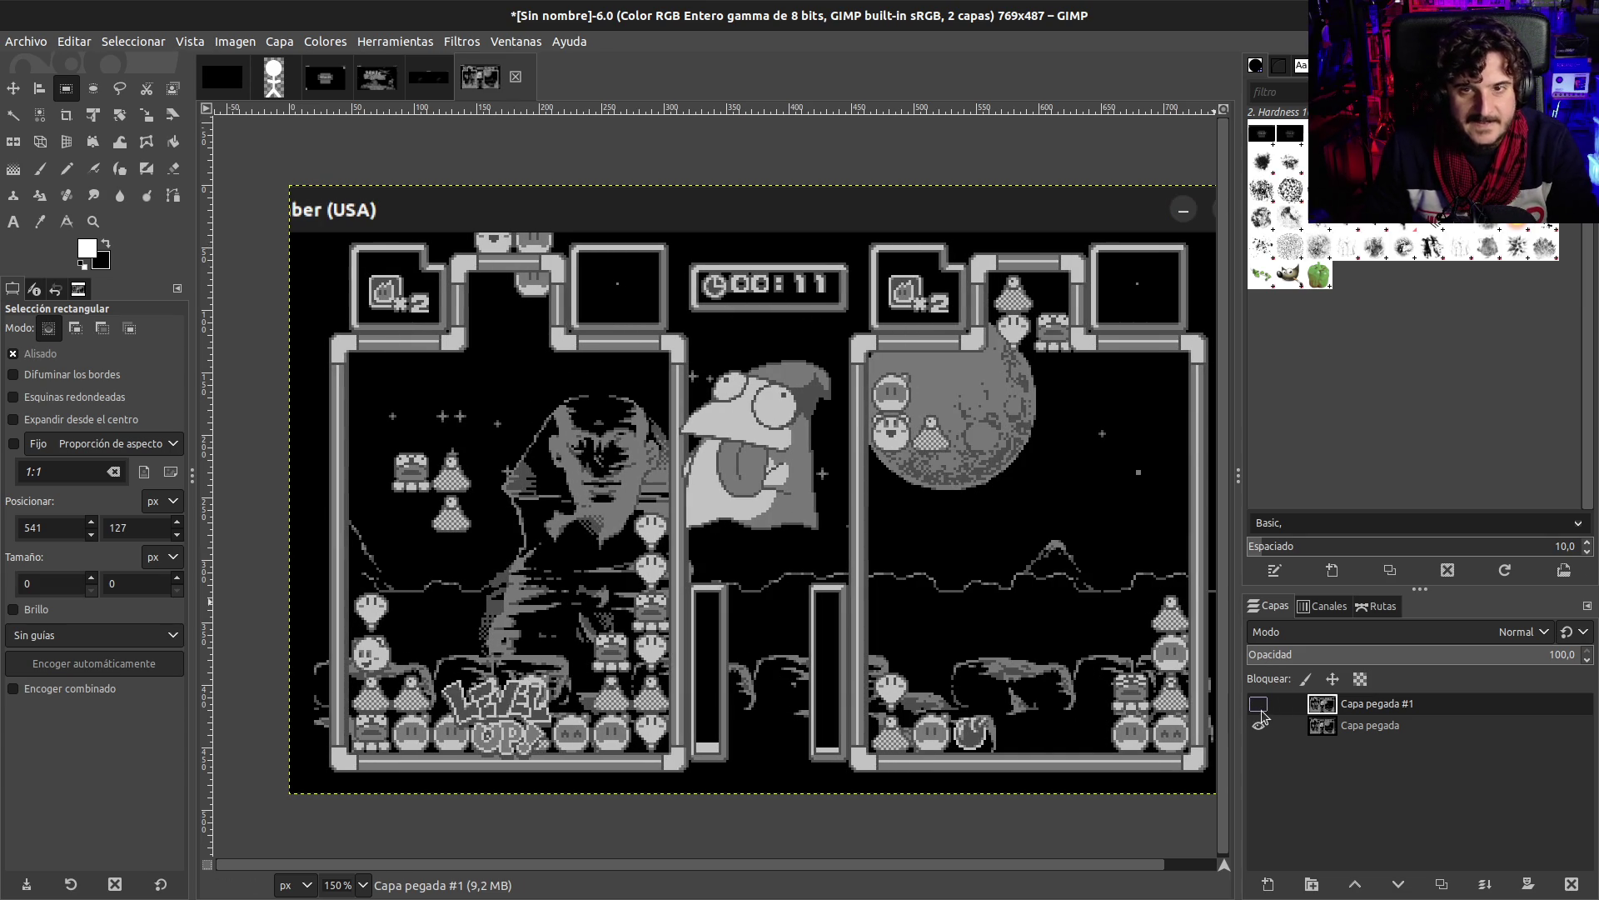
left_click(1260, 709)
left_click(1260, 710)
left_click(1260, 710)
left_click(1261, 710)
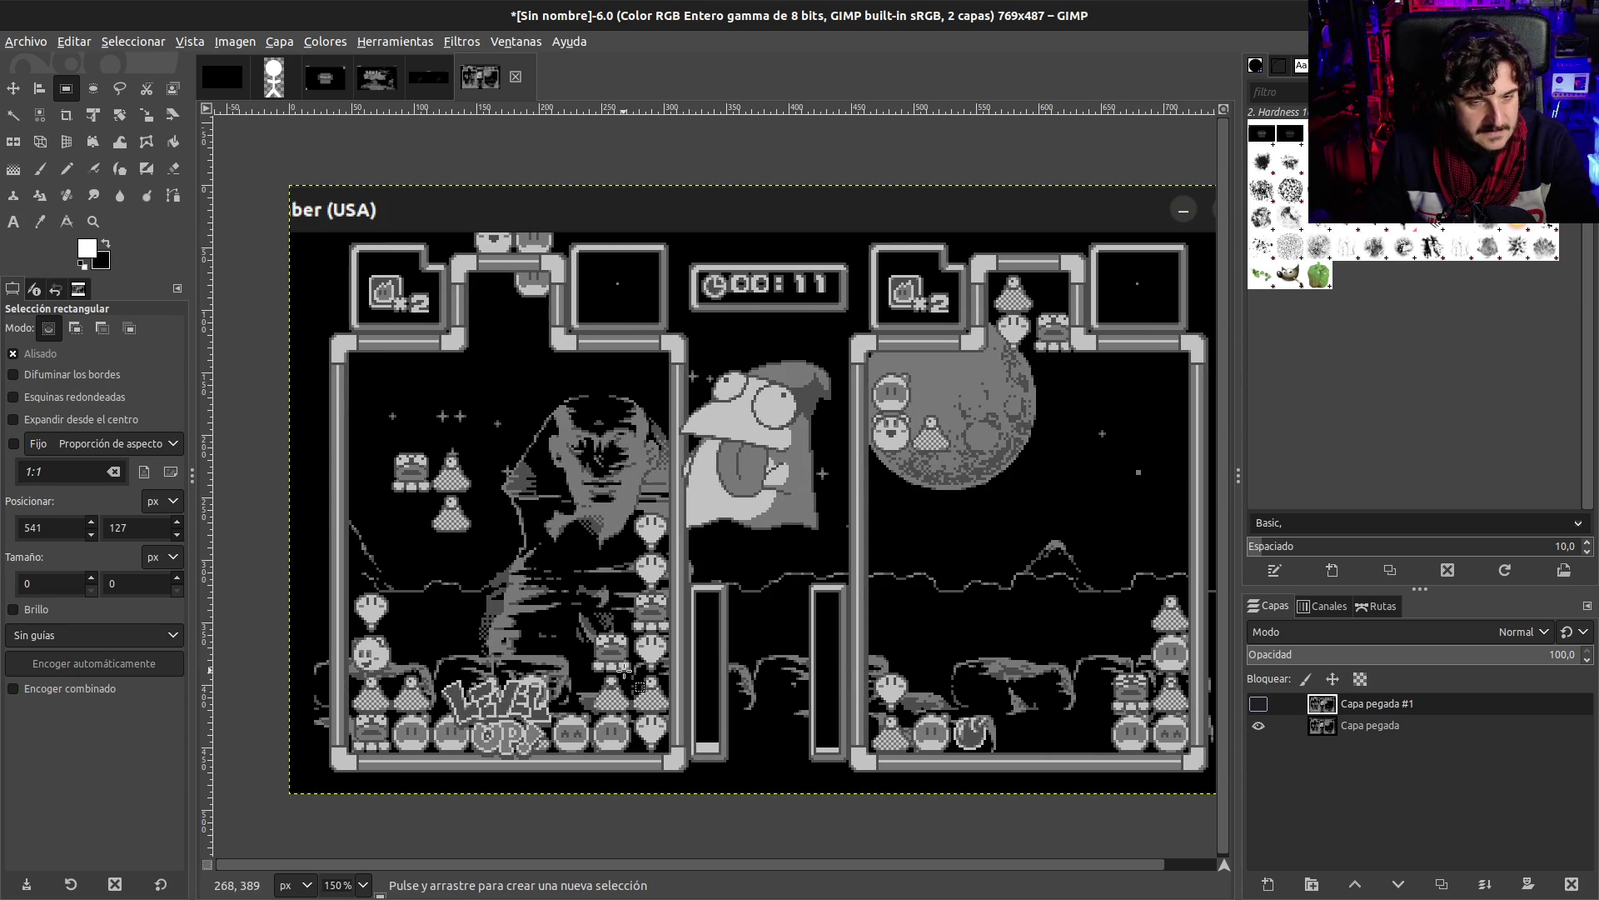
key("alt+Tab")
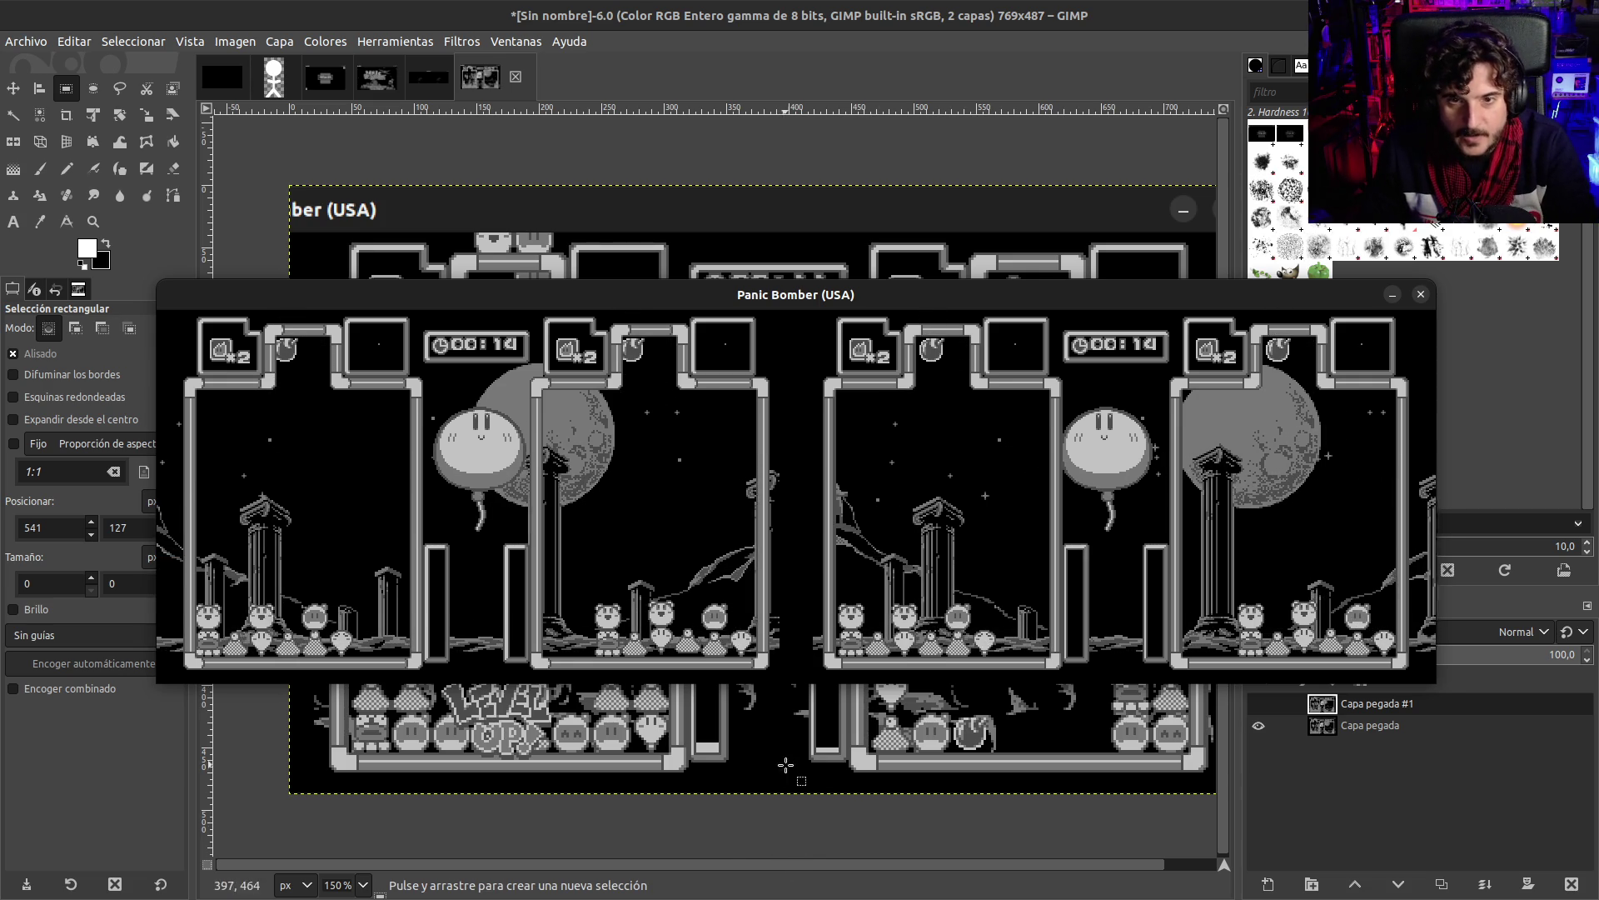
- Compare the two screenshot layers again, leave the top one hidden, and show the window overview
left_click(750, 852)
left_click(1259, 704)
left_click(1259, 704)
left_click(1258, 704)
left_click(1259, 704)
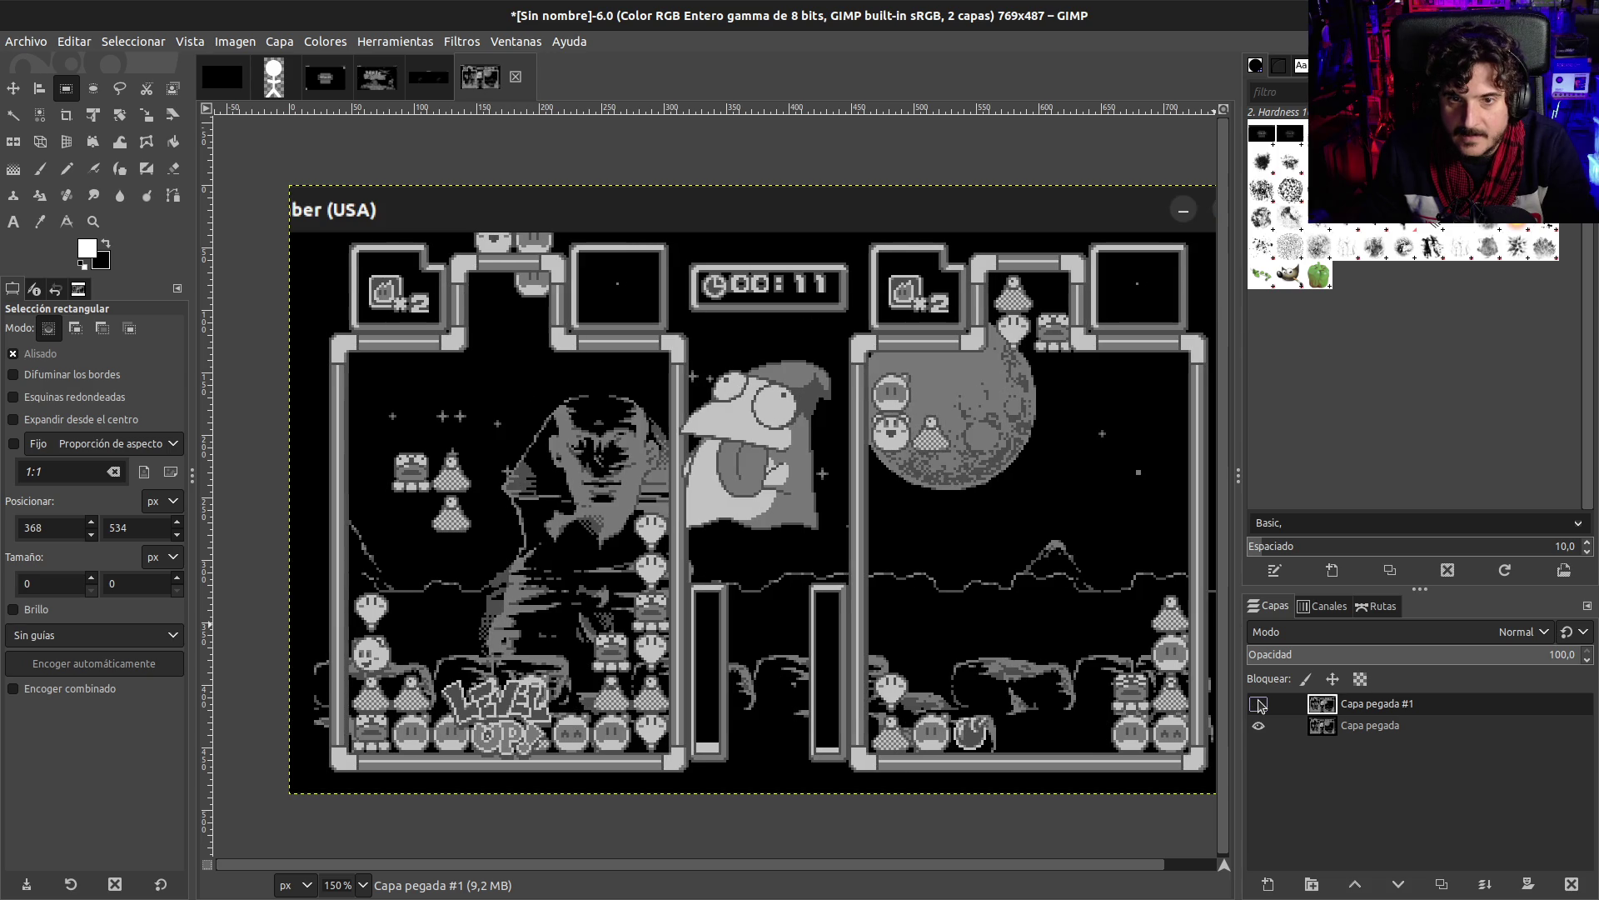
left_click(1259, 704)
left_click(1259, 704)
left_click(1259, 704)
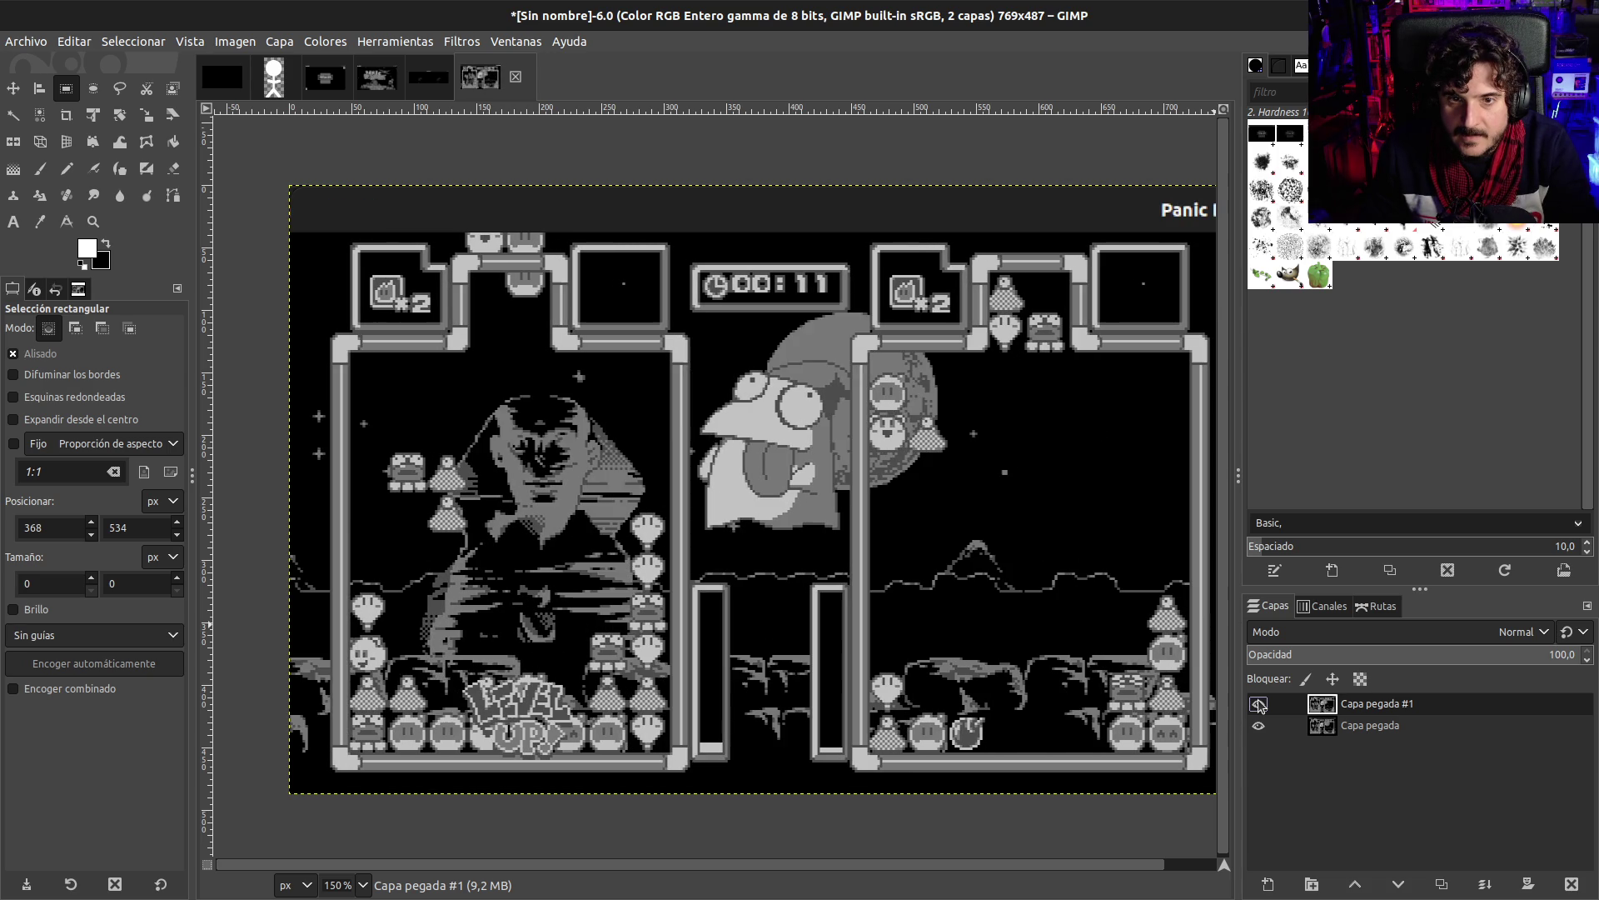
left_click(1259, 704)
key("alt+Tab")
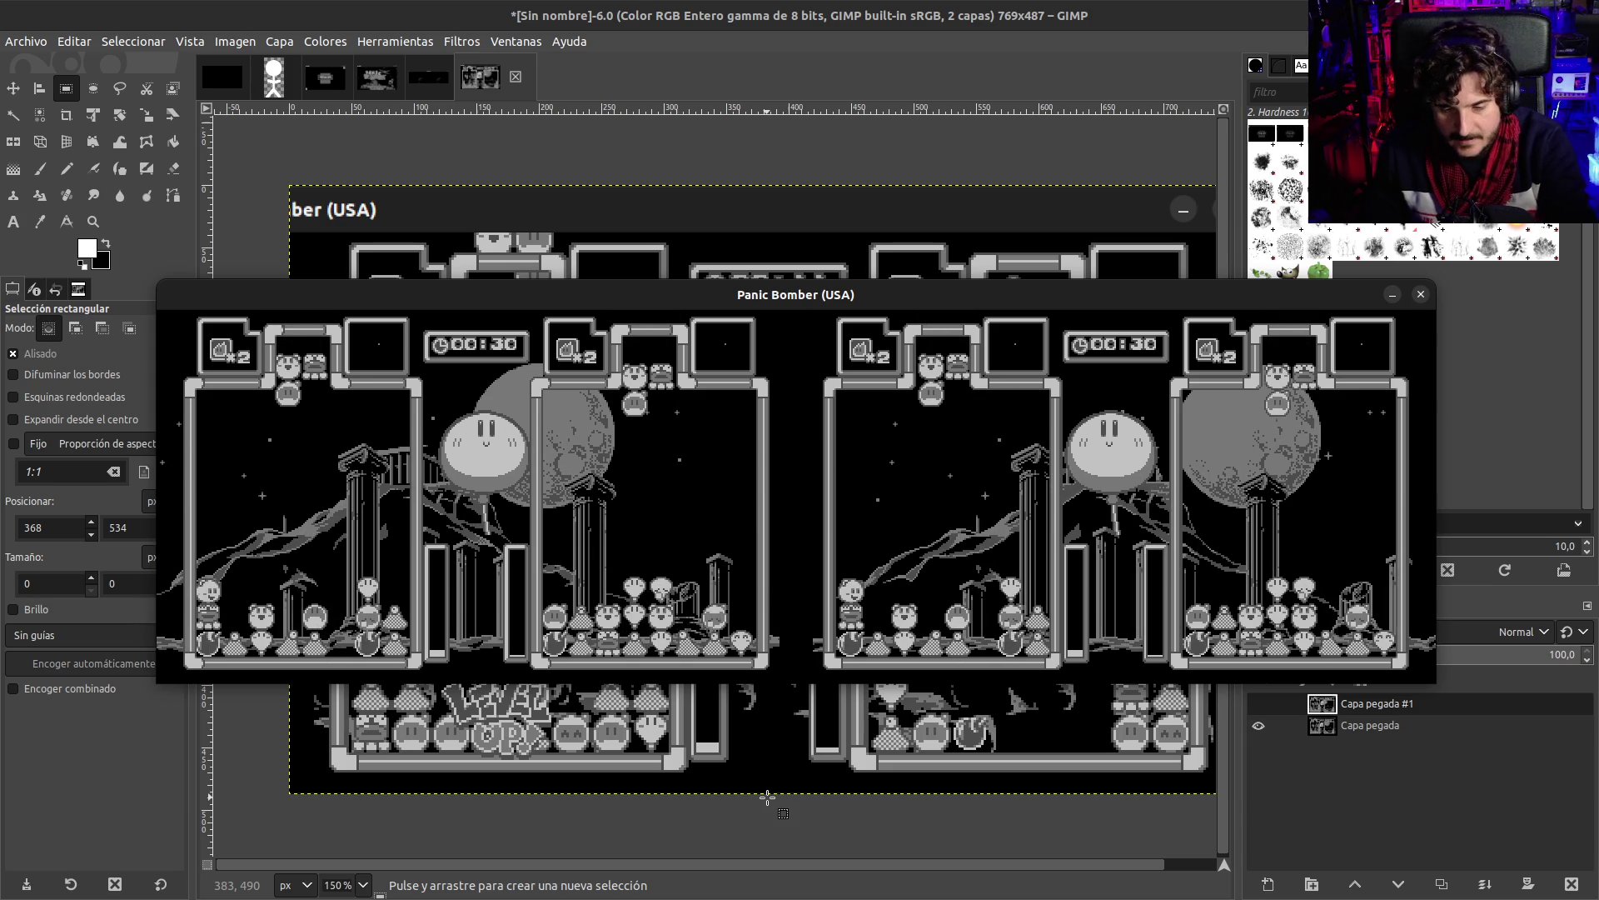
key("super")
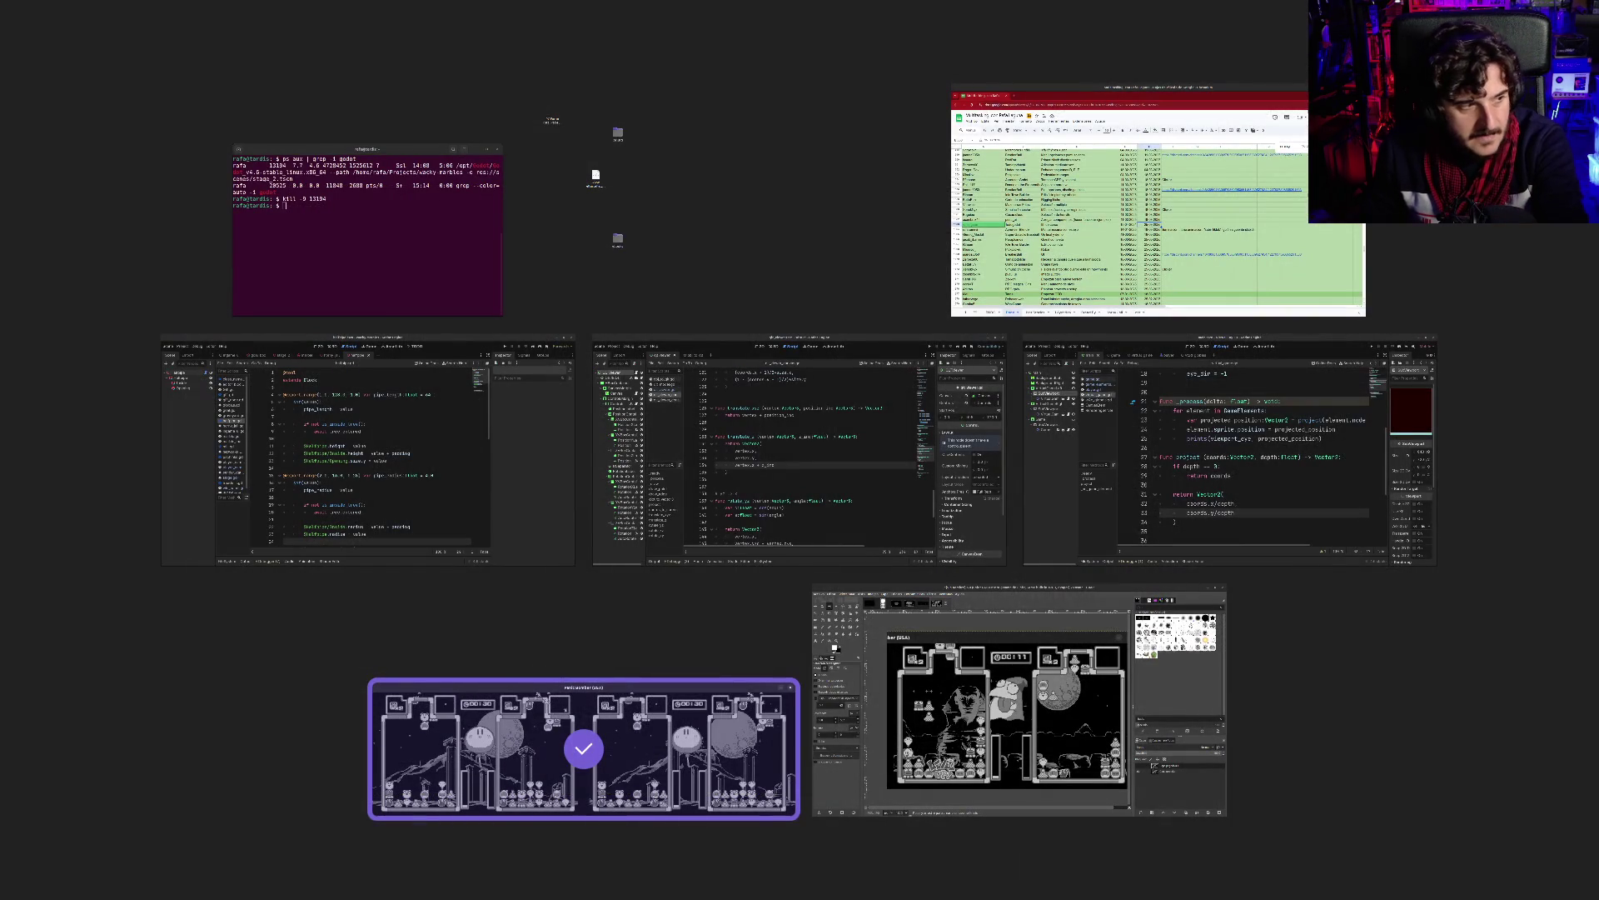
- Paste the captured Panic Bomber screenshot into GIMP as a new image
key("Return")
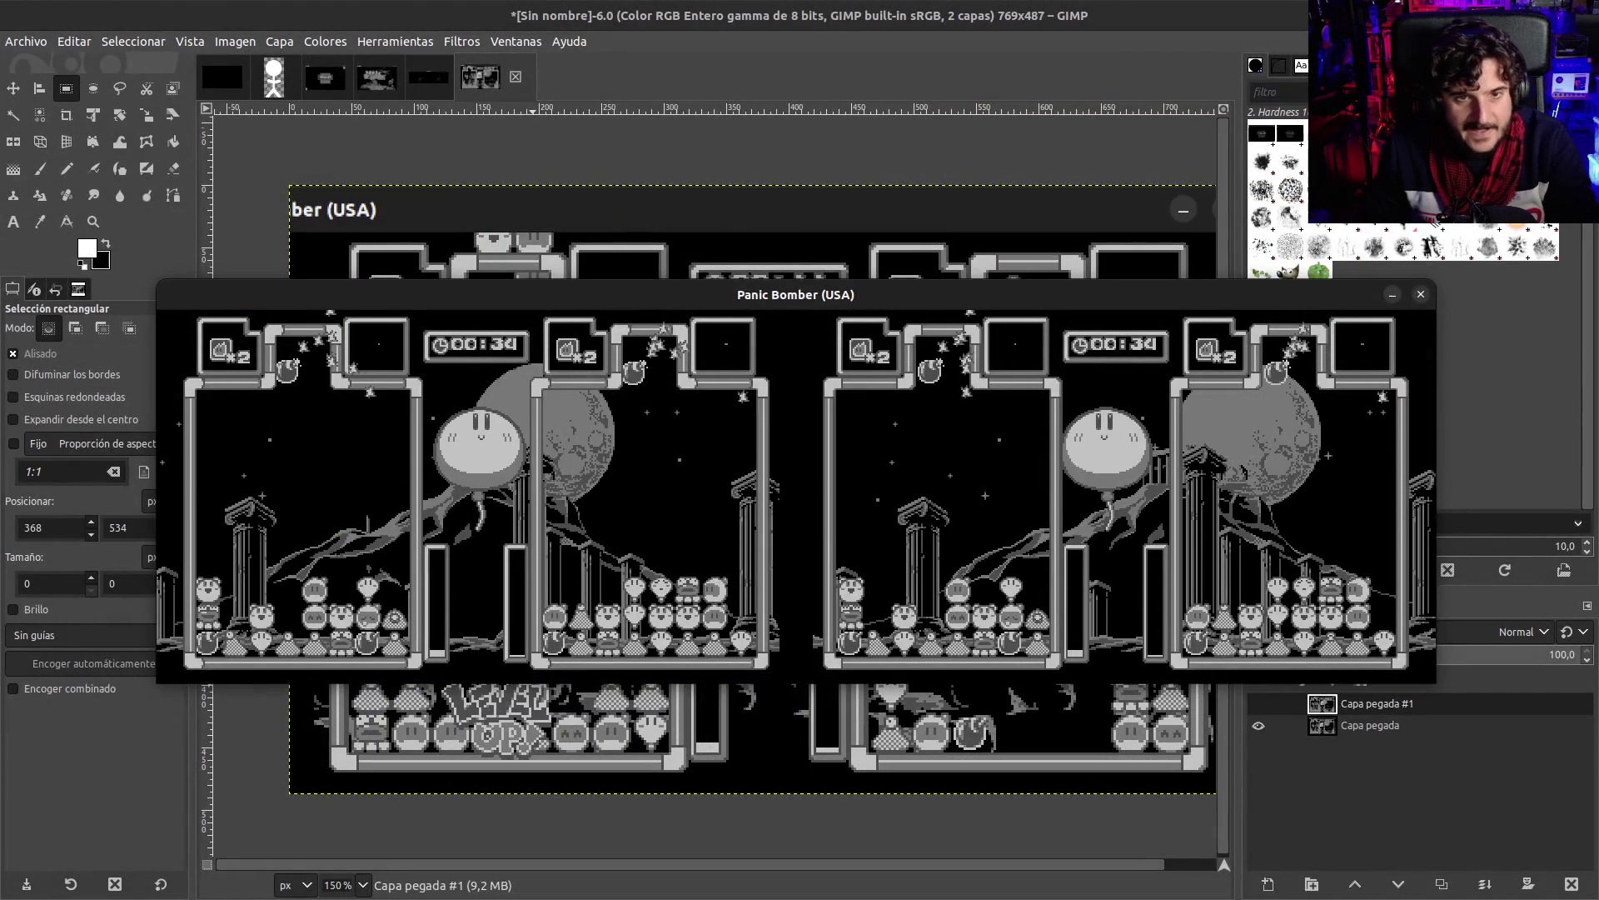
left_click(768, 74)
key("ctrl+v")
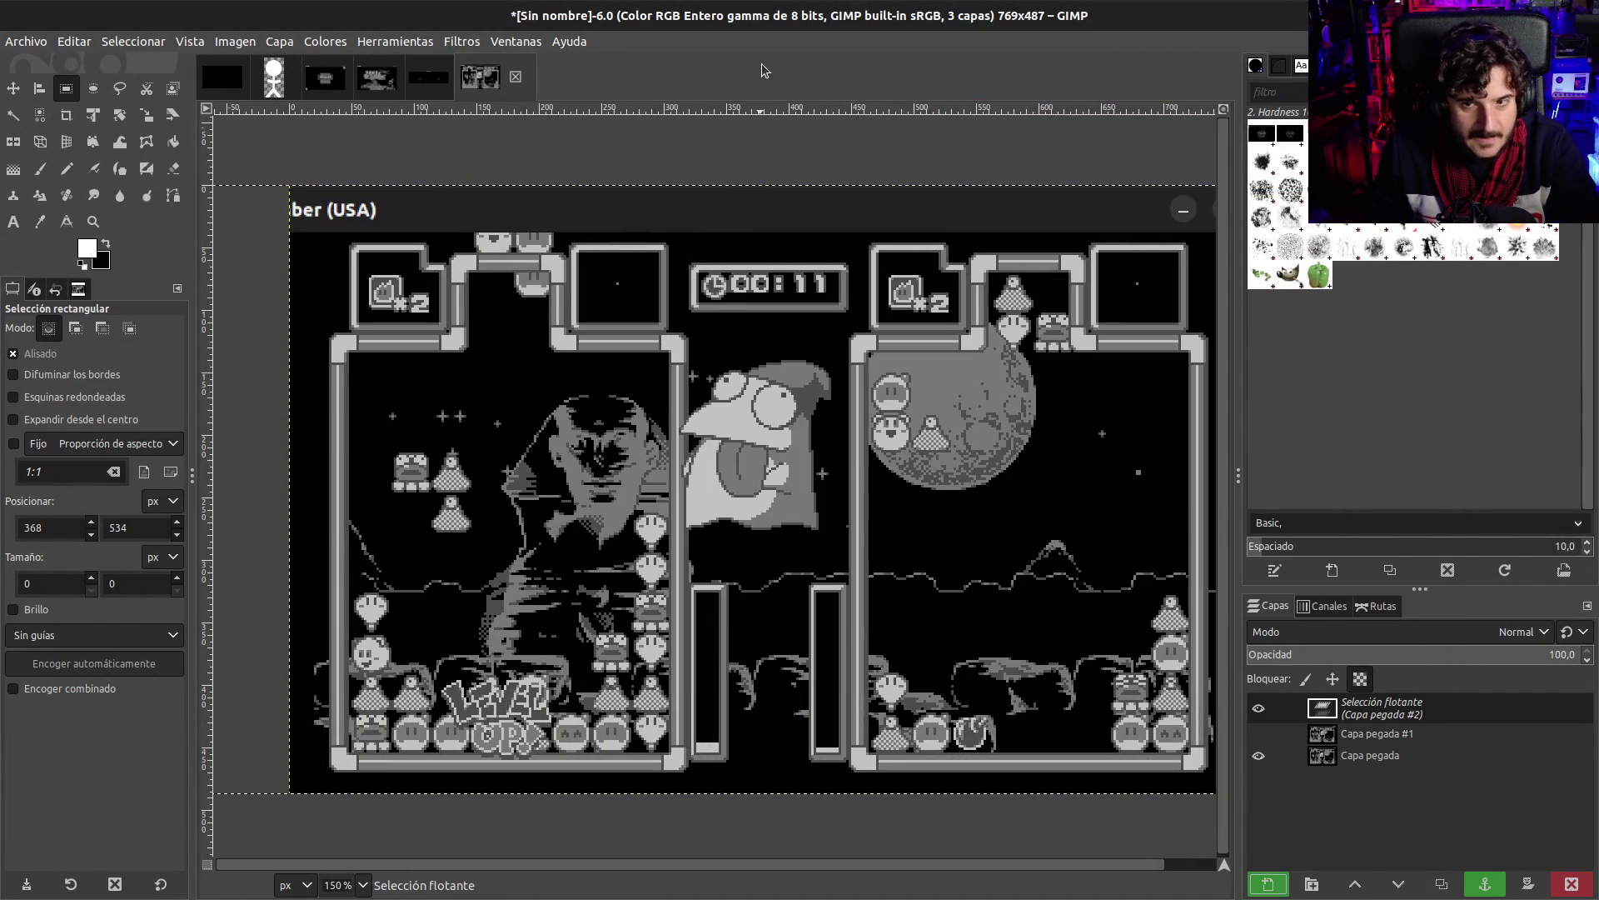
key("ctrl+z")
key("ctrl+shift+v")
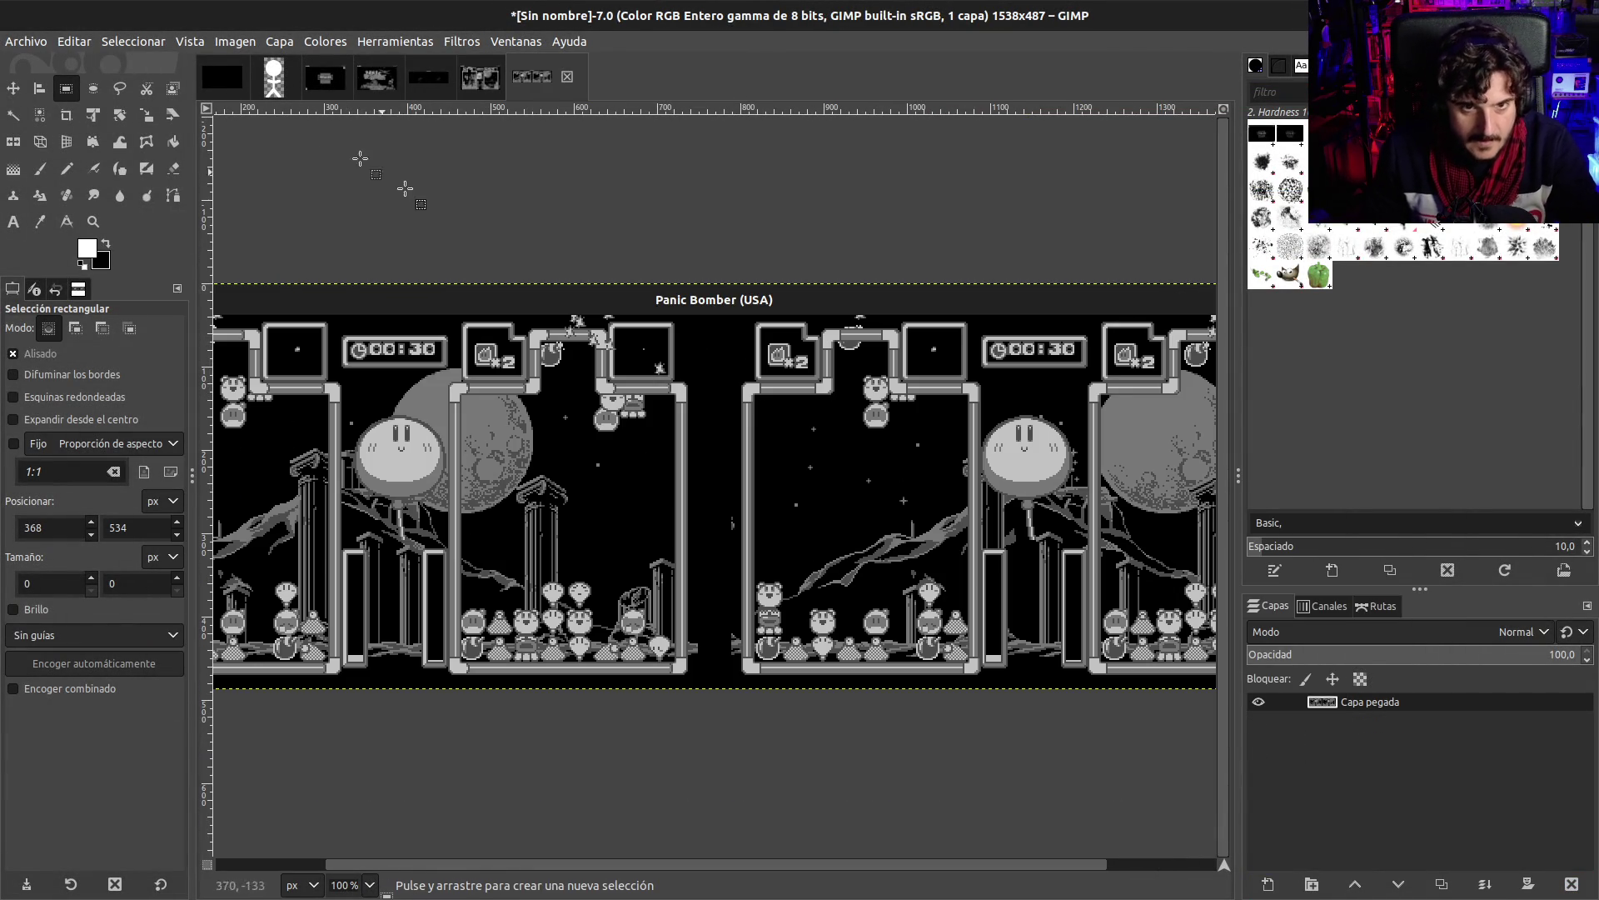
- Resize the canvas to 769×487, copy those pixels, then undo the resize back to 1538 wide
left_click(235, 41)
left_click(283, 192)
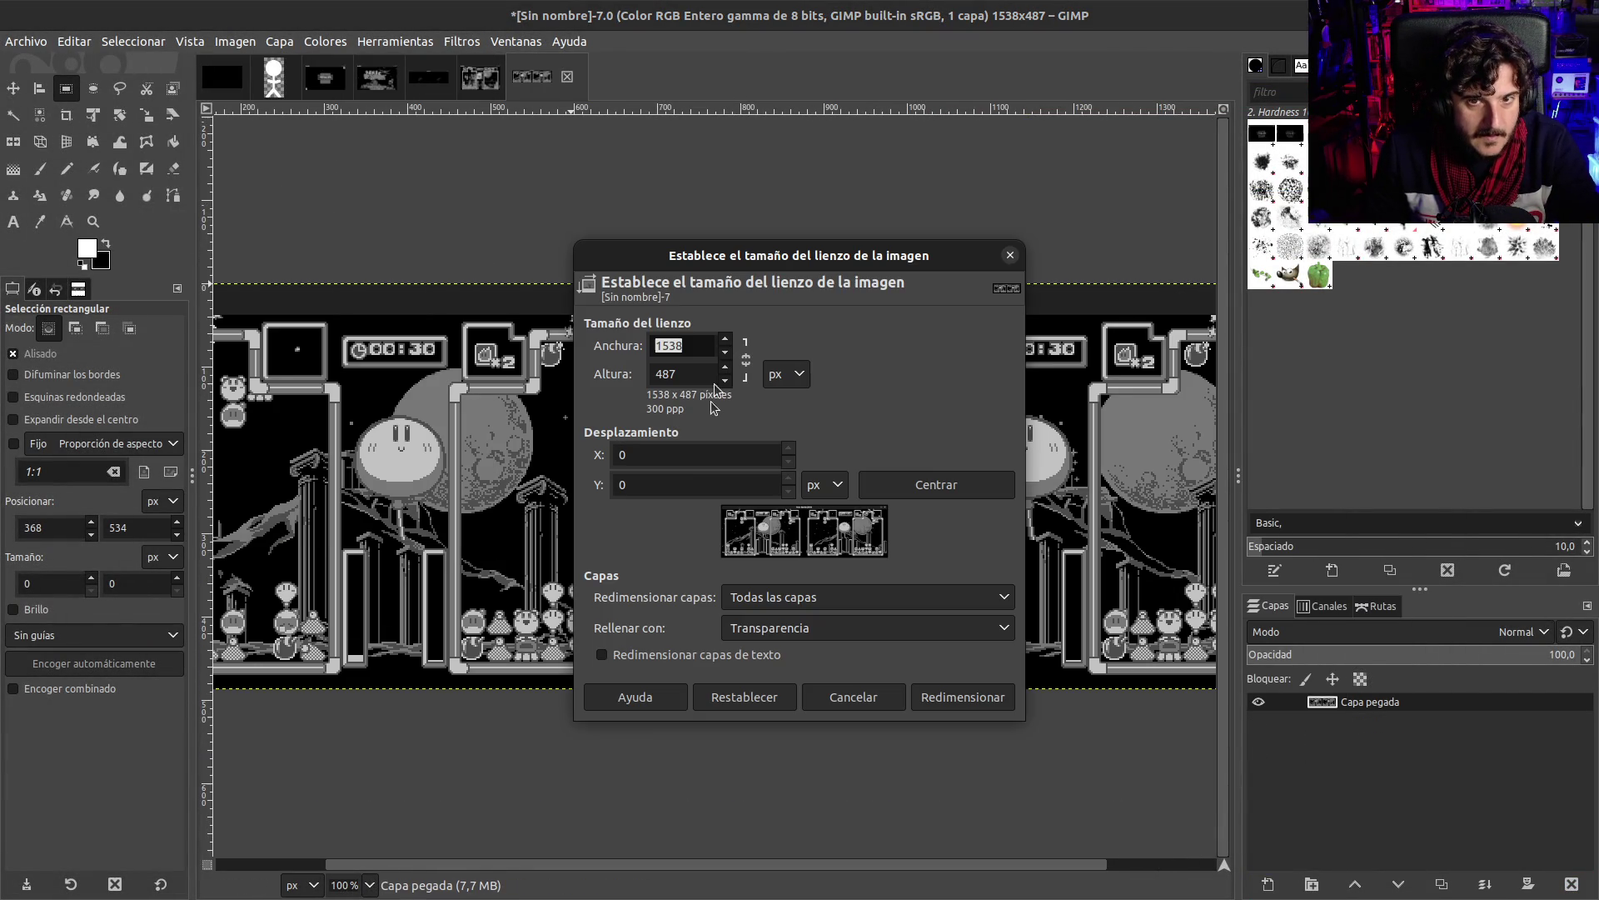
left_click(681, 348)
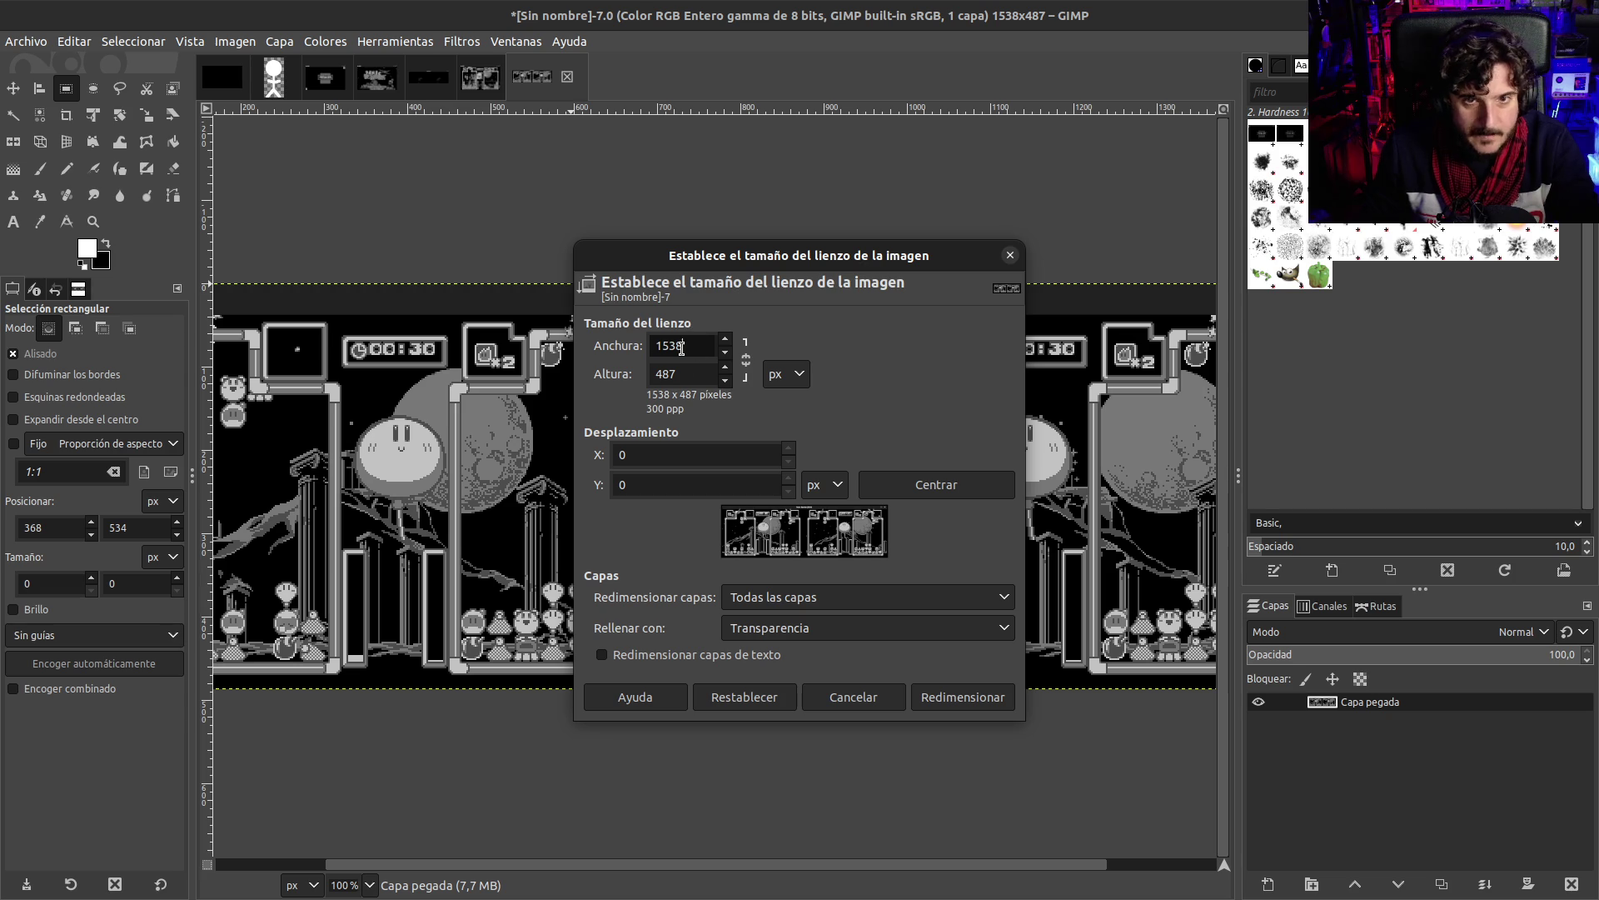
type("/5")
key("Tab")
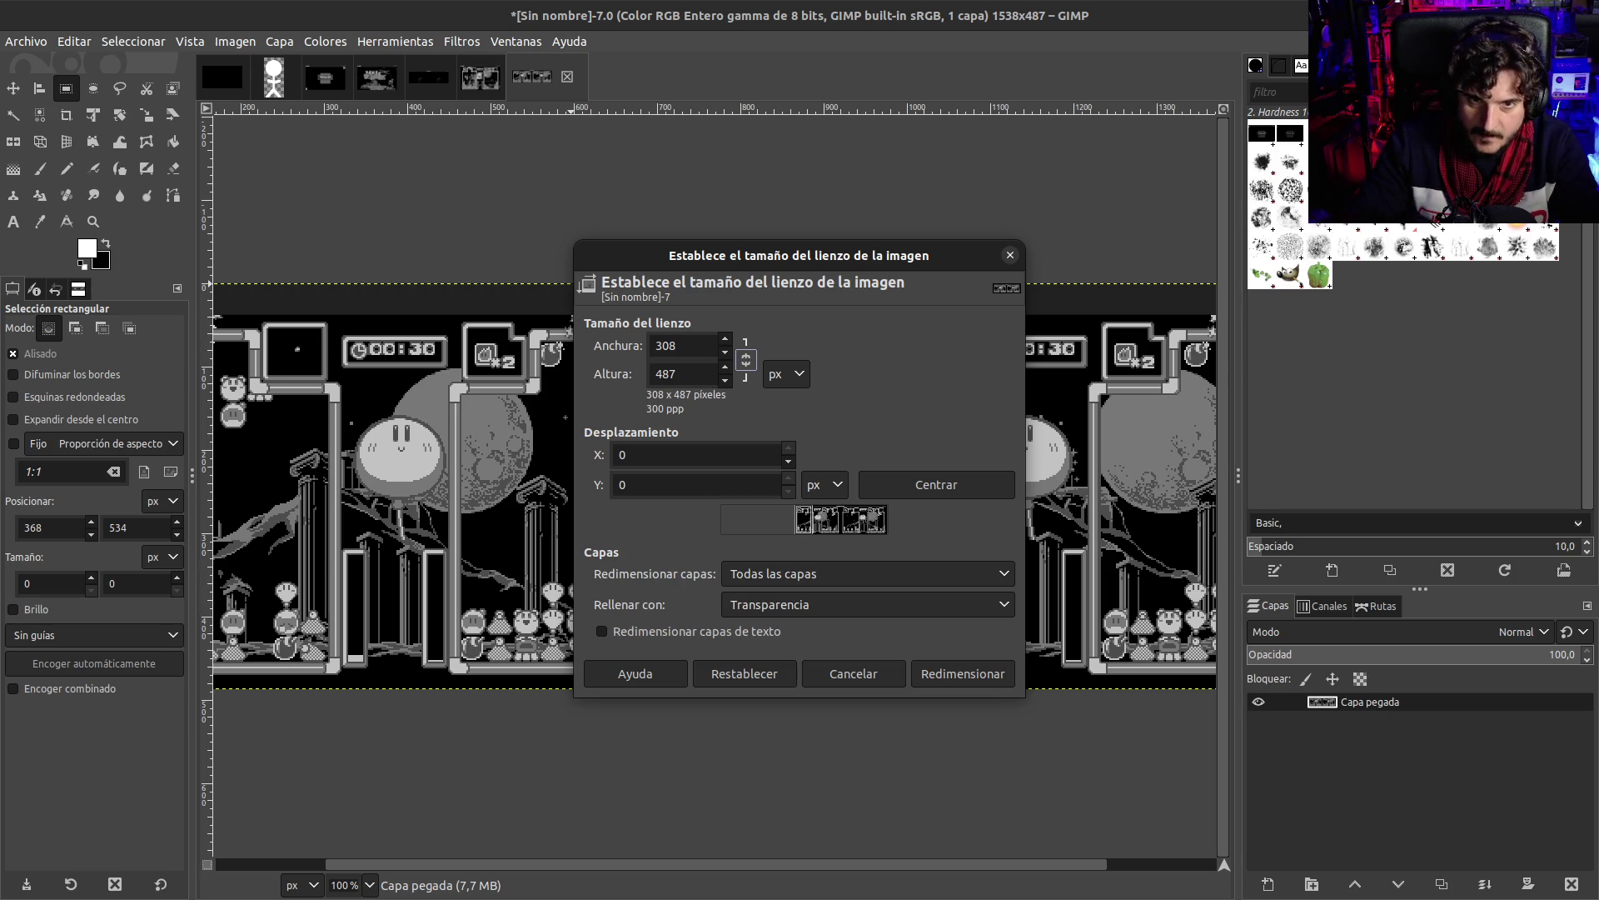
left_click(744, 673)
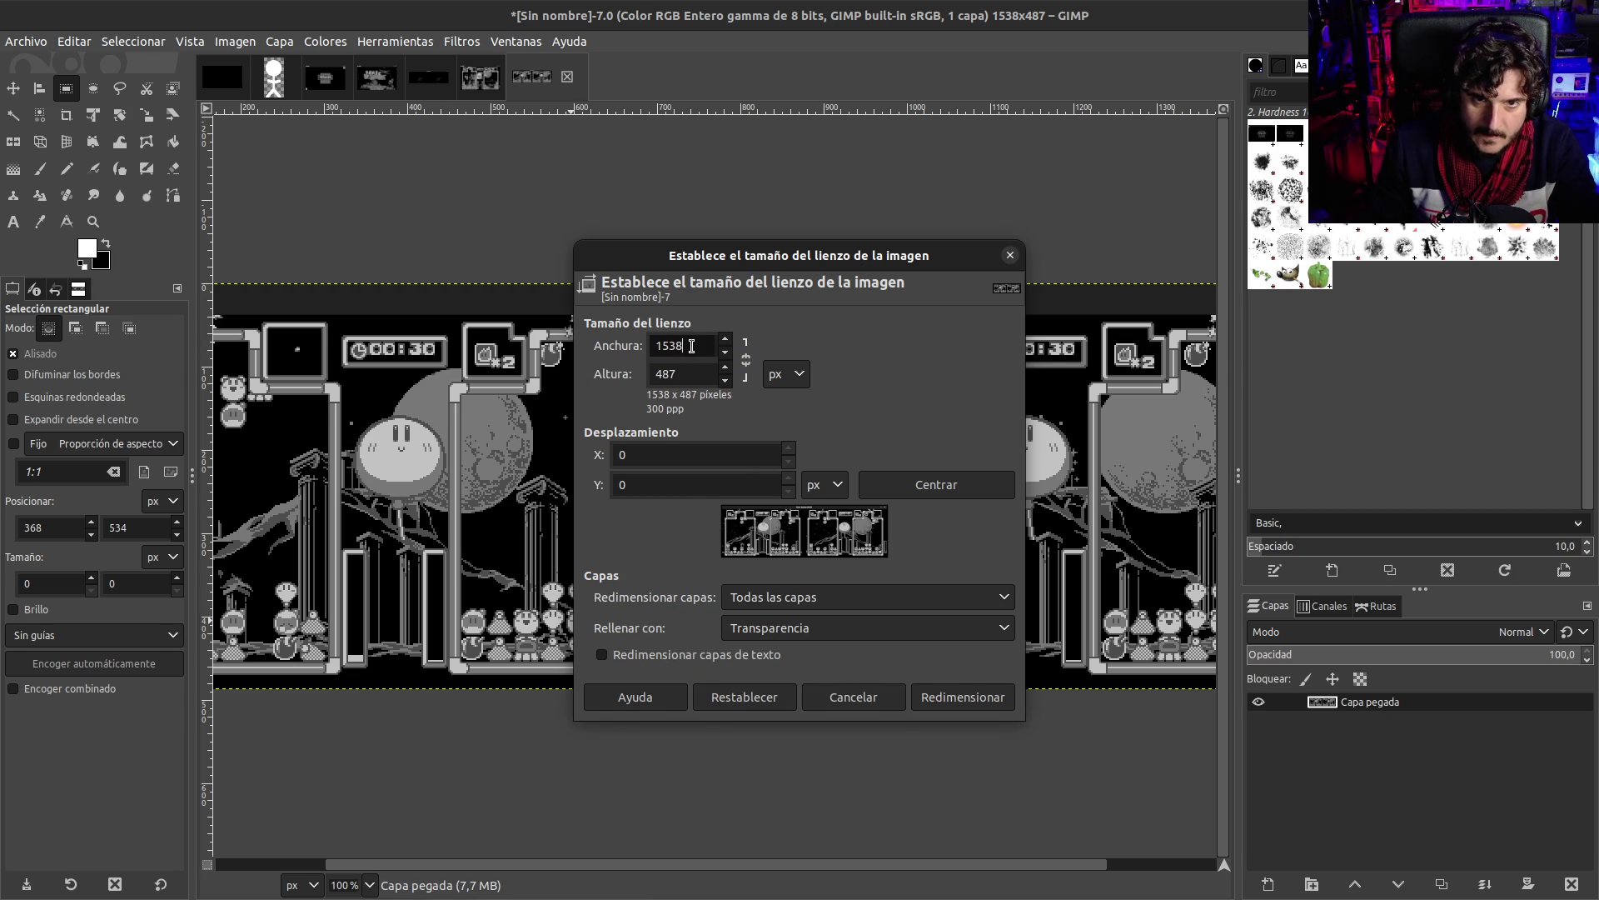
key("Tab")
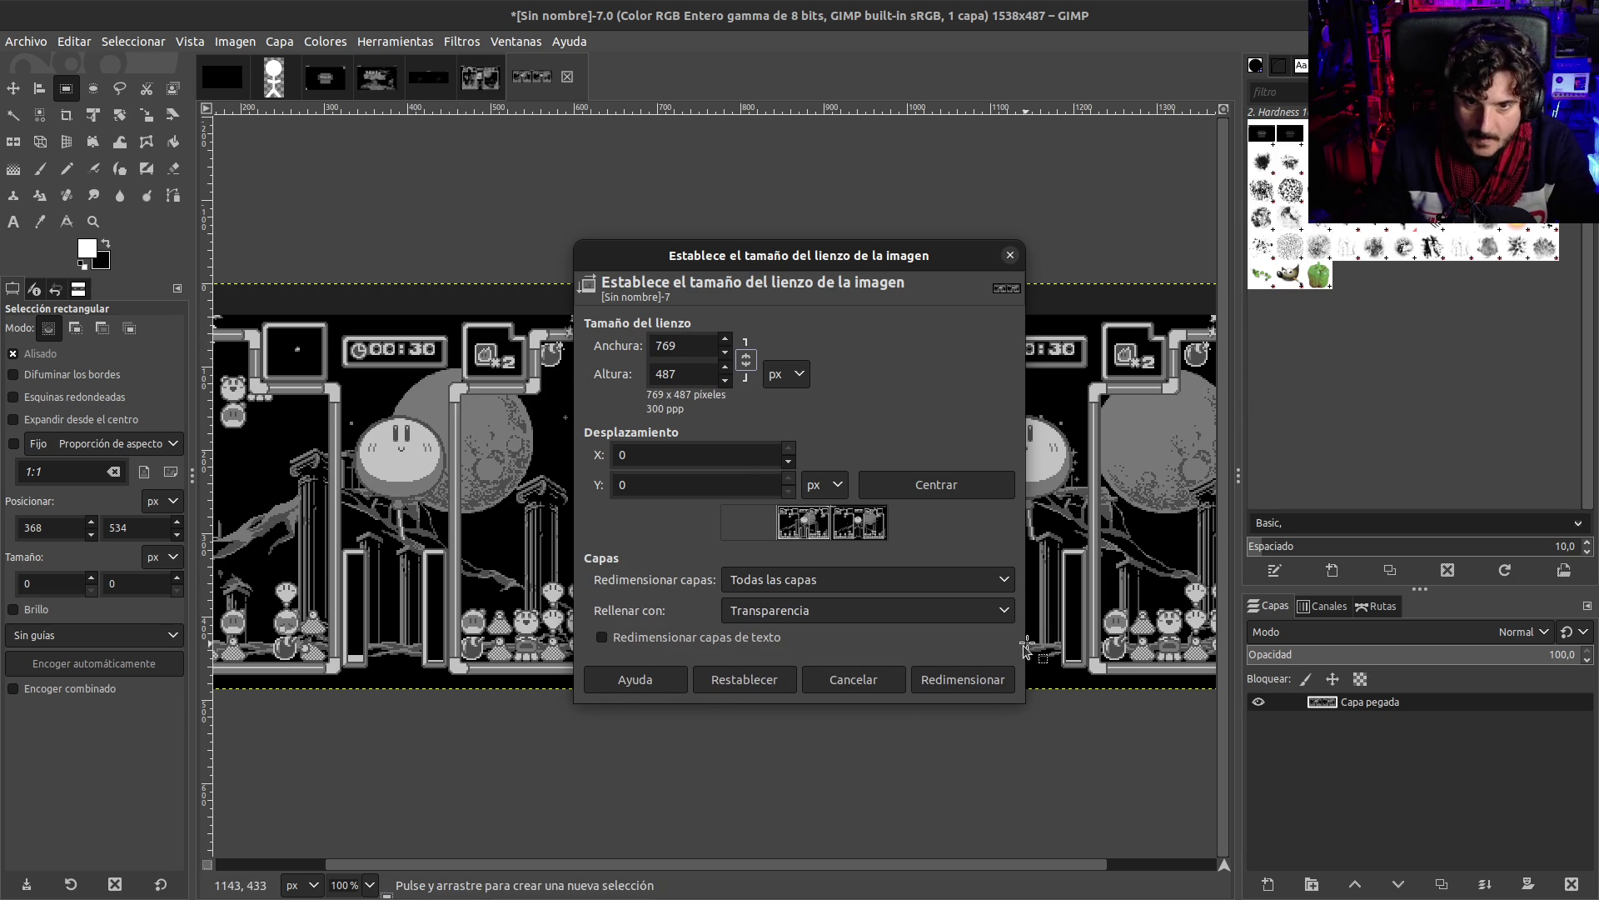
left_click(987, 676)
key("ctrl+c")
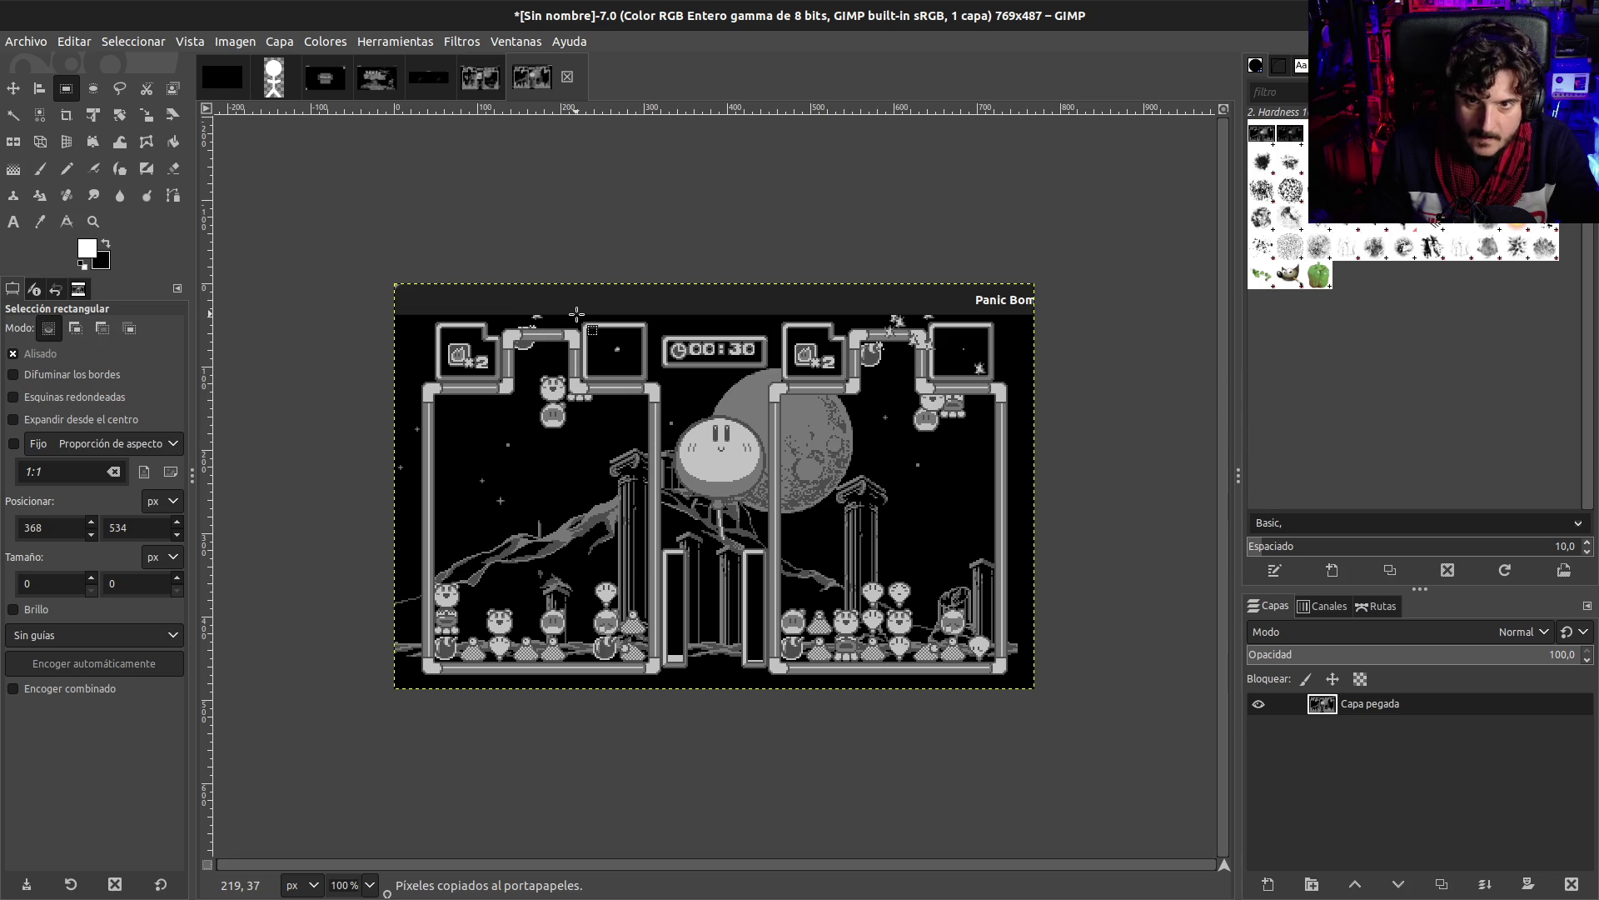
key("ctrl+z")
- Set canvas width to 1538/2 keeping the right half, and paste the copy as a new layer
left_click(250, 43)
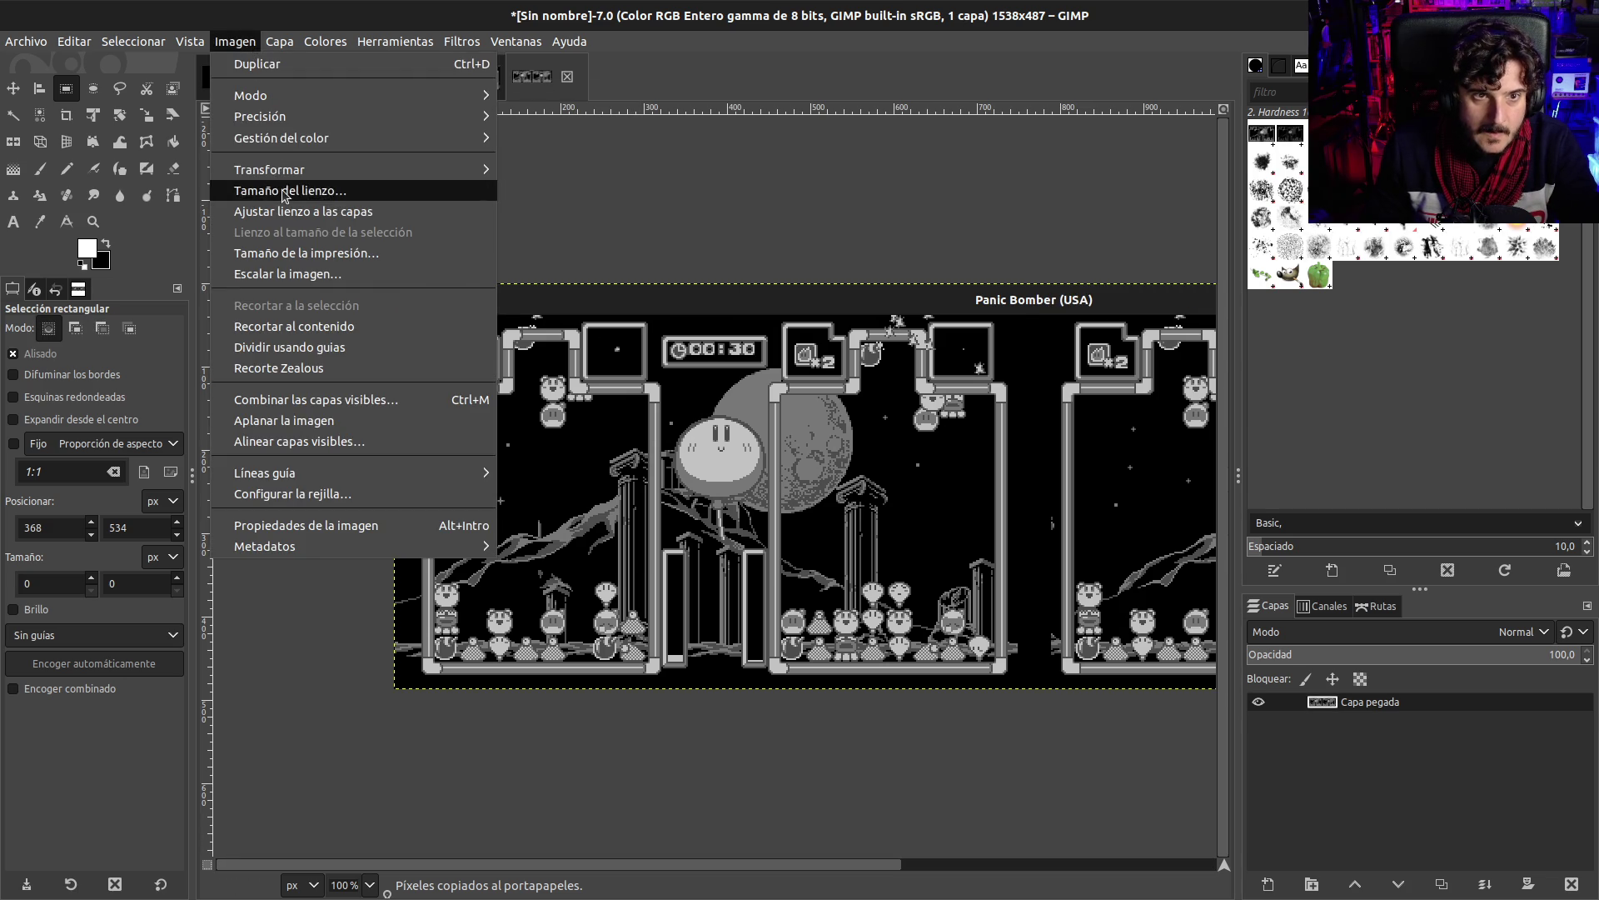
left_click(281, 192)
left_click(688, 347)
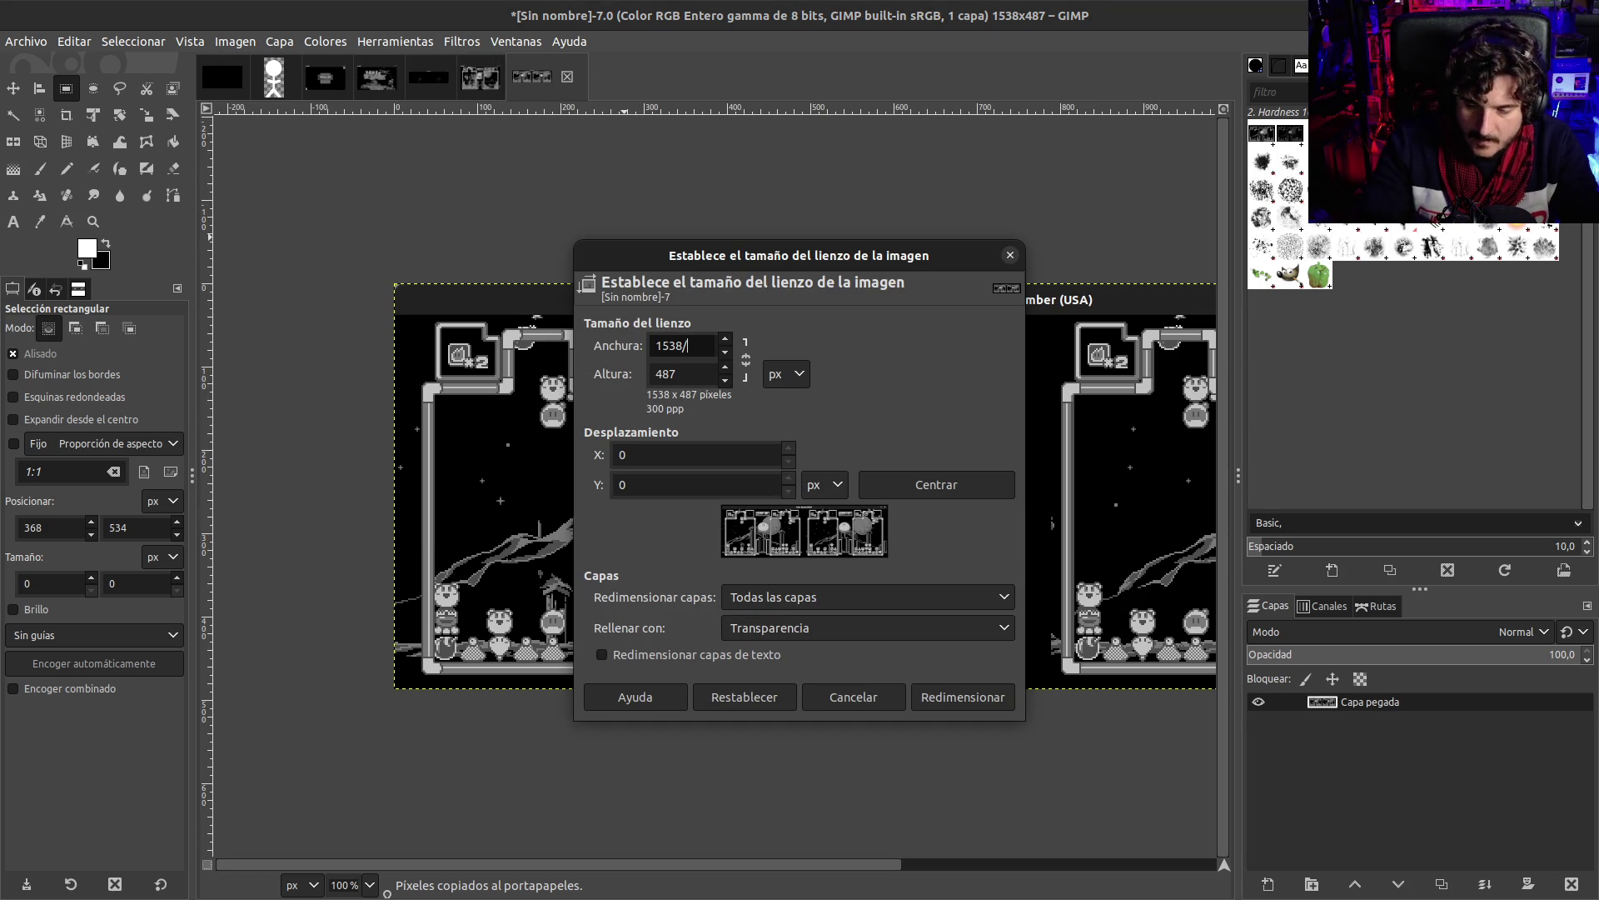
type("2")
key("Tab")
left_click_drag(873, 536, 750, 533)
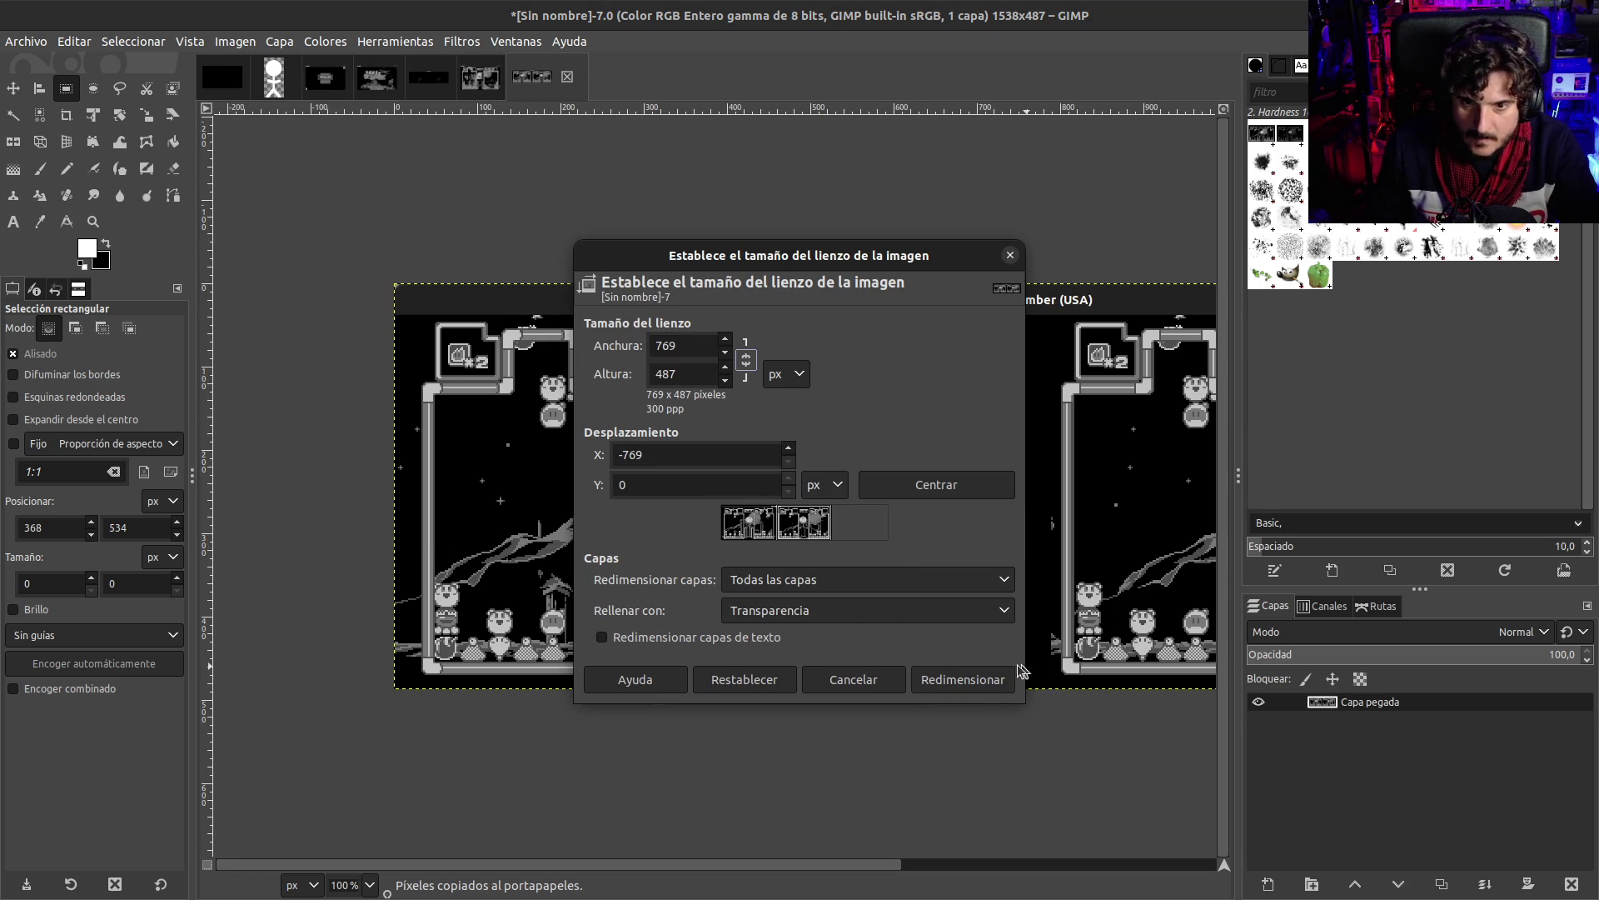
left_click(1003, 678)
key("ctrl+v")
left_click(1262, 882)
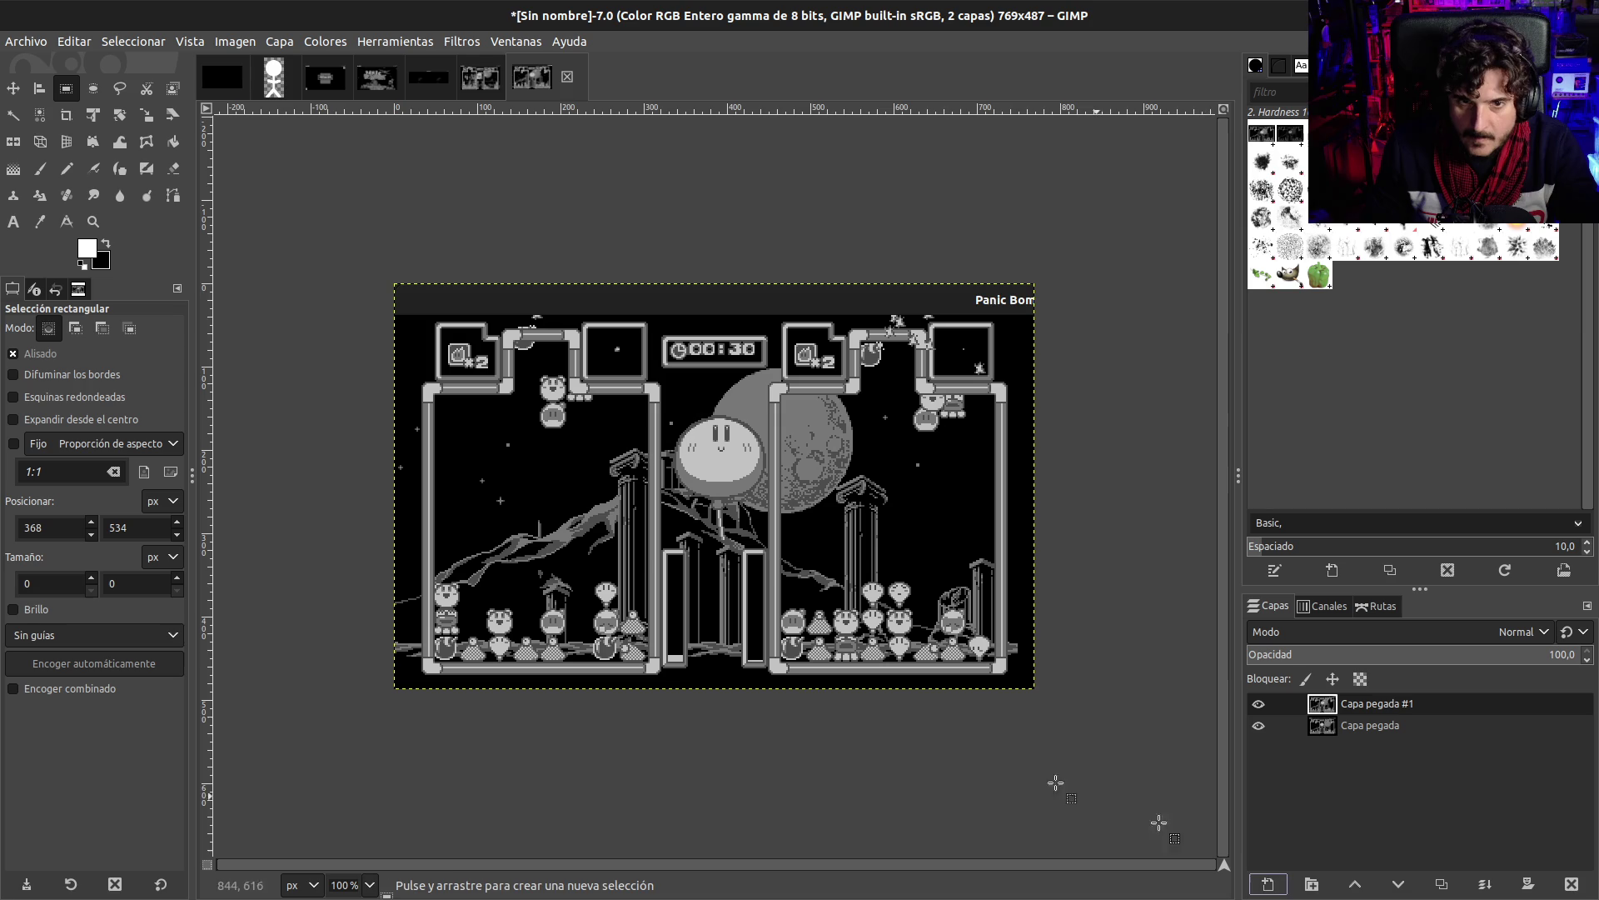
- Toggle Capa pegada #1 on and off repeatedly to compare the two screenshots, ending hidden
scroll(747, 599, "up", 2)
scroll(747, 567, "down", 1)
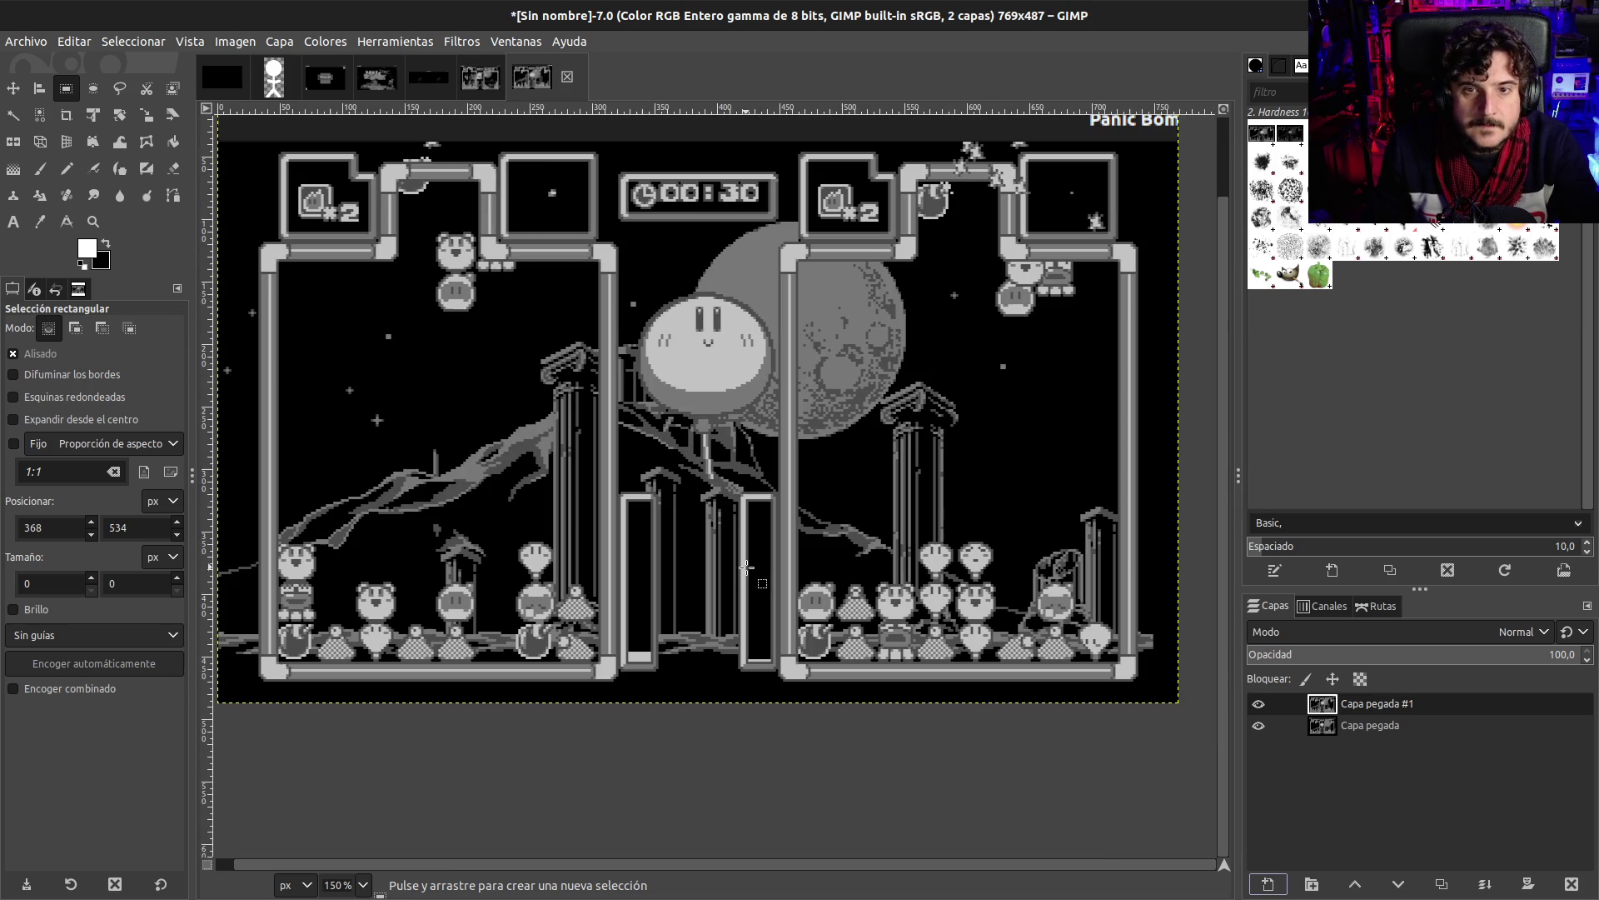
left_click(1259, 704)
left_click(1259, 704)
left_click(1258, 704)
left_click(1258, 704)
left_click(1258, 704)
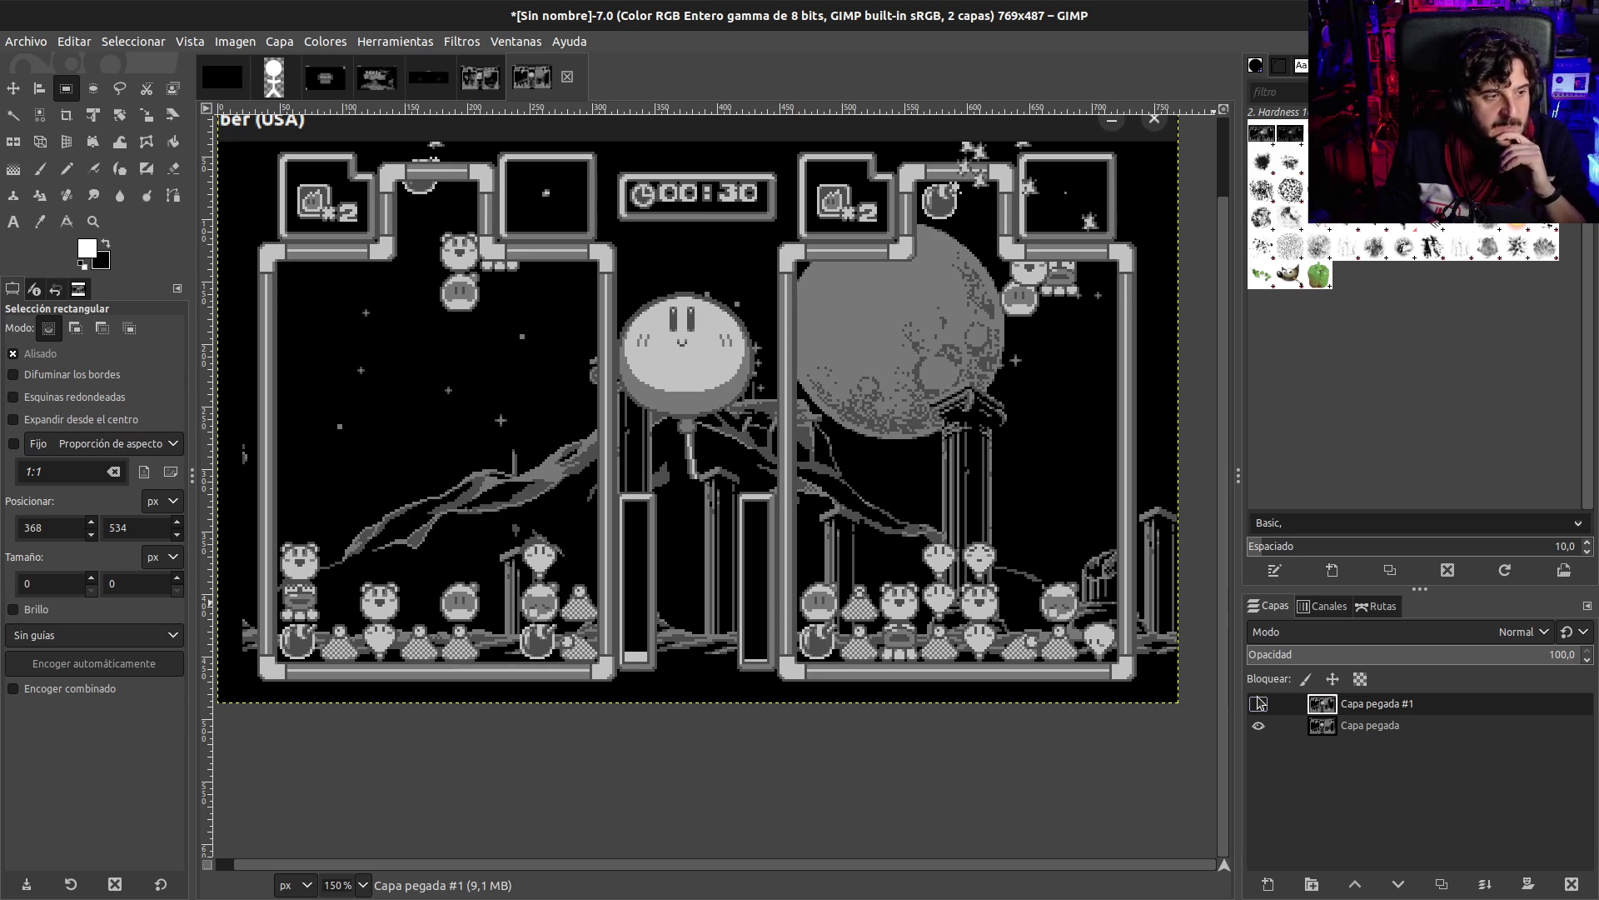
left_click(1258, 703)
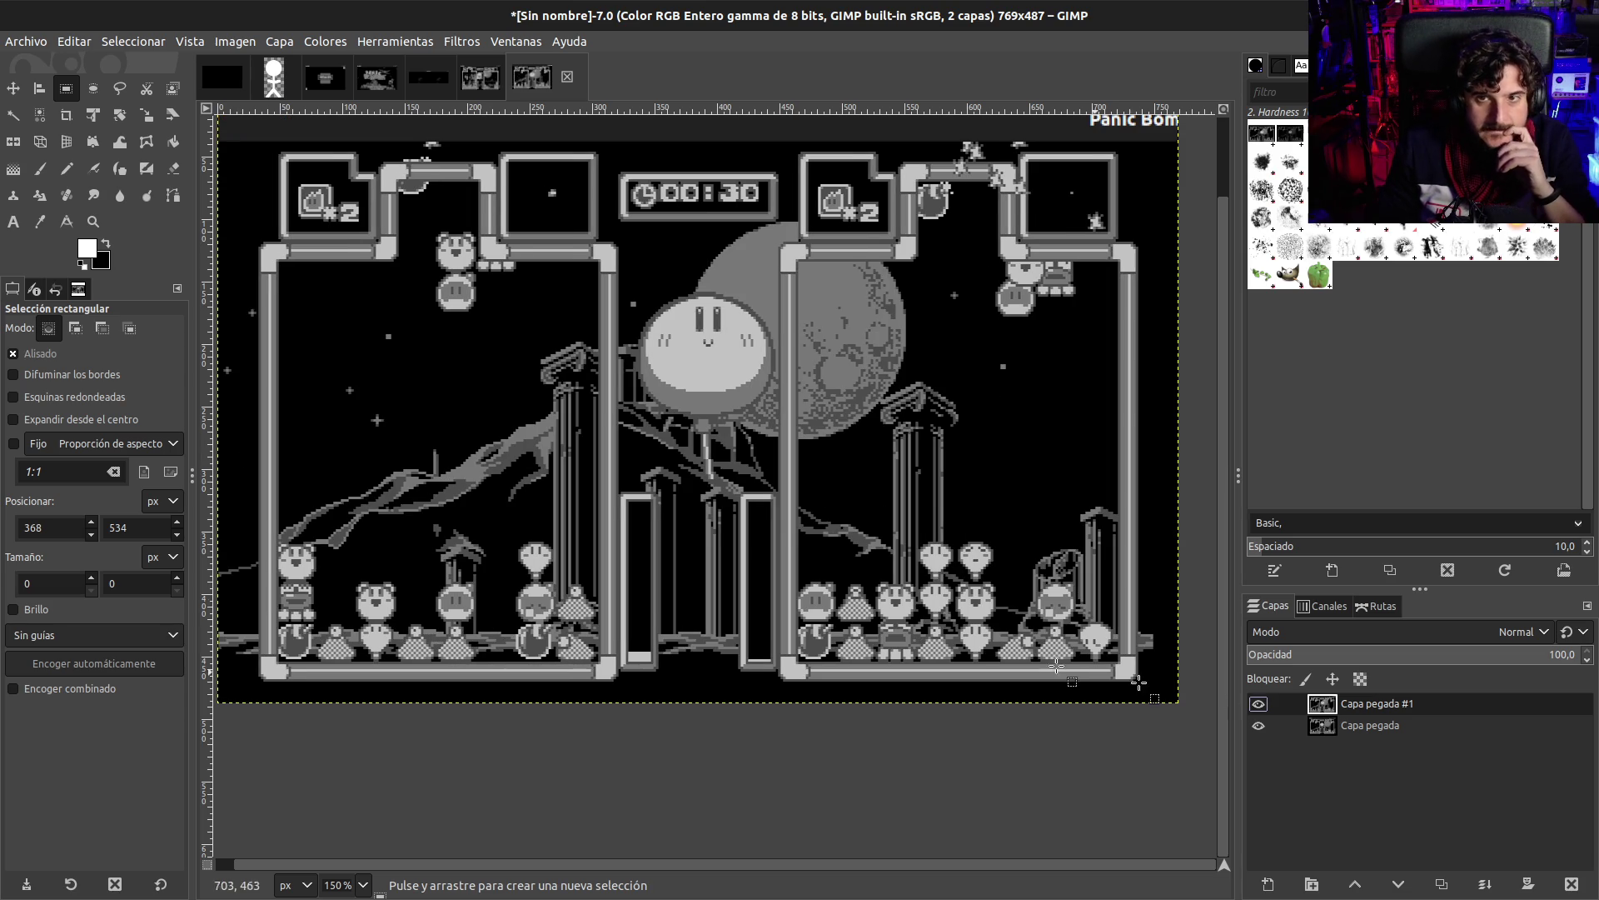
scroll(871, 540, "up", 1)
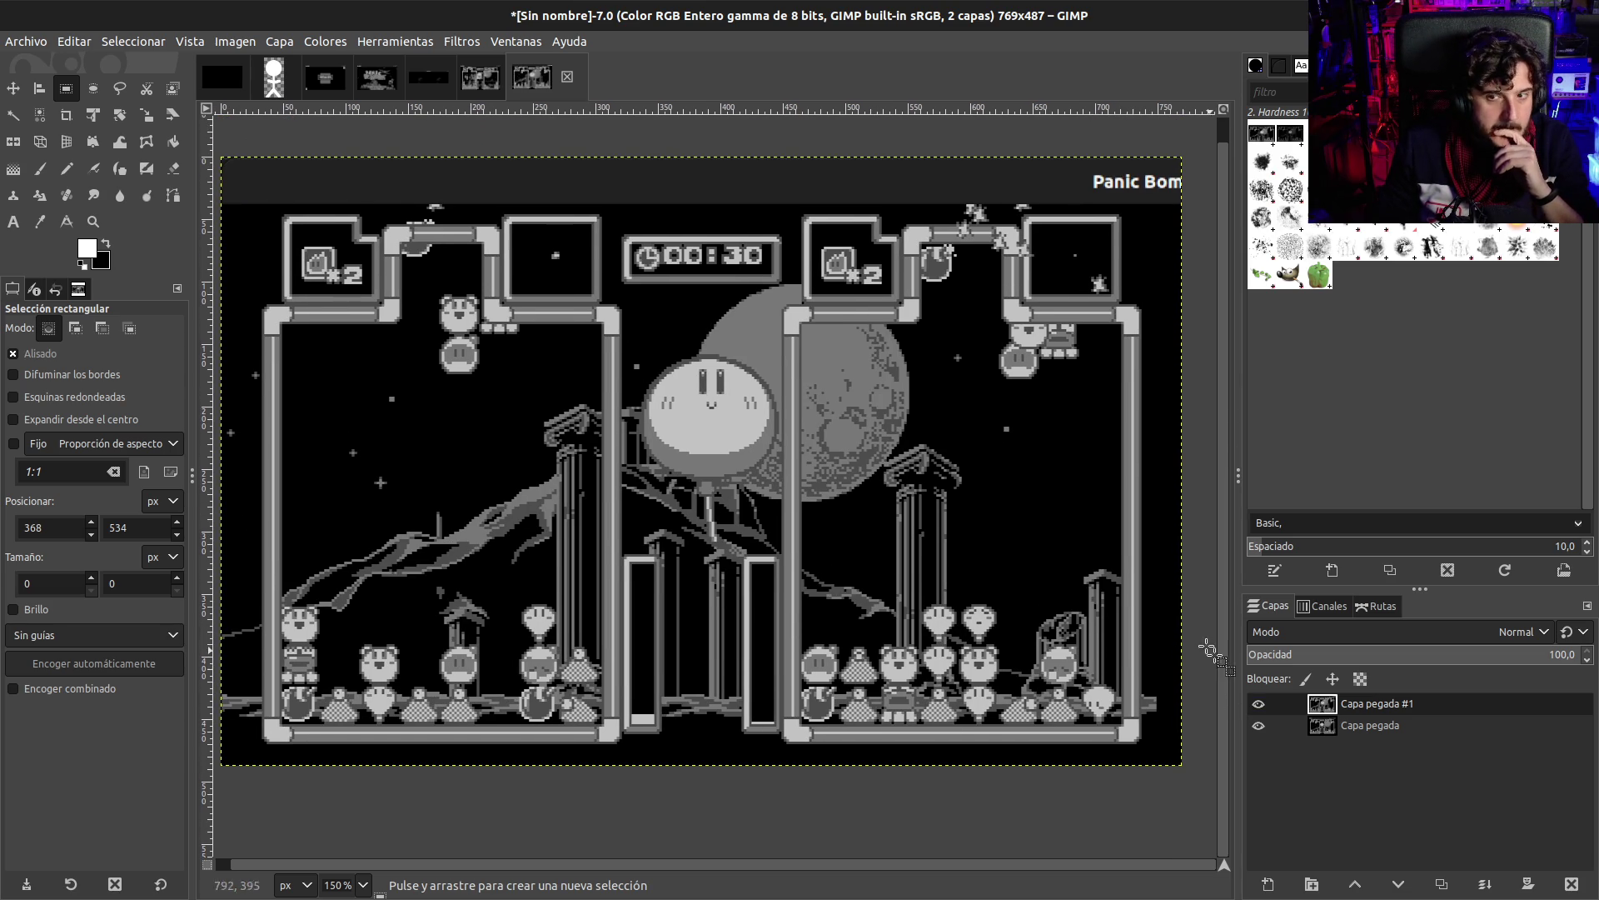
left_click(1259, 705)
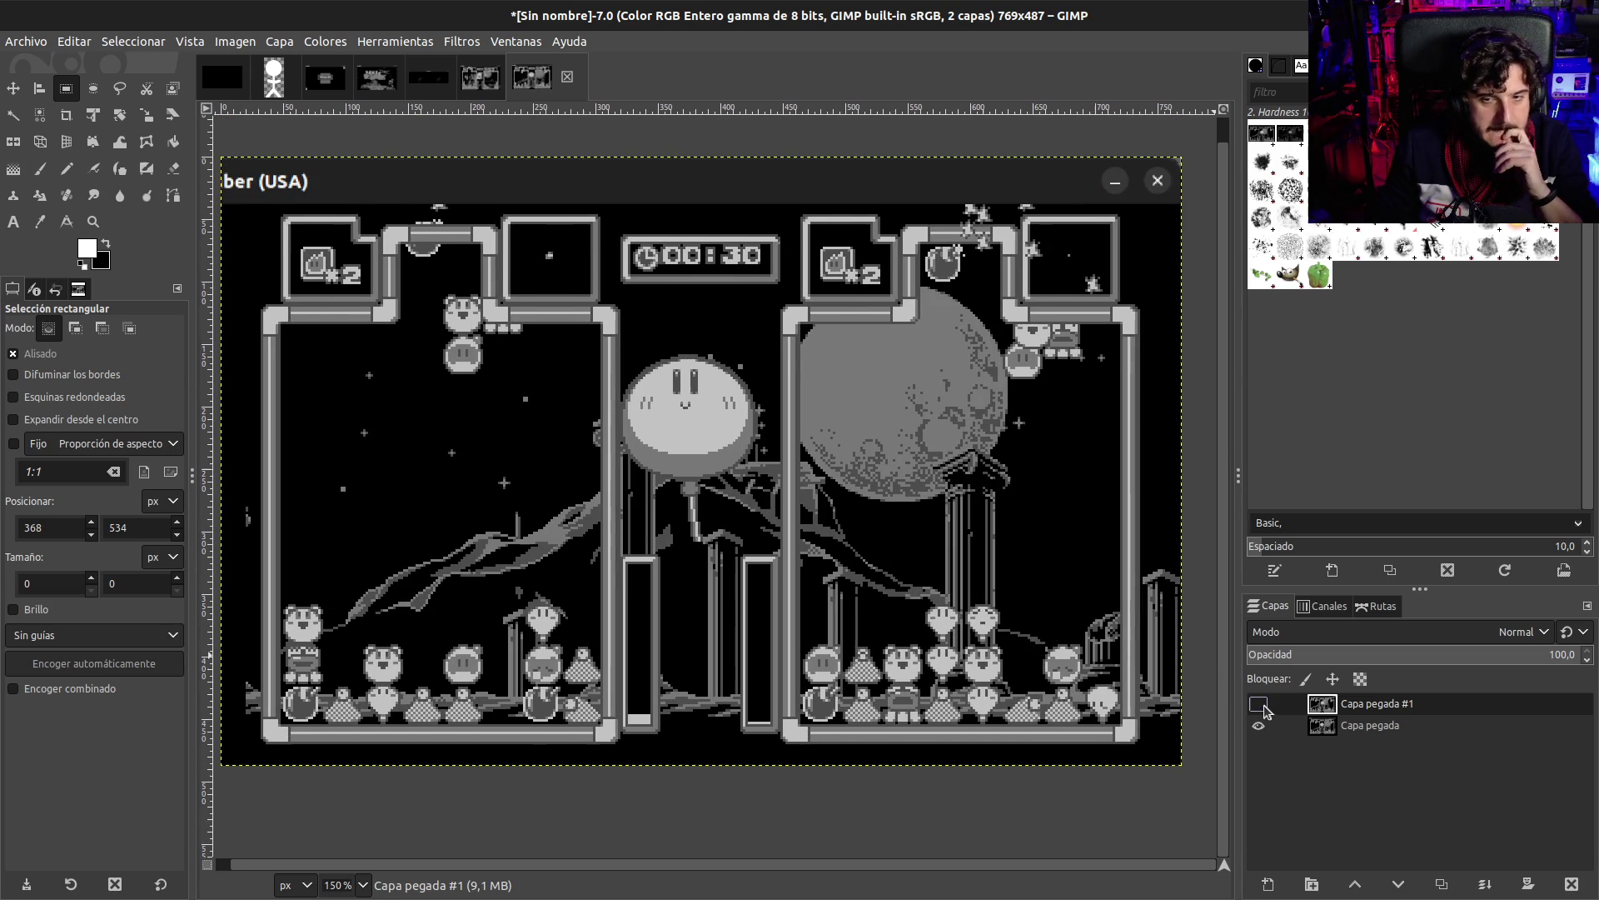
left_click(1263, 706)
left_click(1263, 705)
left_click(1264, 706)
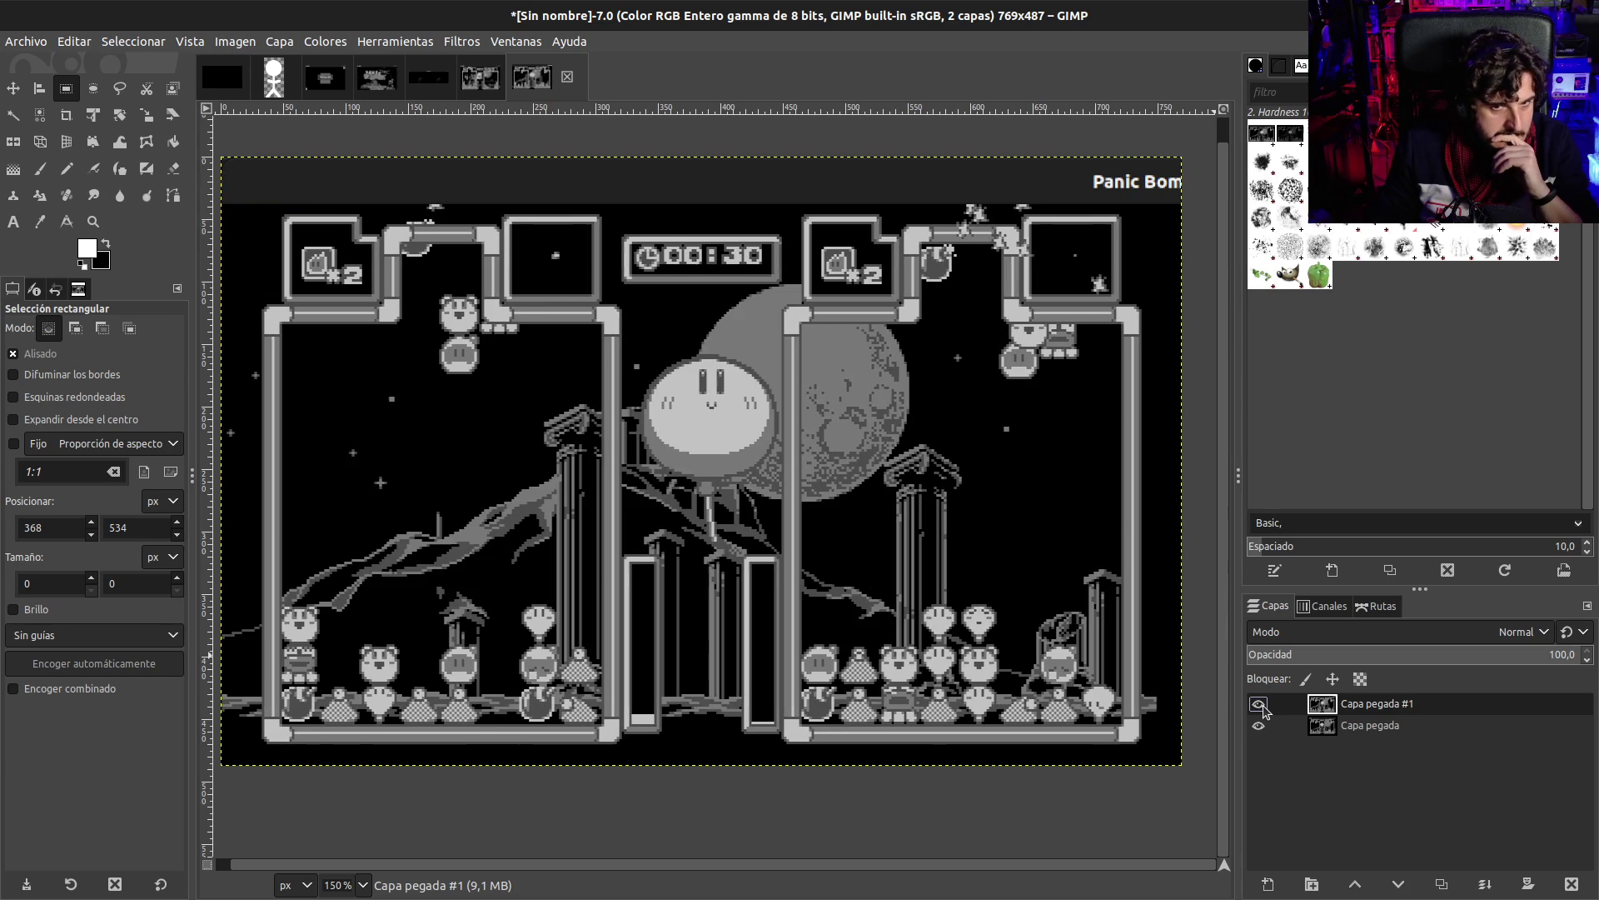
left_click(1264, 706)
left_click(1263, 707)
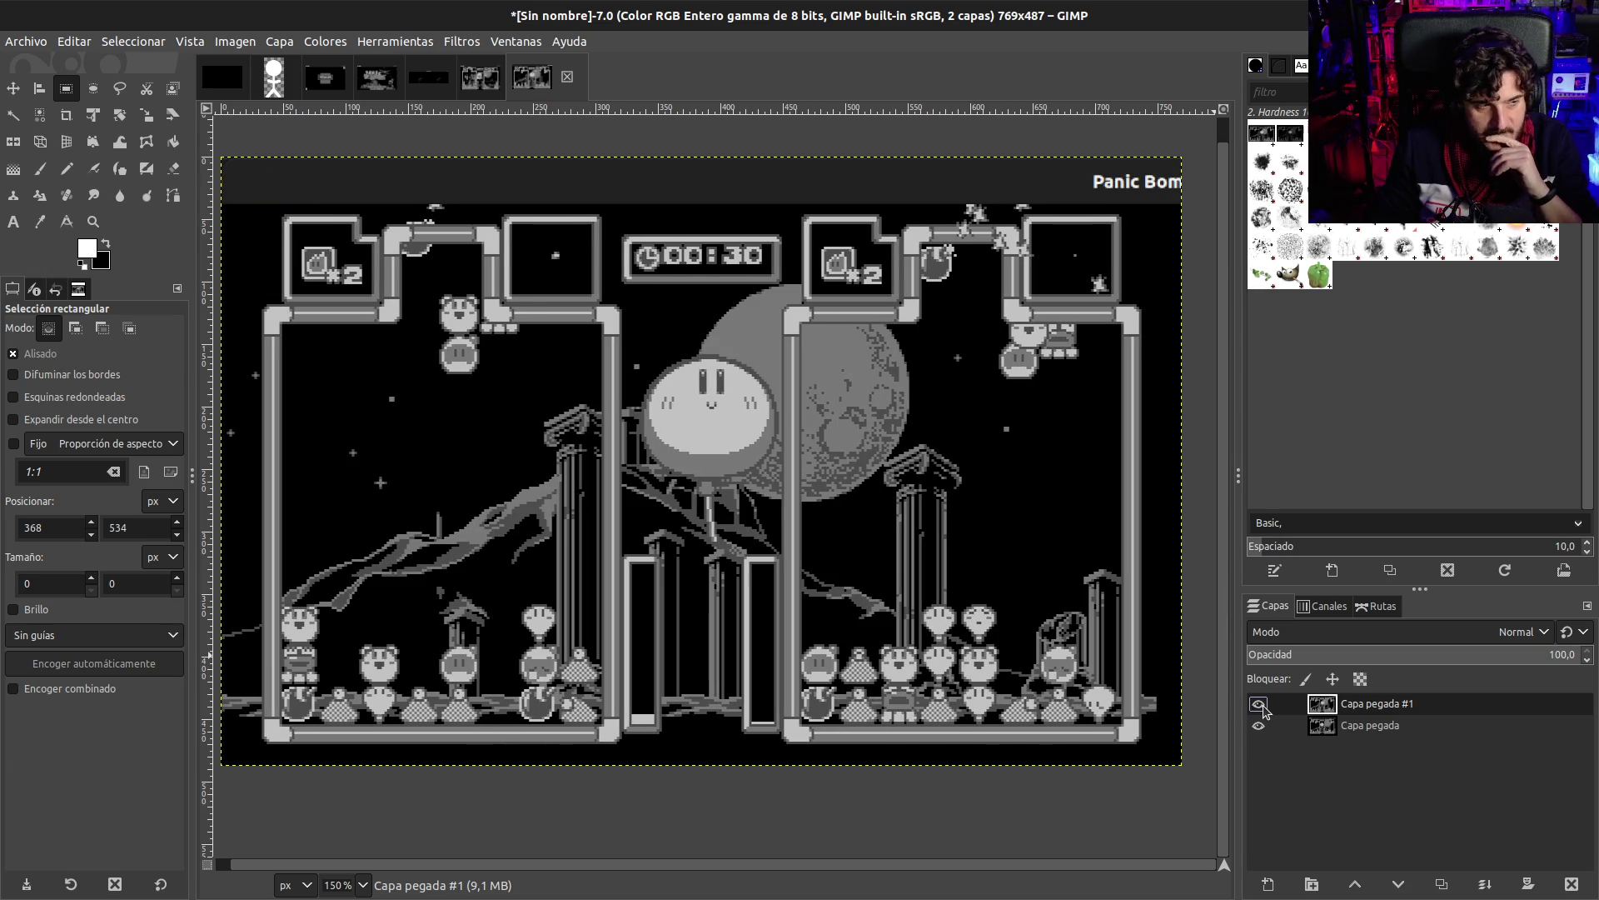
left_click(1264, 706)
left_click(1263, 706)
left_click(1263, 707)
left_click(1264, 707)
left_click(1264, 706)
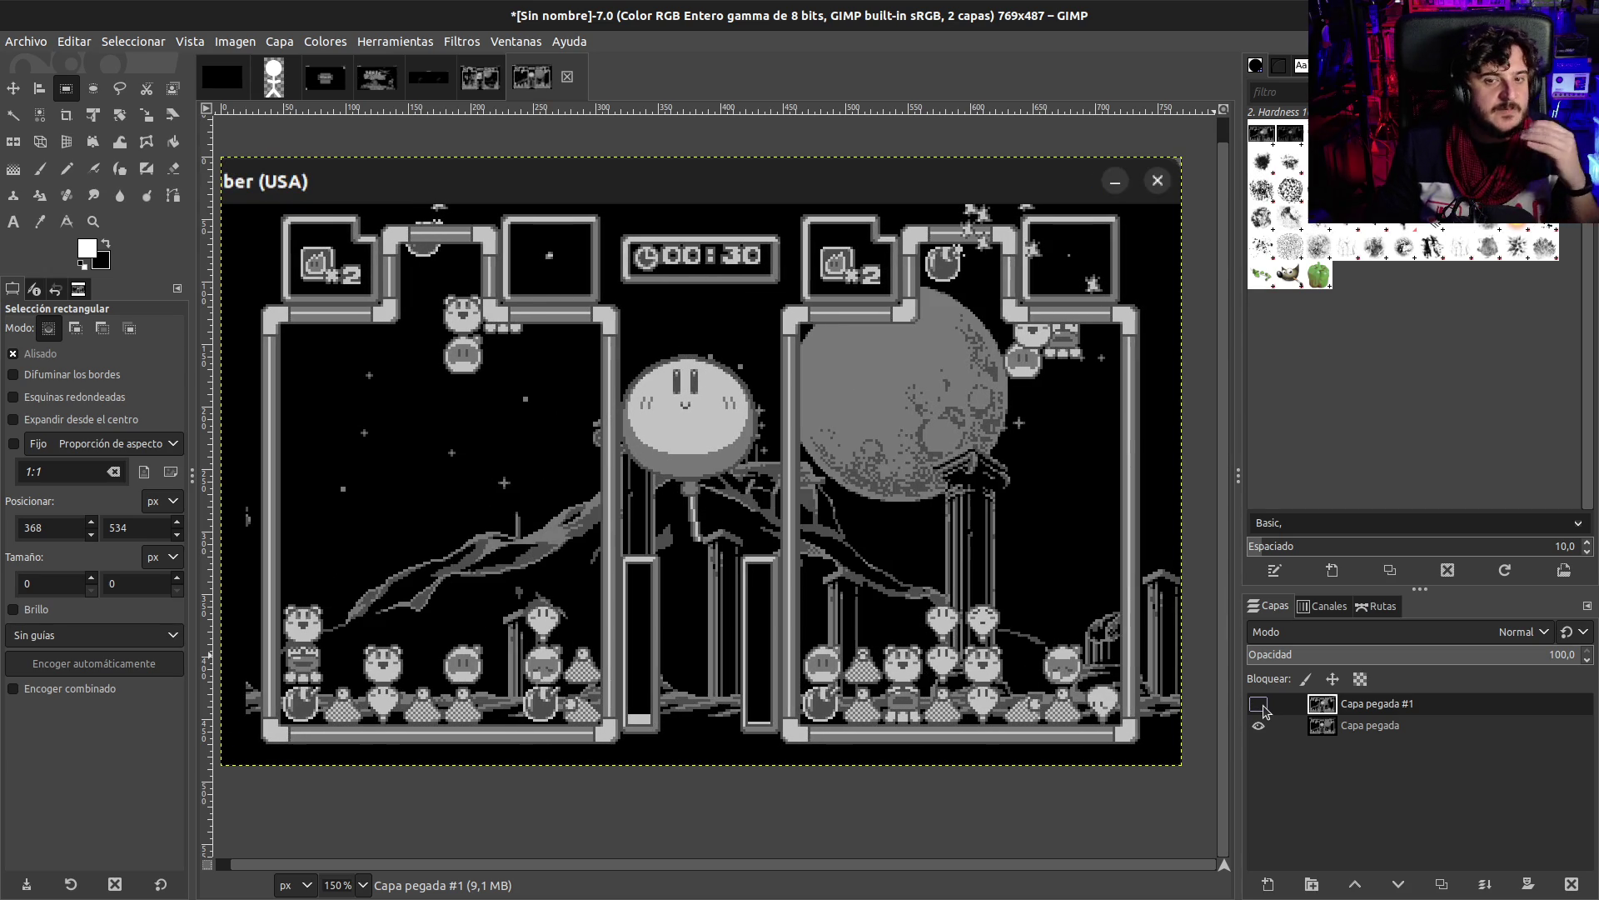
left_click(1264, 706)
left_click(1264, 706)
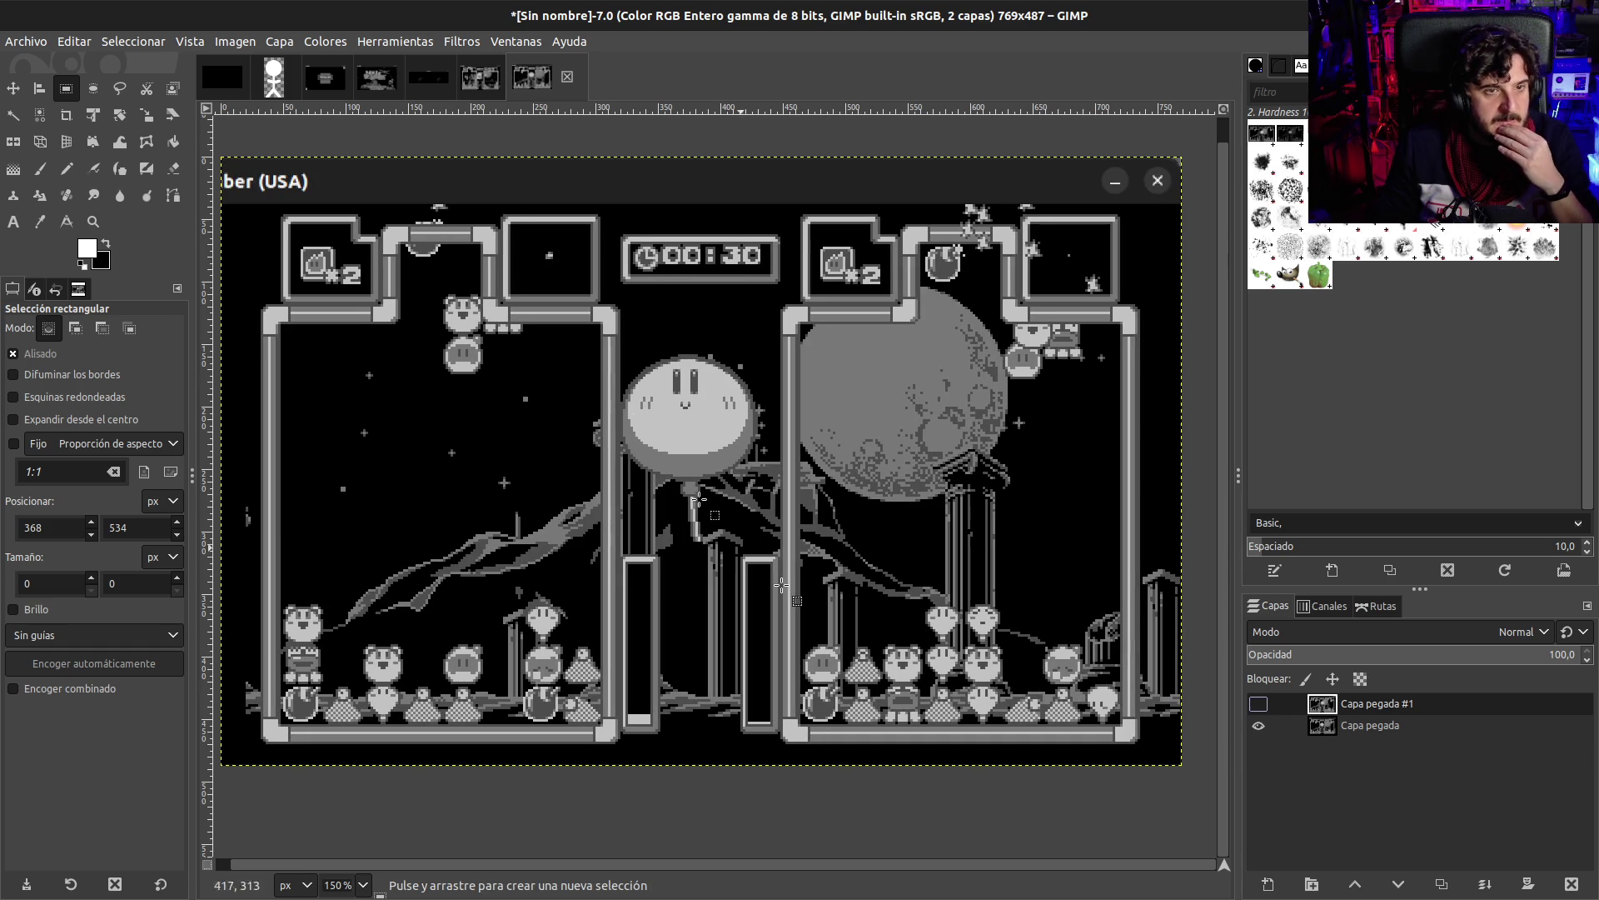
- Add a horizontal guide at y 144 px and zoom in on the balloon to compare layers
left_click_drag(525, 108, 542, 354)
scroll(543, 354, "up", 1)
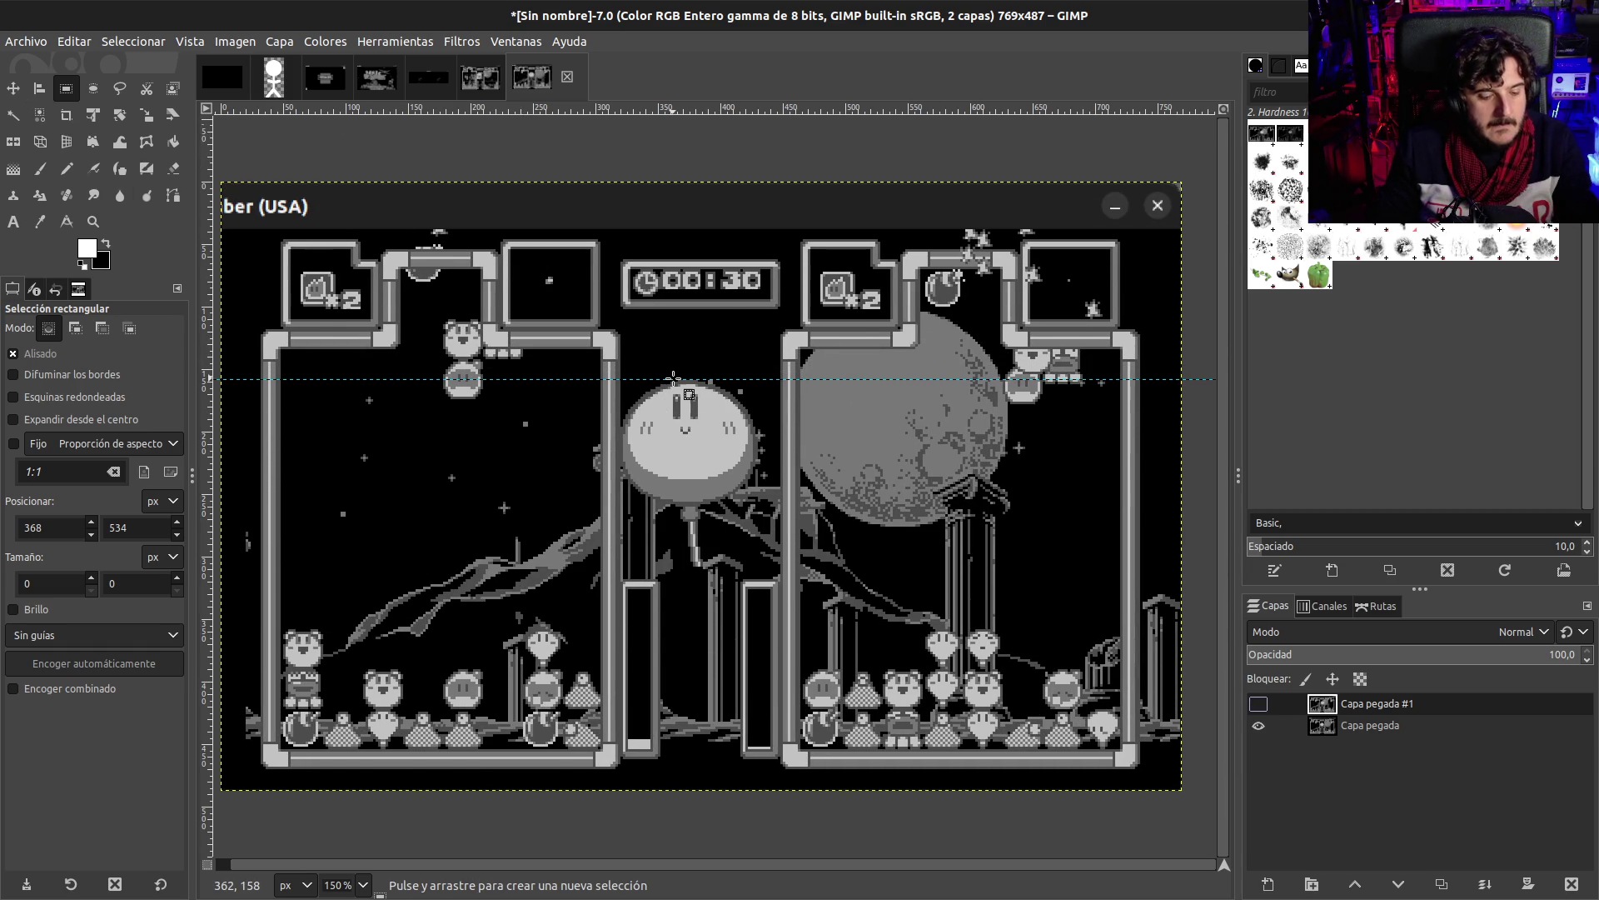
key("4")
left_click(1258, 705)
left_click(1258, 704)
scroll(634, 614, "down", 5)
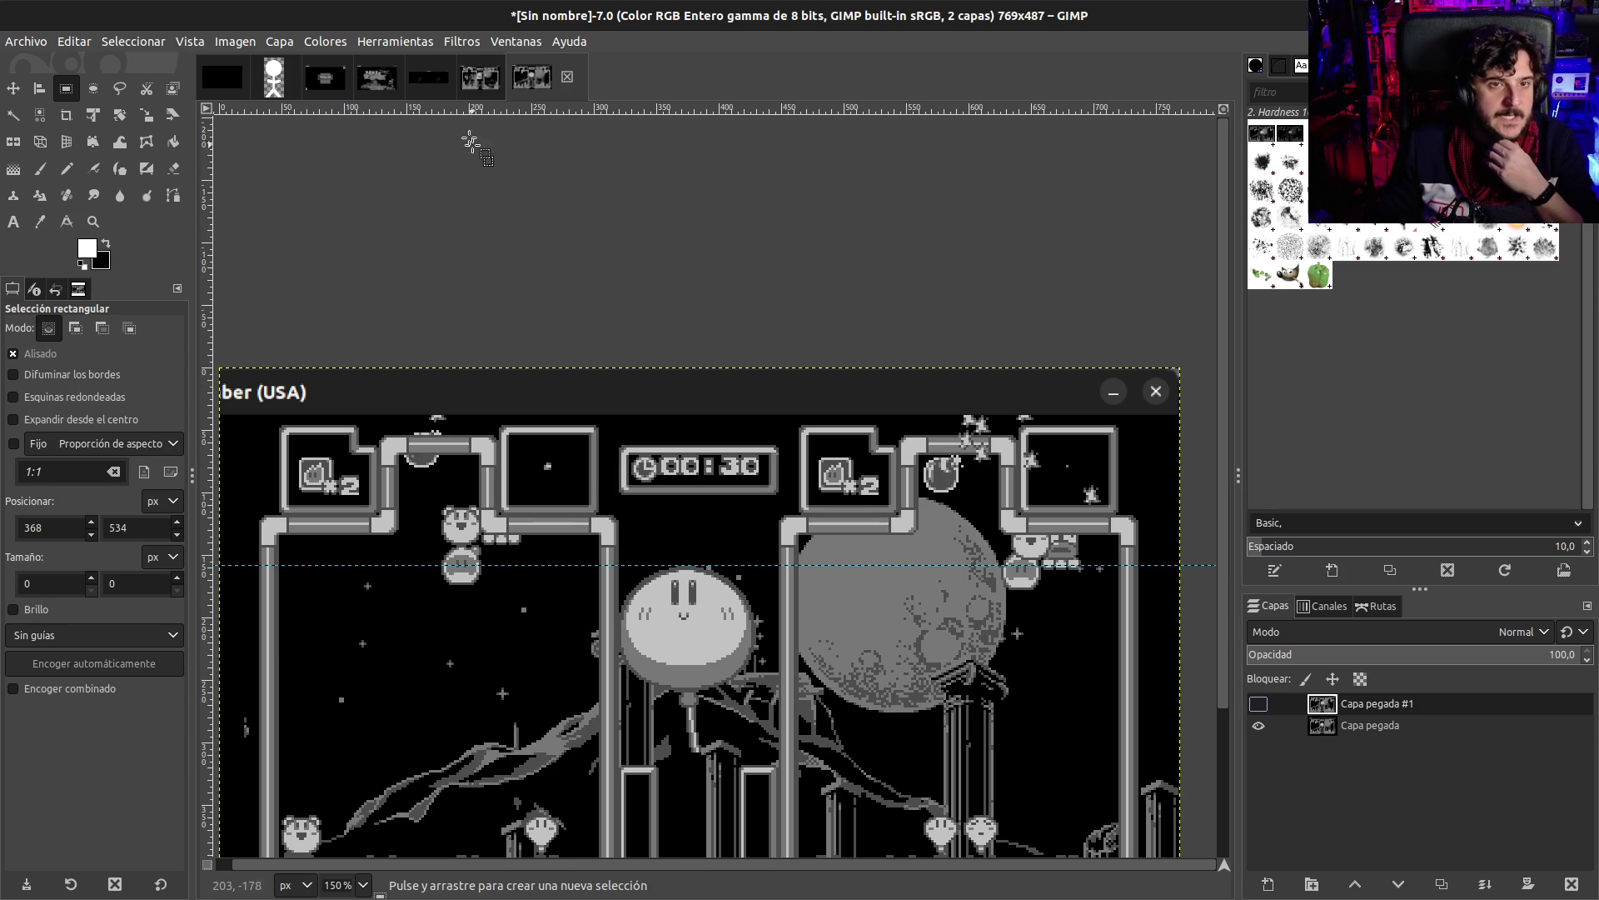
- Check the player stick-figure image, return to the game image, then go back to Godot
left_click(274, 77)
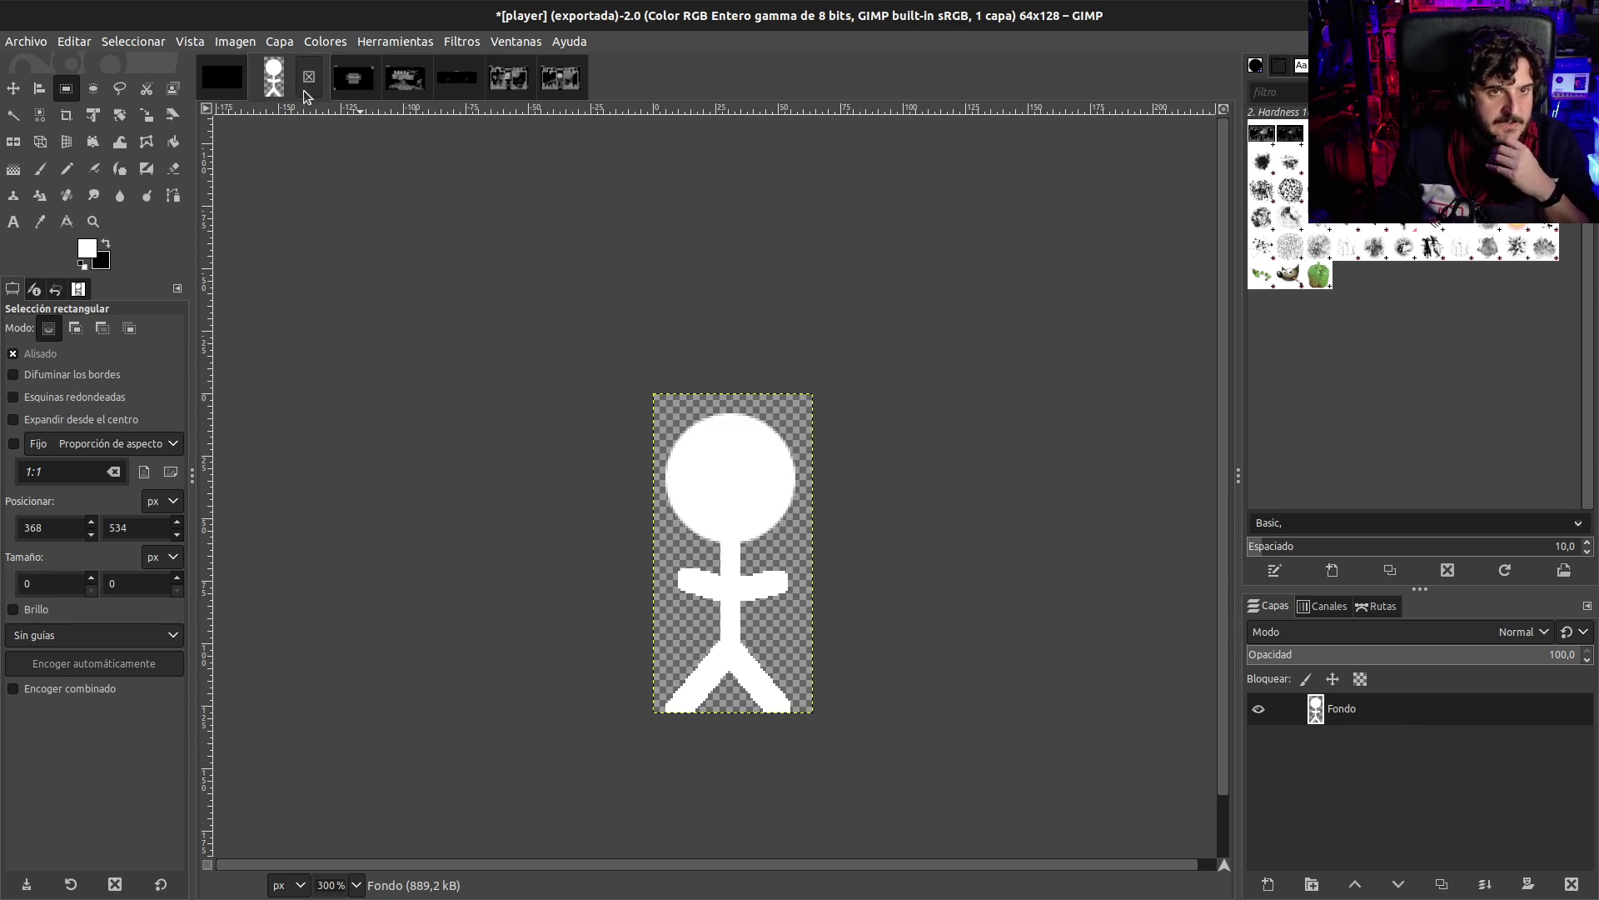
left_click(557, 80)
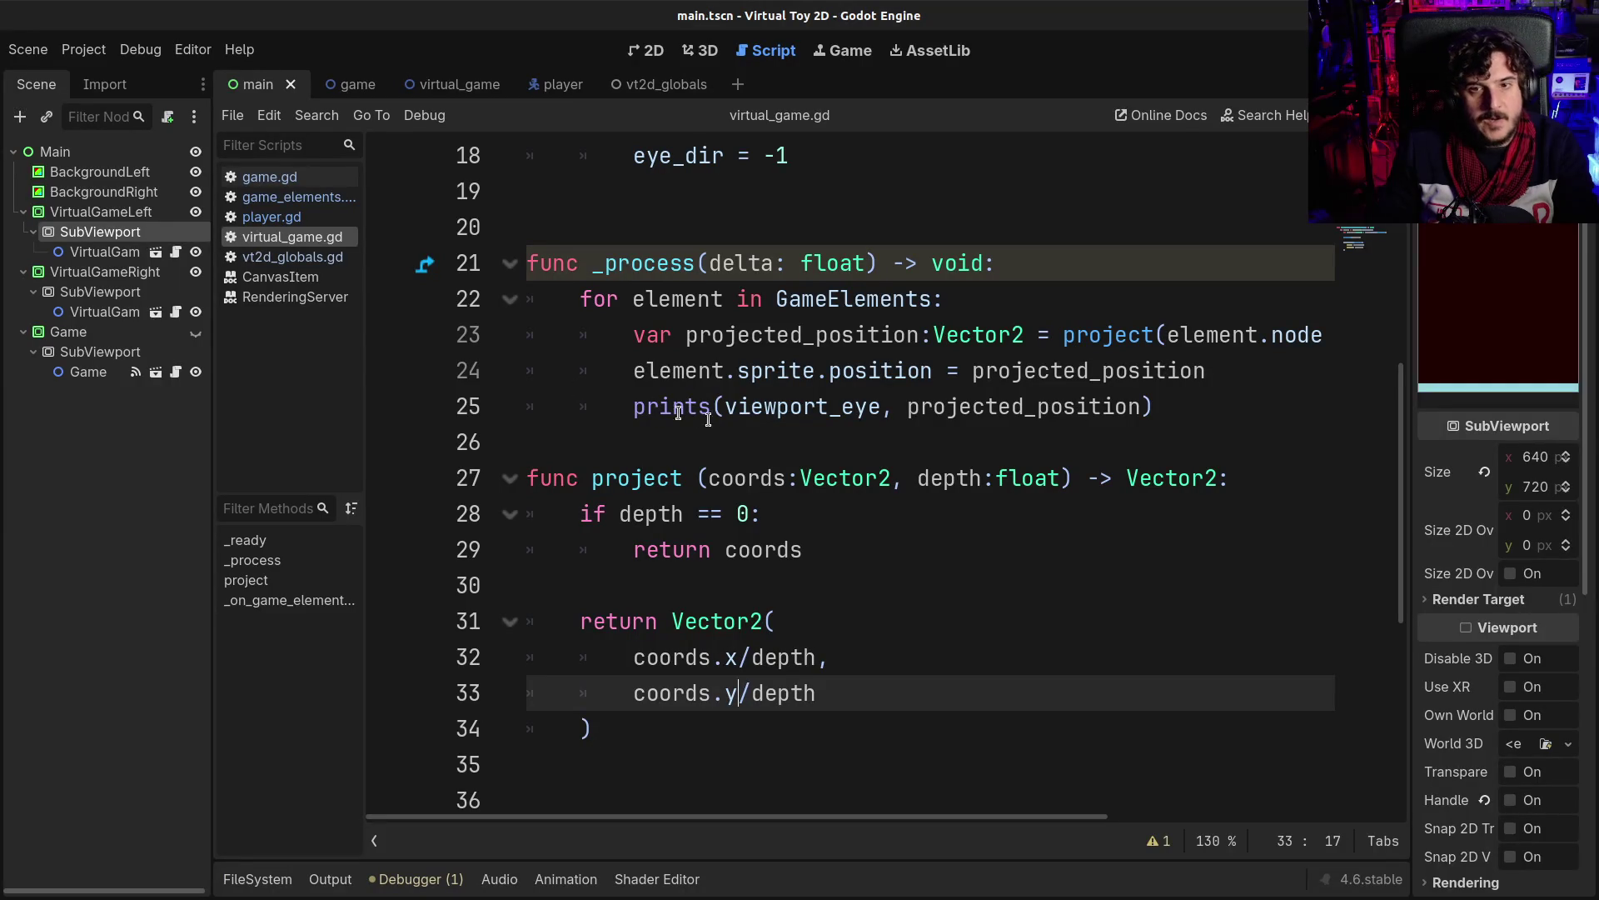
left_click(739, 426)
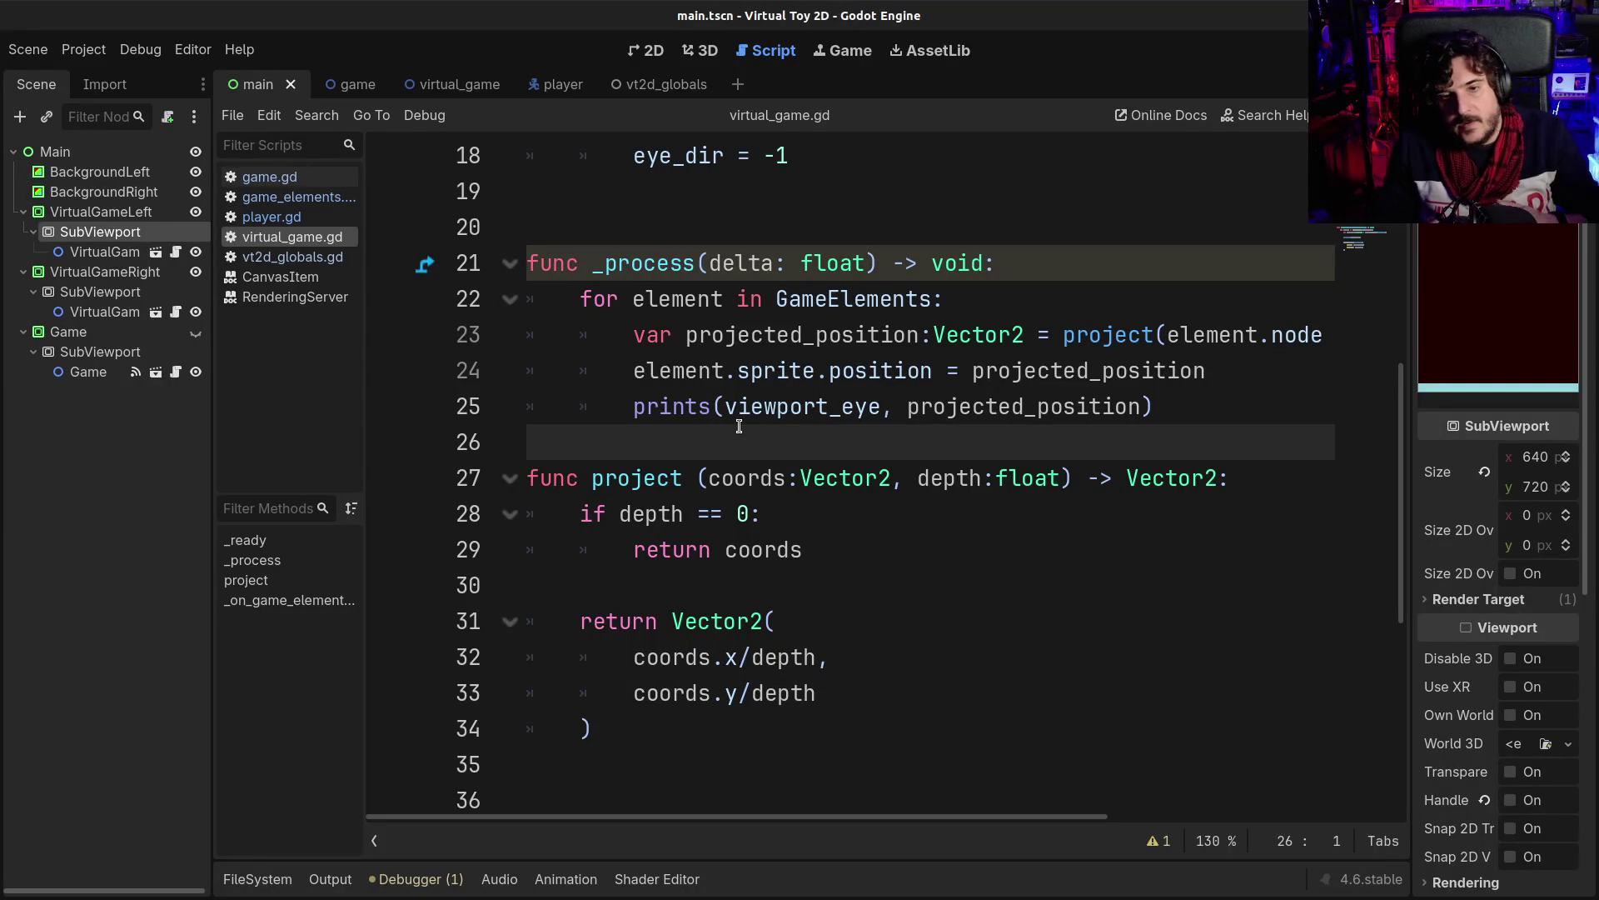
- Insert a blank line after _process on line 25, then save and run the project
mouse_move(727, 410)
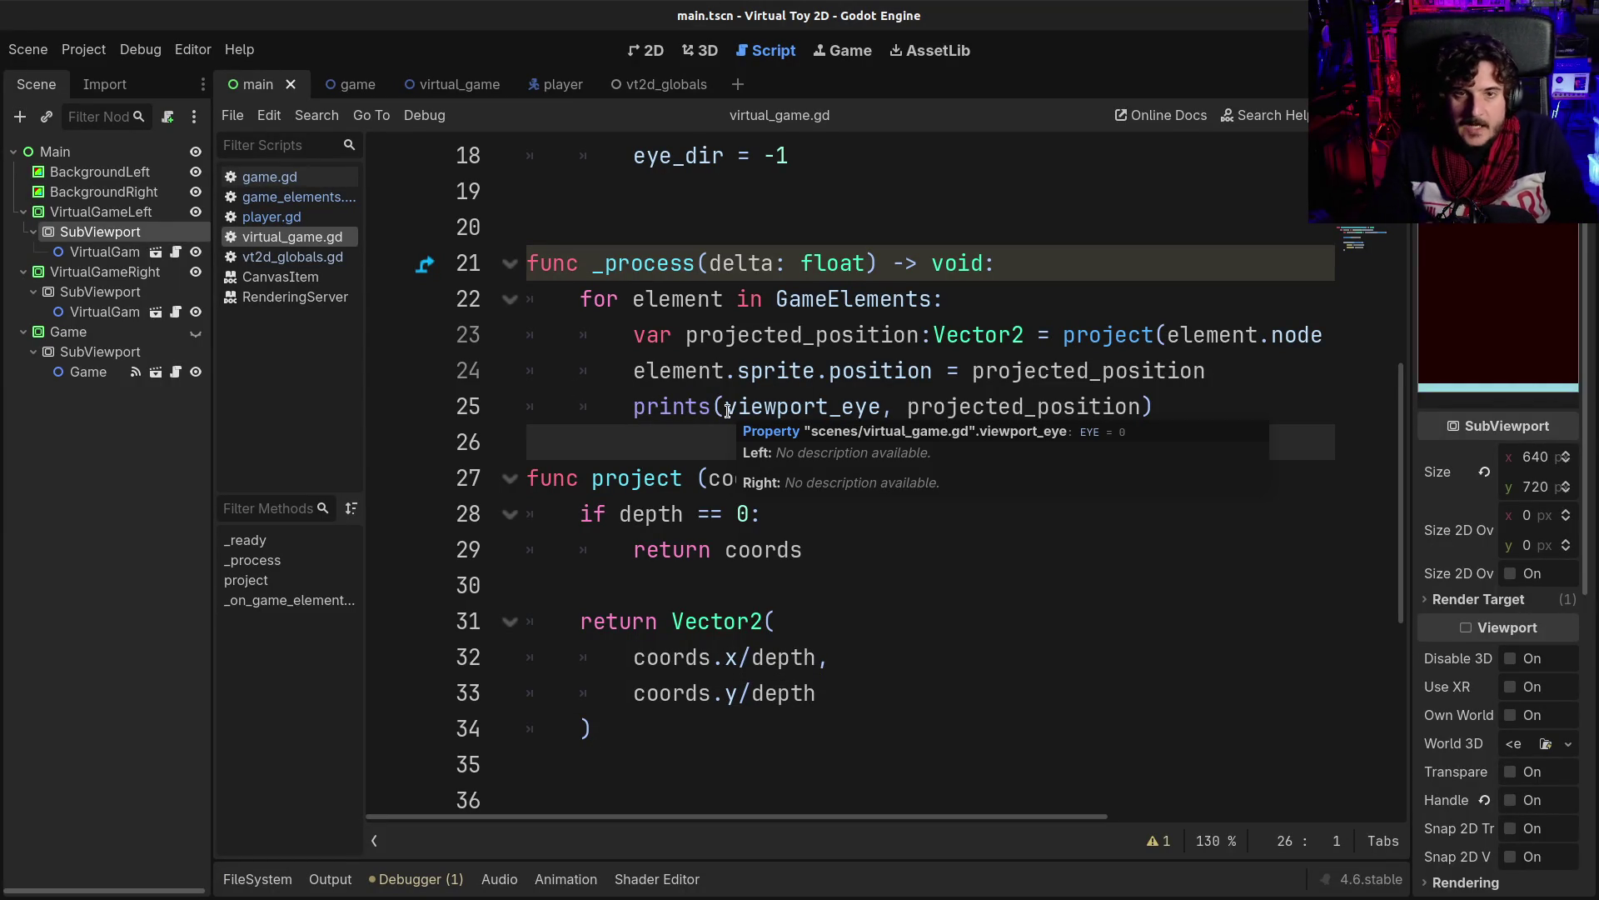
key("Return")
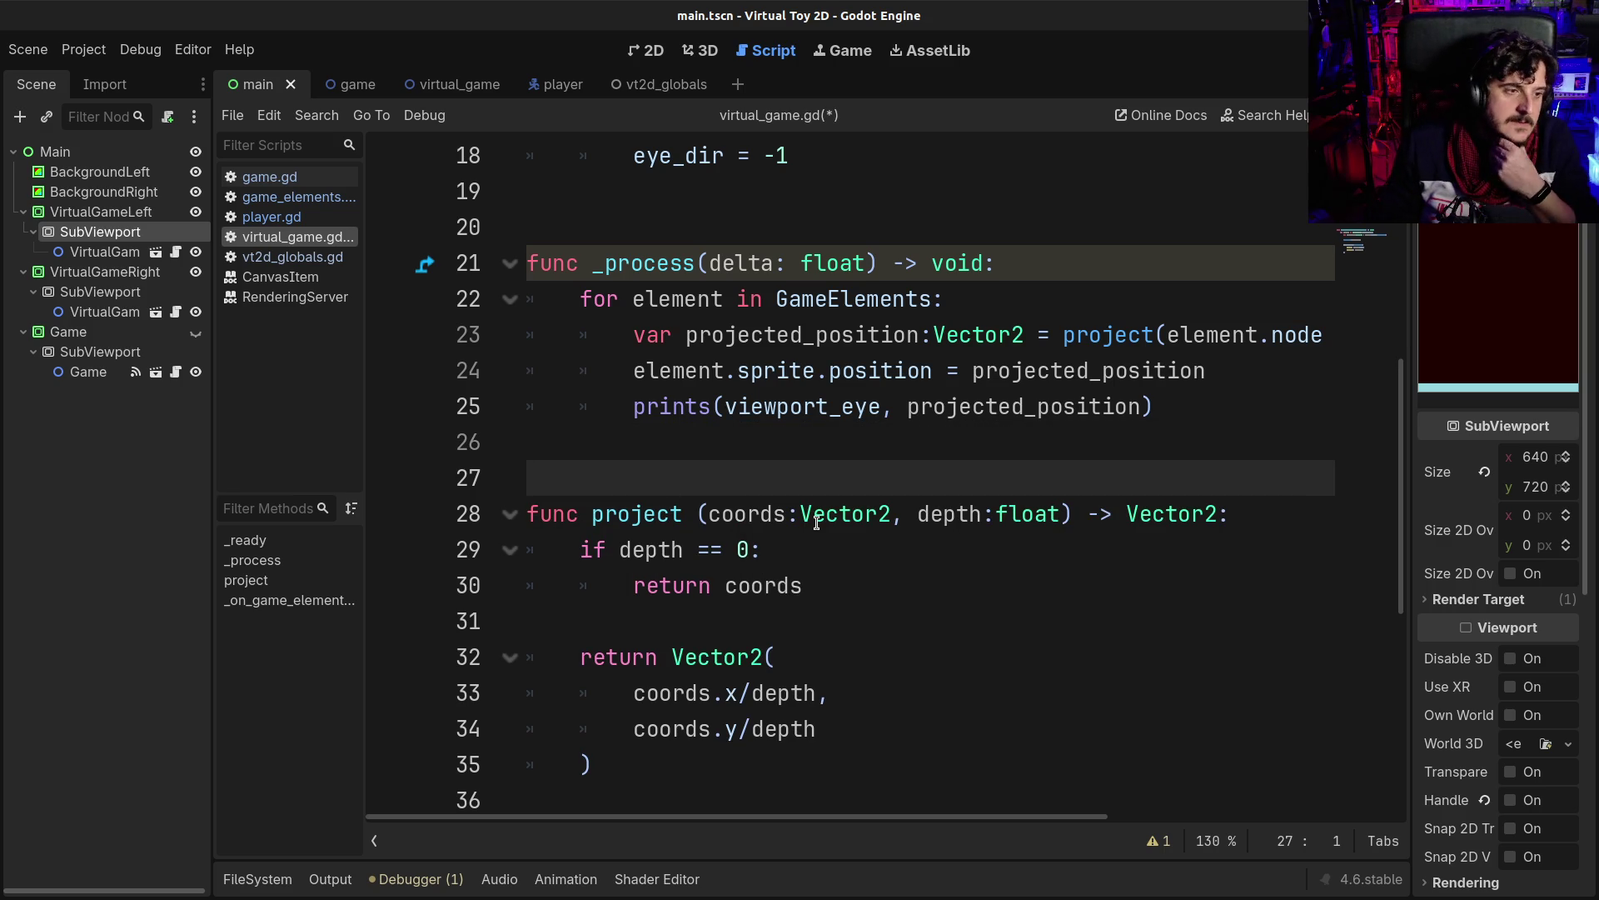
mouse_move(816, 523)
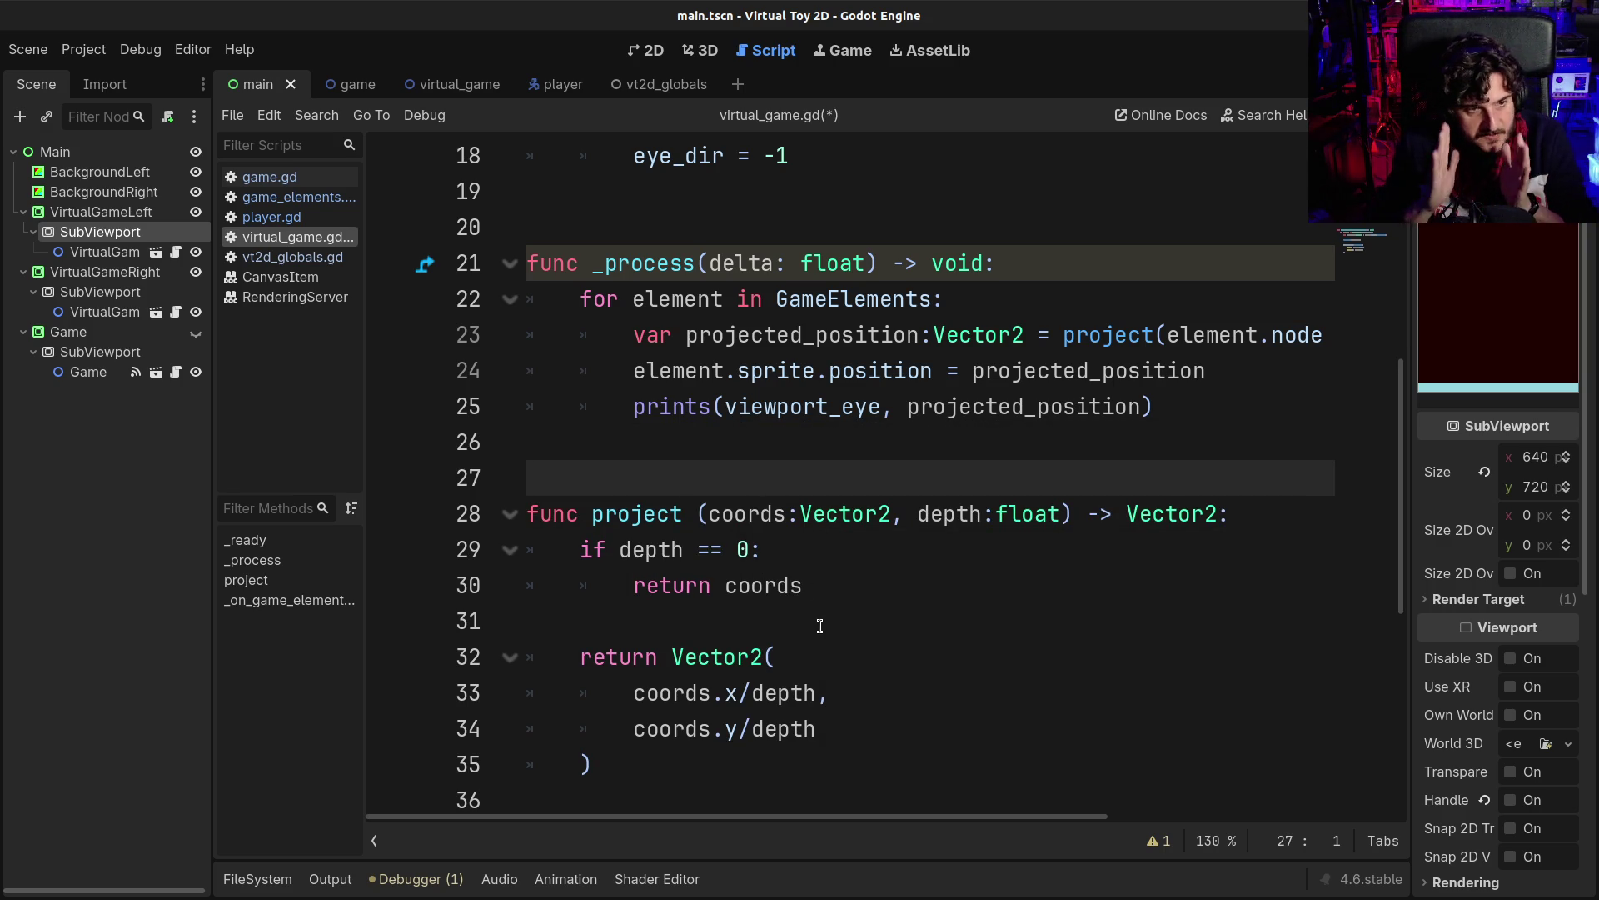
left_click(1416, 50)
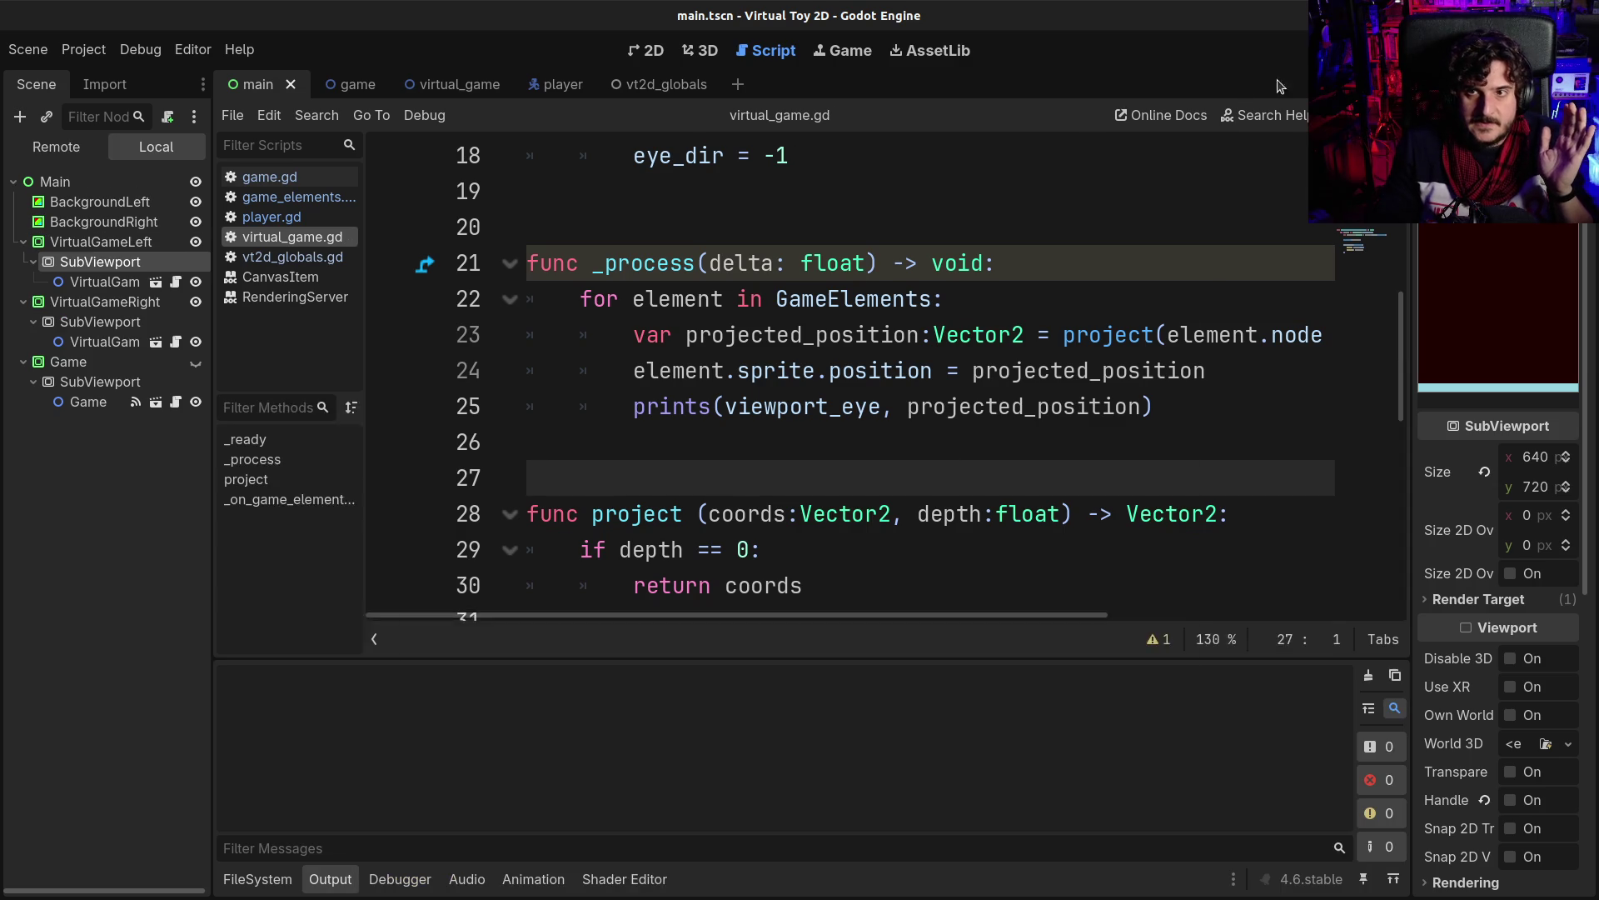
- Set the game window to Always on Top and make the Game node visible
right_click(554, 141)
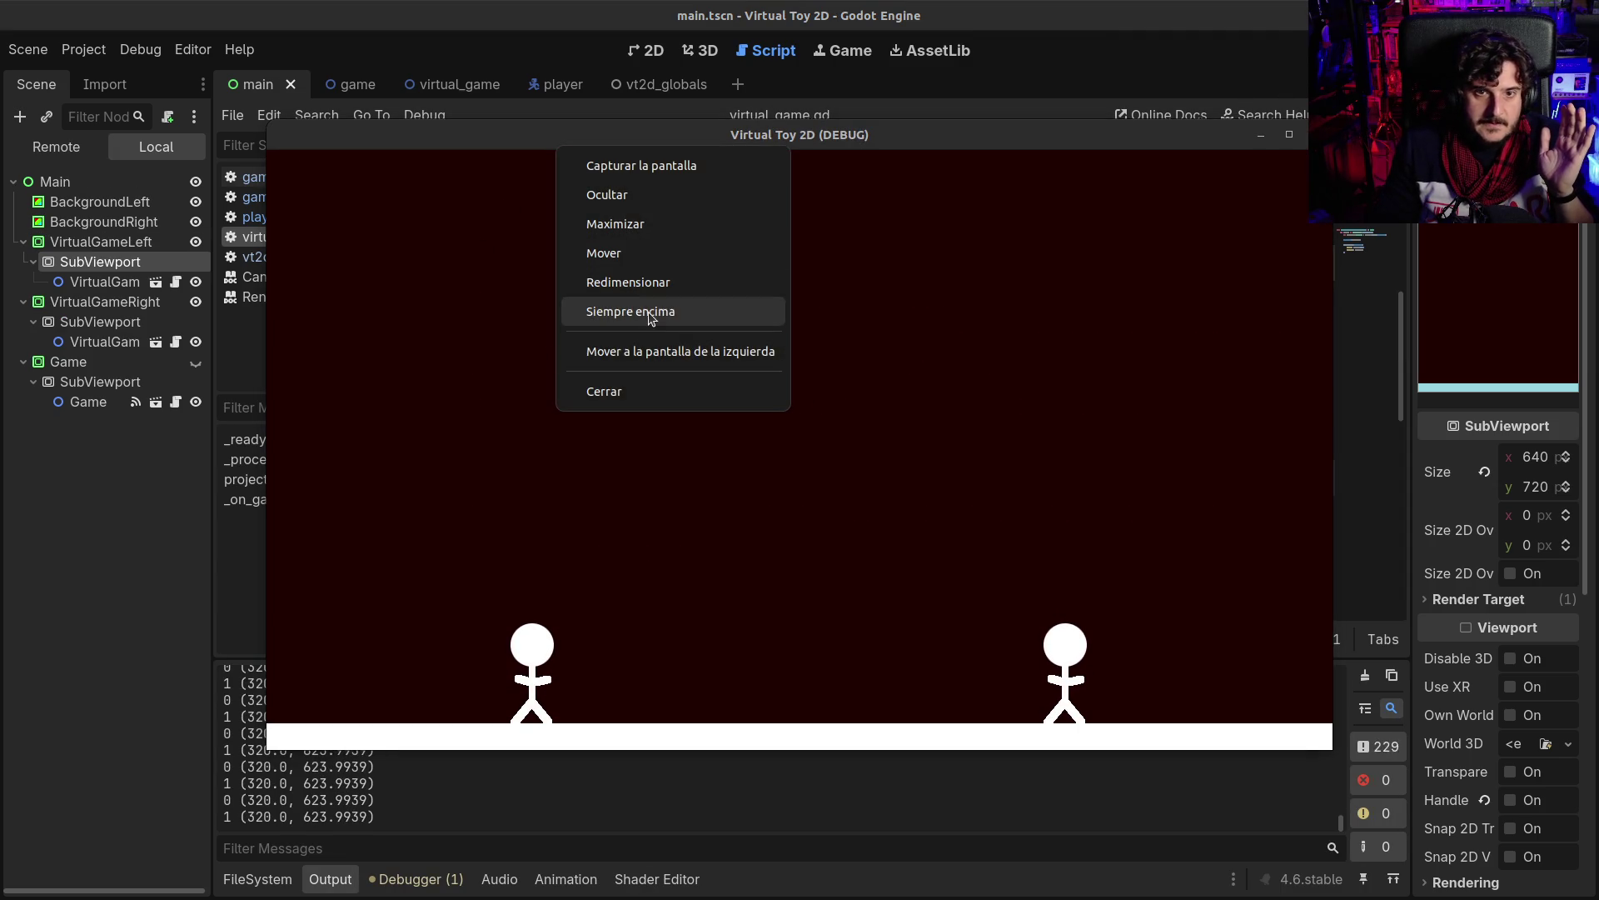
left_click(654, 316)
left_click(195, 364)
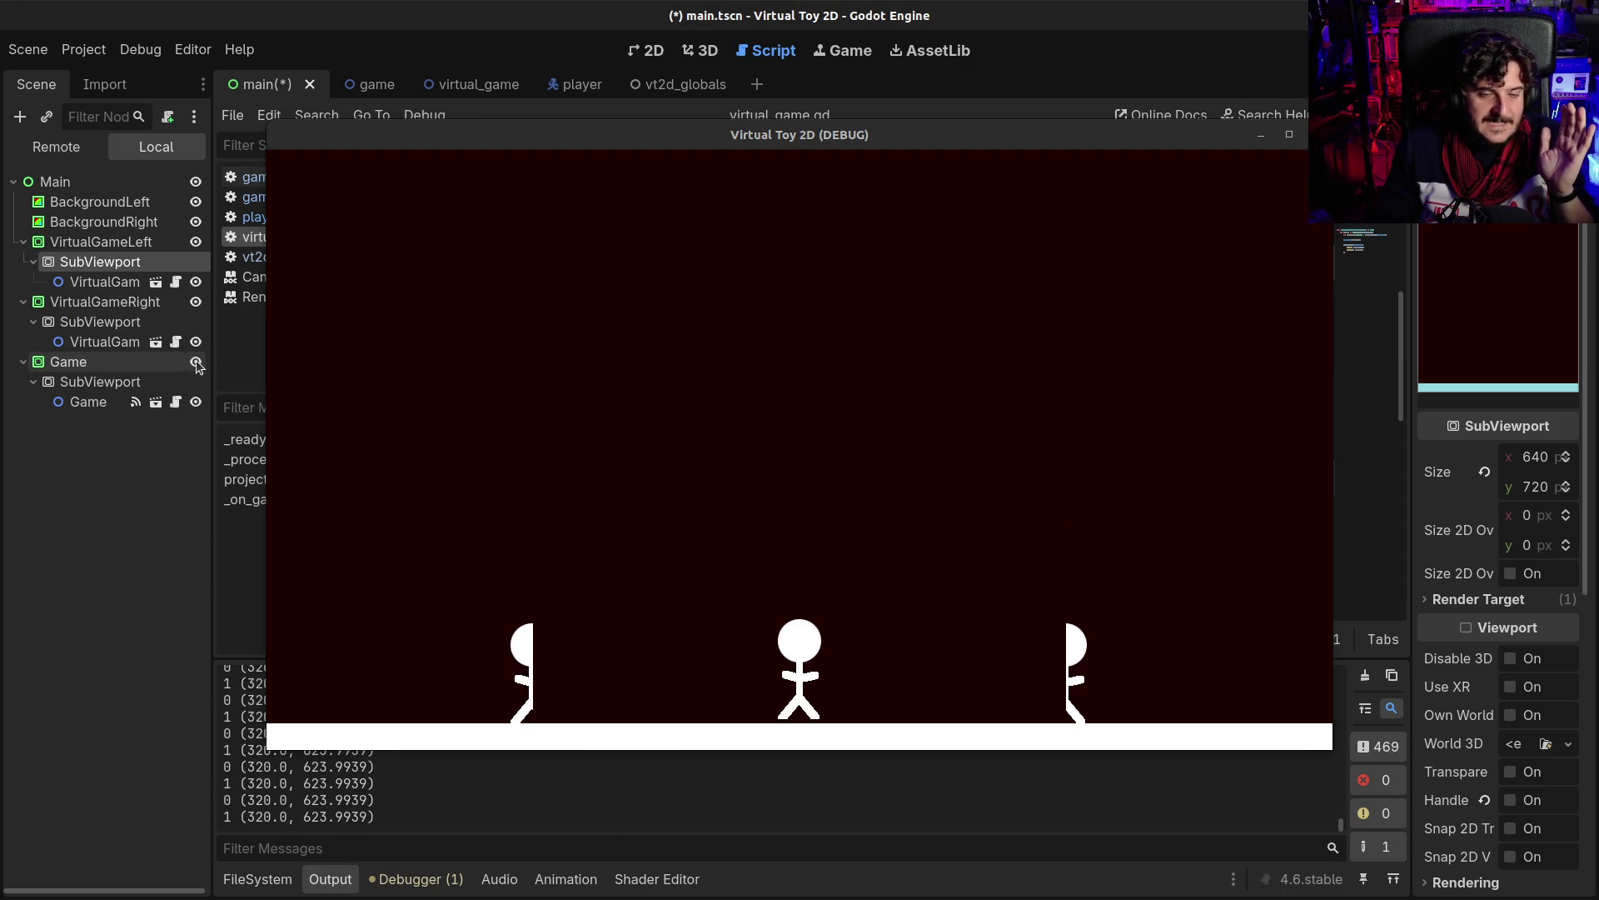
- Walk and jump the stick figures with the arrow keys and space, then close the game
left_click(679, 615)
key("space")
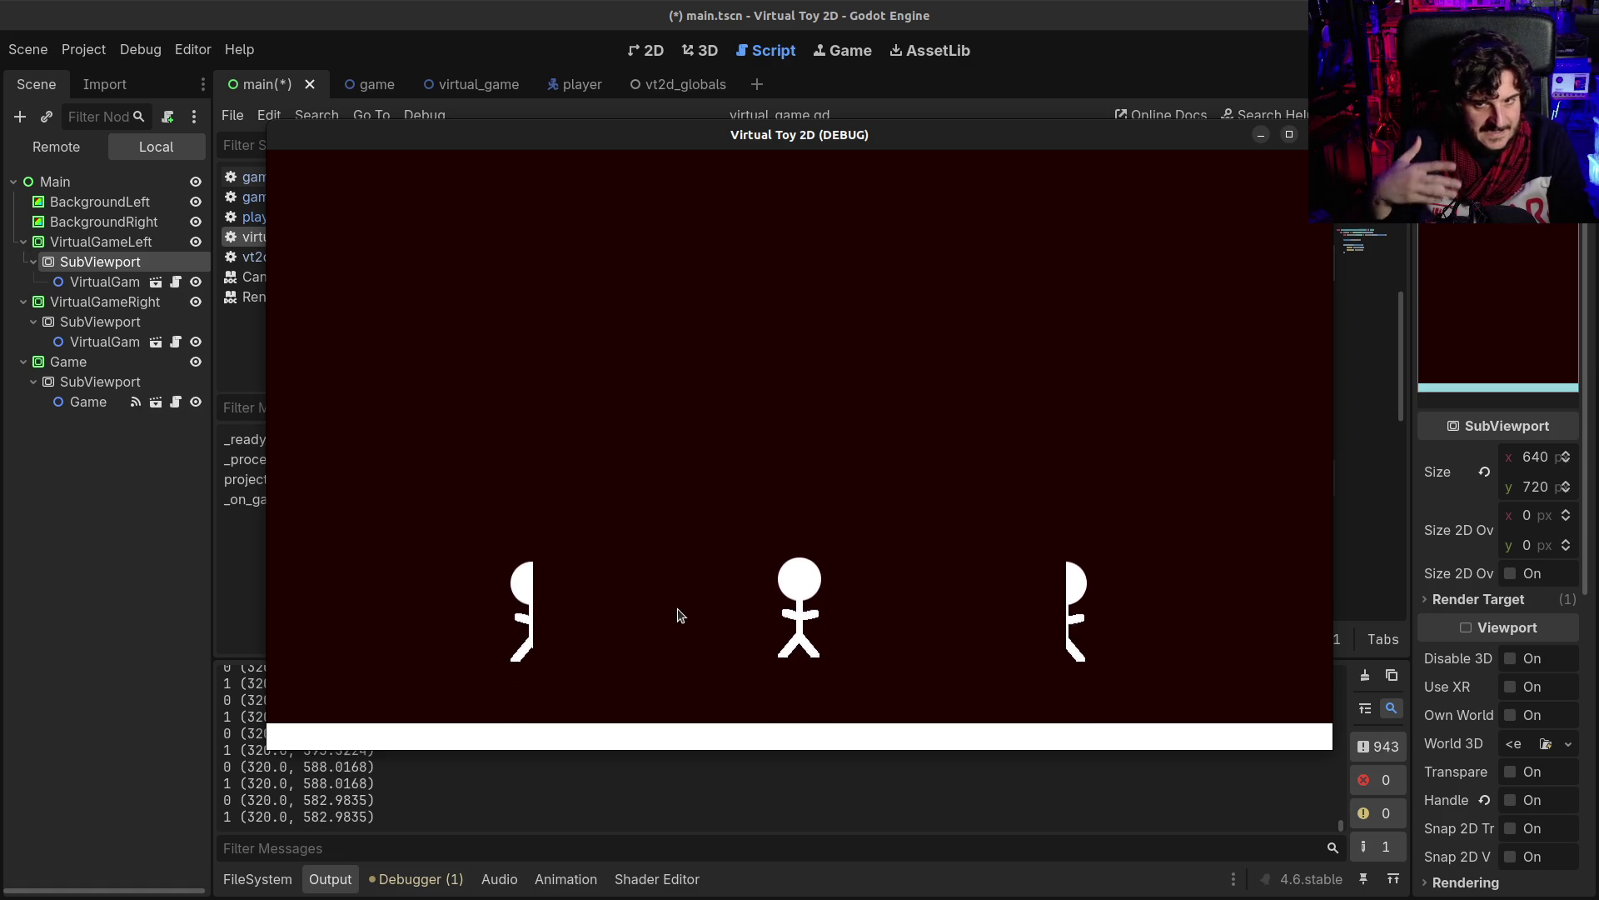
key("Right")
key("Left")
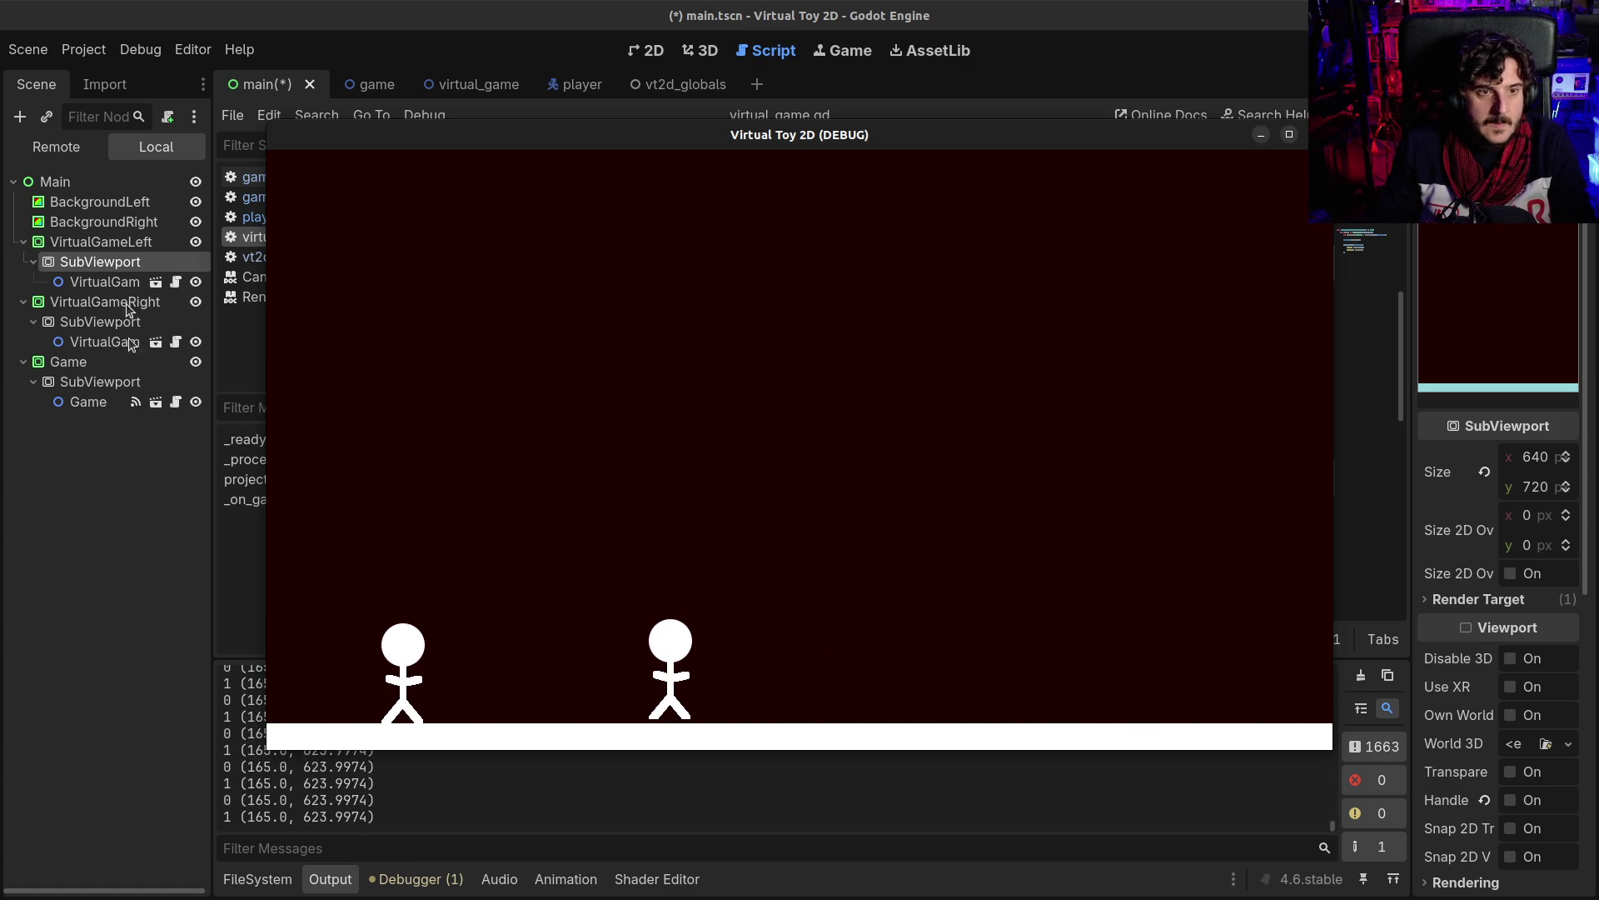
left_click(510, 447)
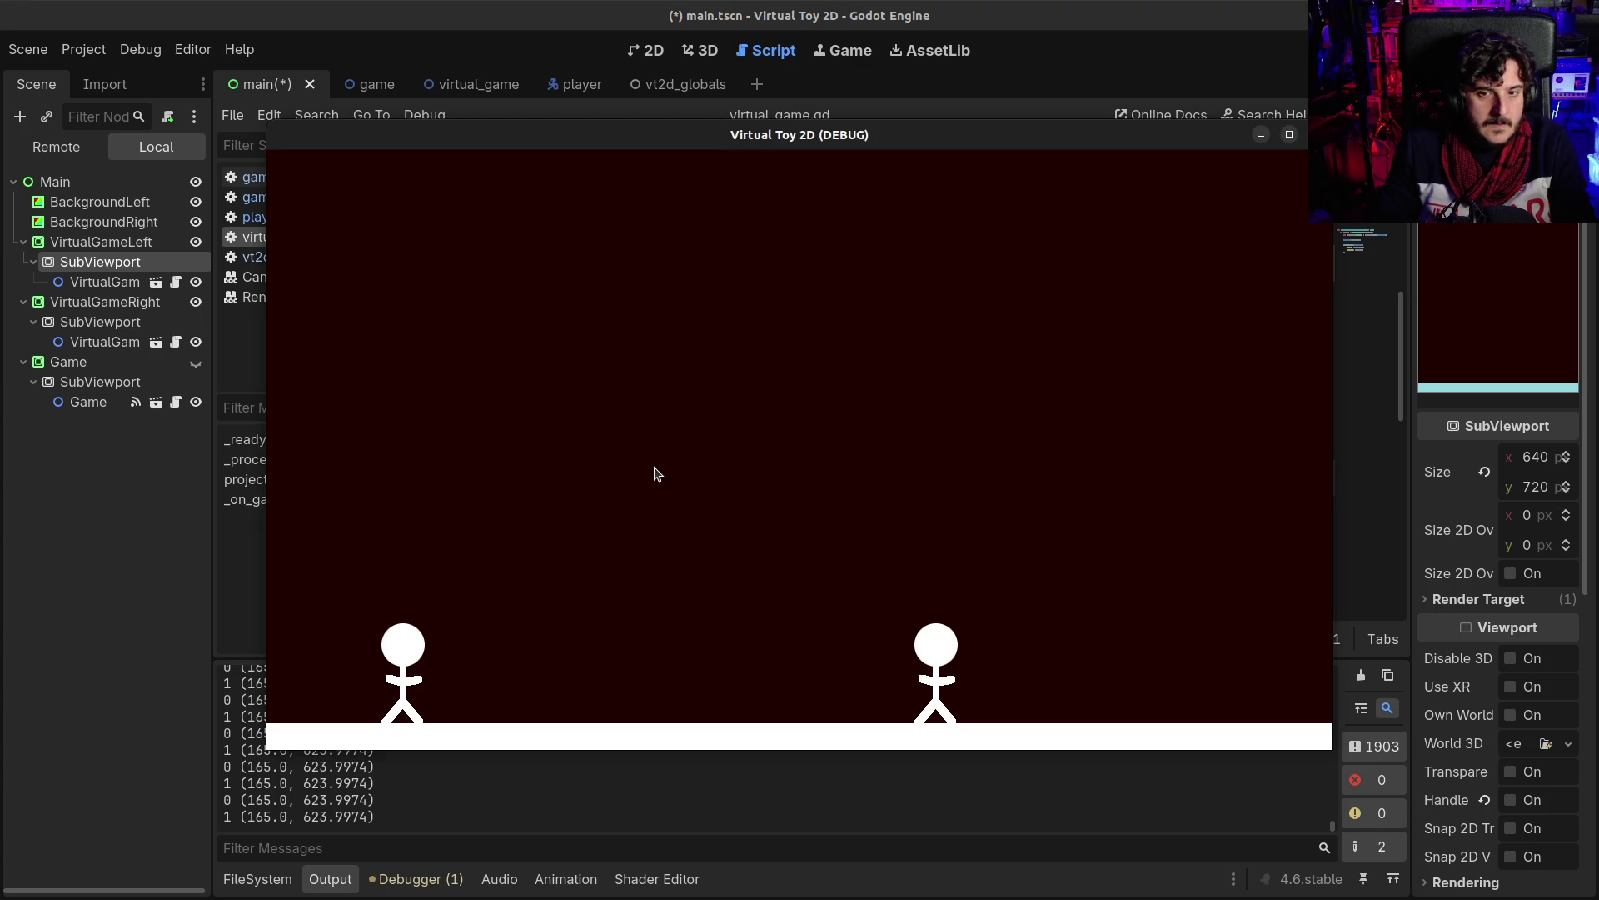
key("Right")
key("Up")
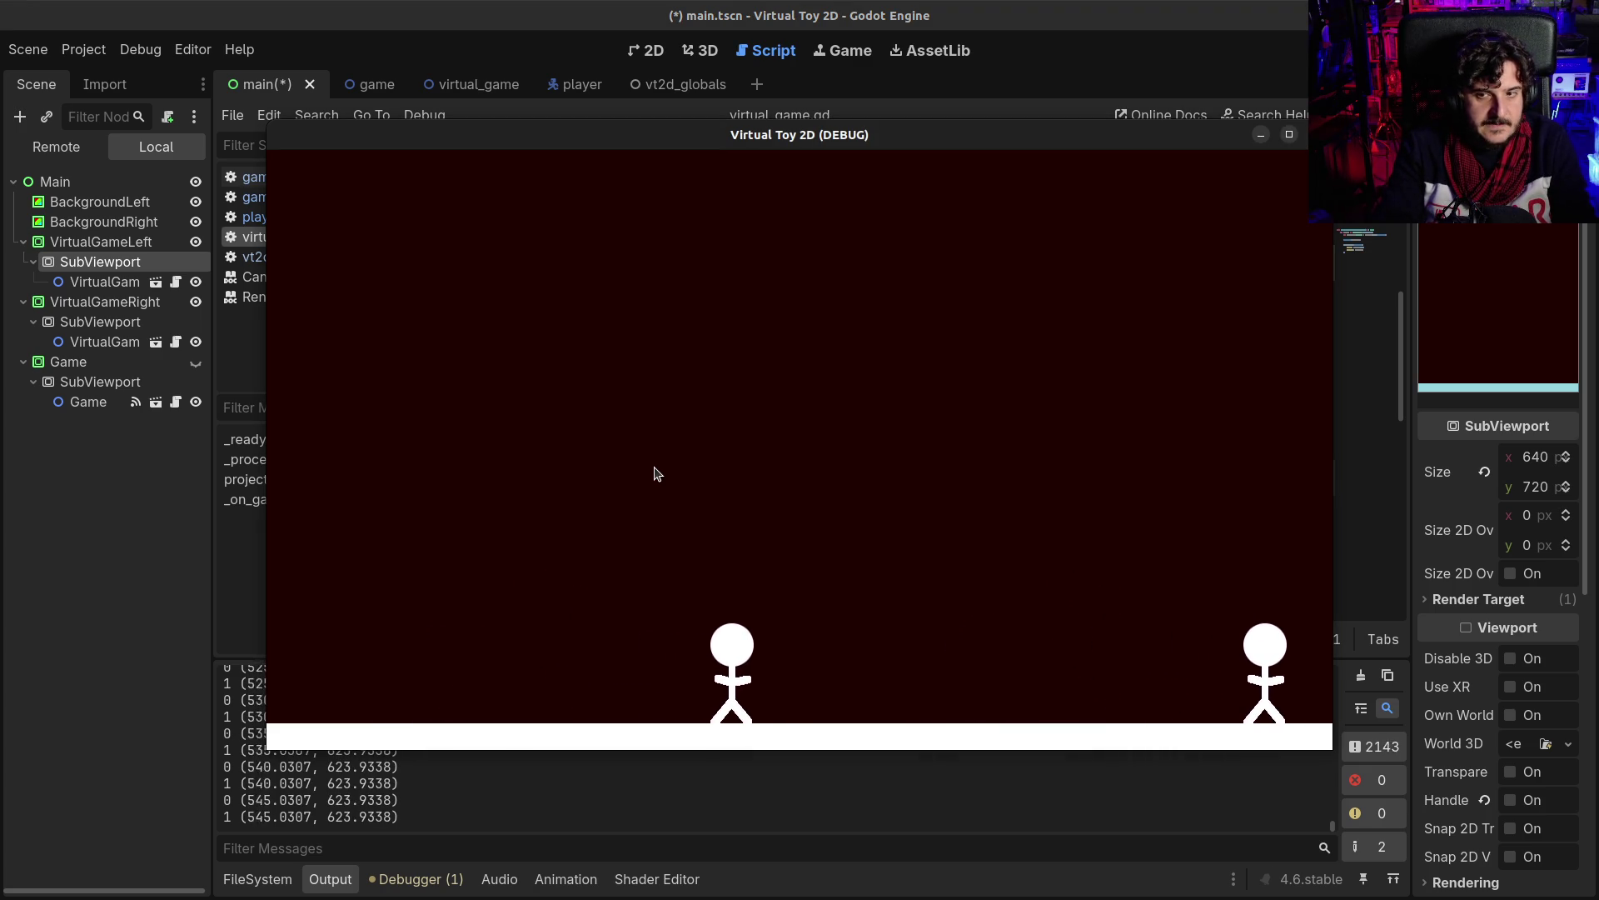
key("Left")
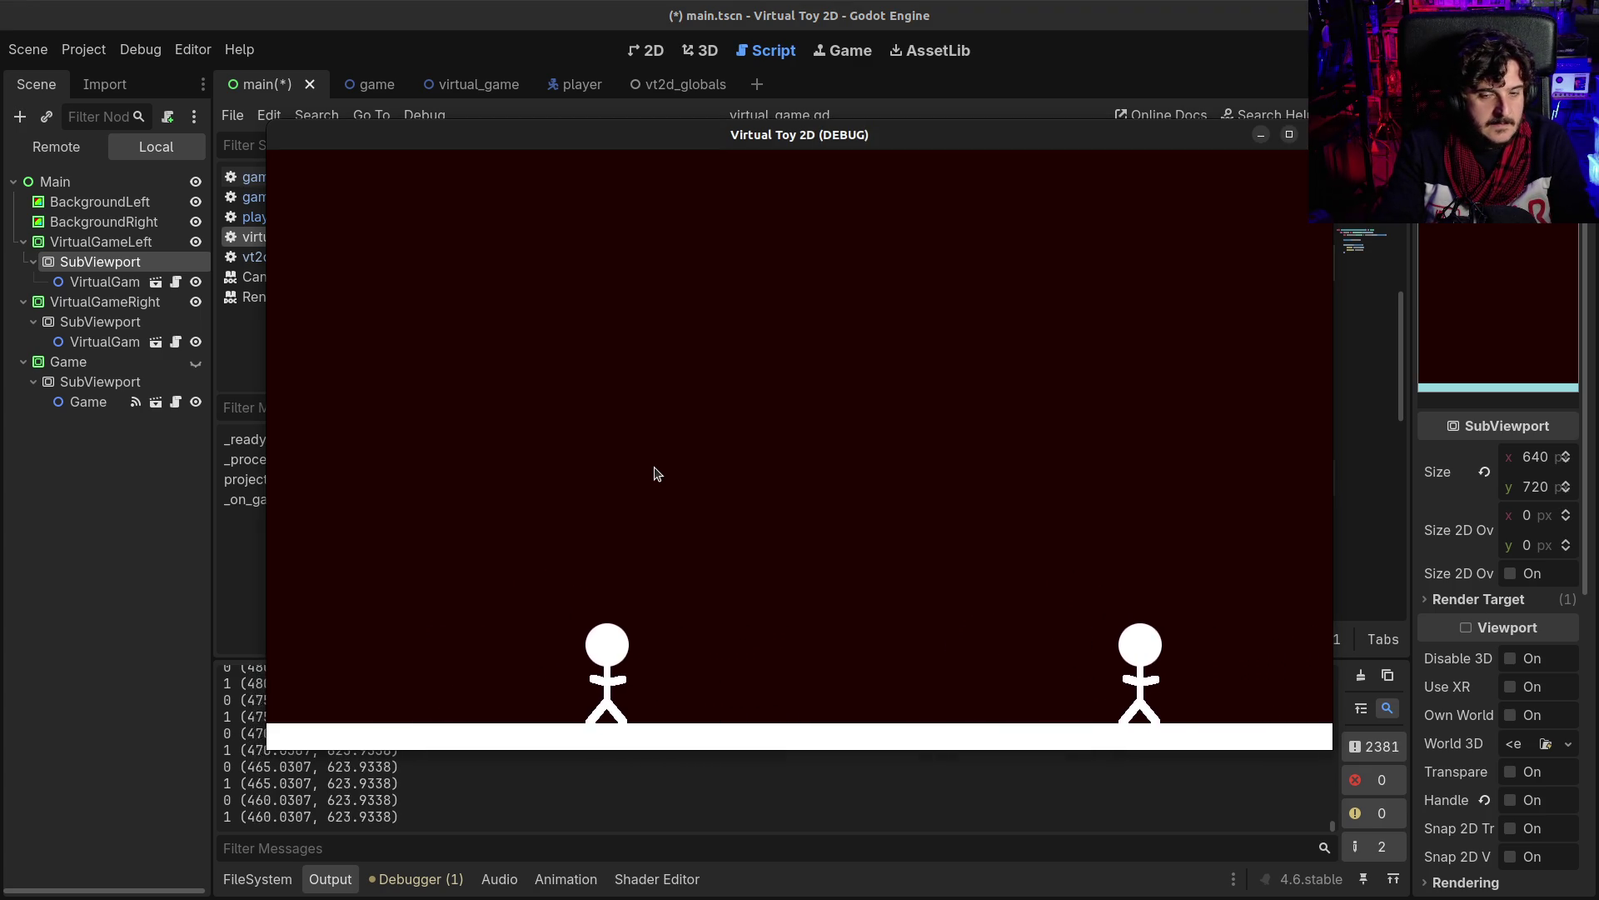
key("Right")
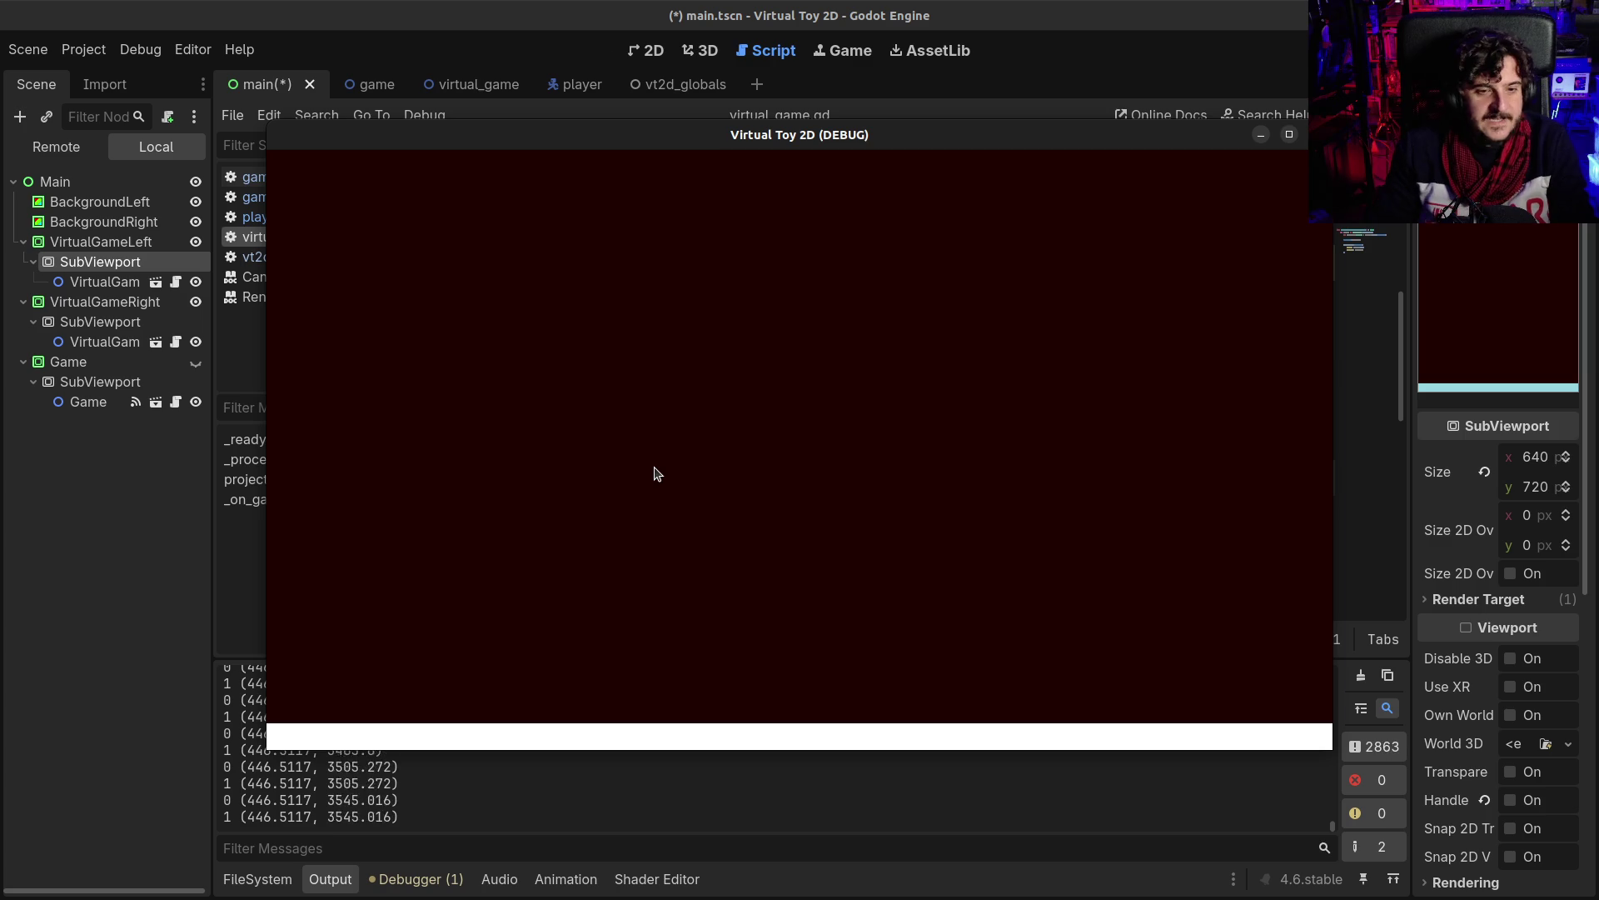
left_click(1301, 133)
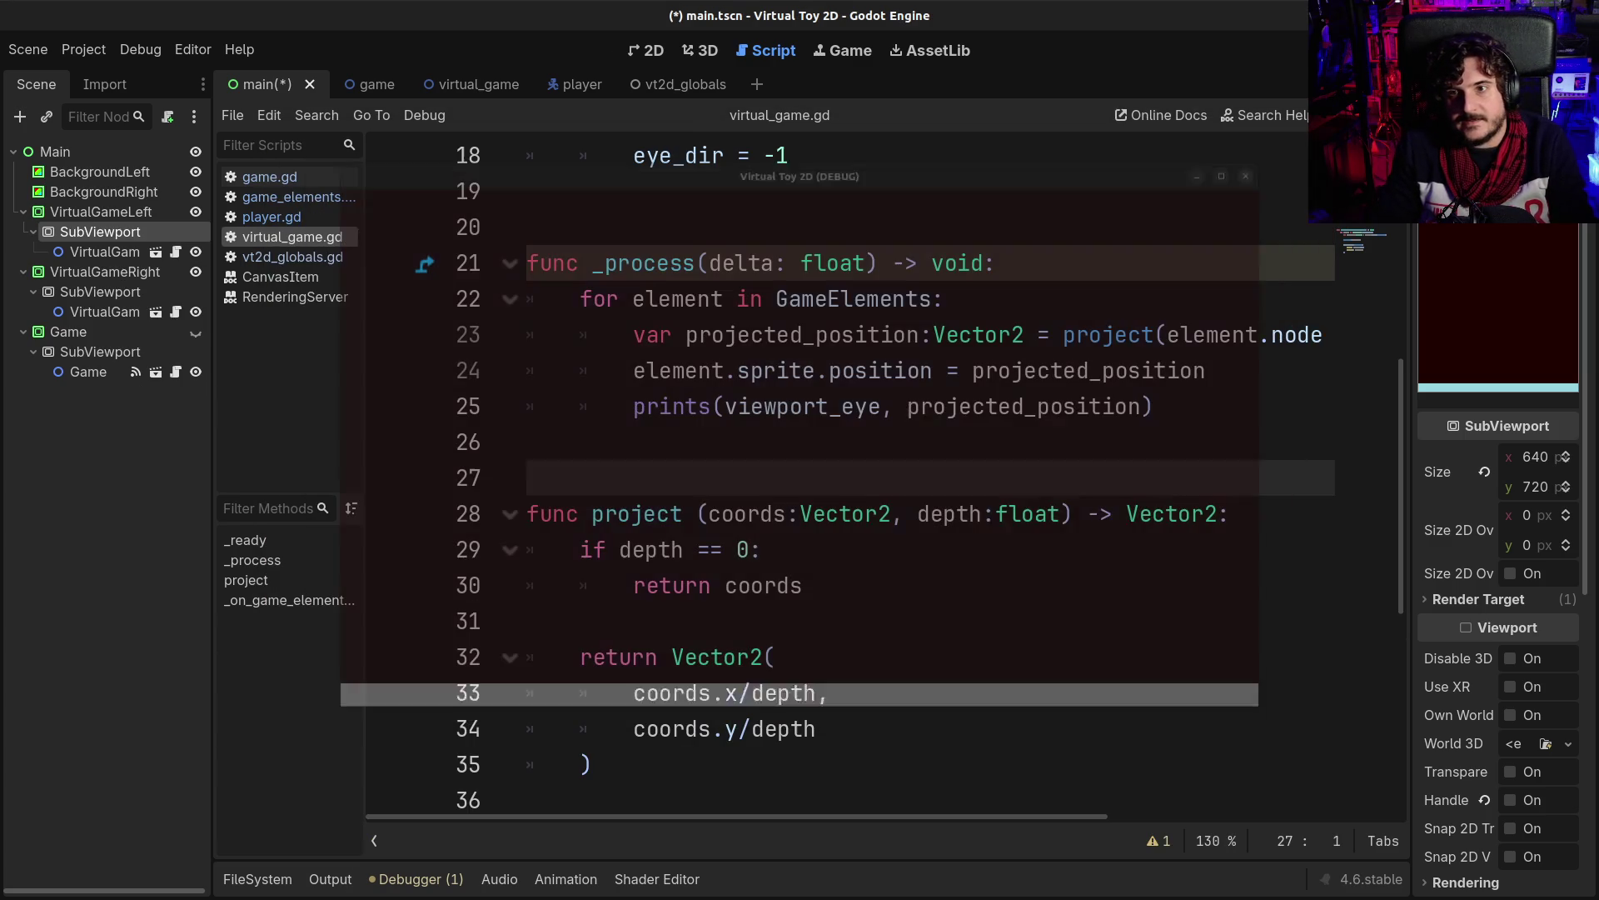
- Review the x/depth and y projection expressions on lines 32–34 of virtual_game.gd
left_click(851, 508)
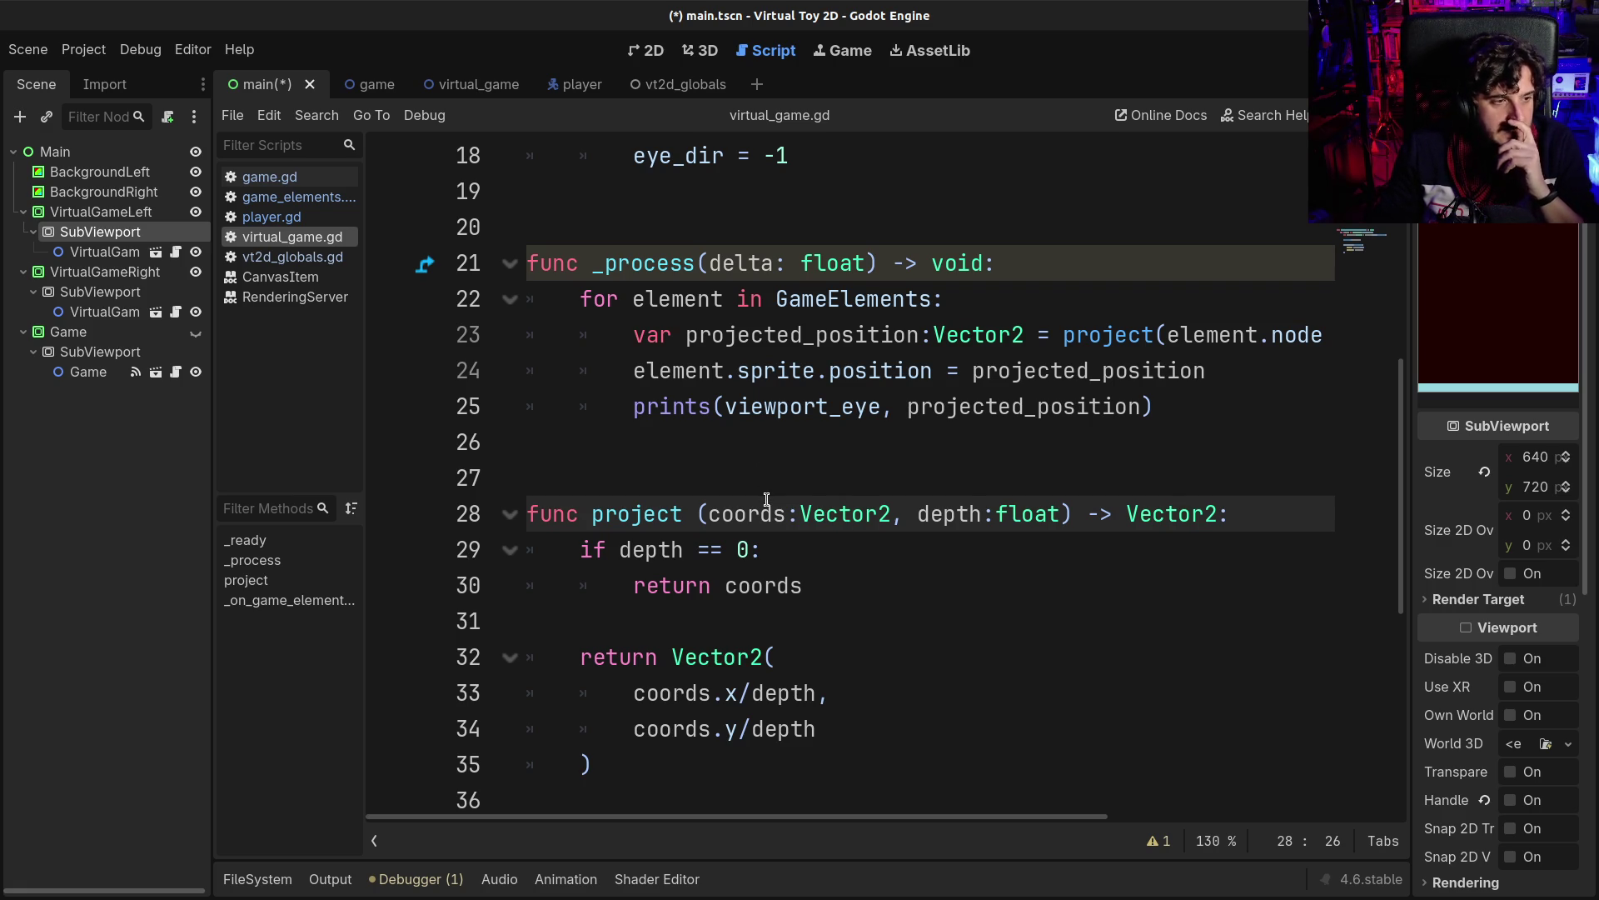
scroll(750, 633, "down", 2)
left_click_drag(666, 550, 501, 428)
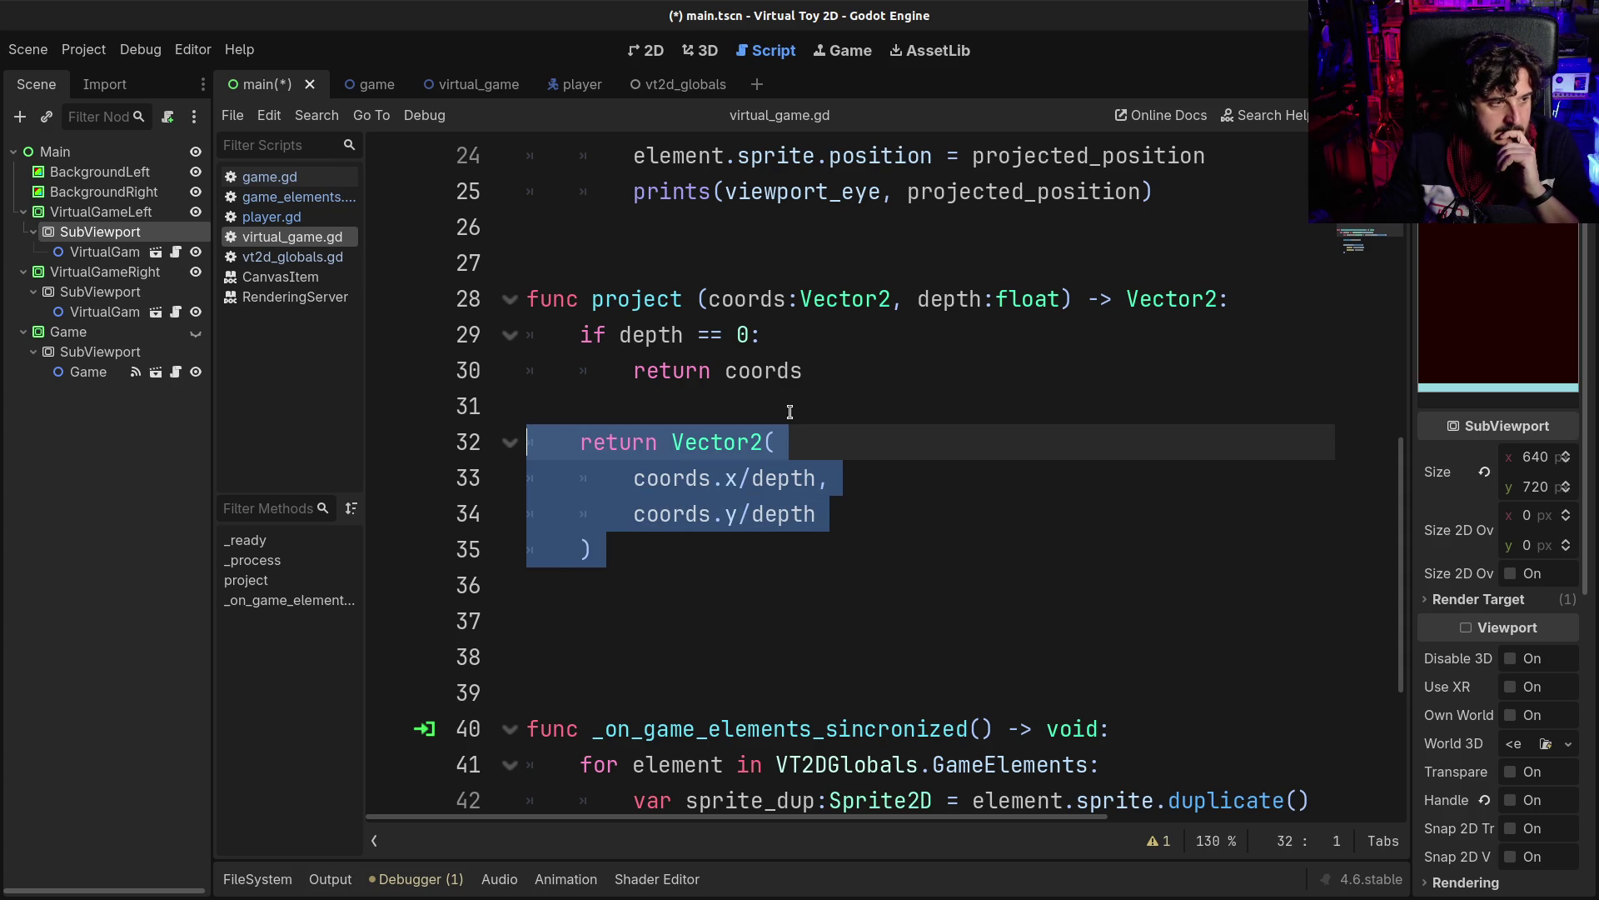
scroll(790, 411, "up", 2)
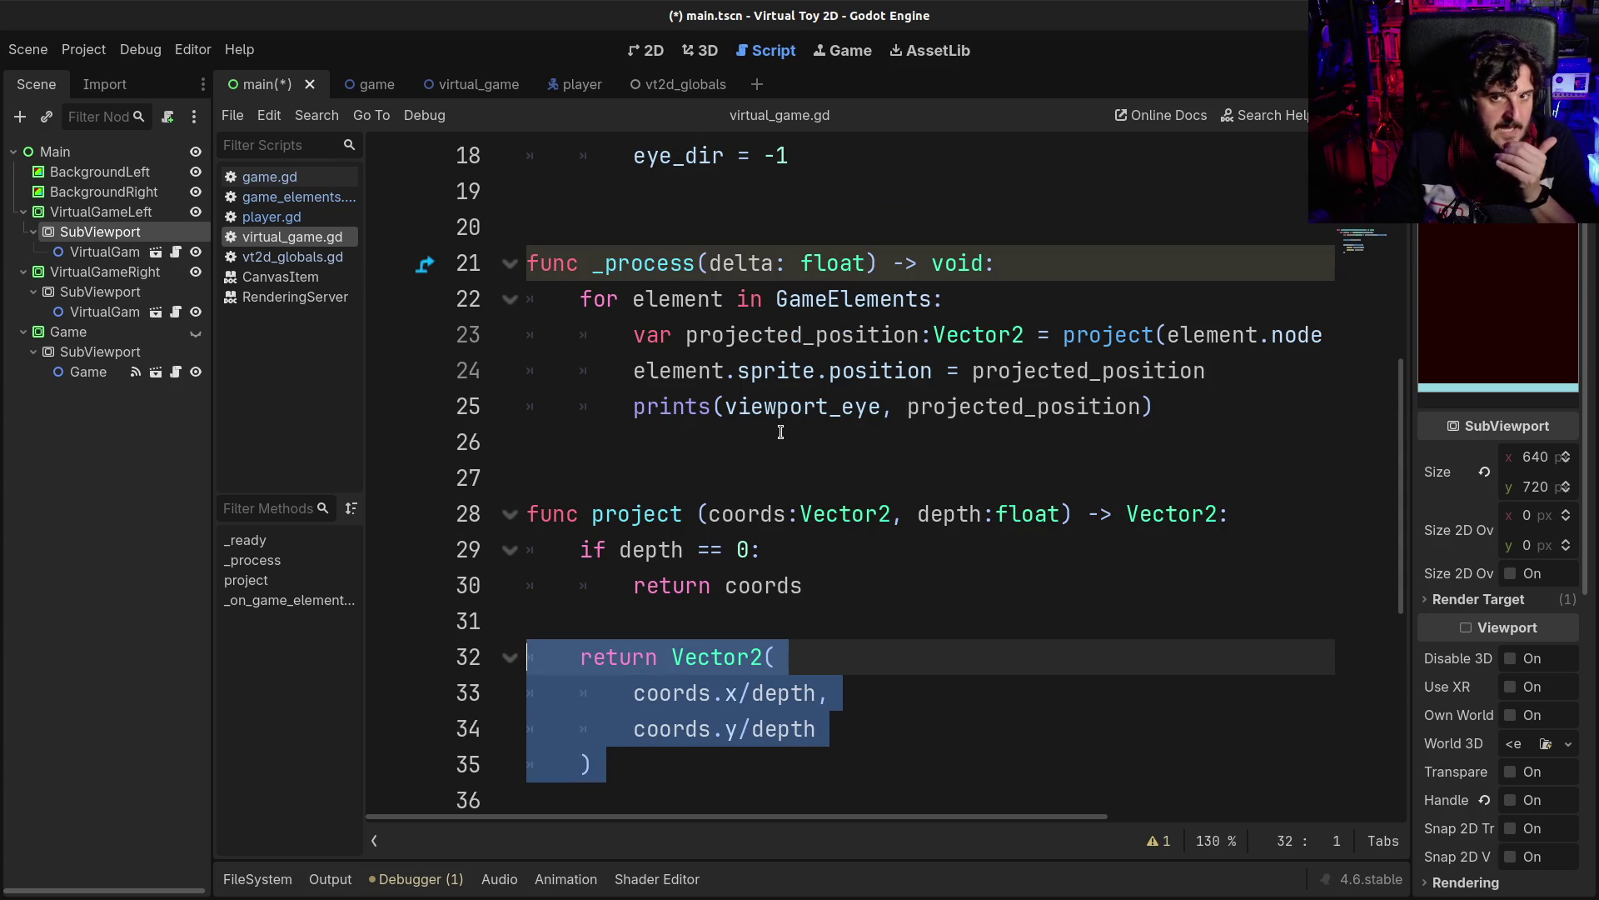
left_click(767, 446)
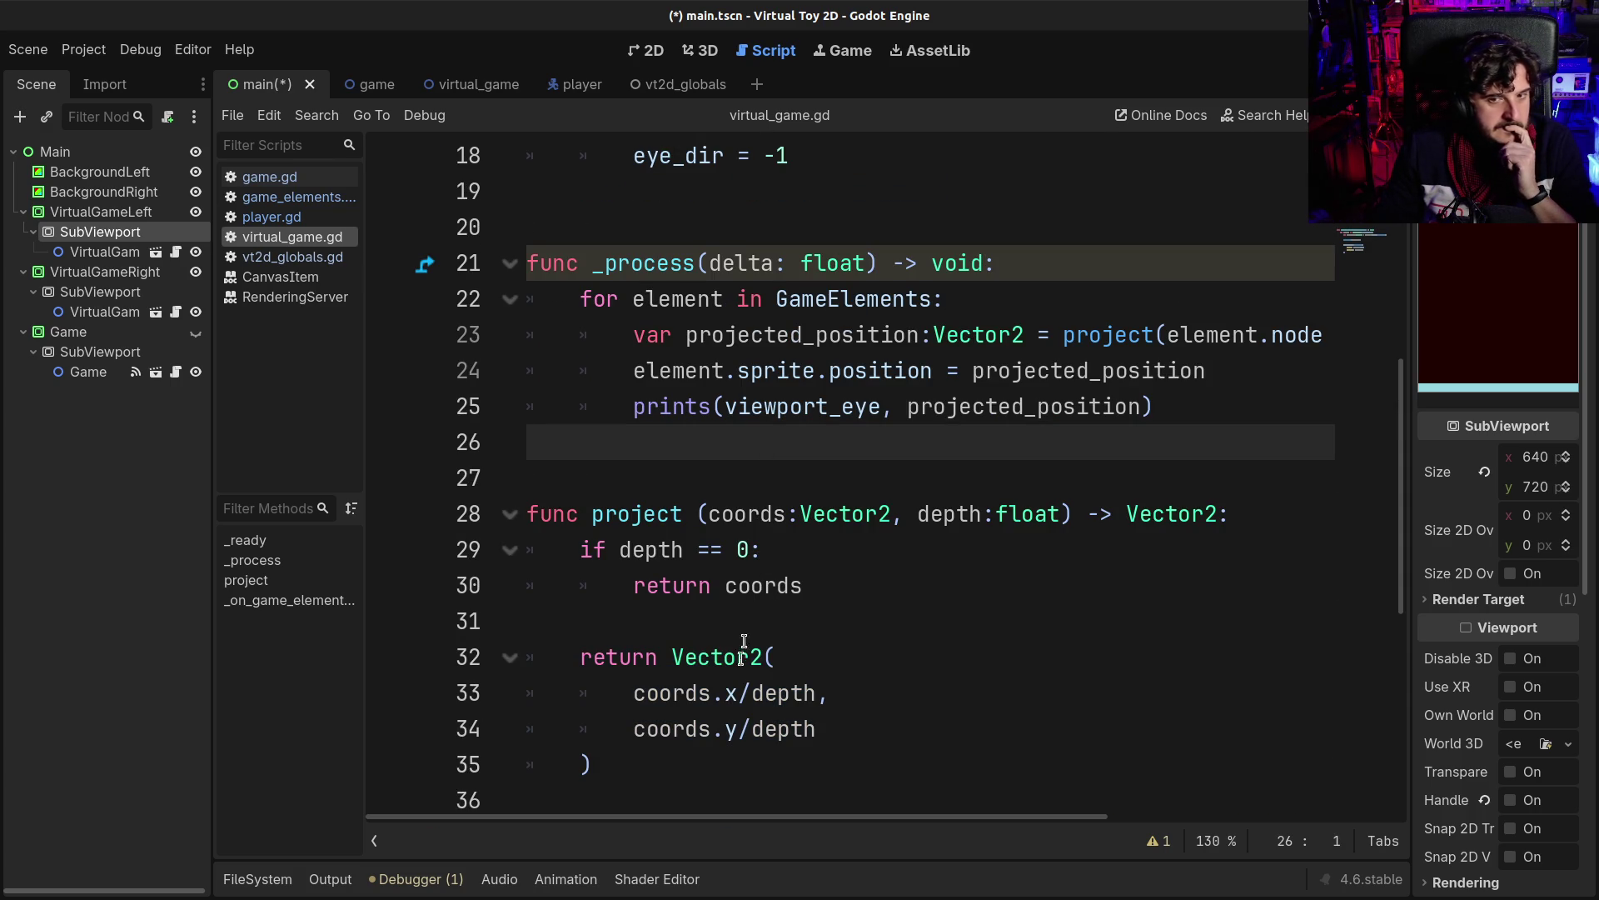
left_click_drag(724, 692, 805, 692)
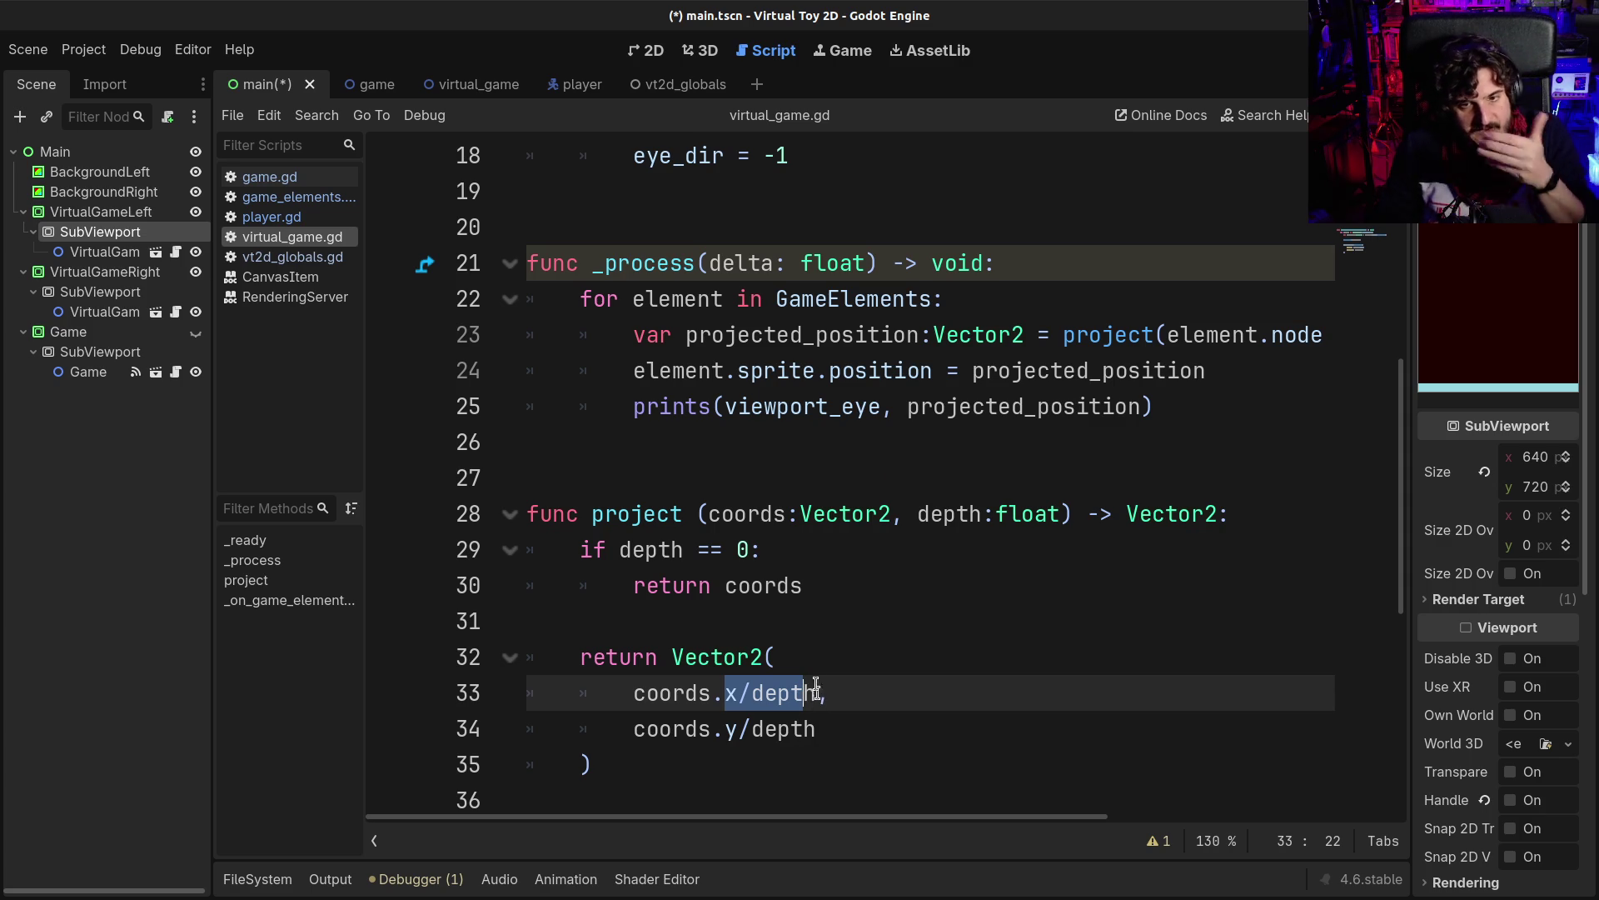
left_click(801, 658)
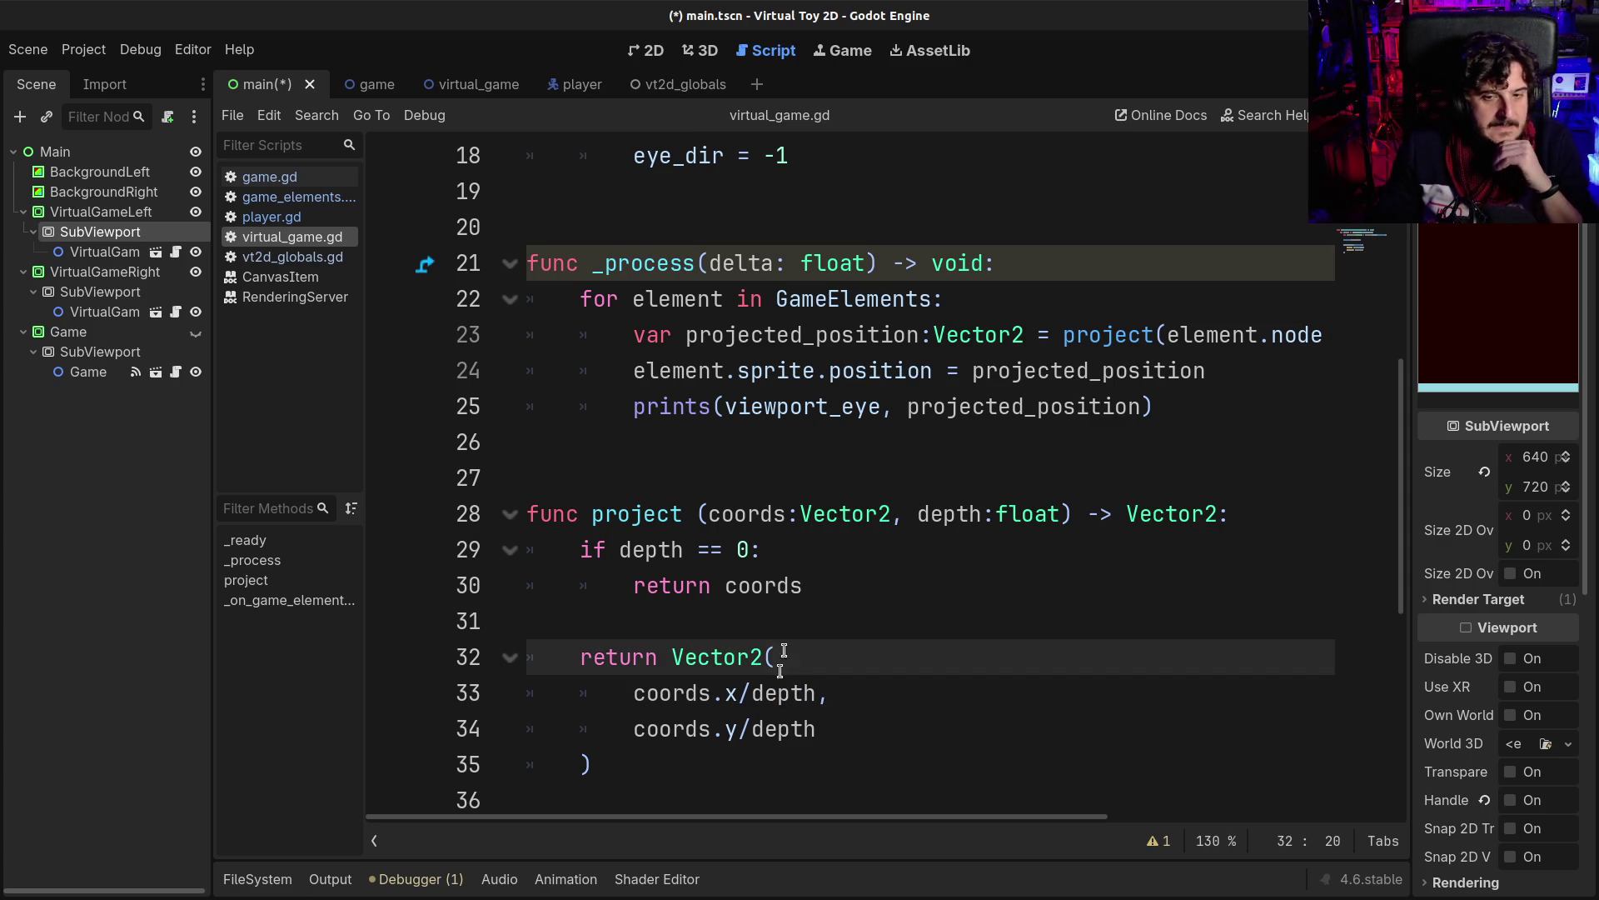
left_click(778, 702)
scroll(698, 698, "down", 1)
scroll(698, 698, "down", 3)
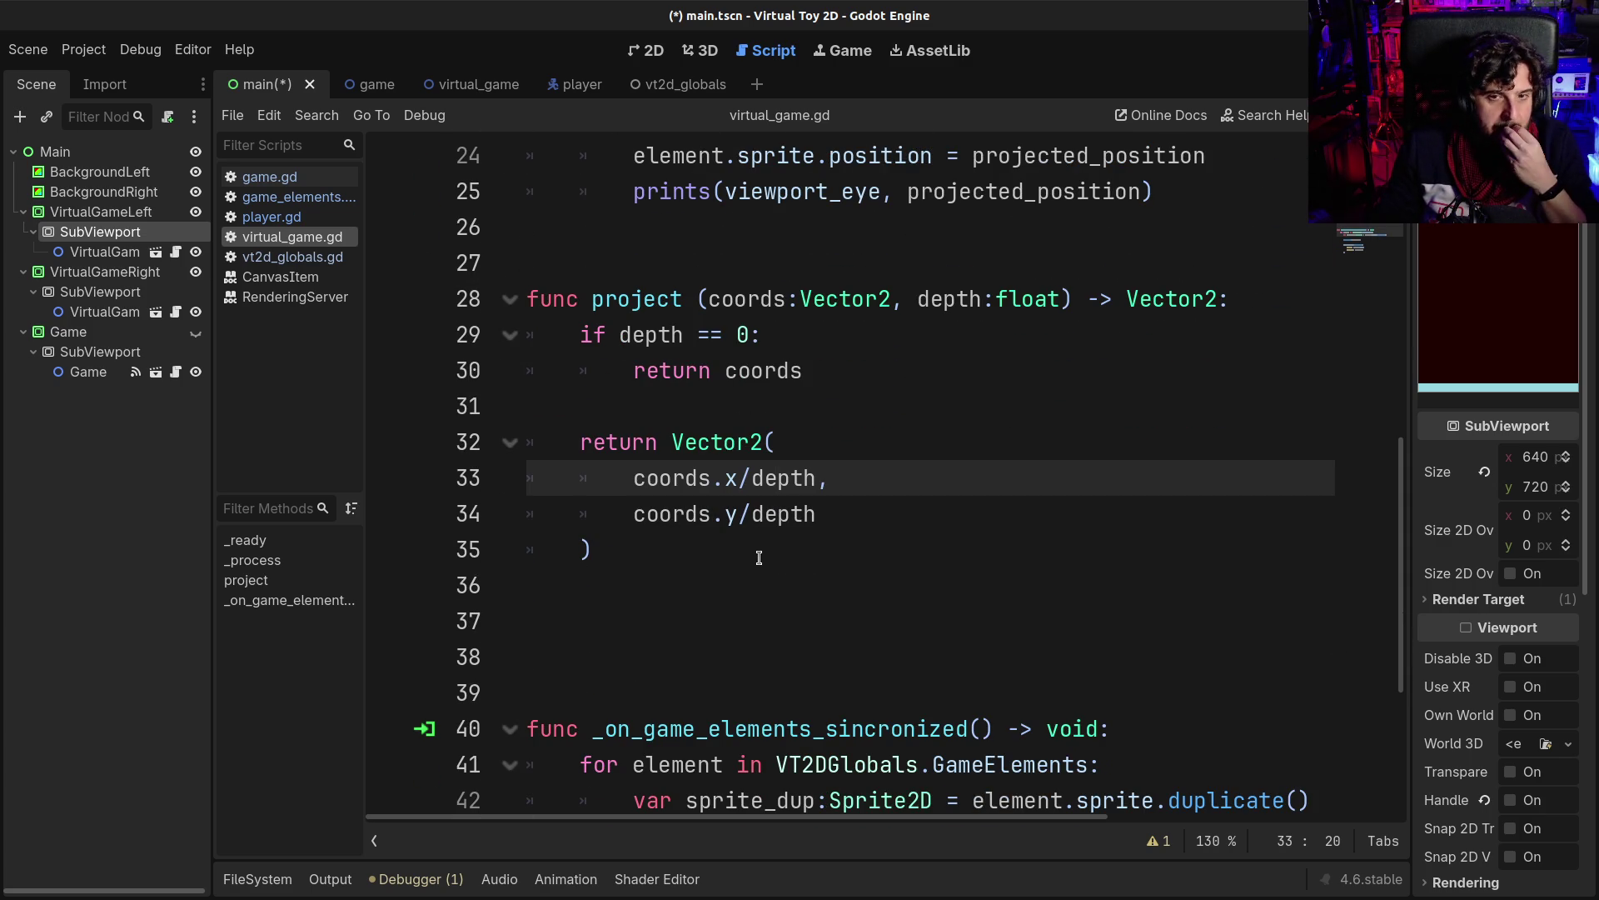
left_click_drag(702, 478, 762, 478)
double_click(763, 478)
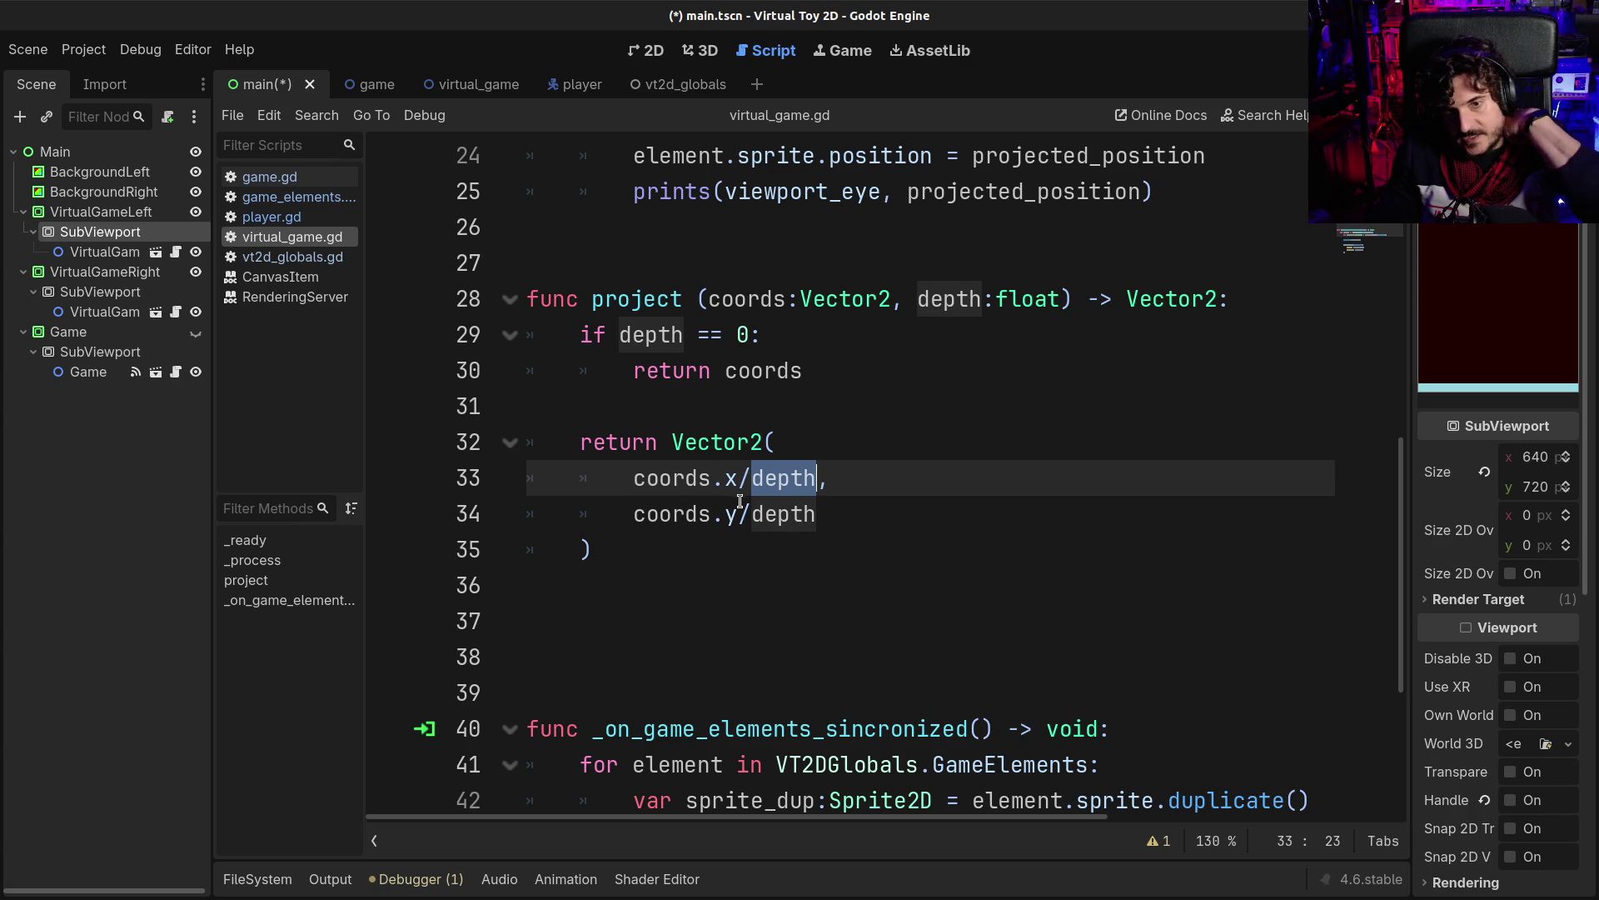
- Delete /depth after coords.y on line 34, save, and run the project with F5
left_click(765, 514)
left_click_drag(738, 514, 821, 506)
key("BackSpace")
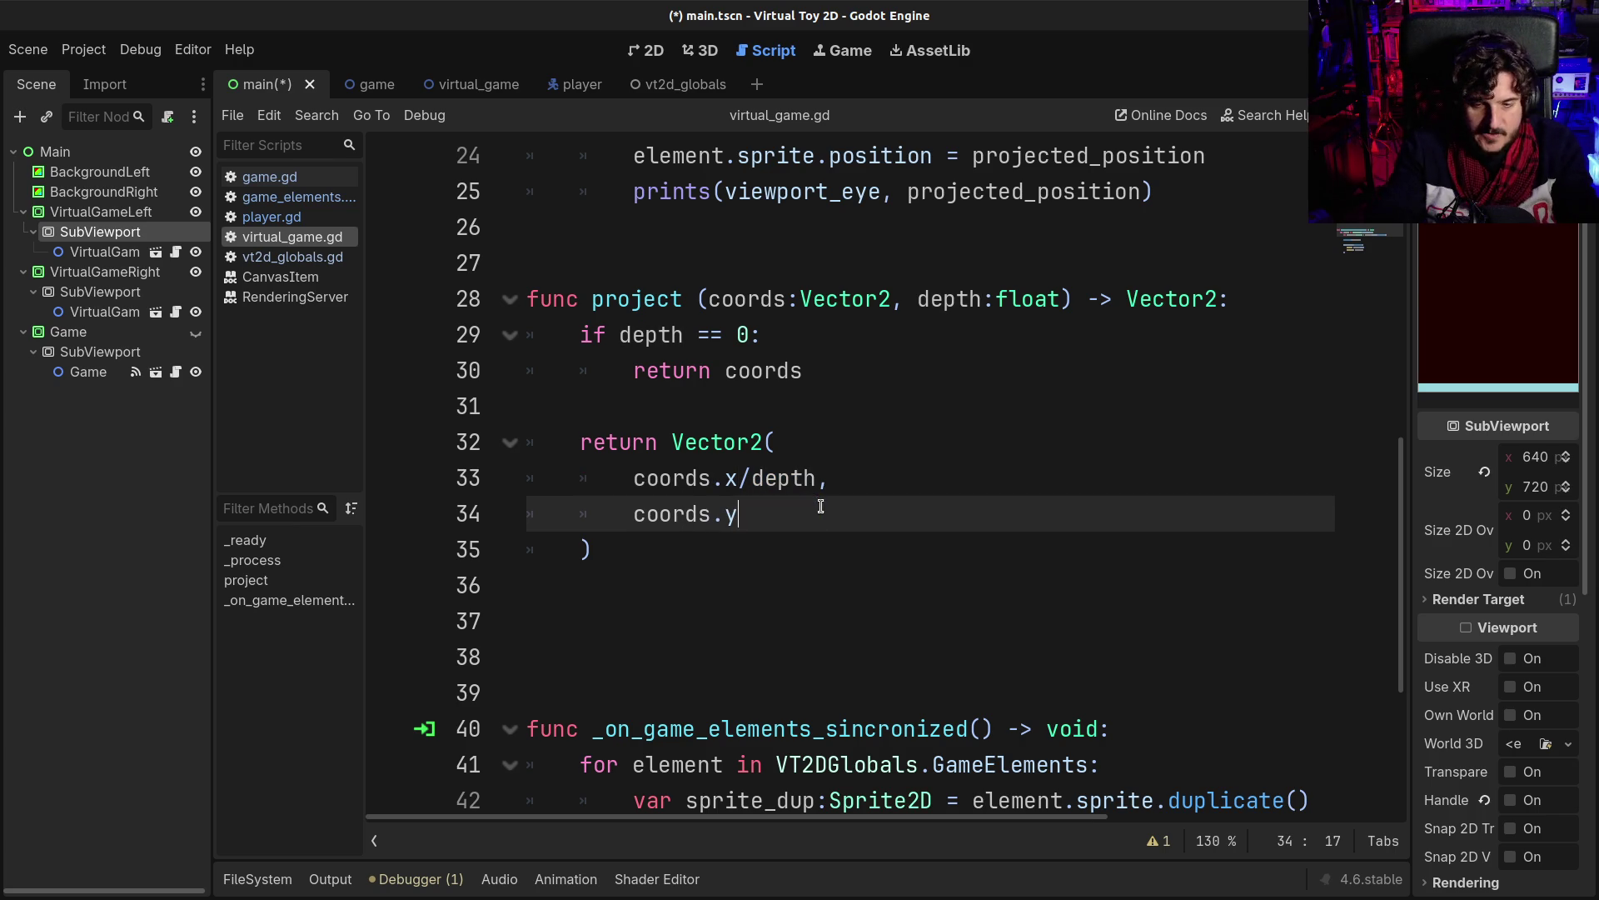
key("ctrl+s")
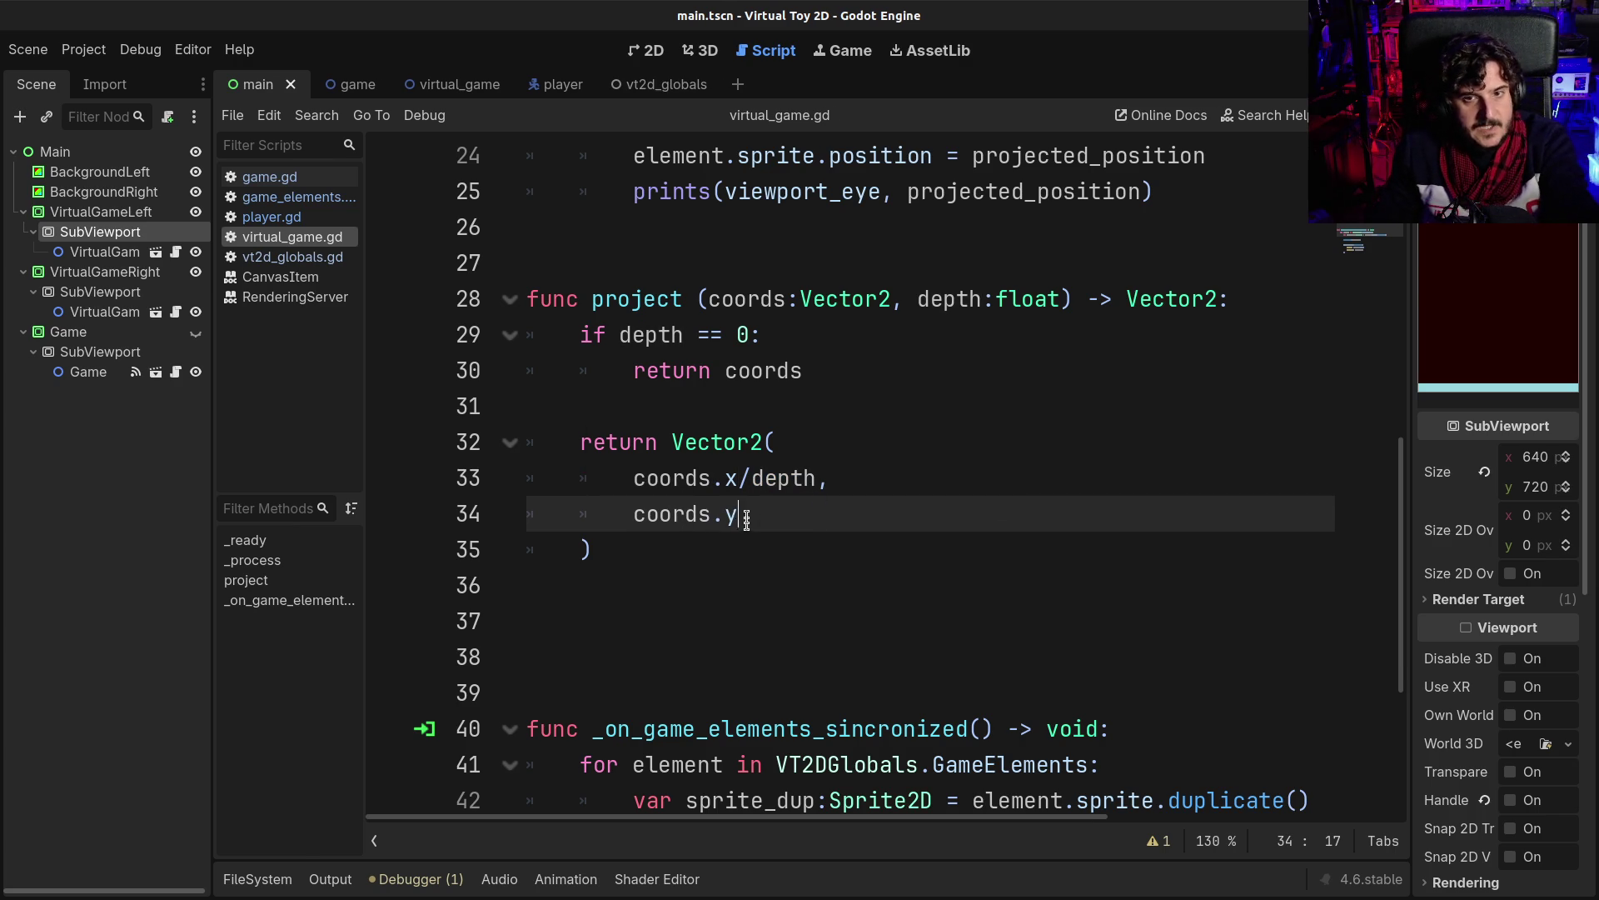
key("F5")
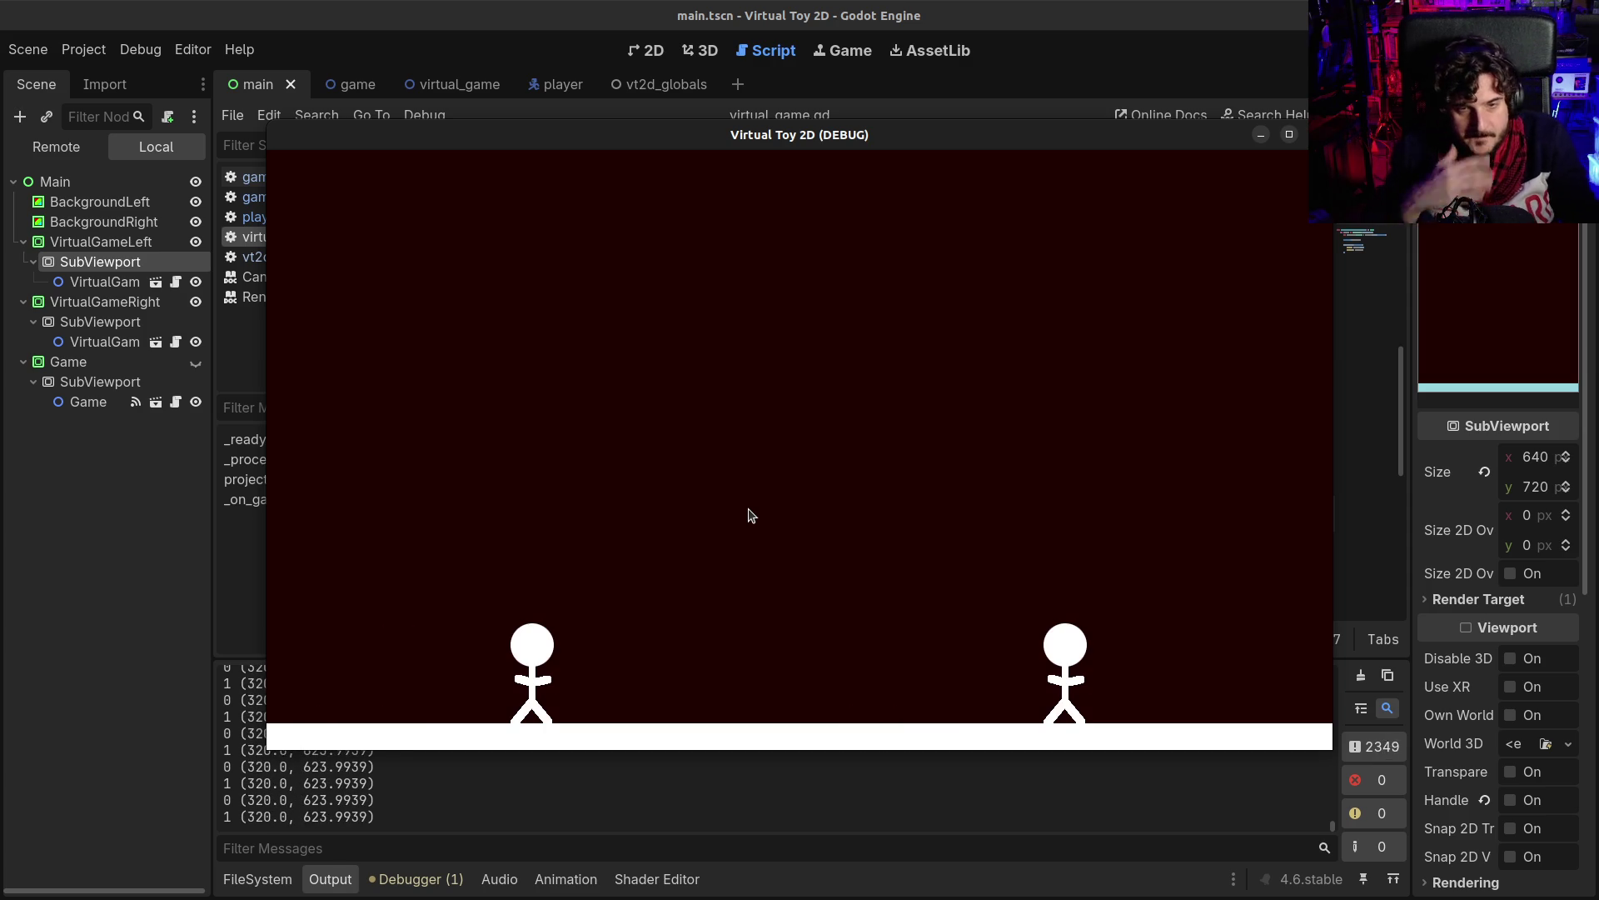
left_click(1317, 134)
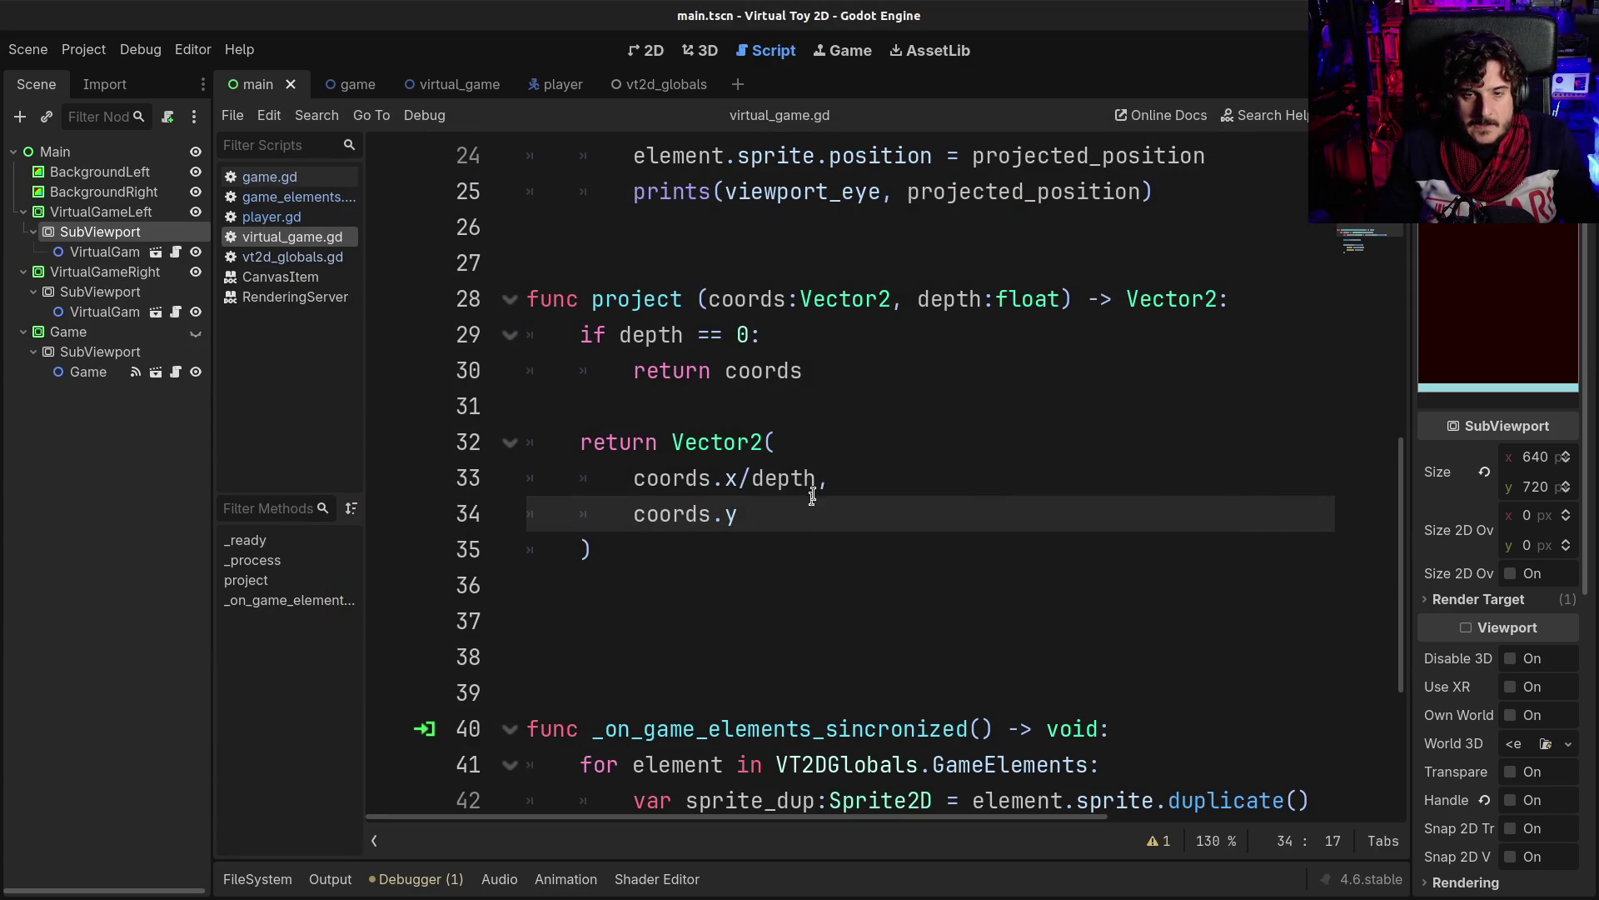
- Add the line 'depth = depth/1000' above the return in project, then run the game
left_click(826, 474)
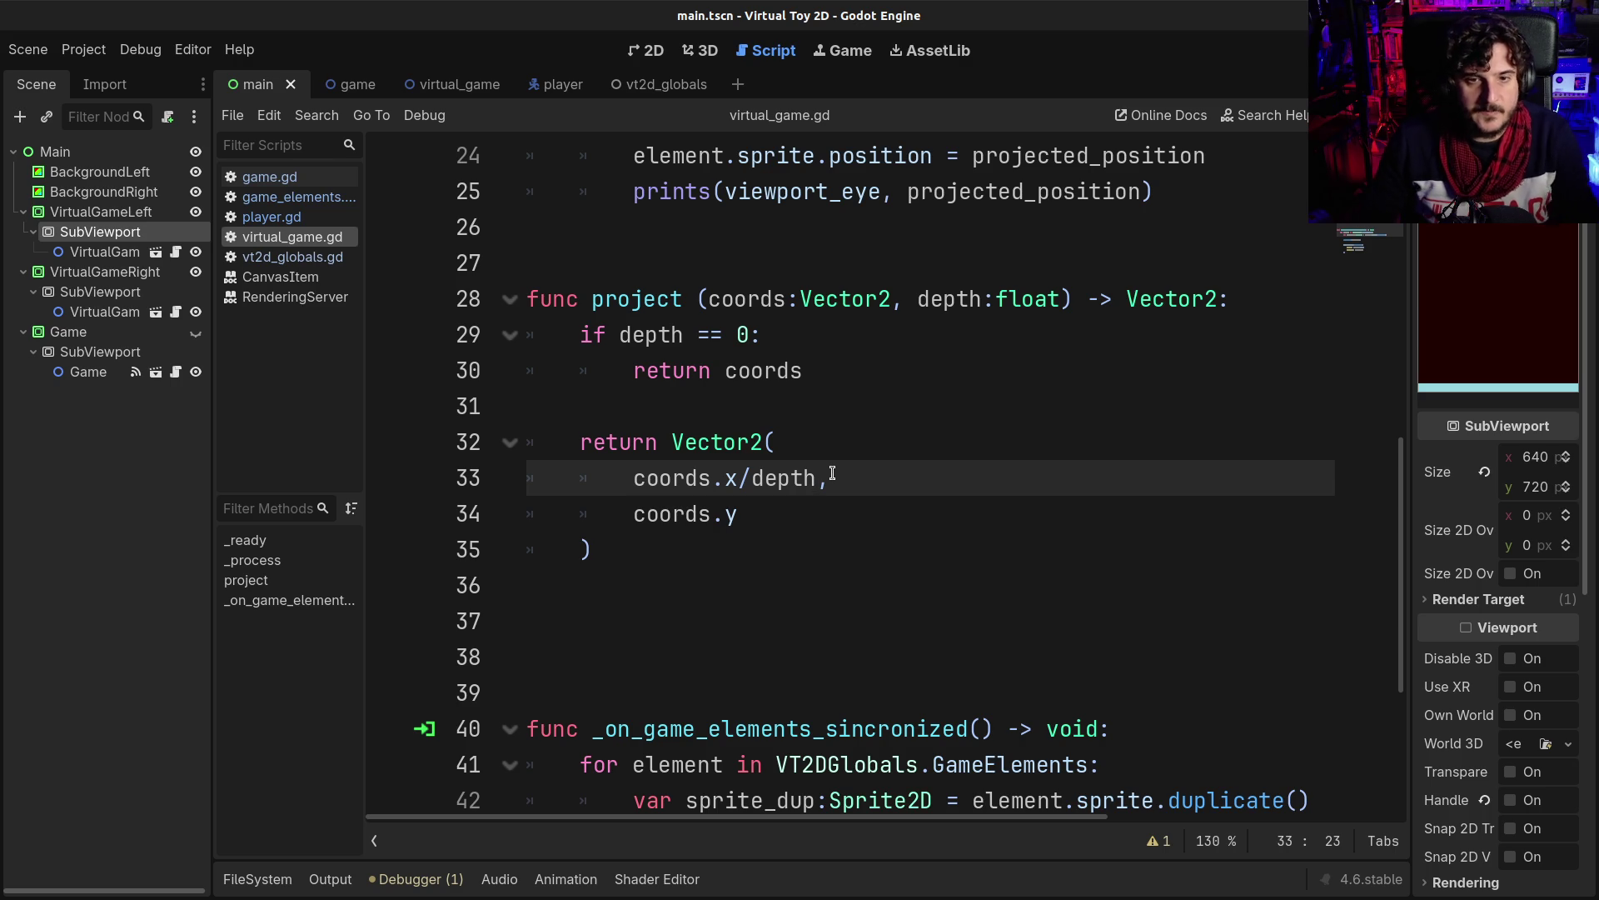
left_click(788, 408)
key("Return")
type("depth = ")
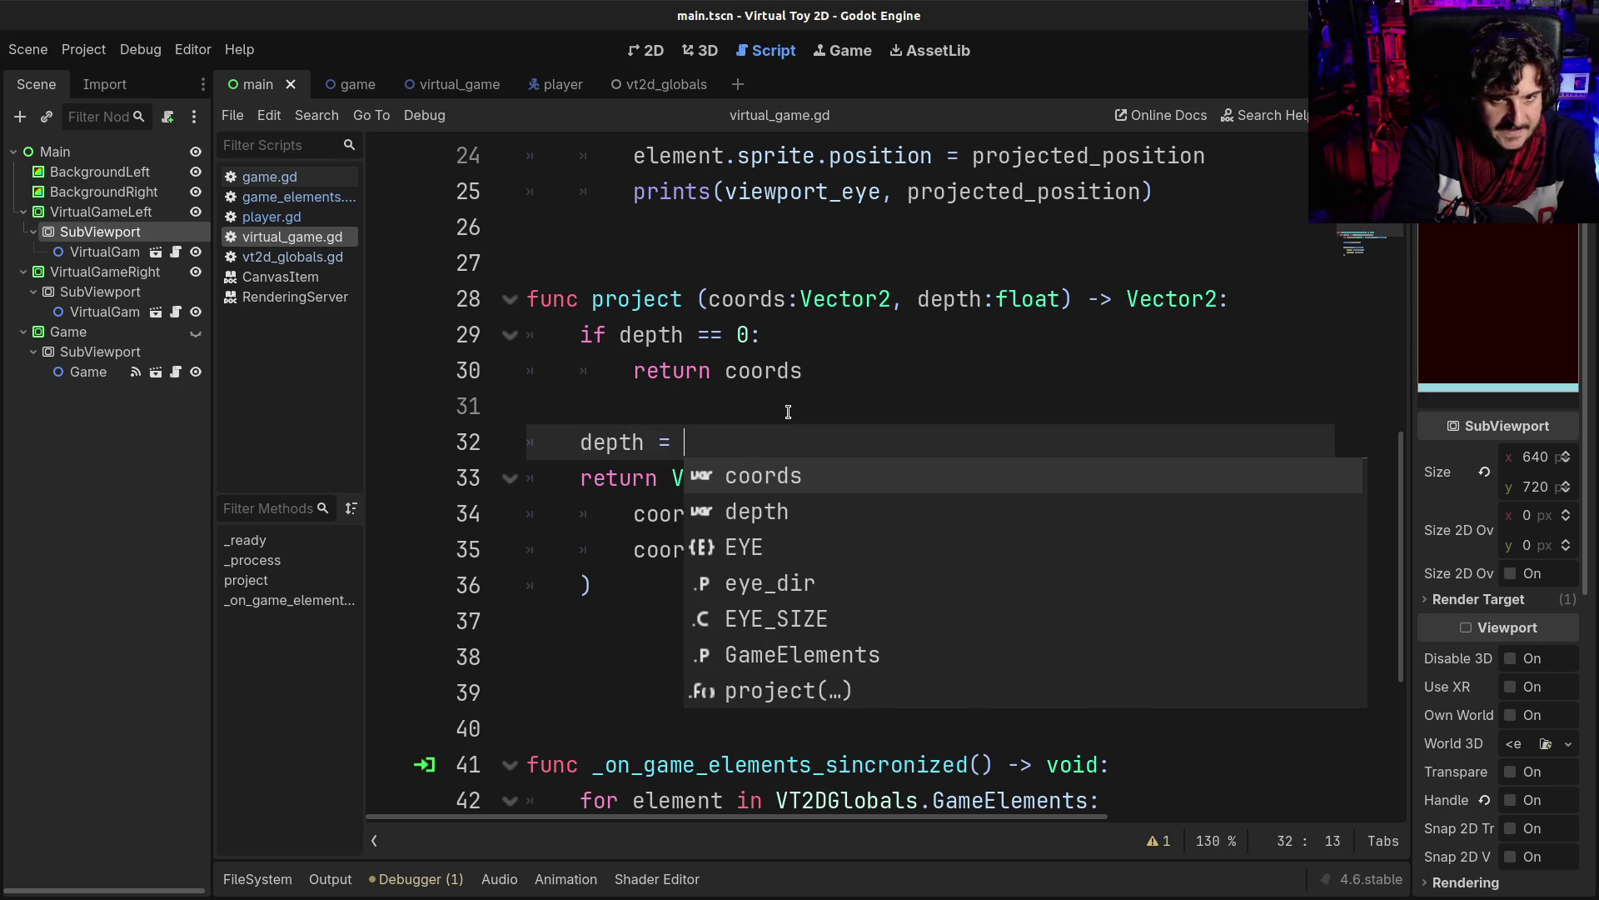
type("de")
key("Return")
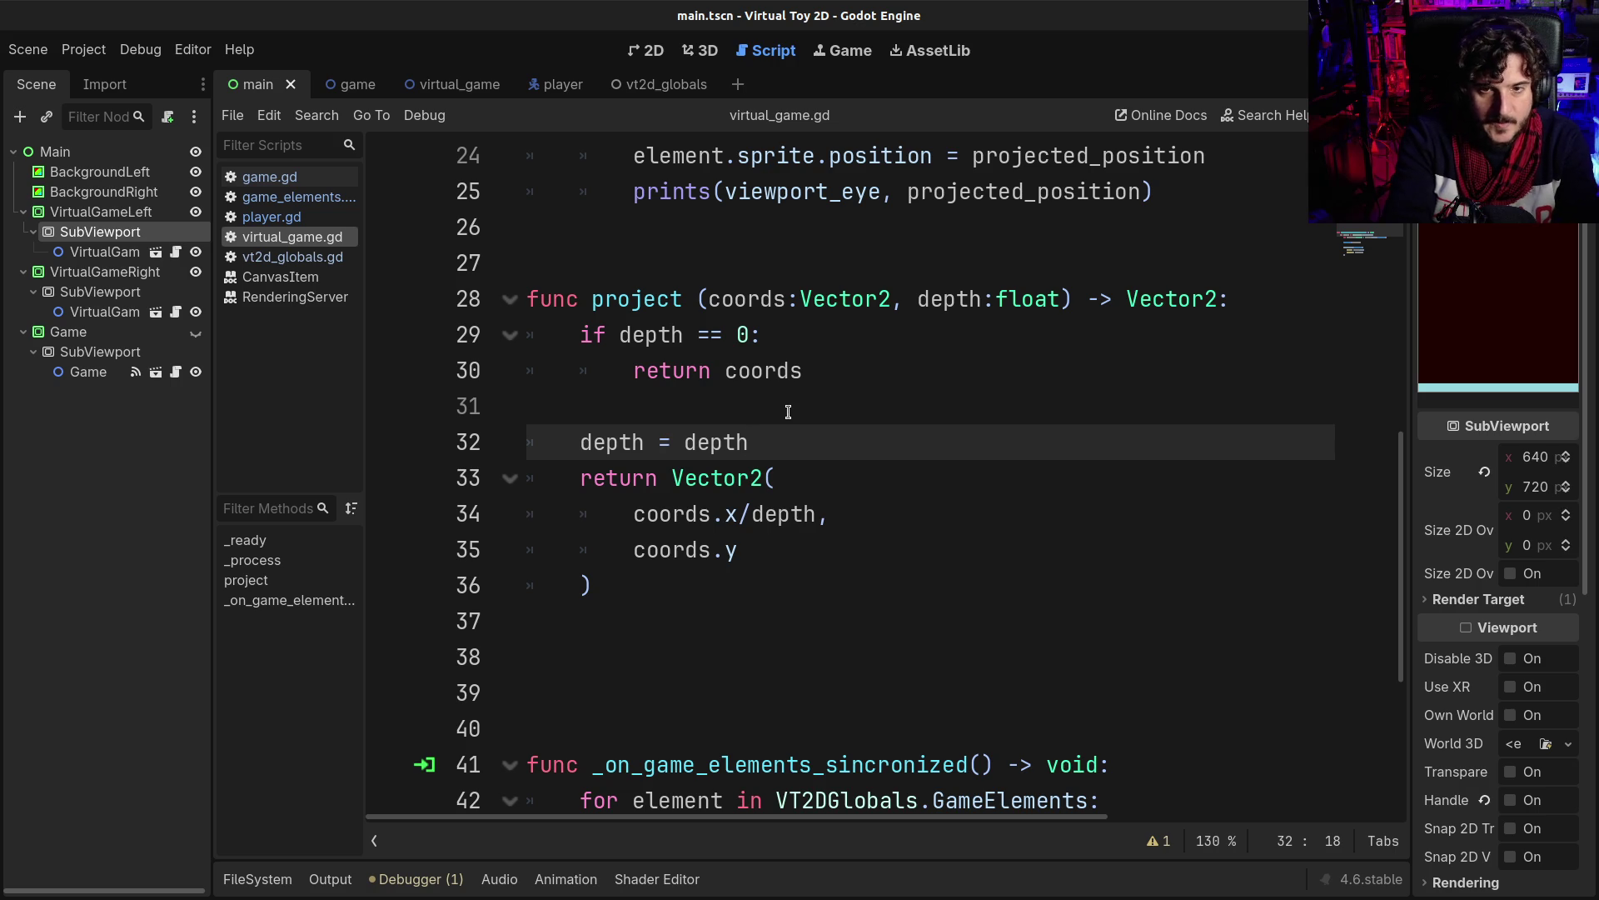
type("/1000")
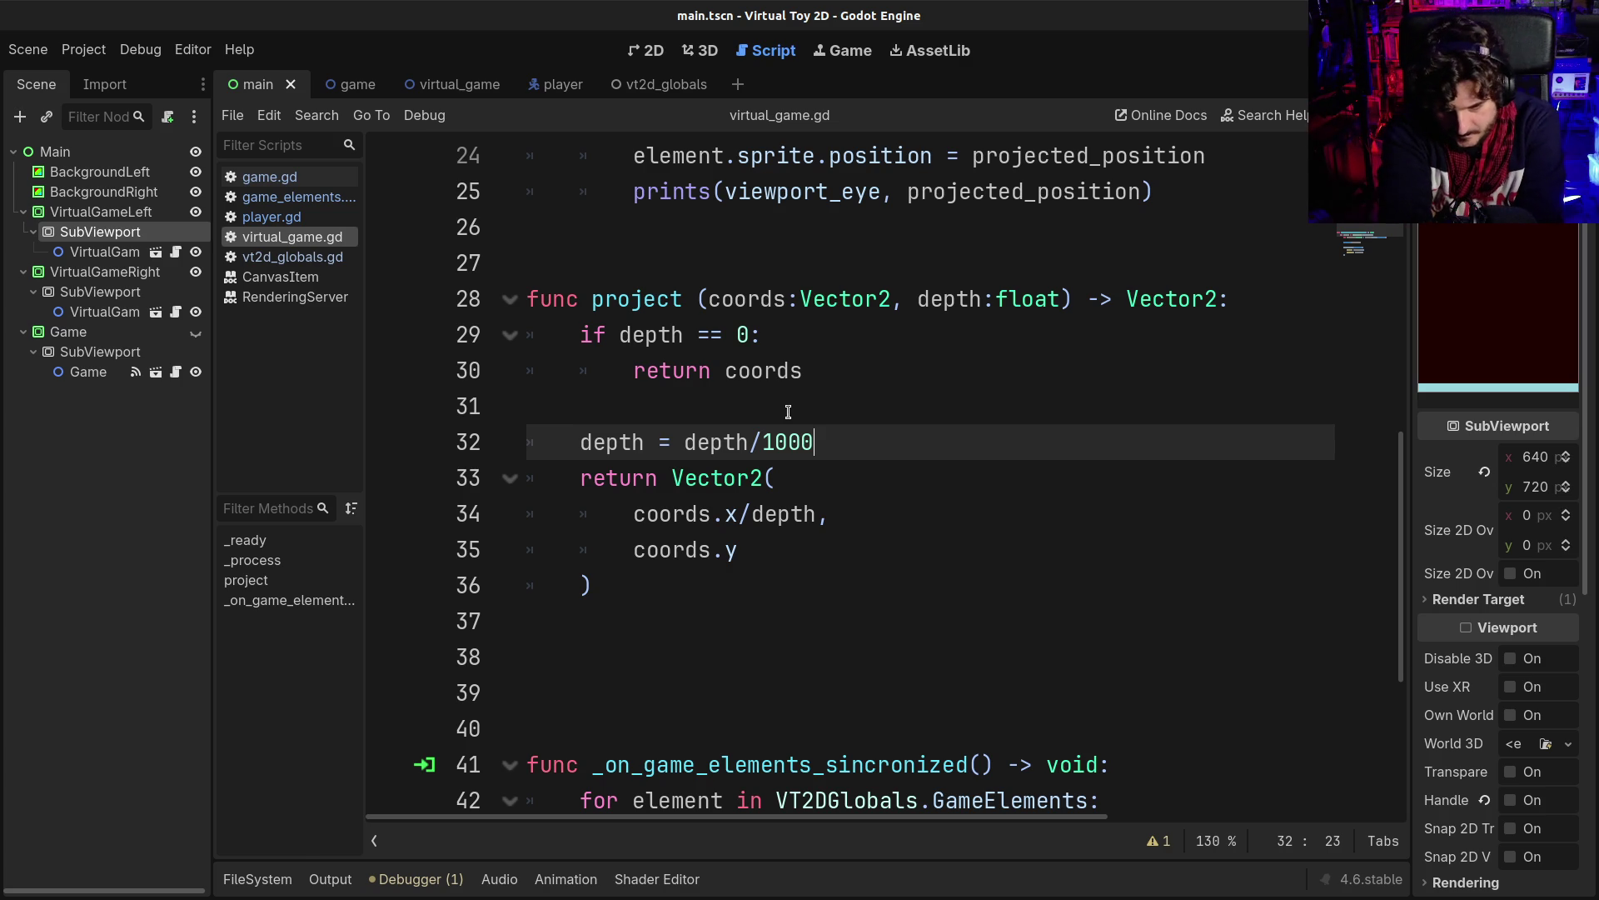
key("F5")
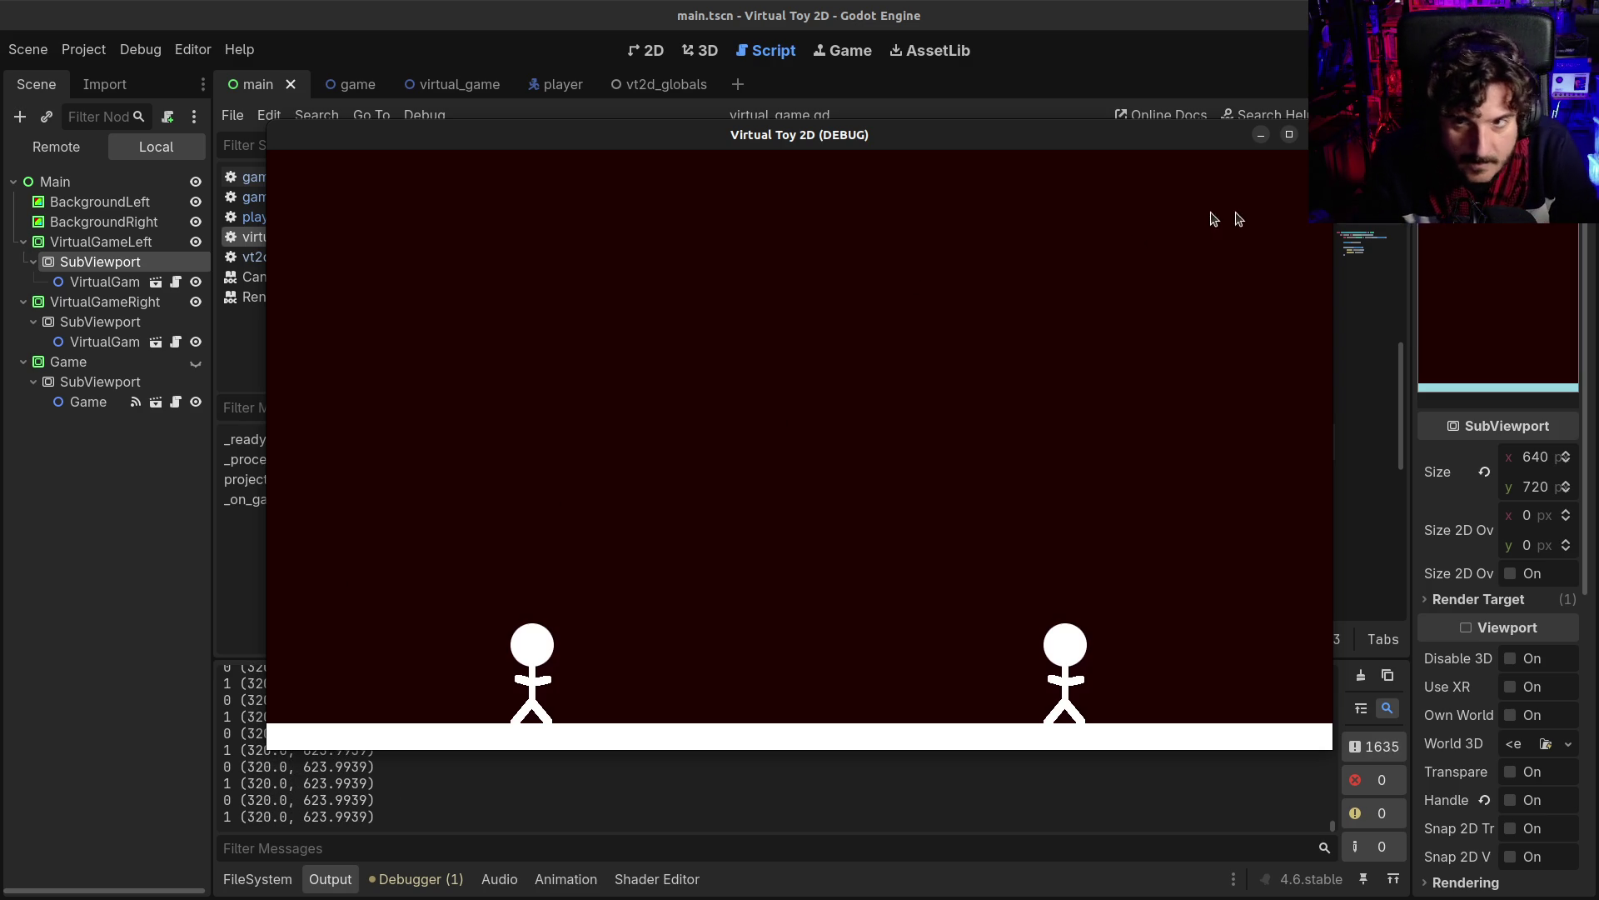
- Change coords.x/depth to coords.x*depth, then run and stop the game to test it
left_click(1318, 134)
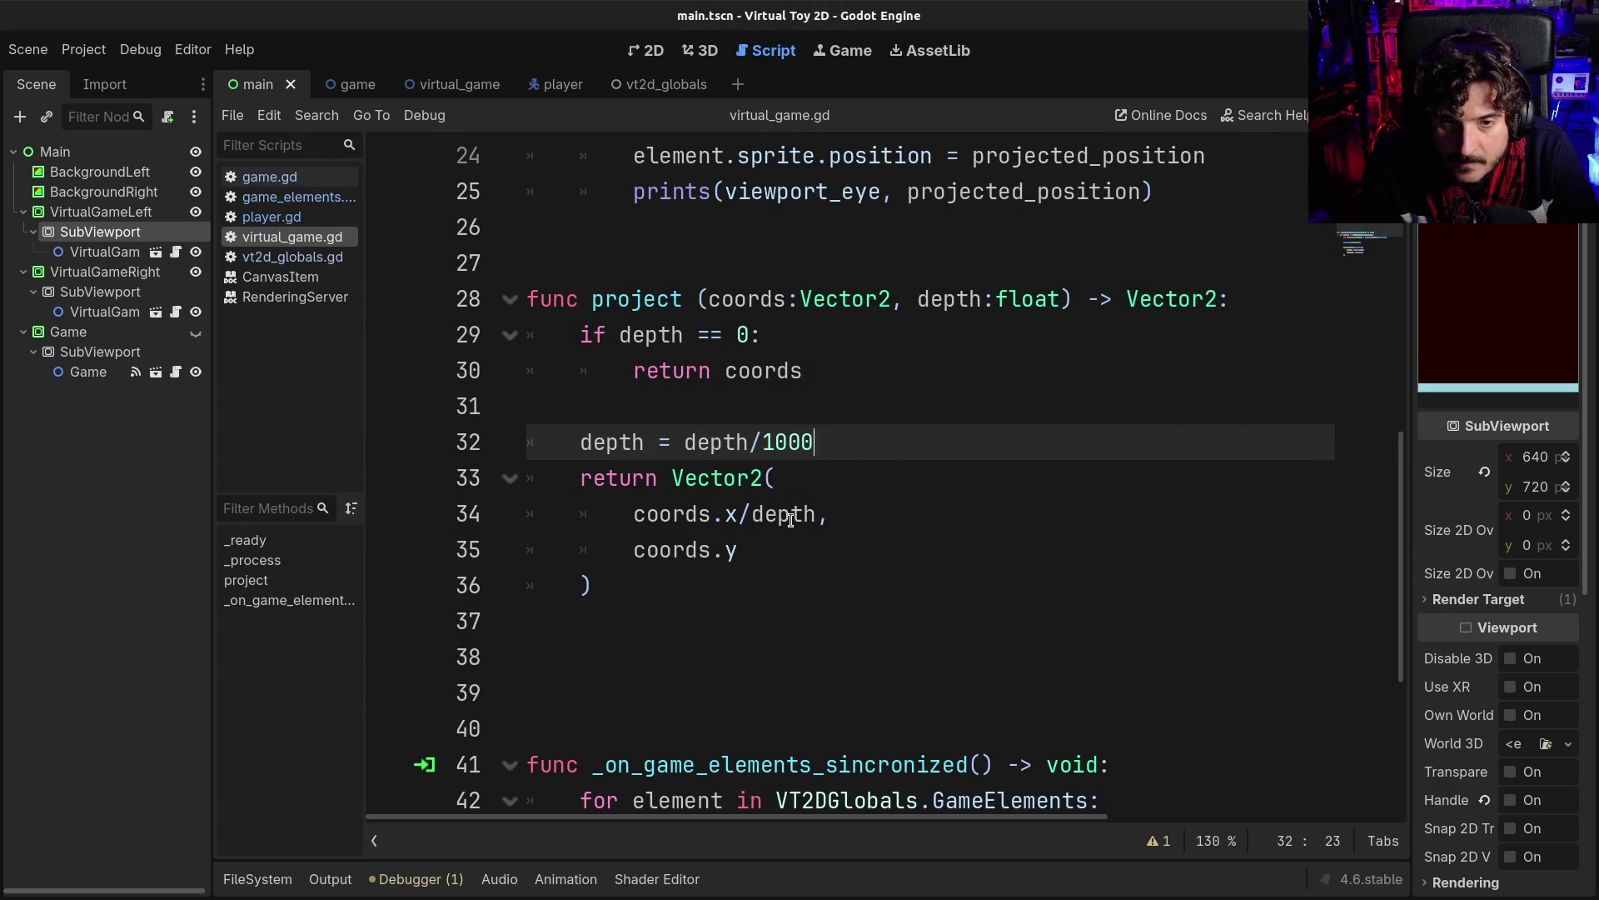
left_click(752, 514)
key("BackSpace")
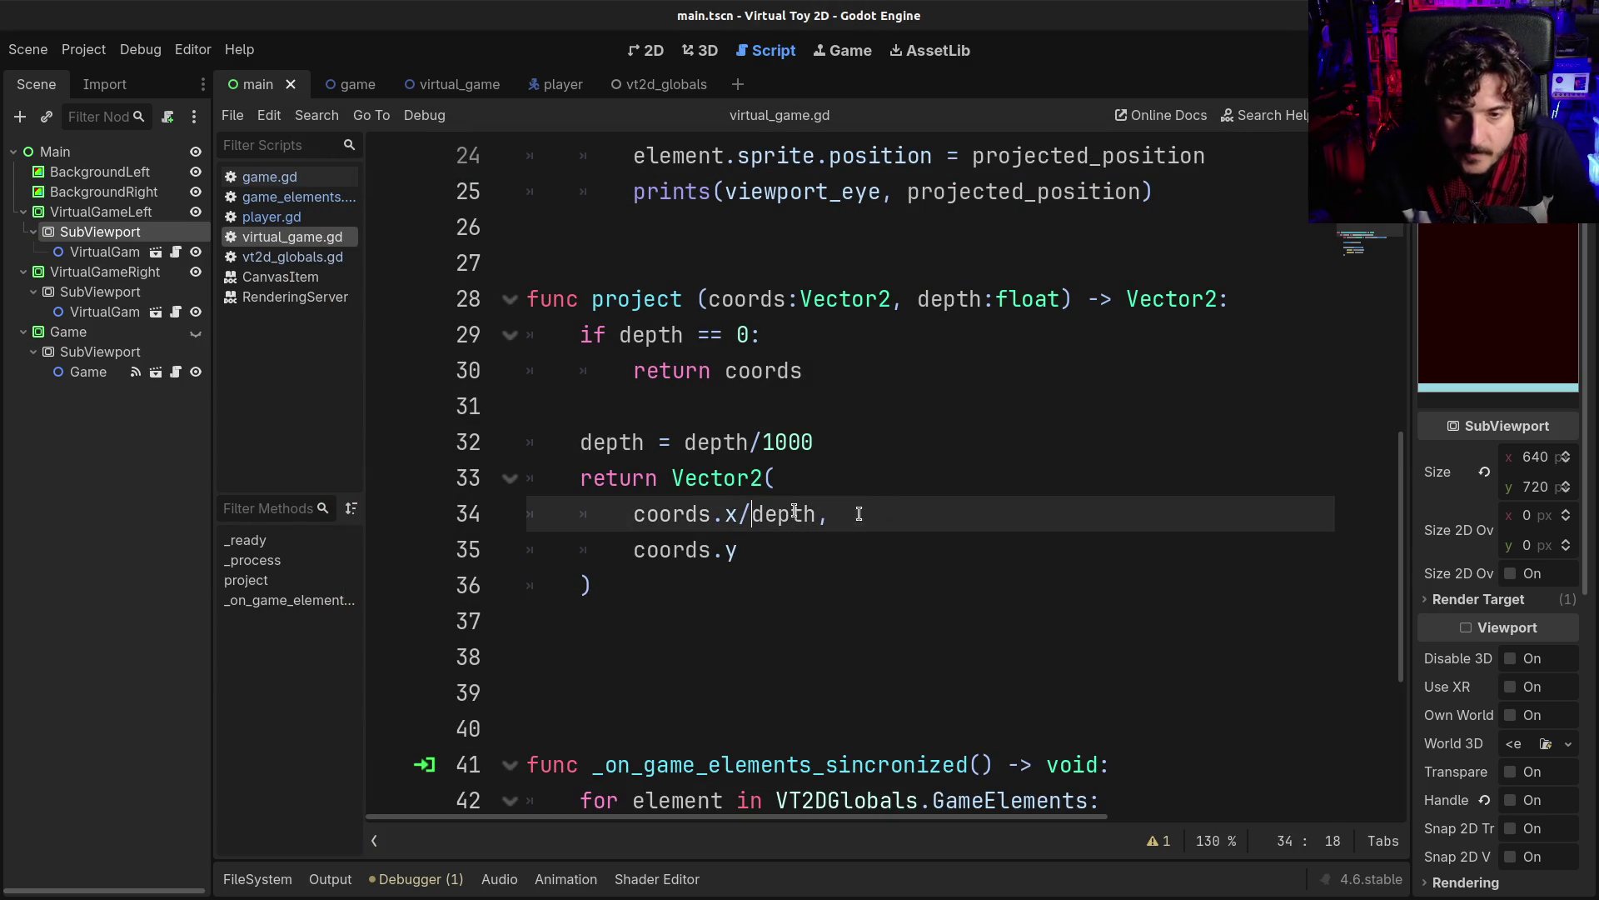
type("*")
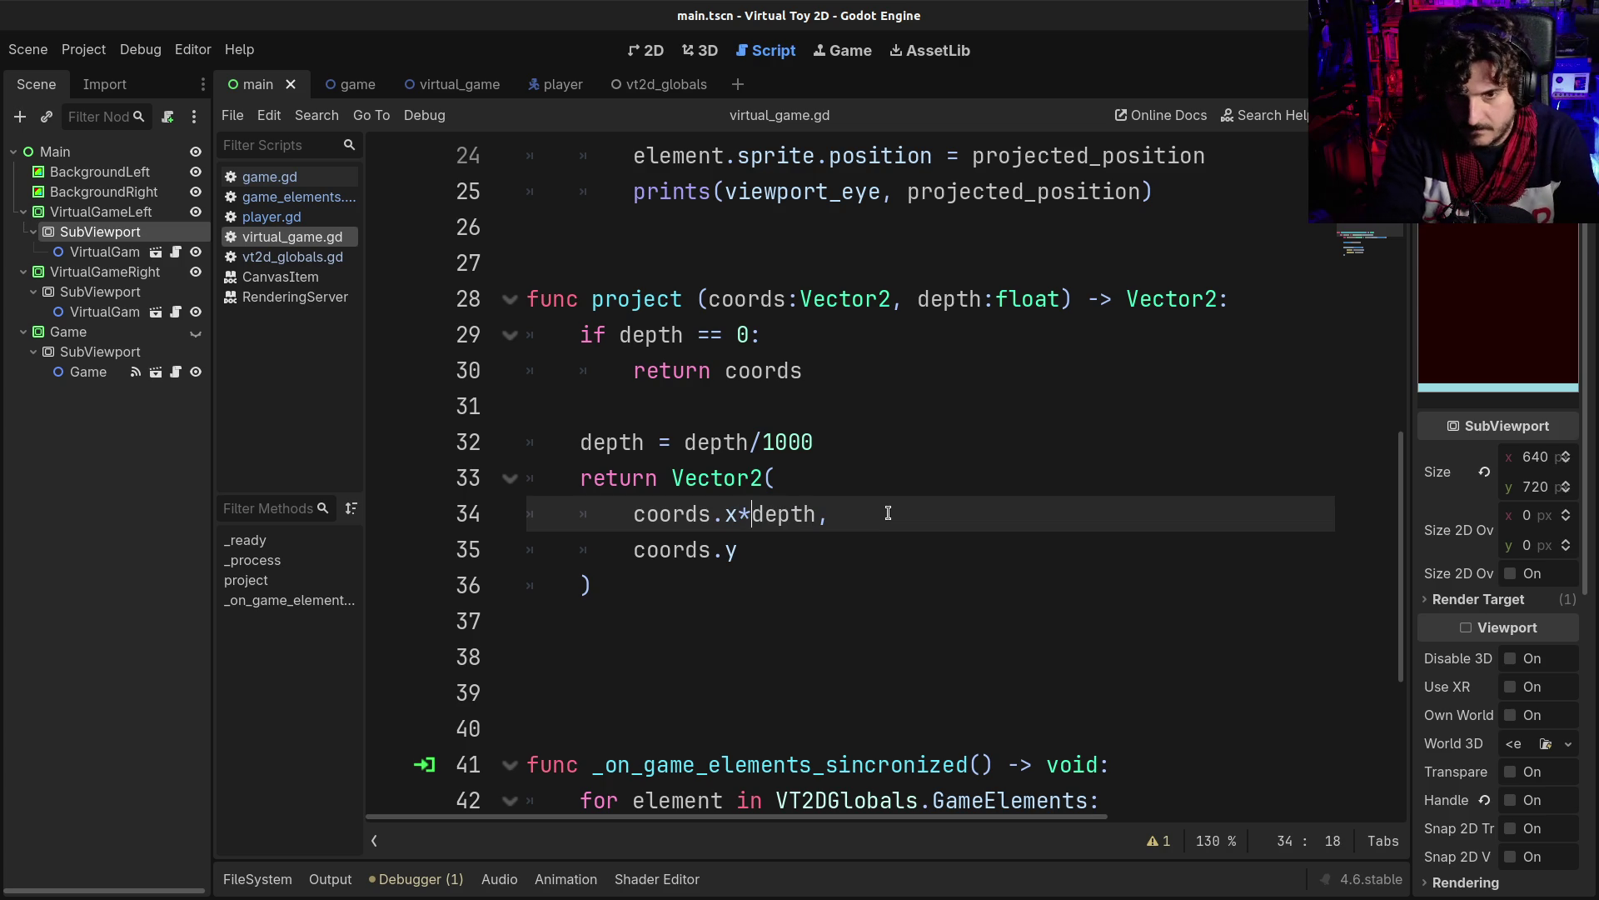
key("F5")
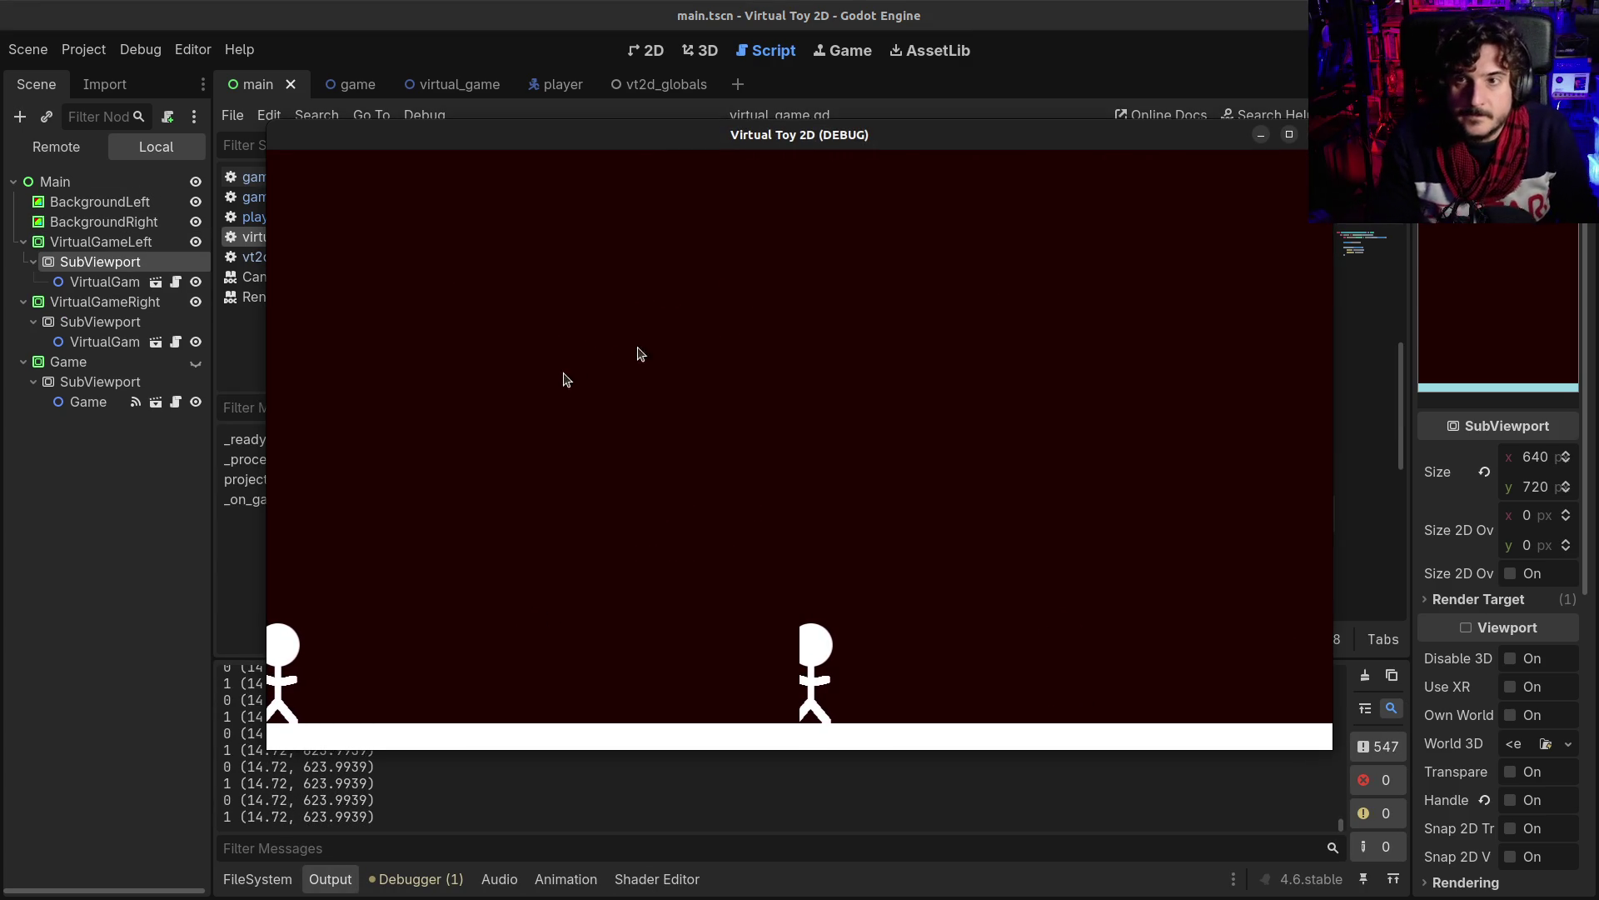
key("F8")
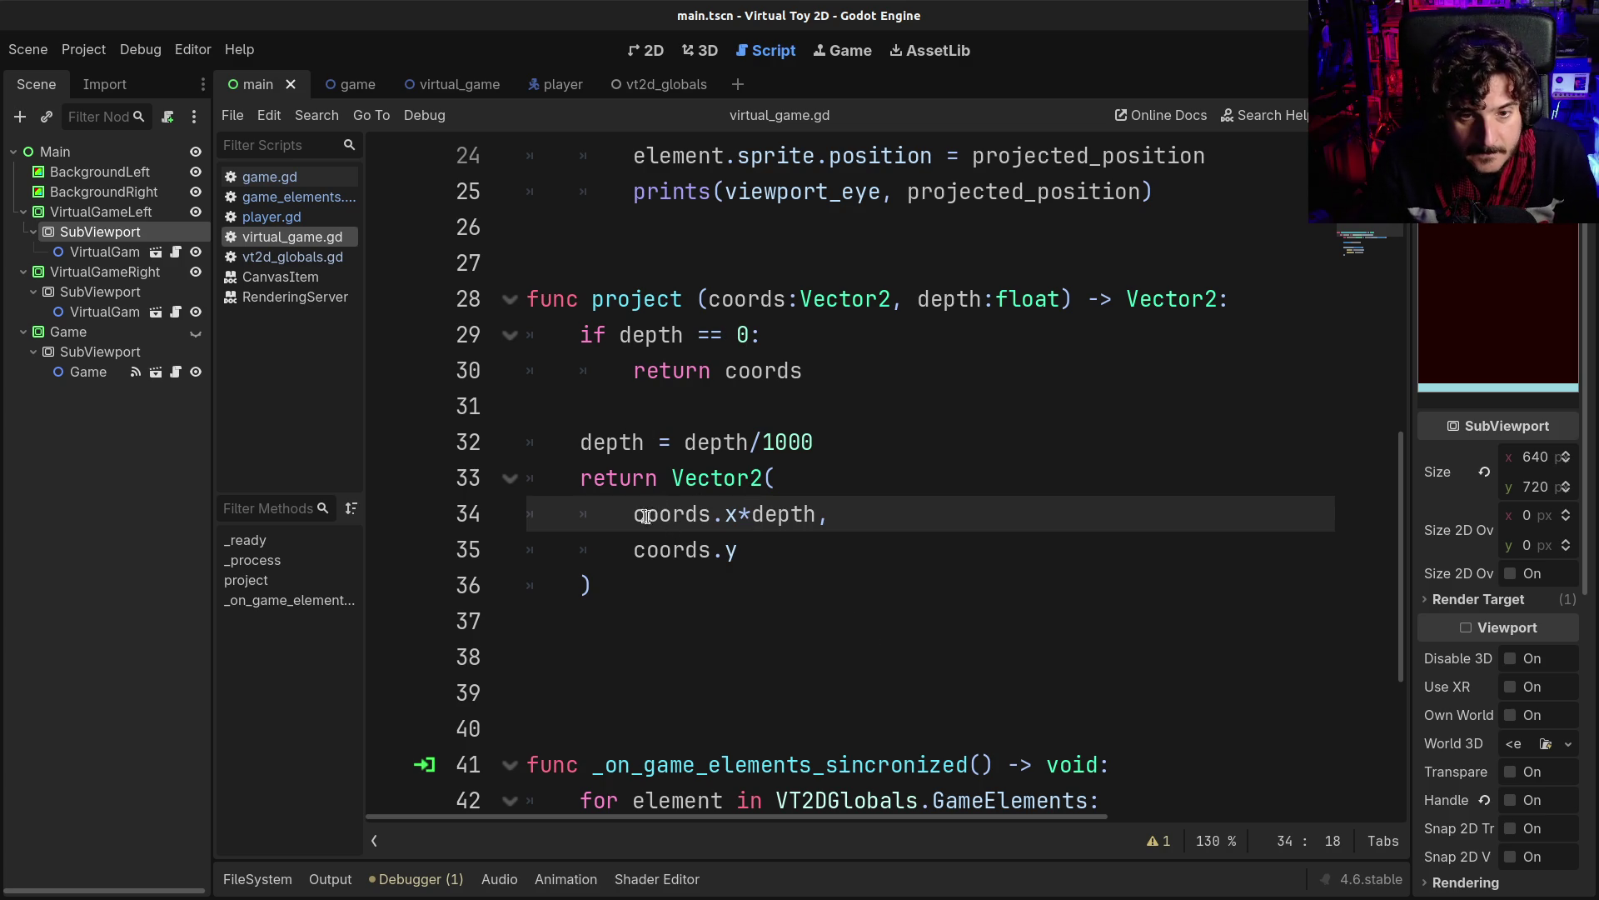
left_click_drag(634, 515, 813, 507)
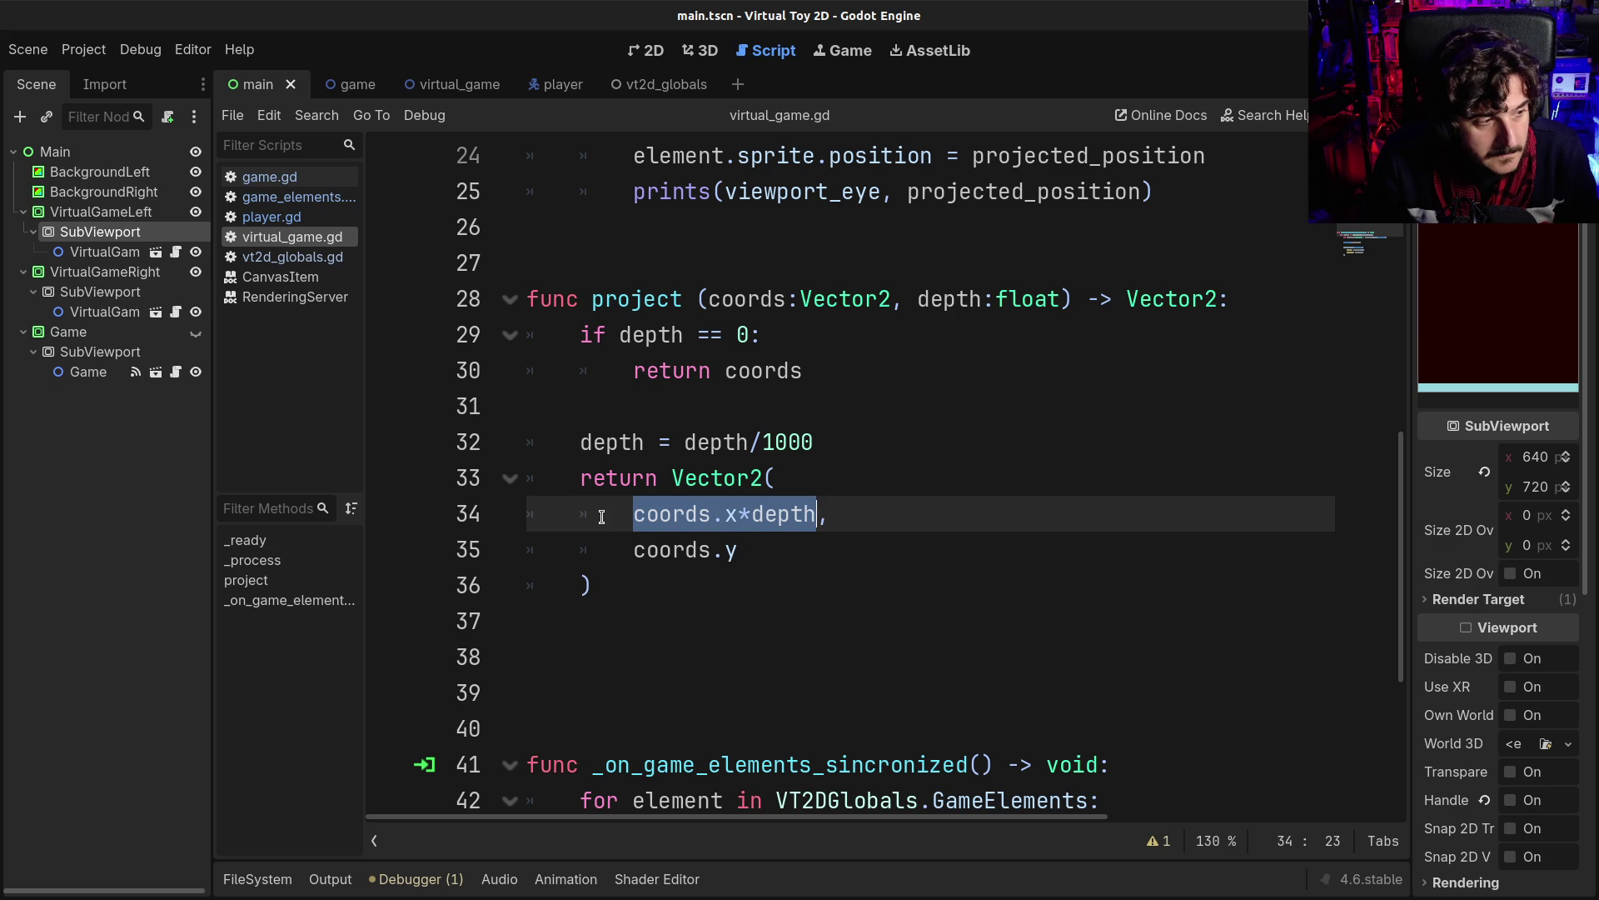
left_click(634, 515)
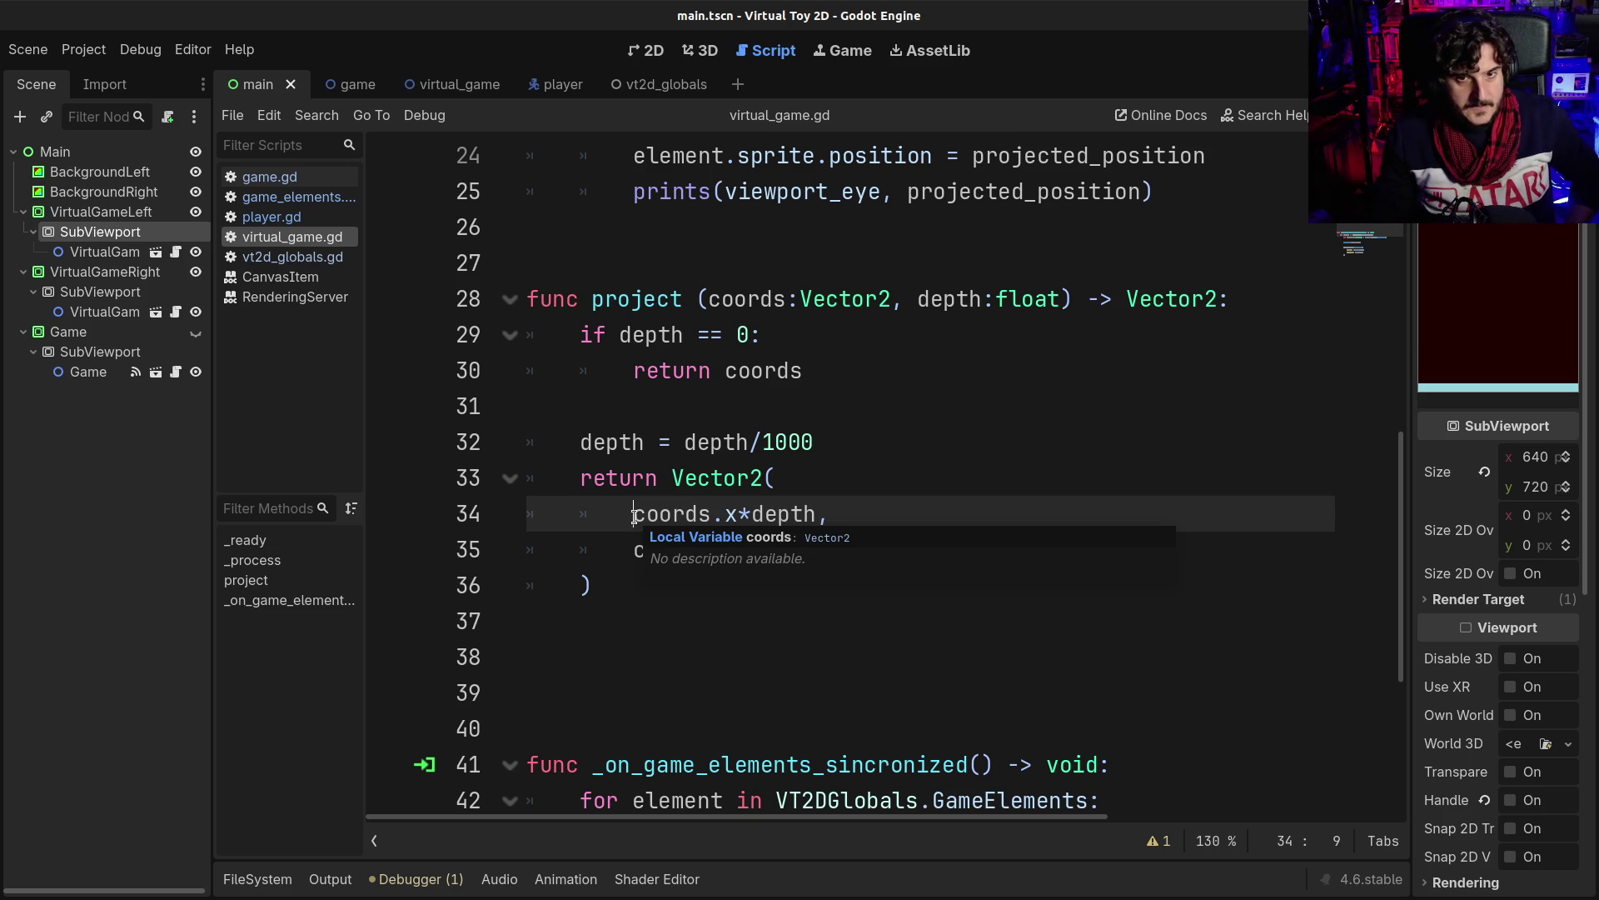
left_click(757, 513)
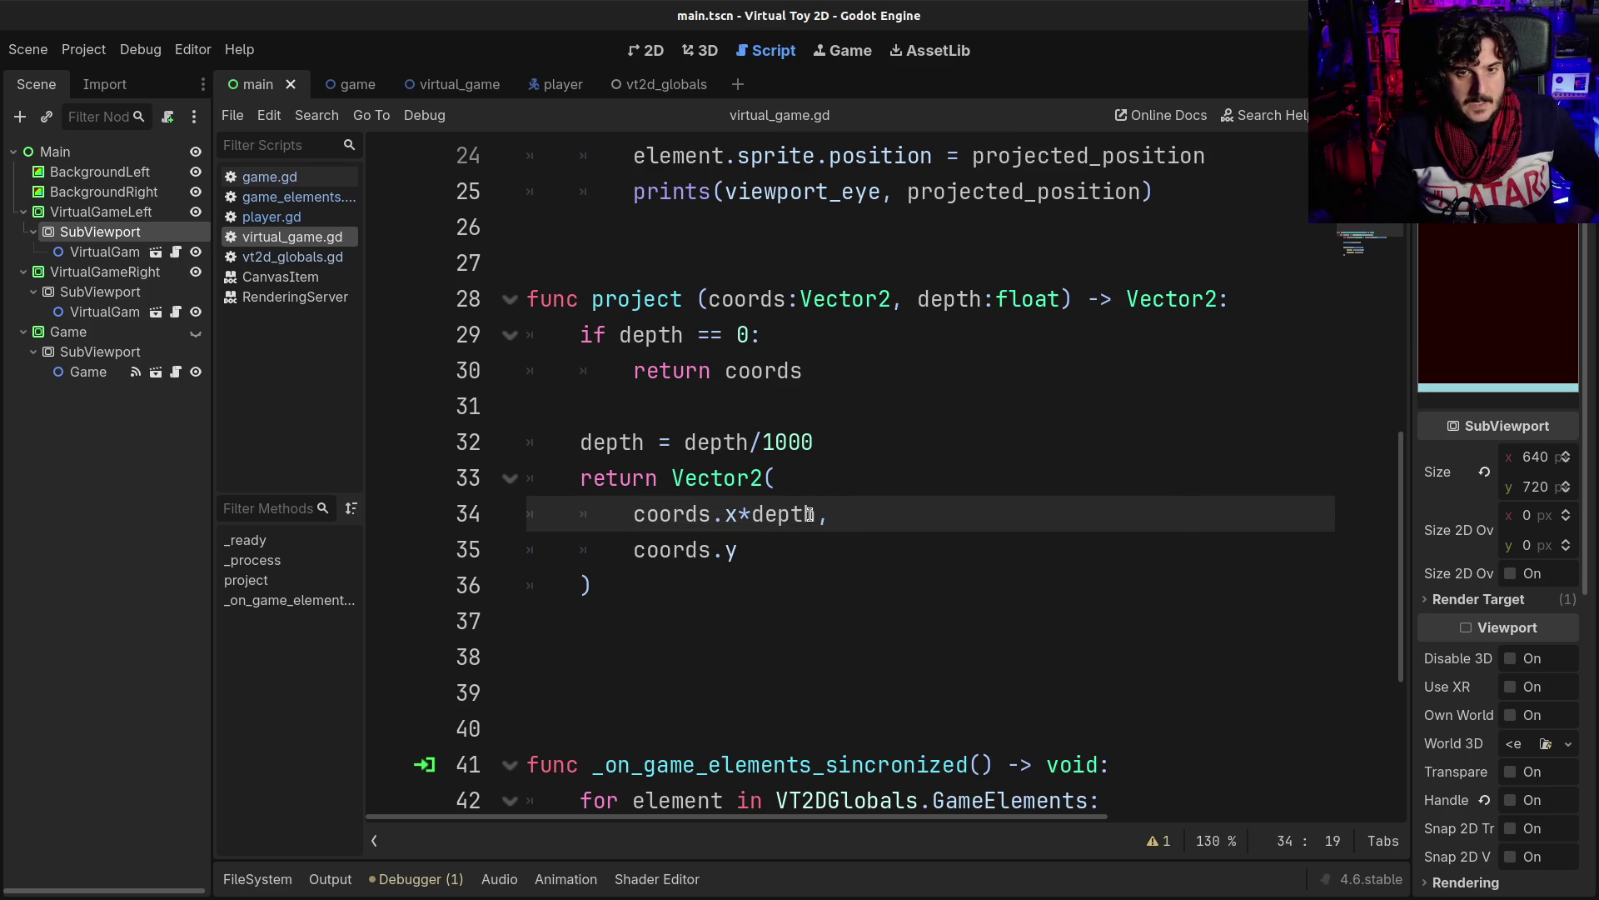
mouse_move(807, 518)
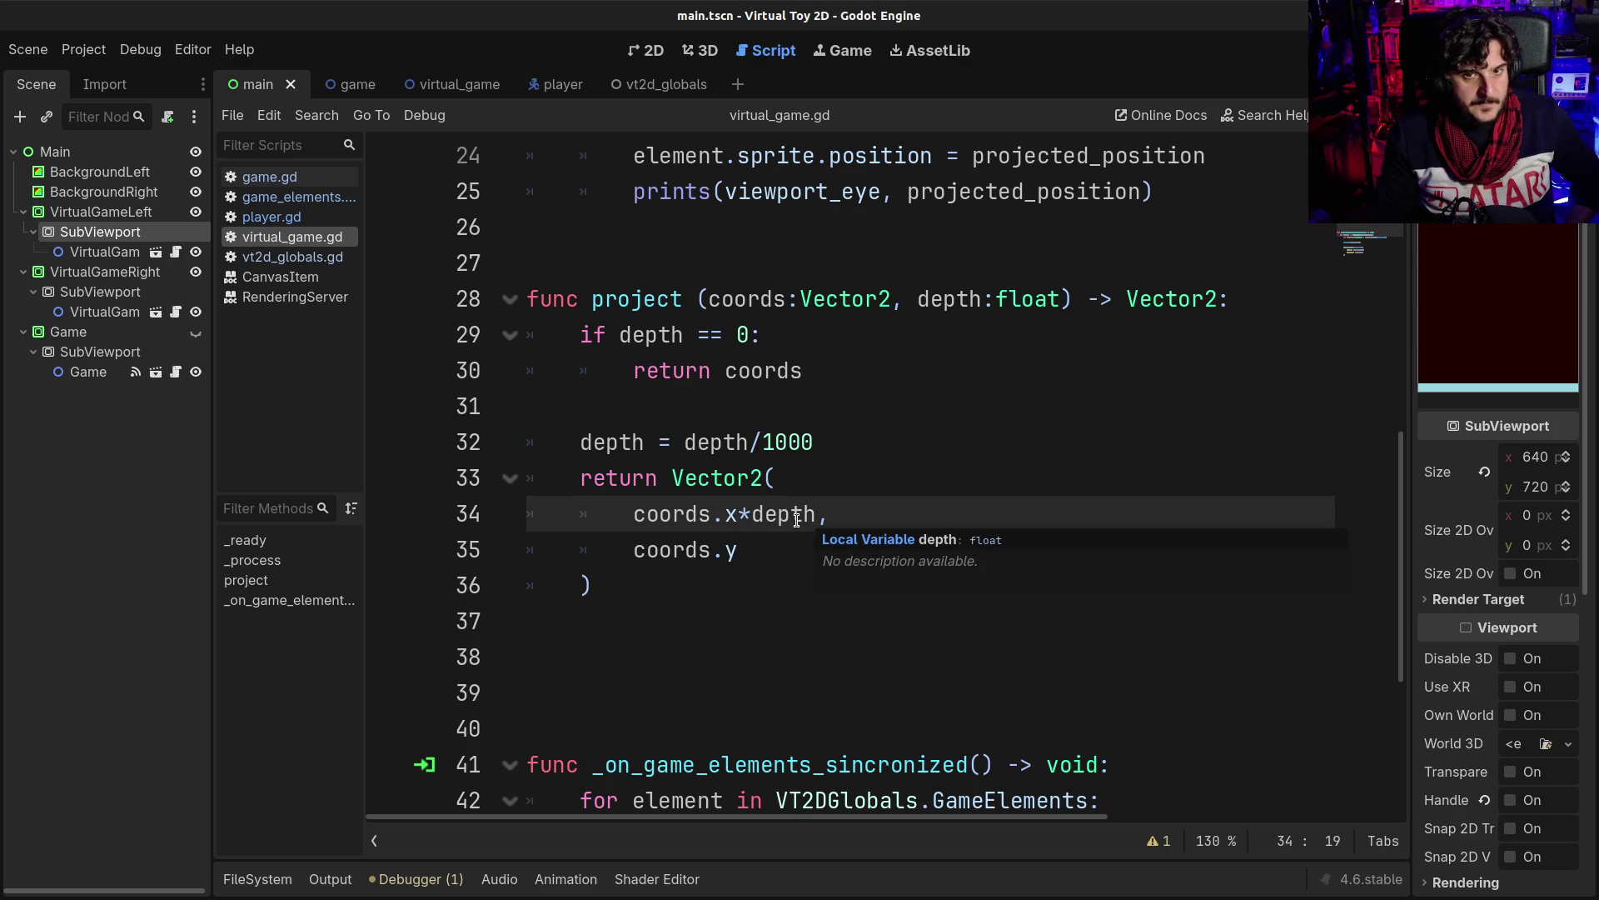
double_click(746, 515)
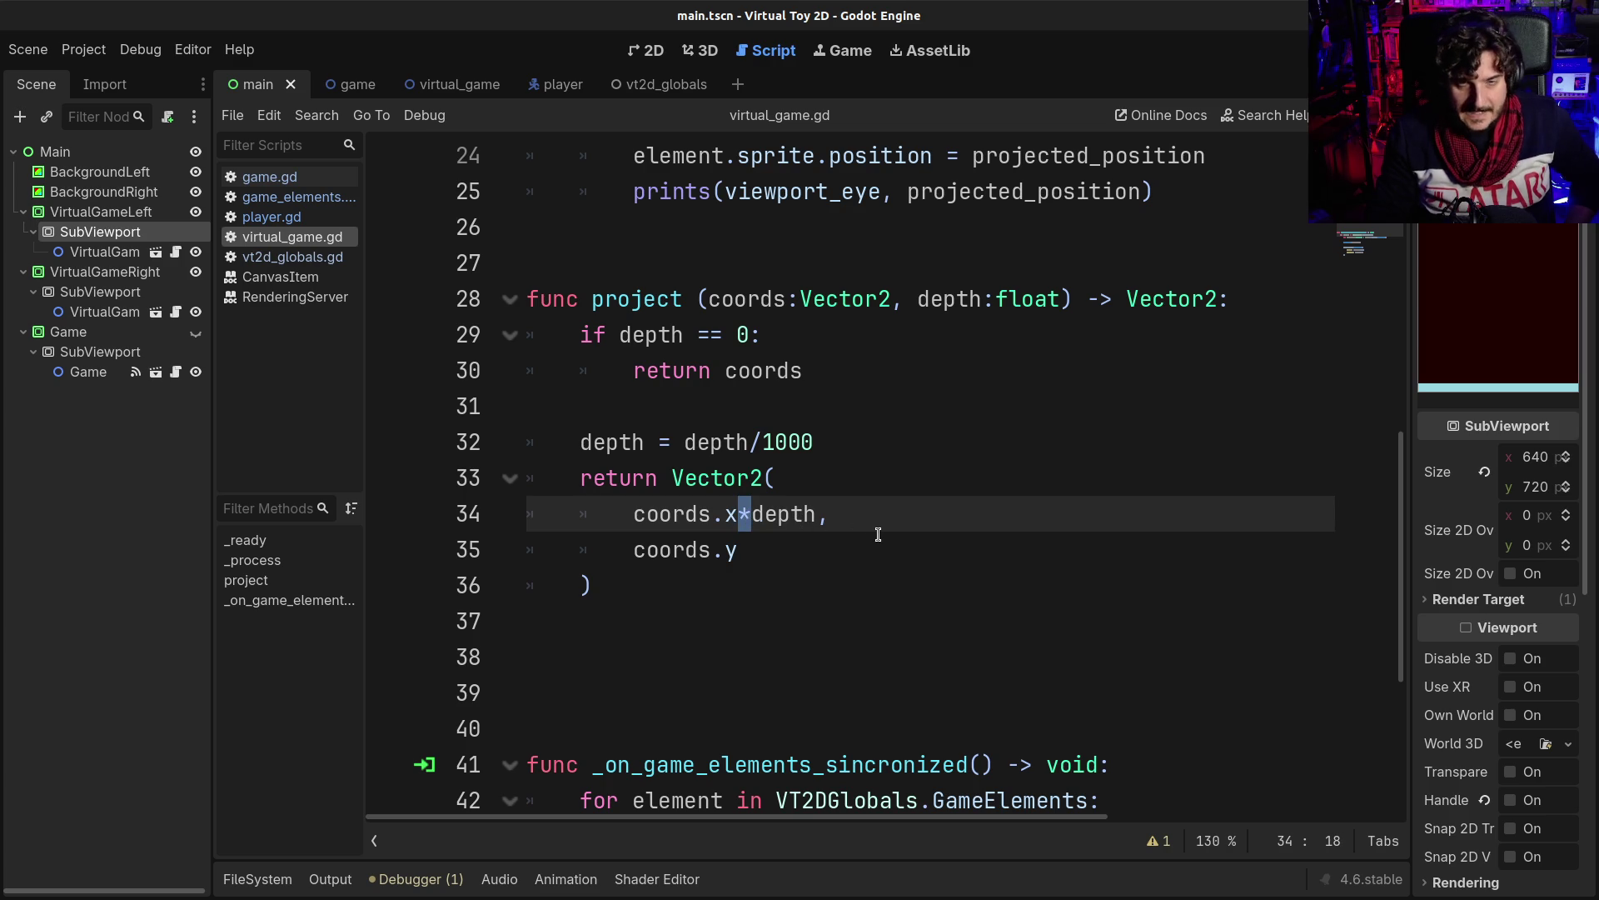
type("/")
- Delete the depth/1000 line on line 32, save the script, and switch to the player scene
key("Up")
key("Up")
key("Home")
key("shift+End")
key("BackSpace")
key("ctrl+s")
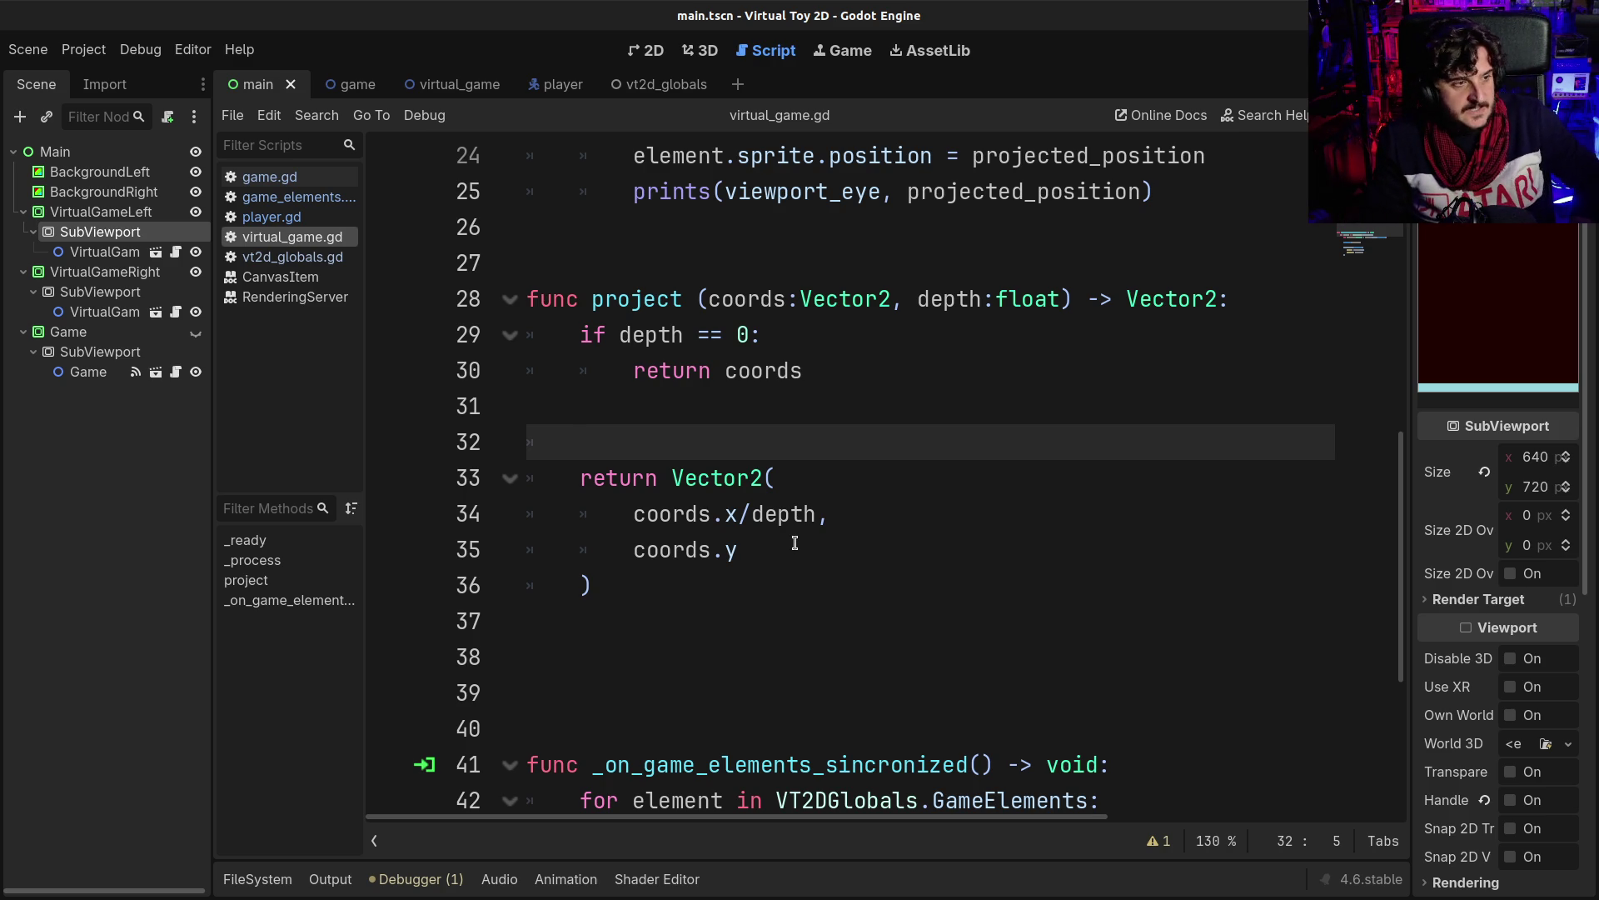
double_click(780, 515)
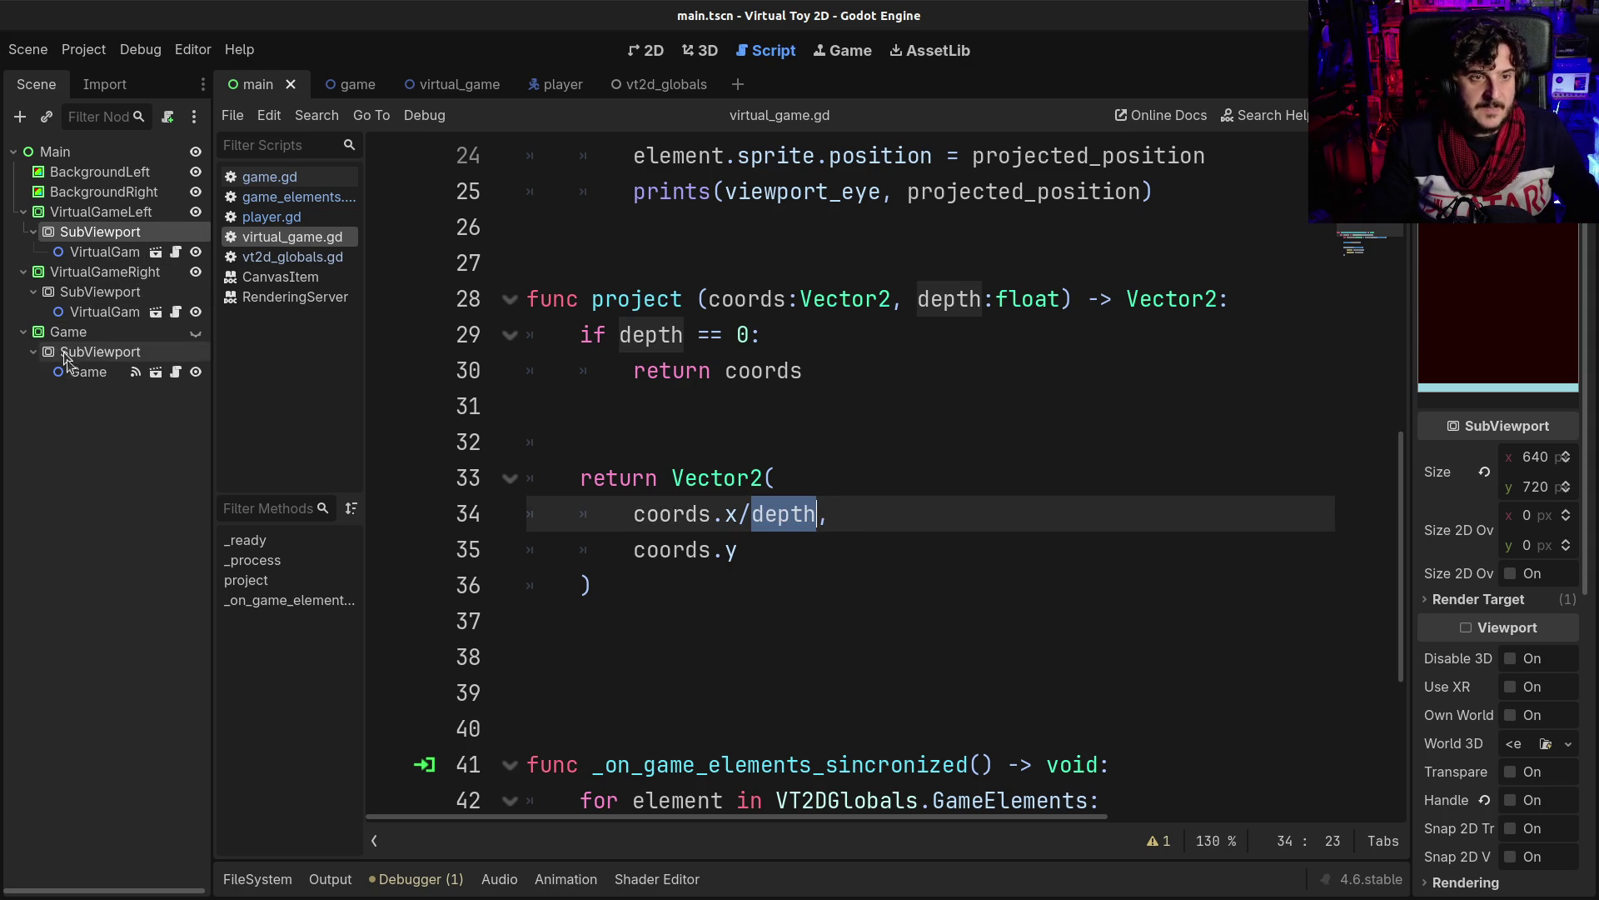
left_click(538, 85)
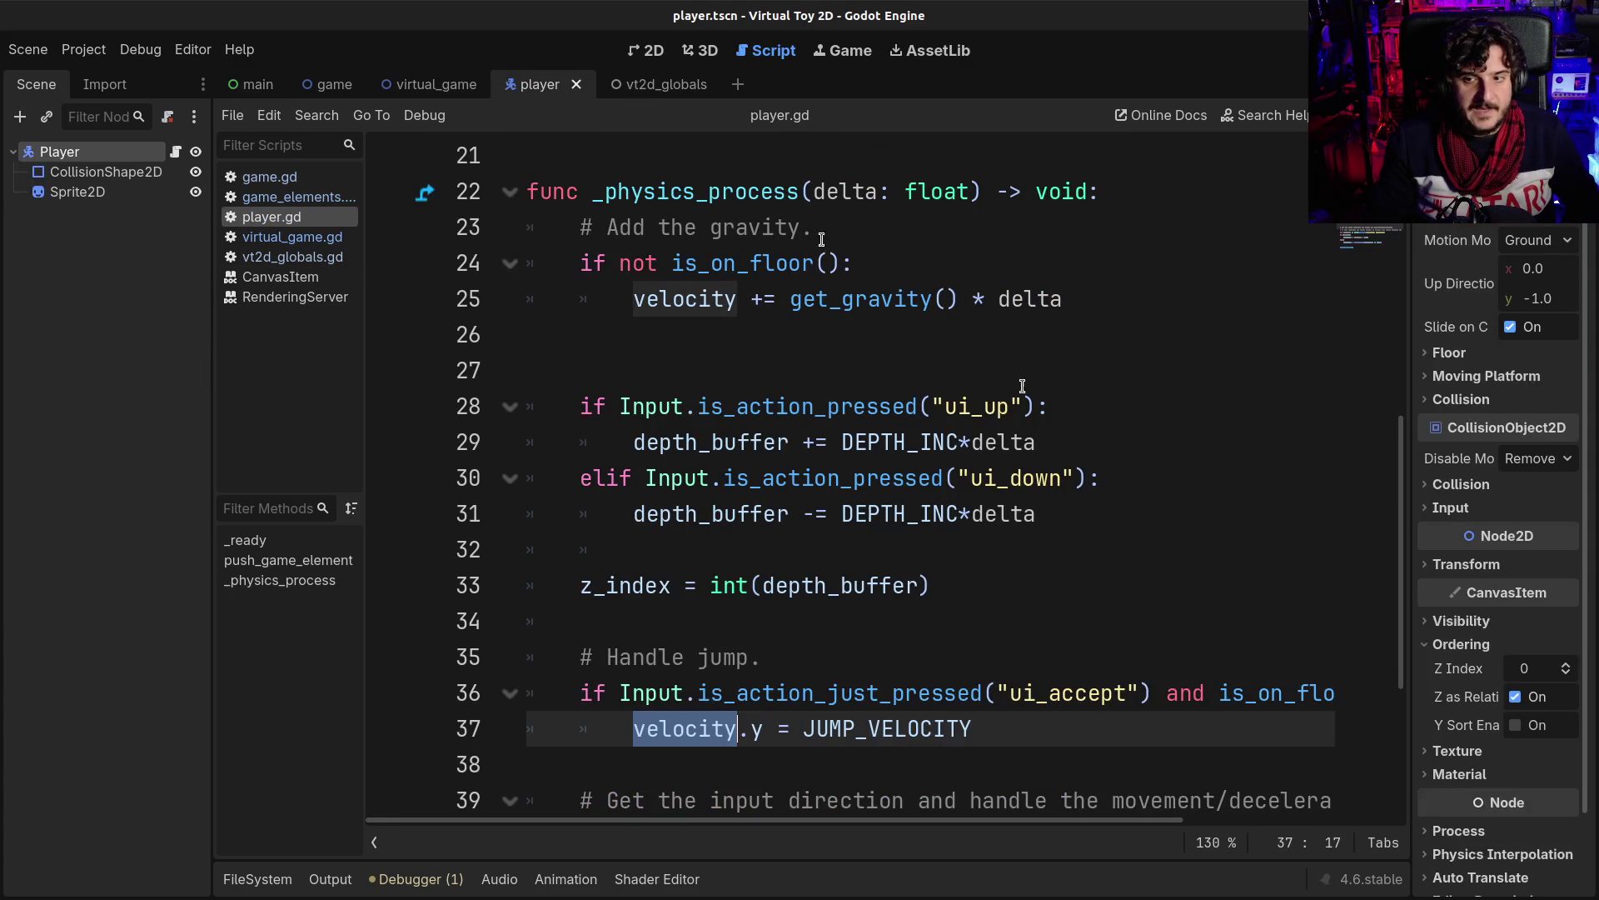
- Expand the Player node's ordering properties and return to player.gd's depth_buffer code
left_click(1457, 679)
scroll(1471, 706, "down", 2)
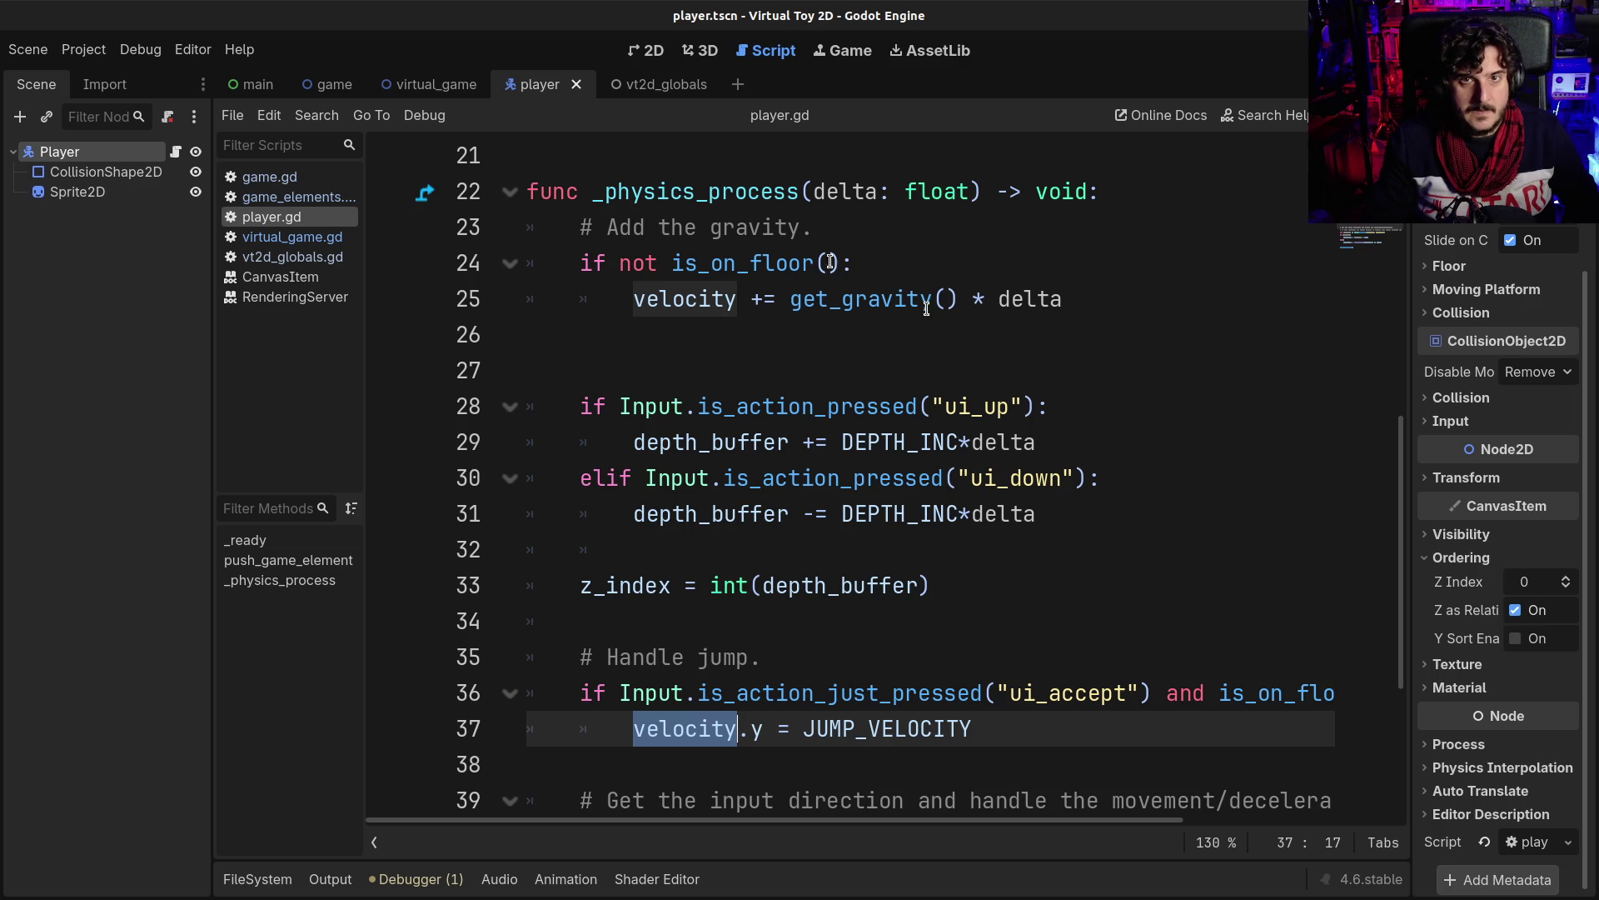
left_click(659, 55)
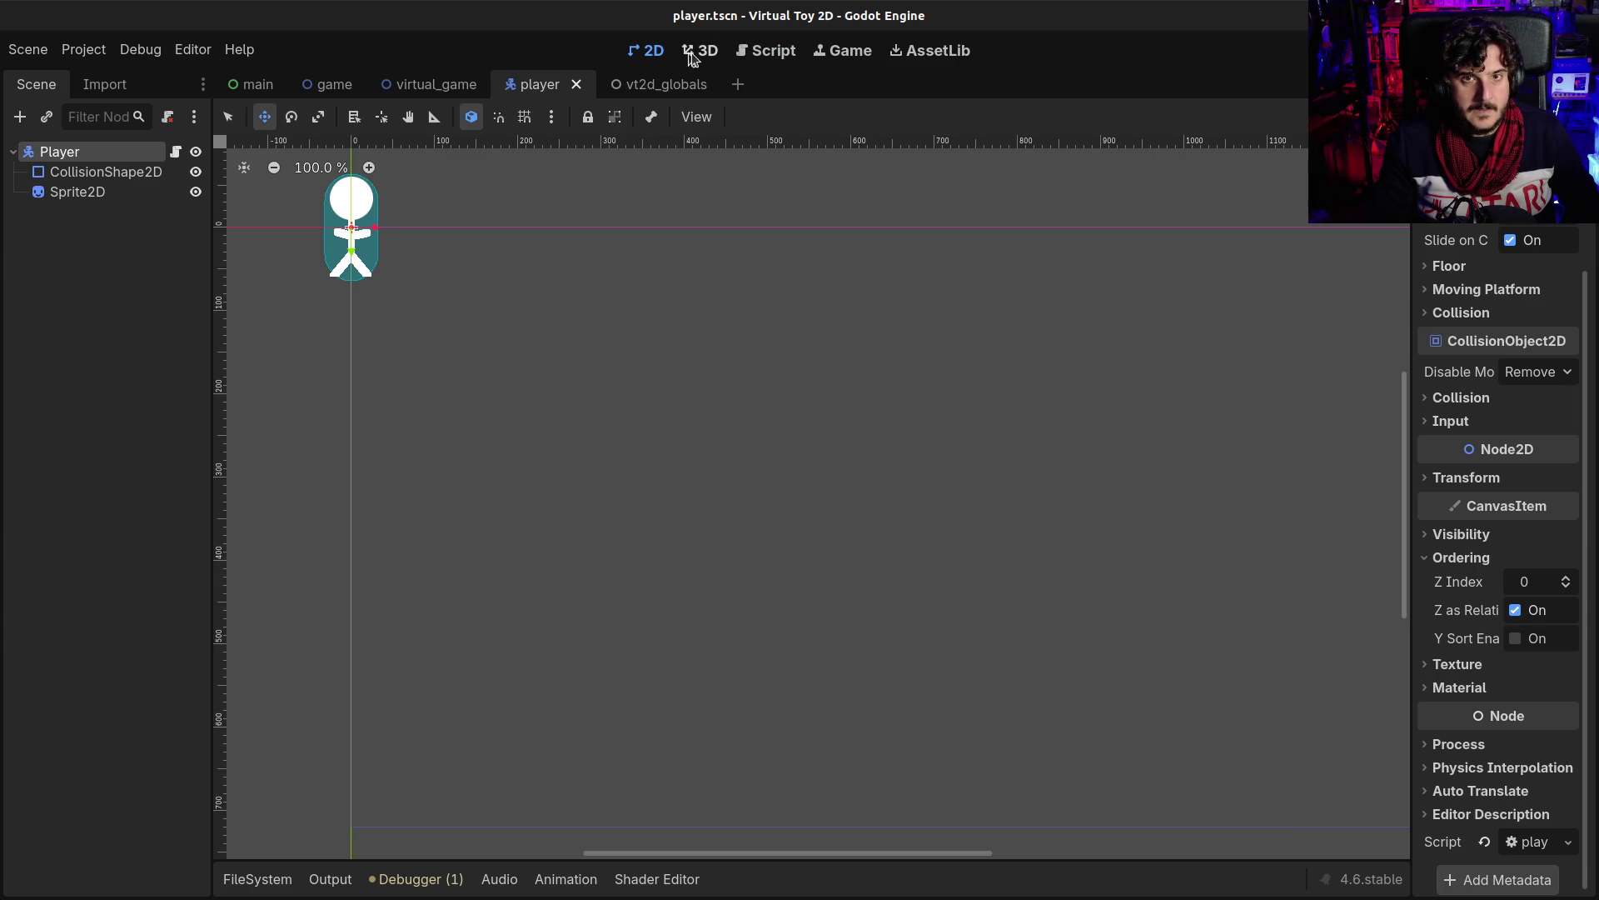
left_click(701, 52)
left_click(742, 51)
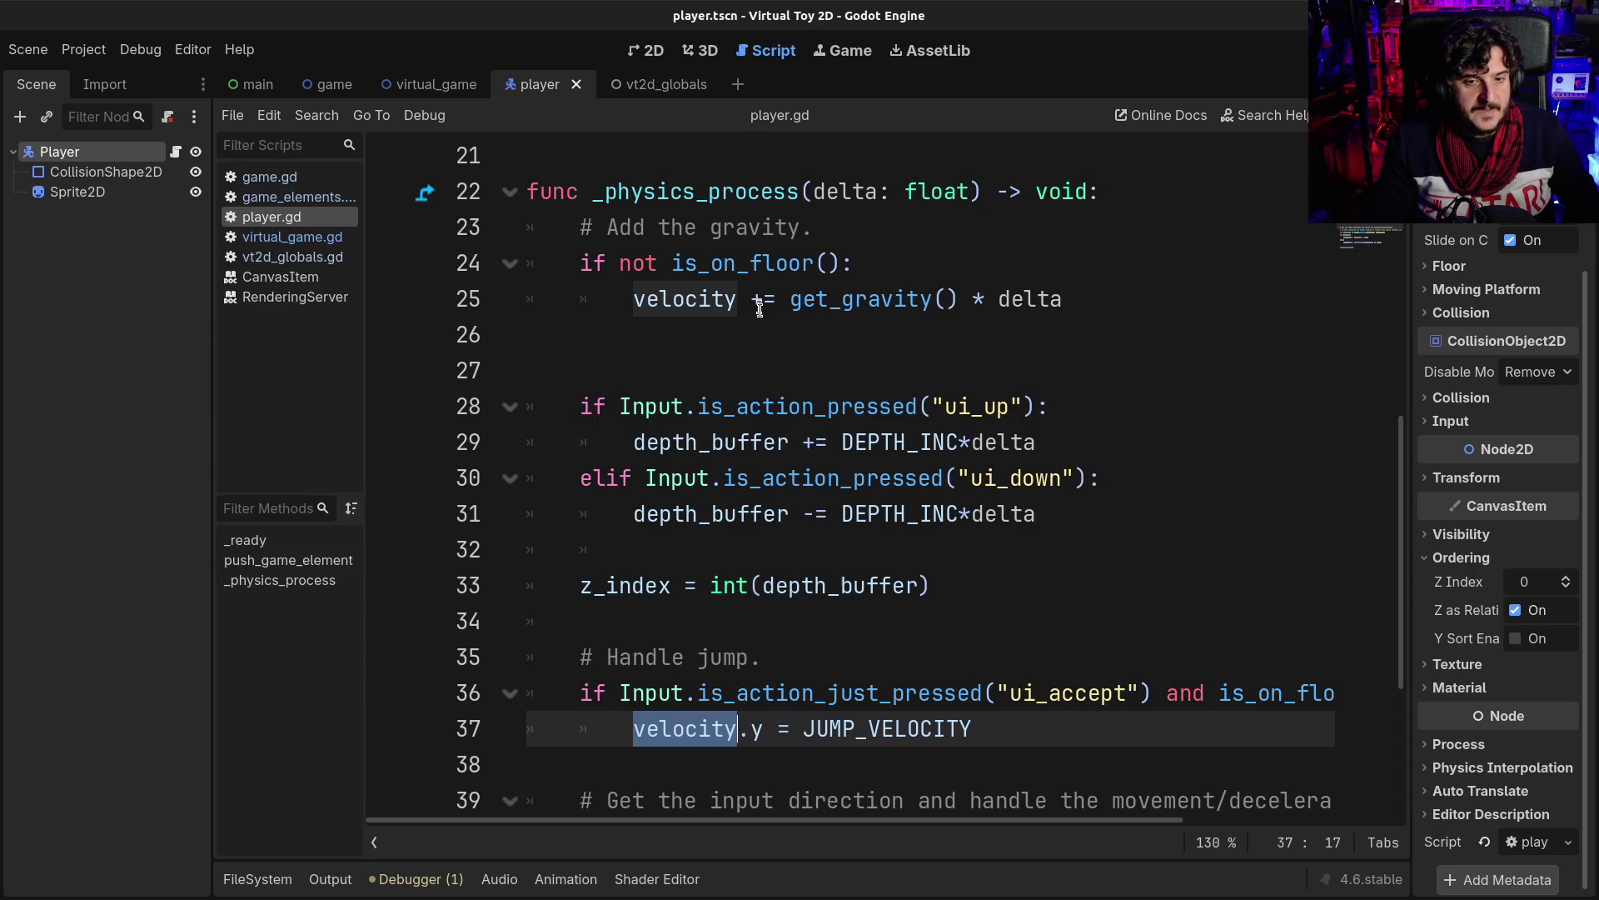
left_click(783, 442)
key("F5")
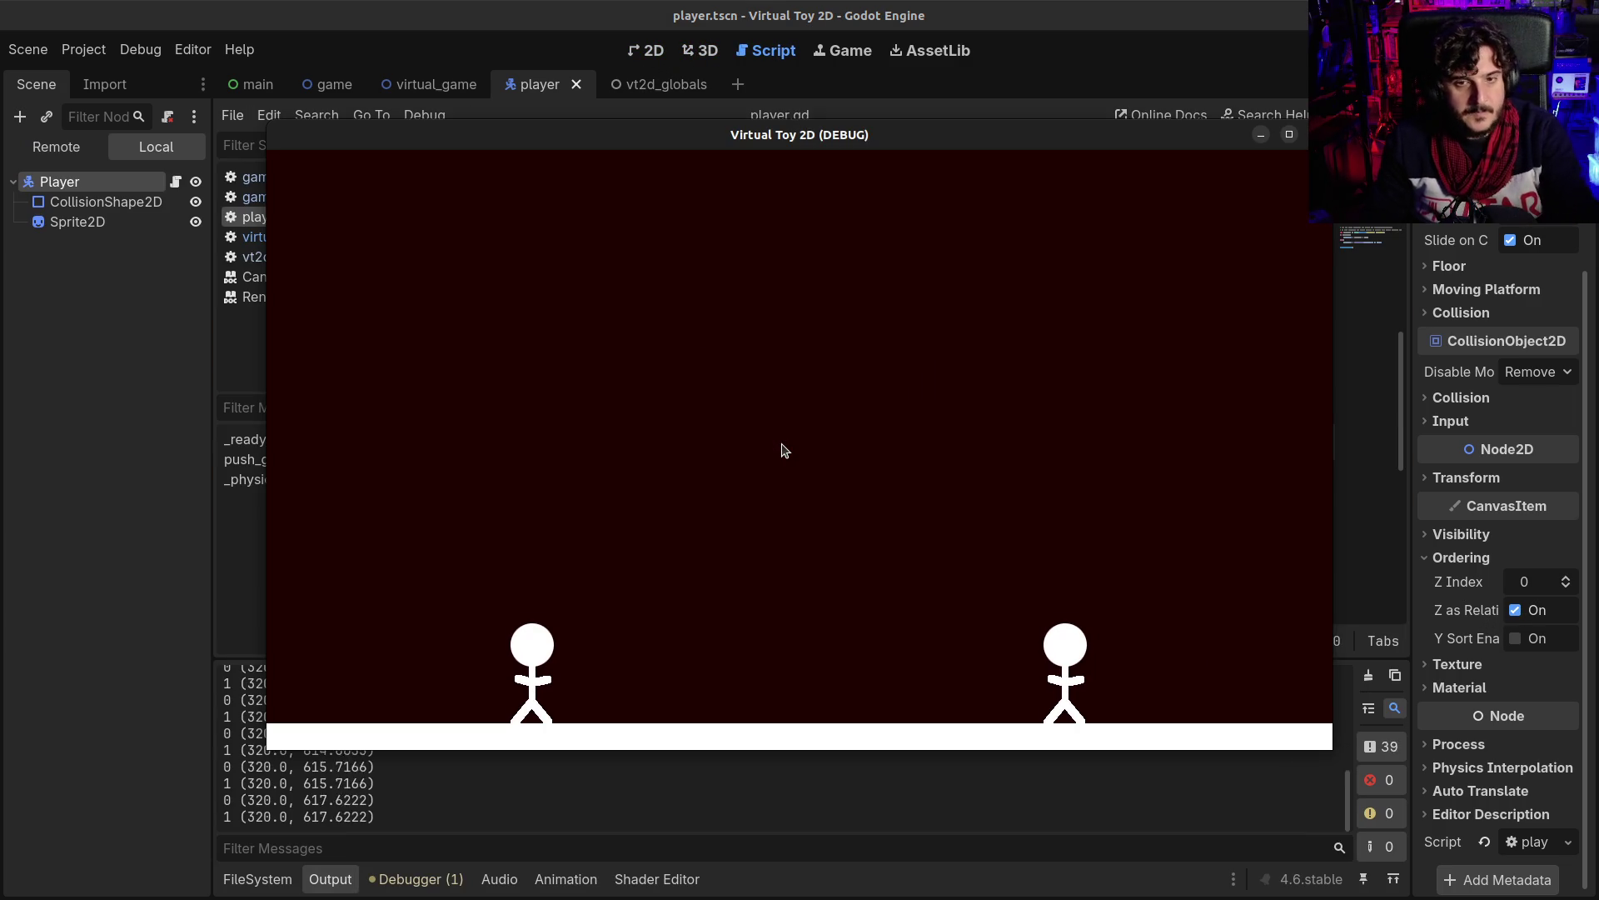
key("Left")
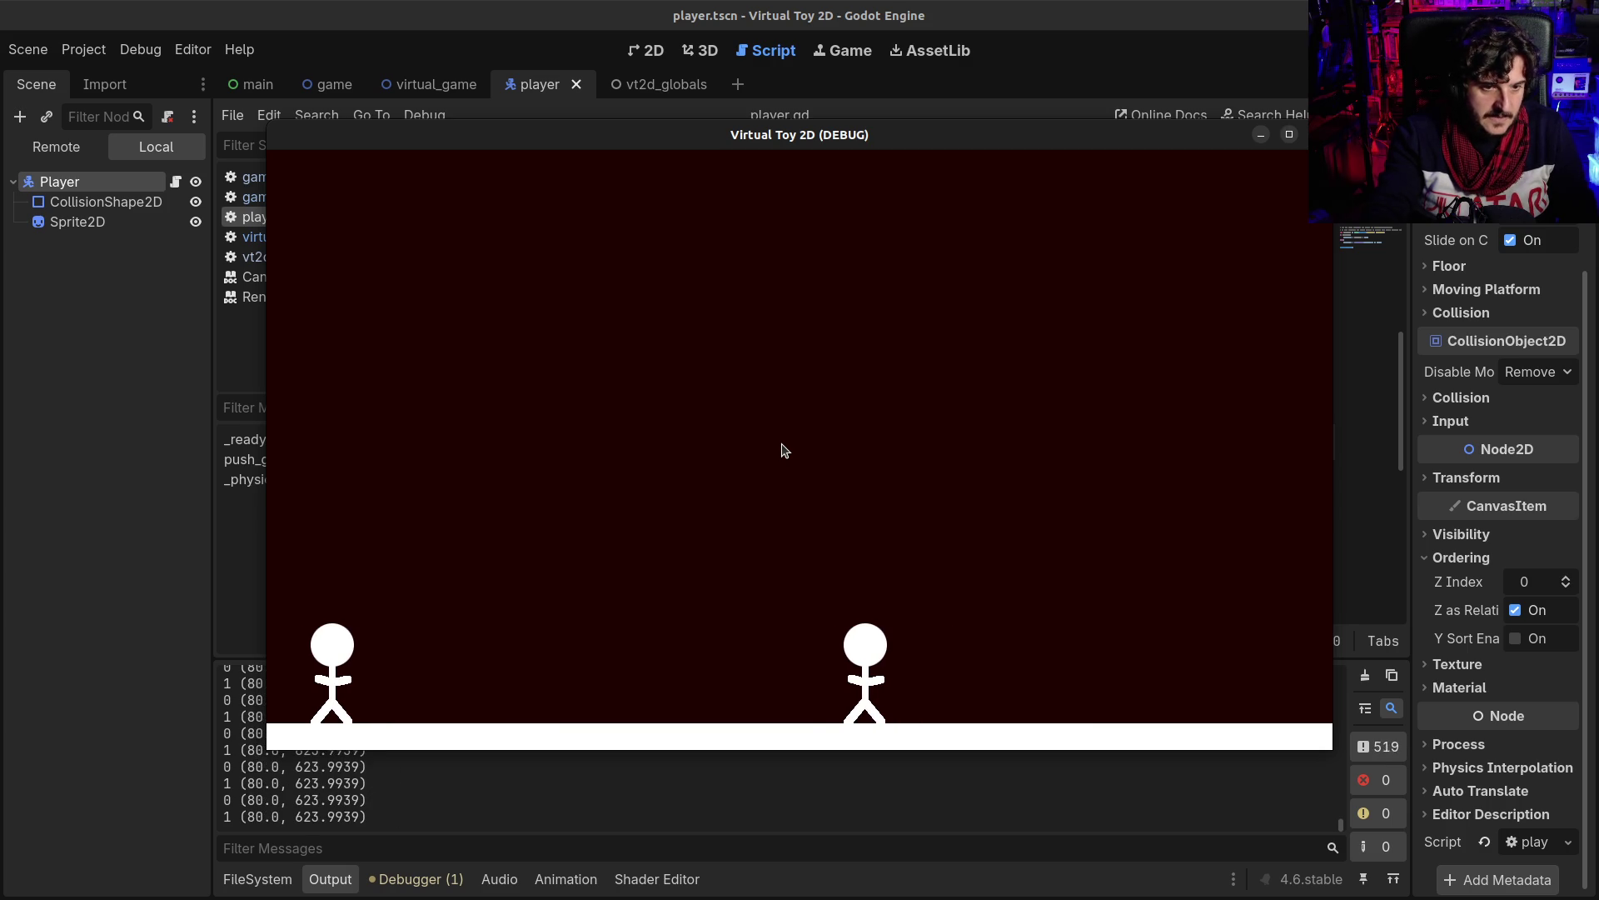
key("Left")
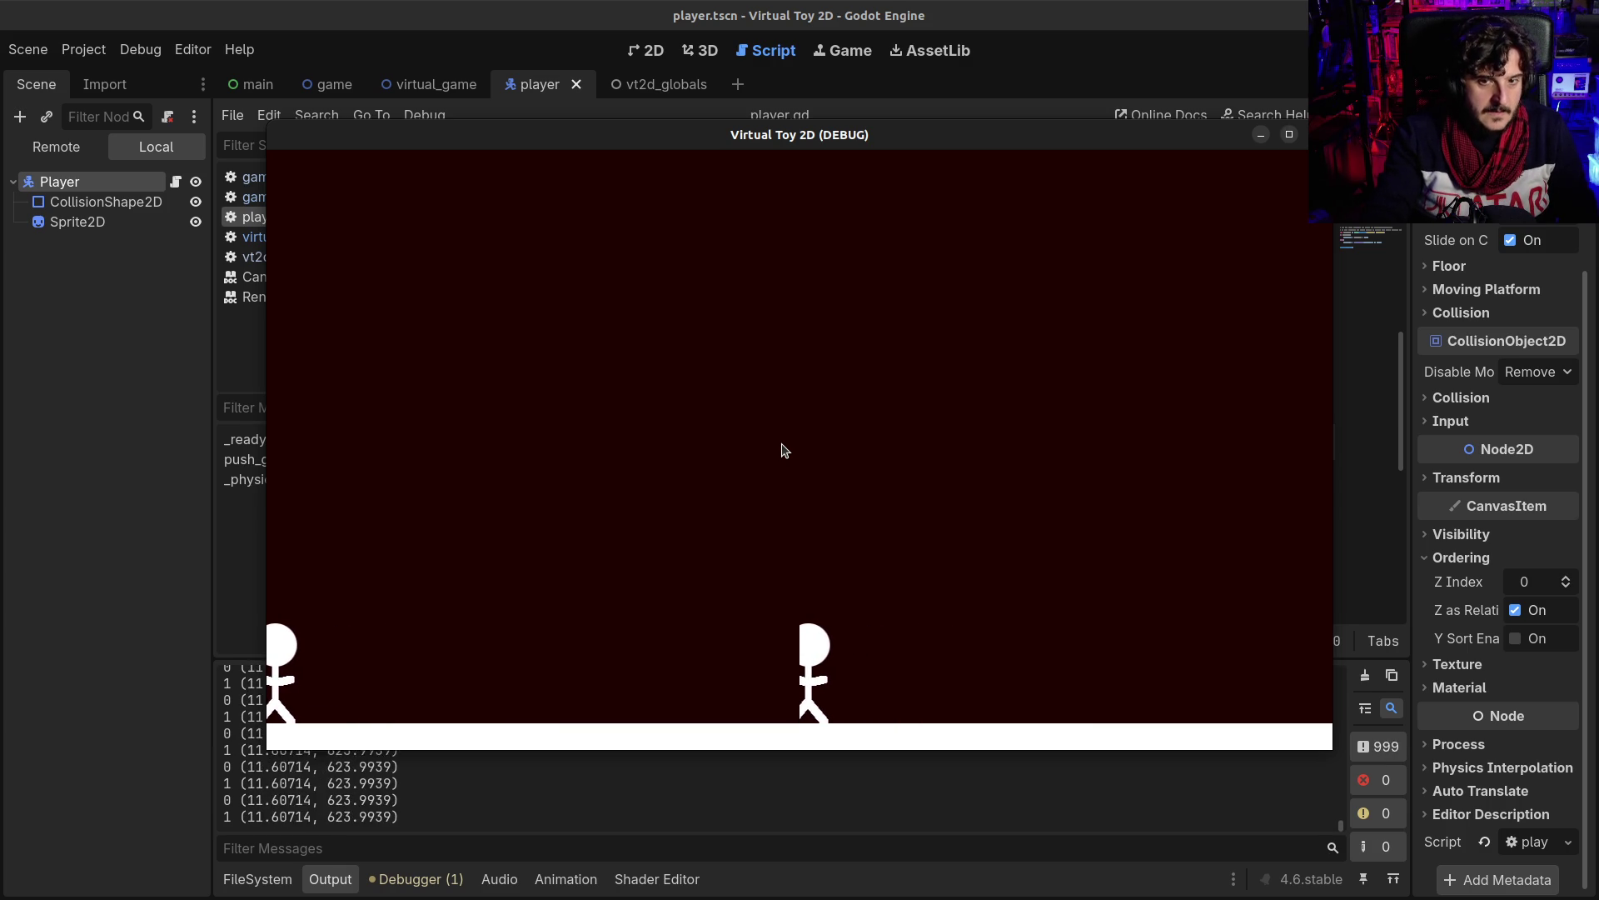
key("Down")
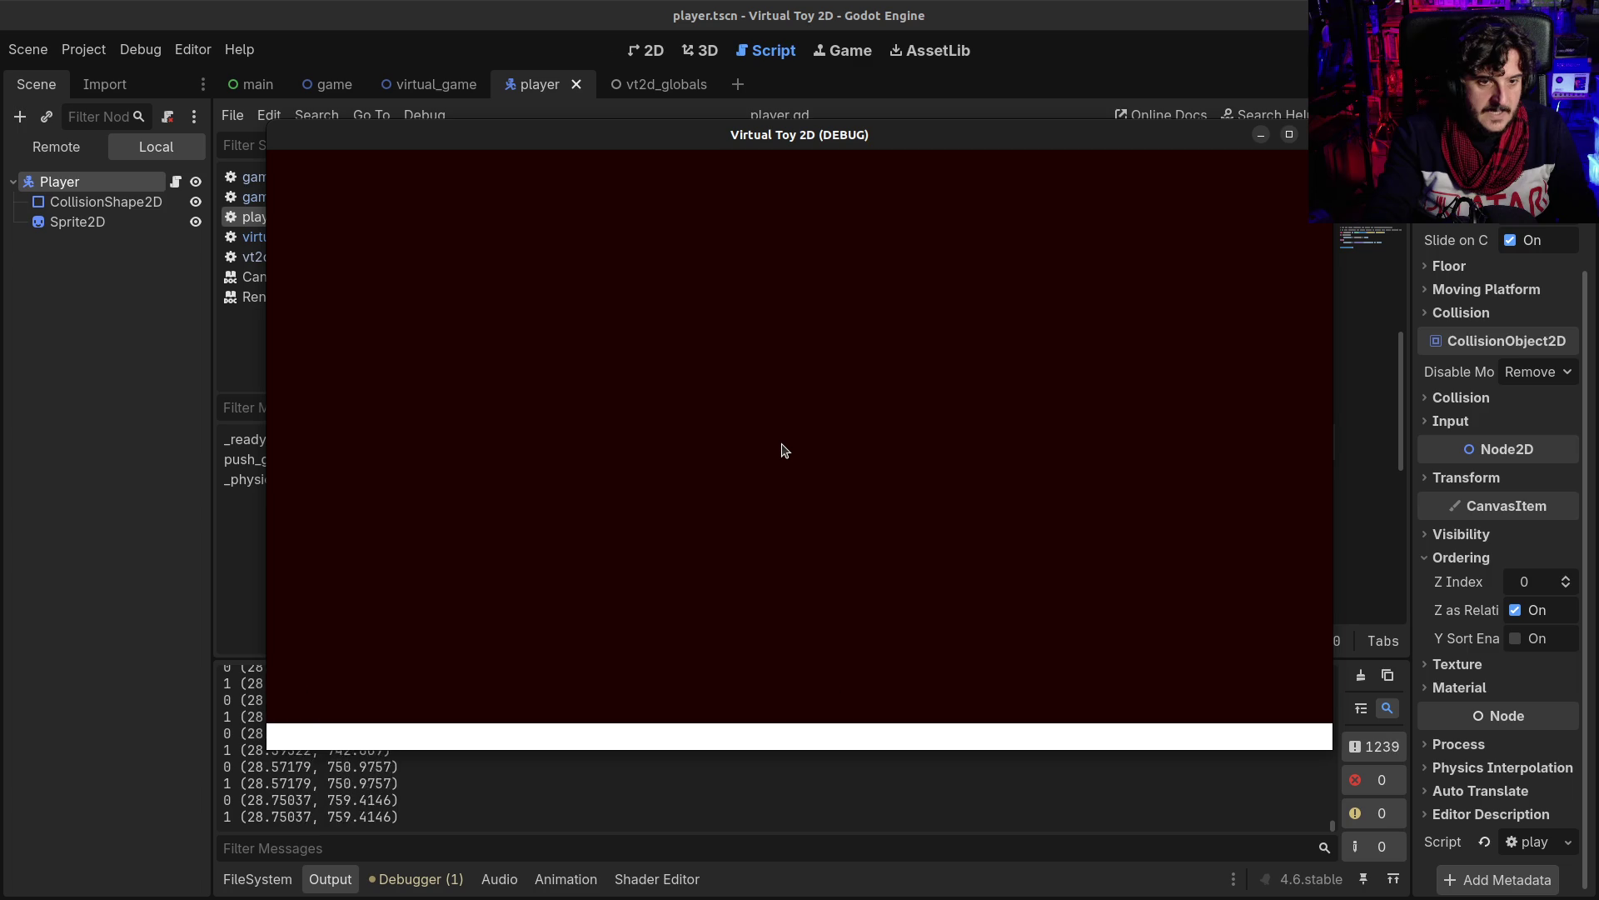
key("F8")
left_click(930, 514)
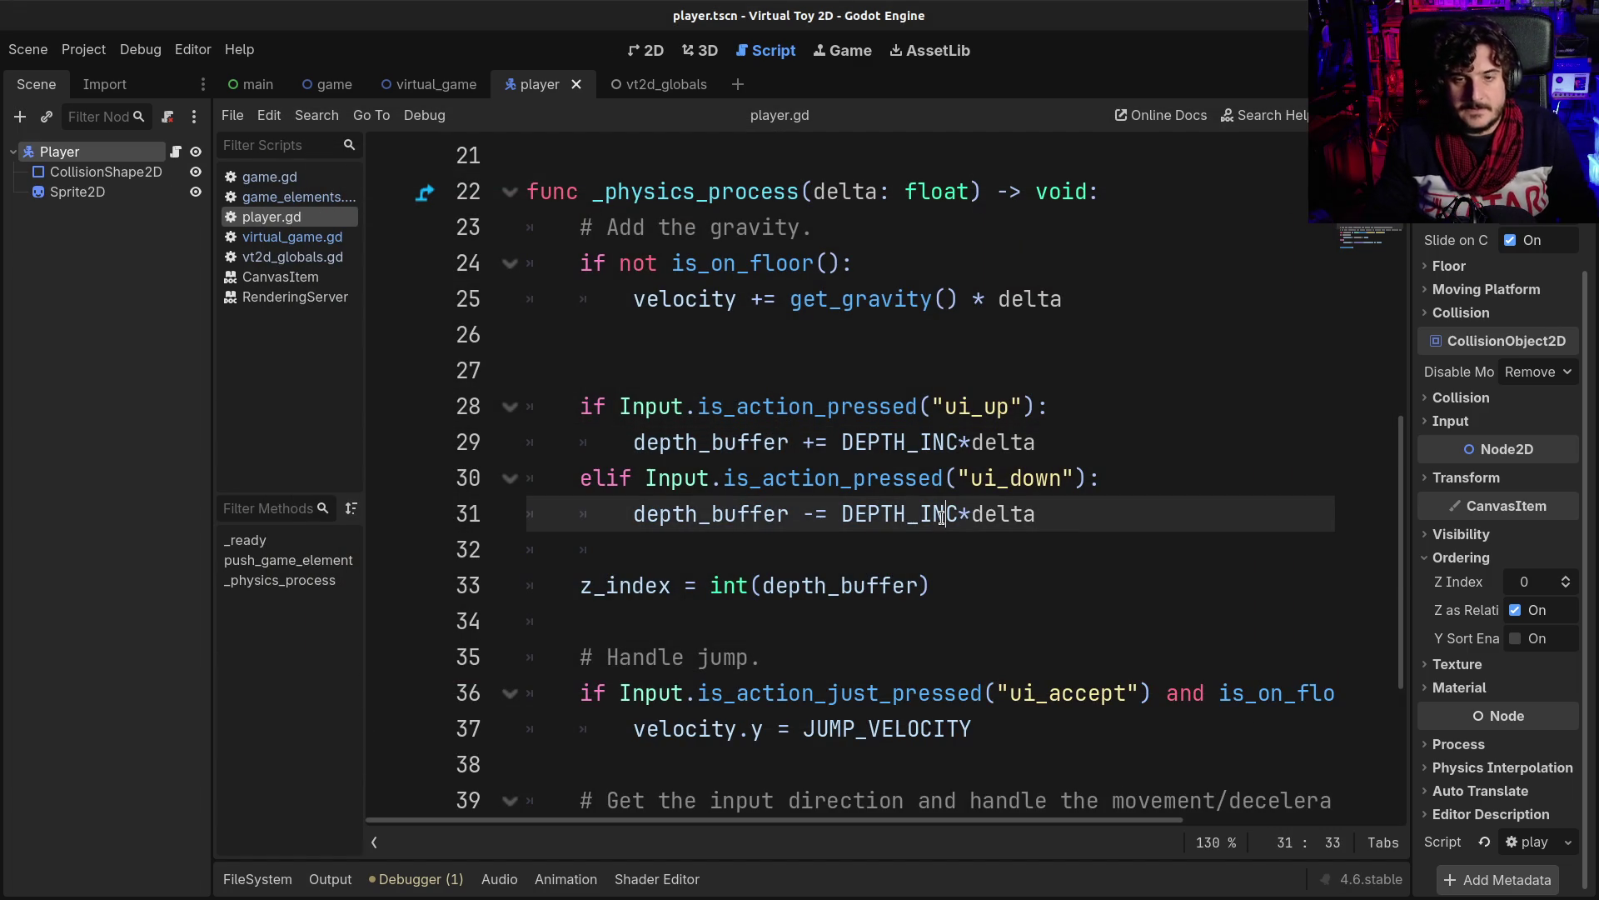
- Review the depth_buffer and ui_down lines in player.gd, then go to the main scene
left_click(875, 545)
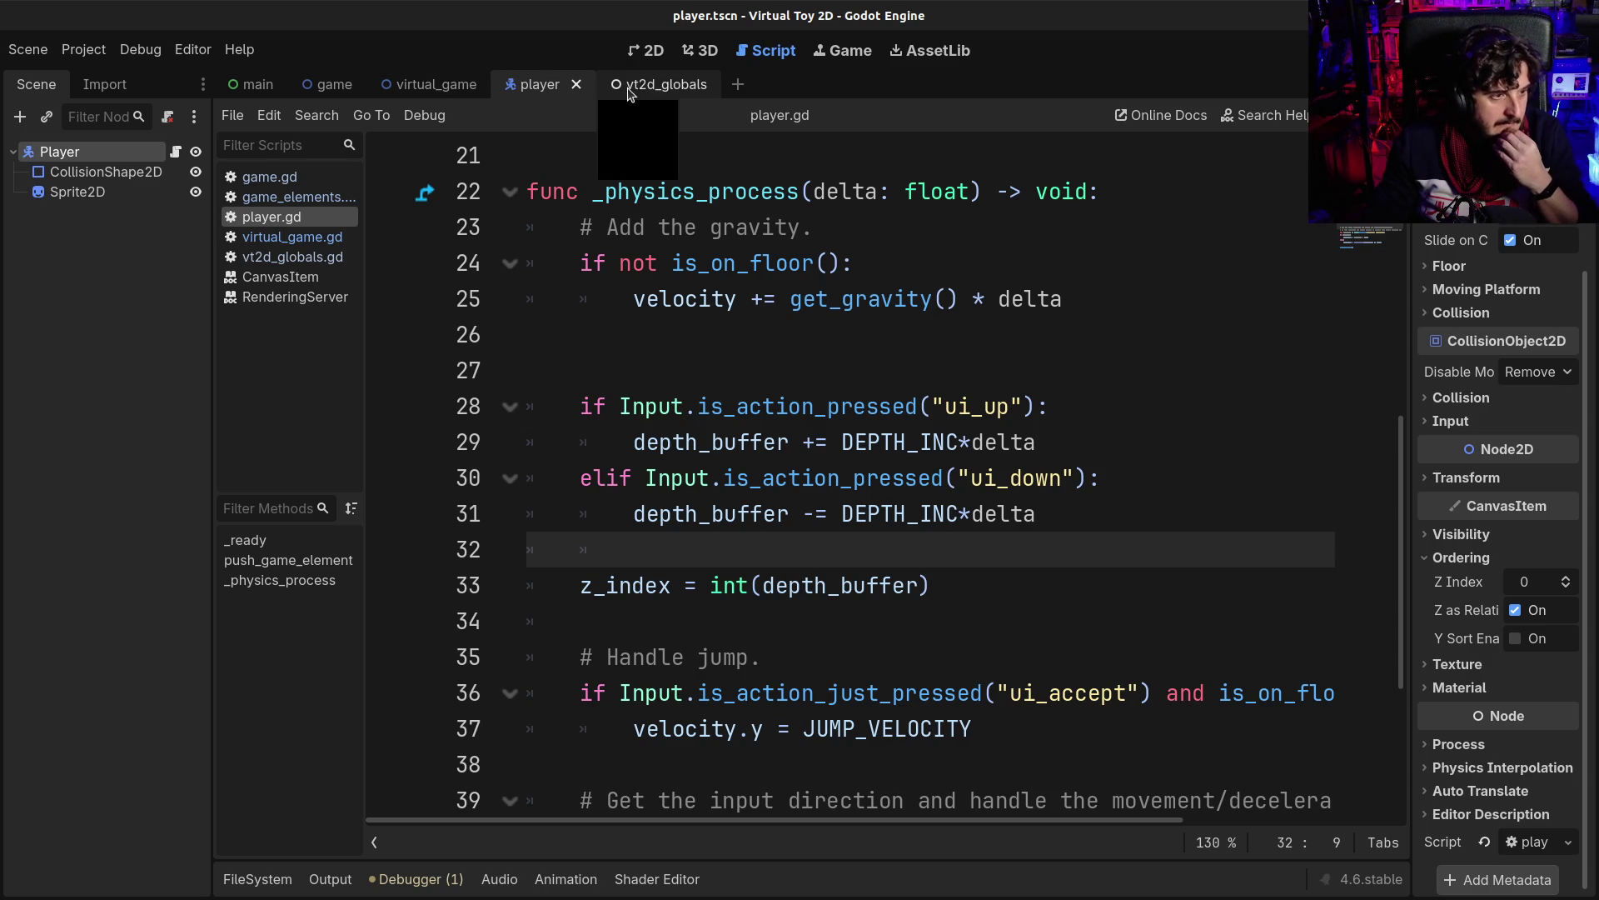
left_click(693, 432)
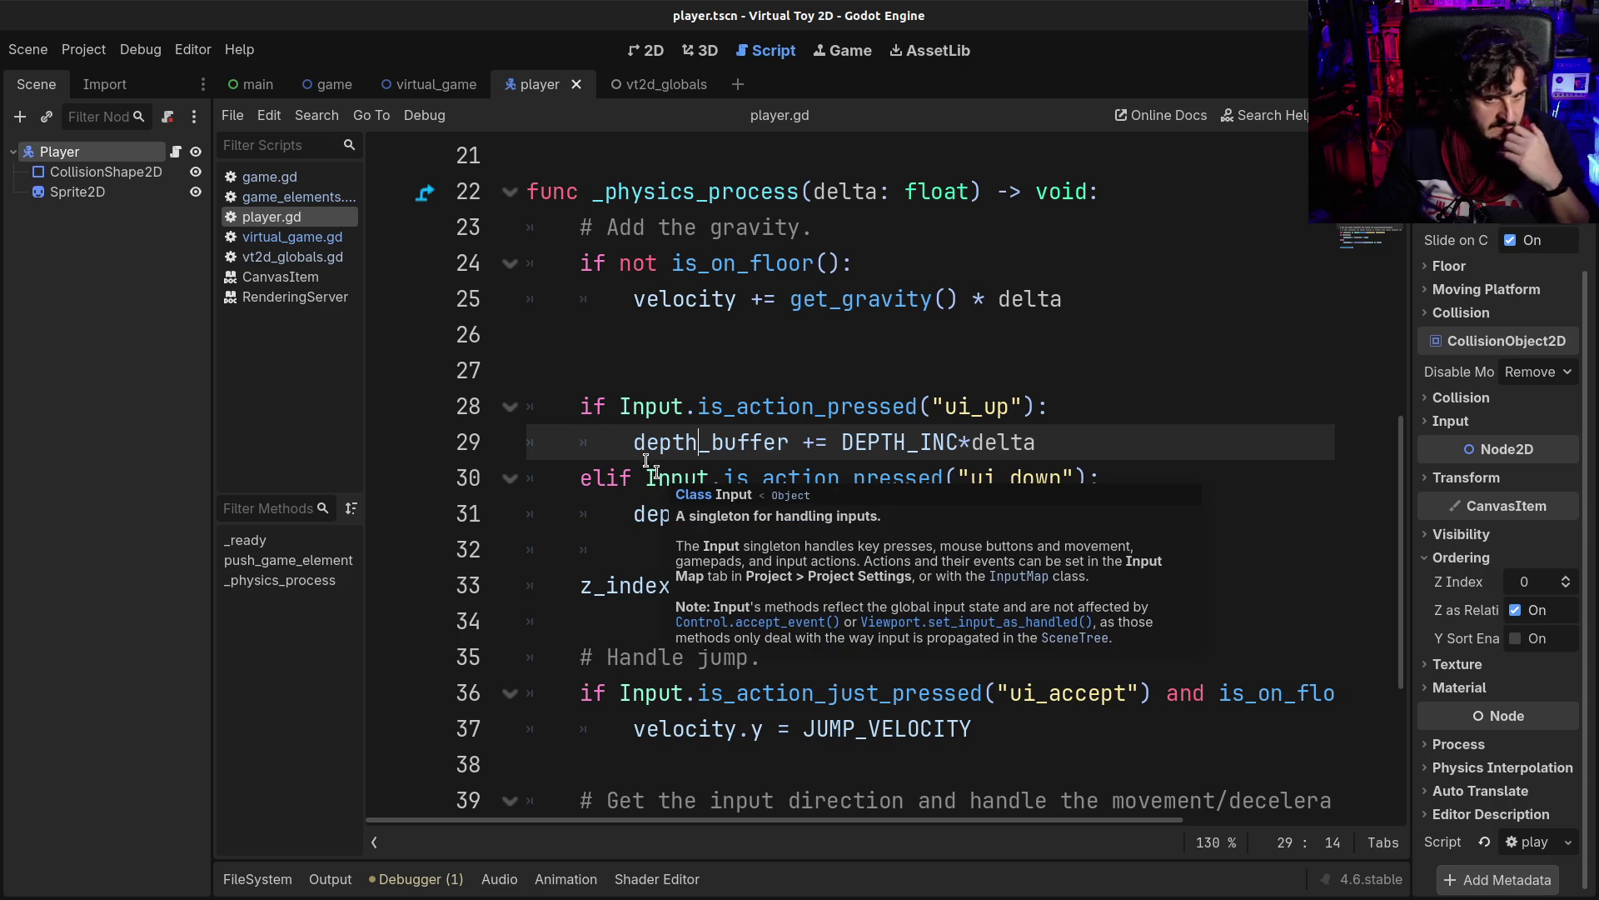
left_click(785, 376)
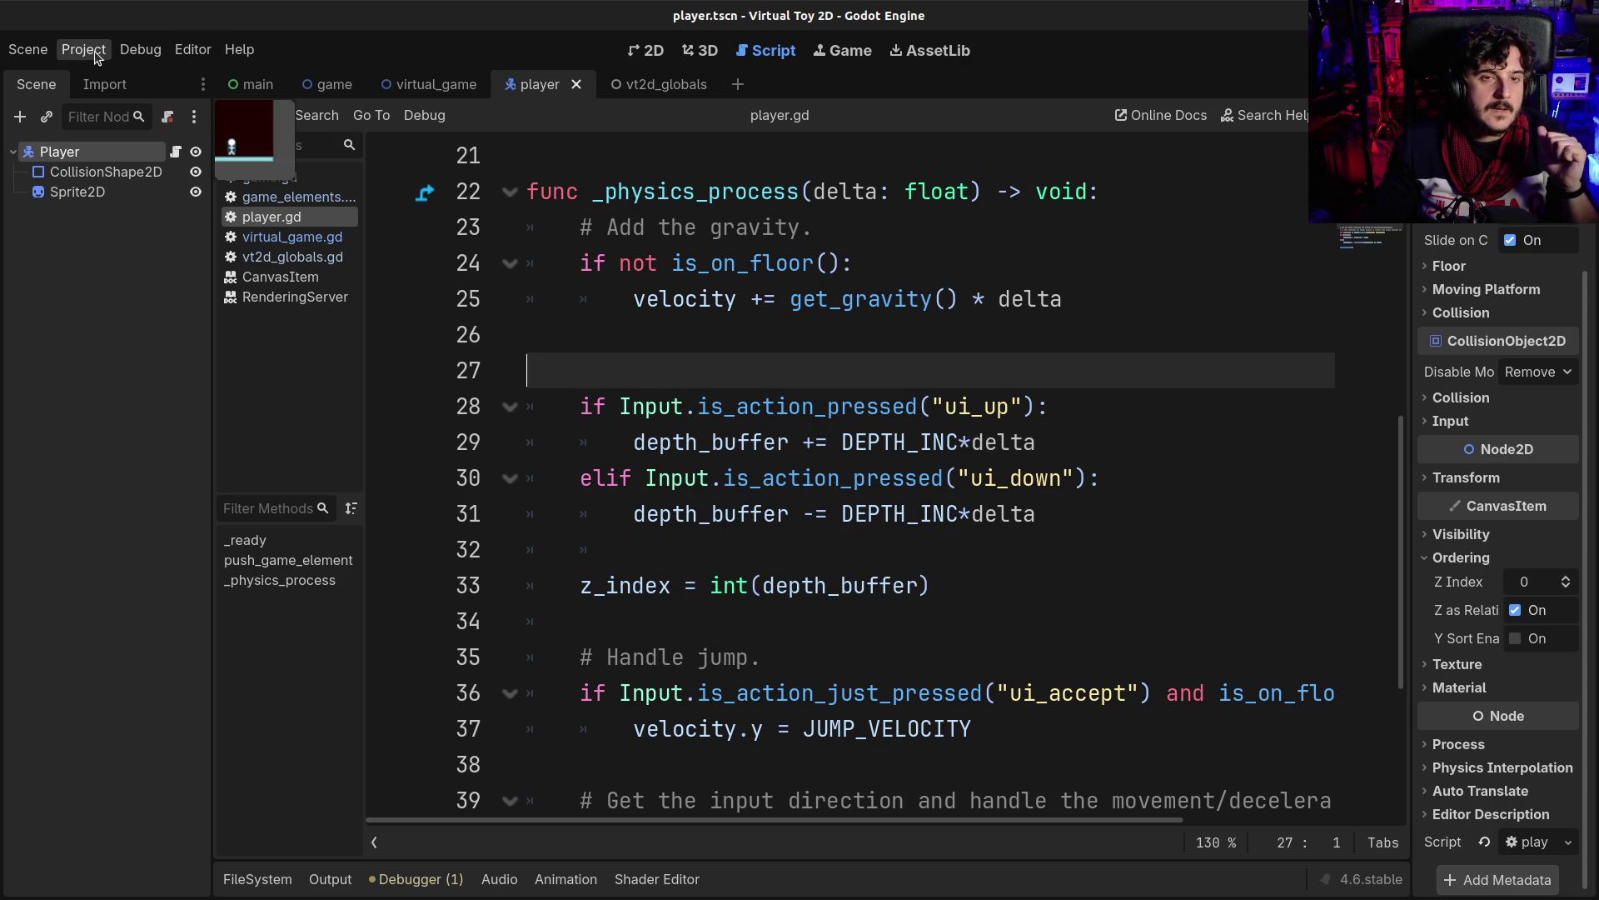
left_click(722, 478)
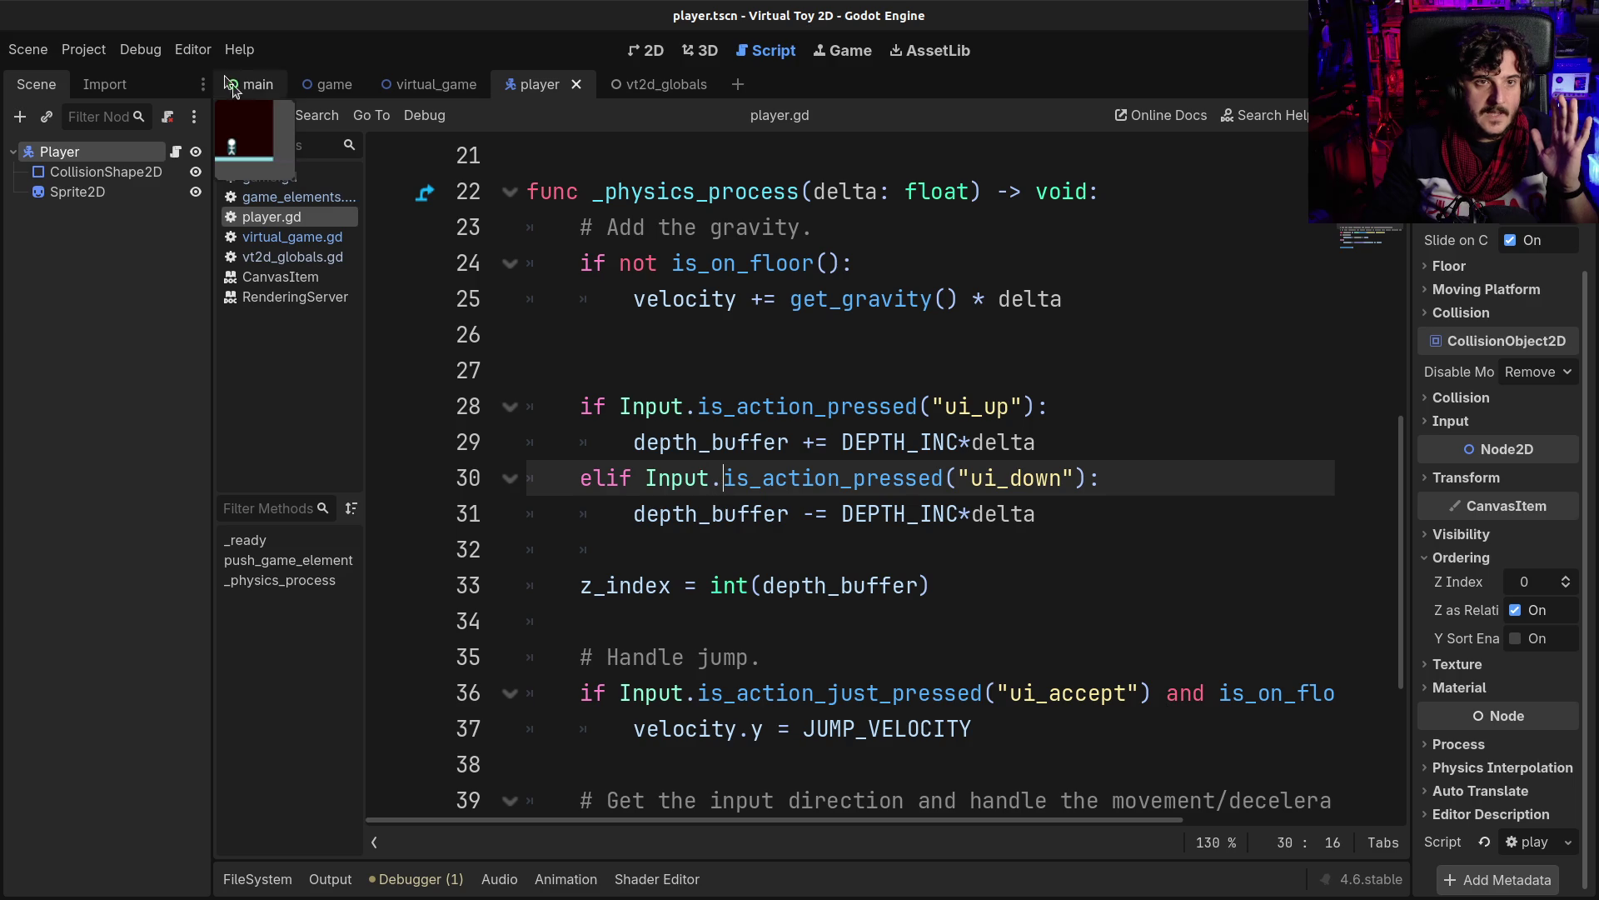
left_click(243, 86)
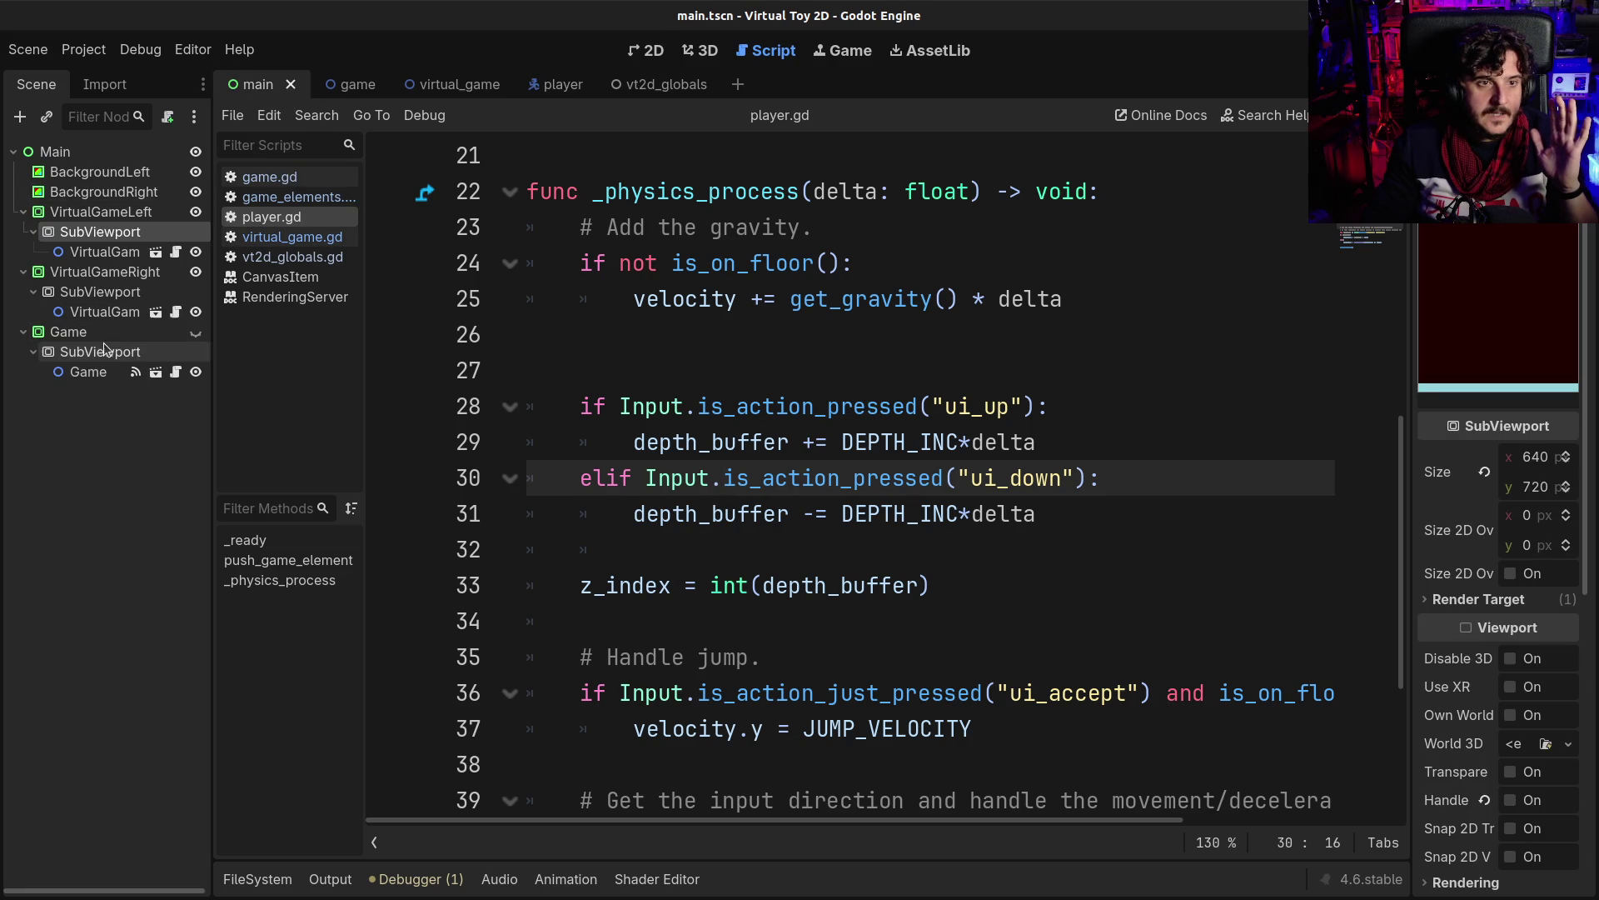
- In the game scene, add a Node2D child under the Game root and show it in 2D
left_click(334, 86)
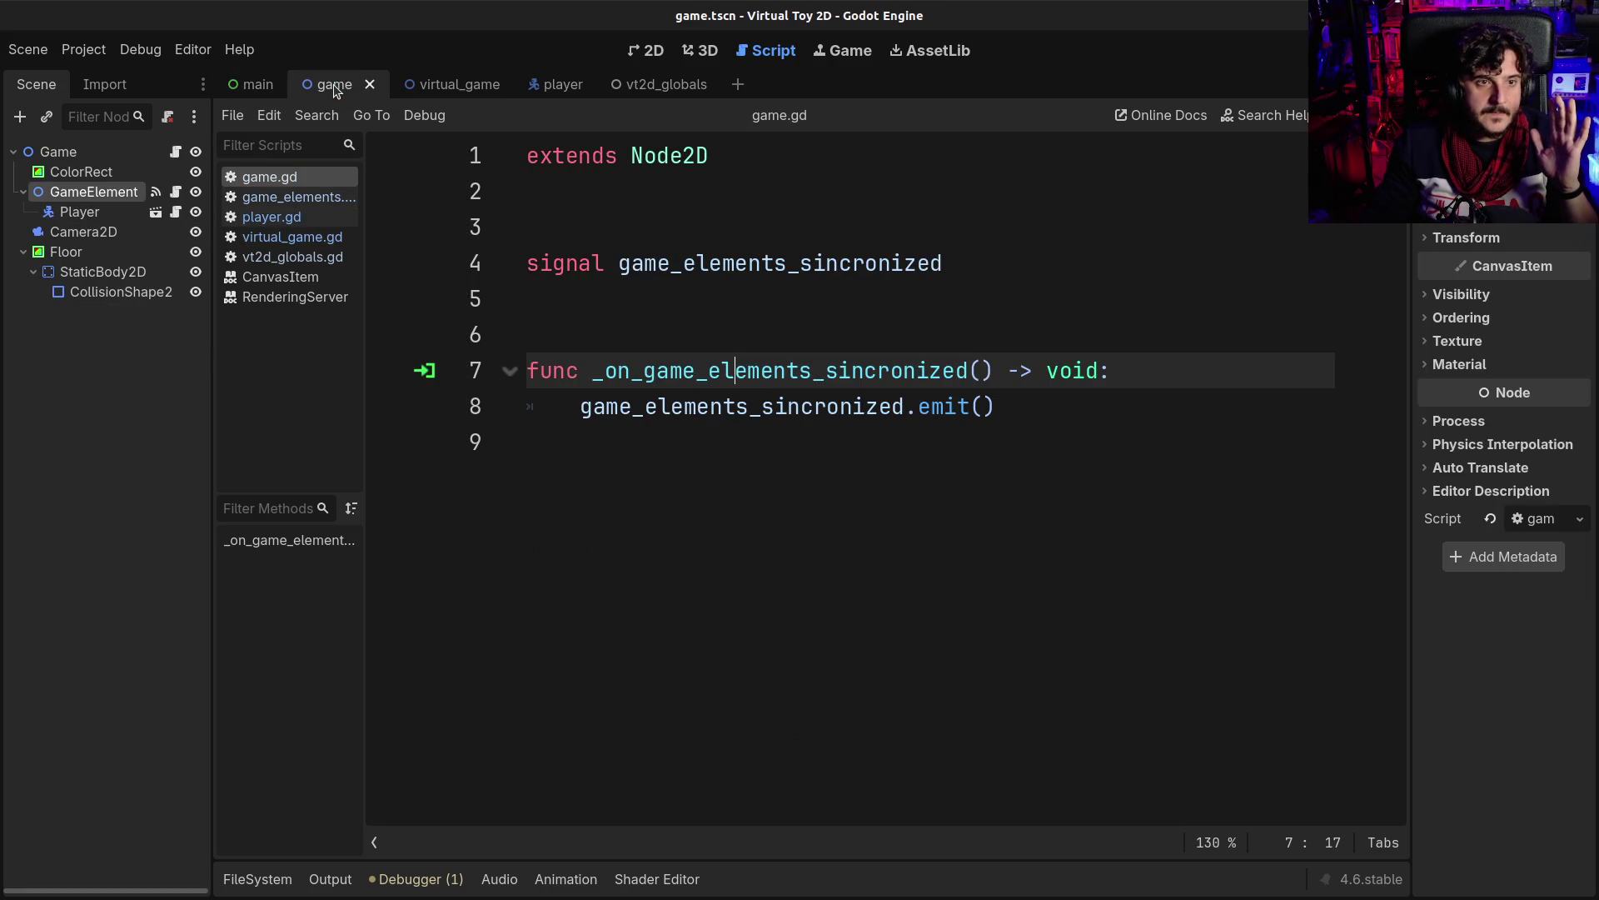
left_click(70, 276)
left_click(65, 252)
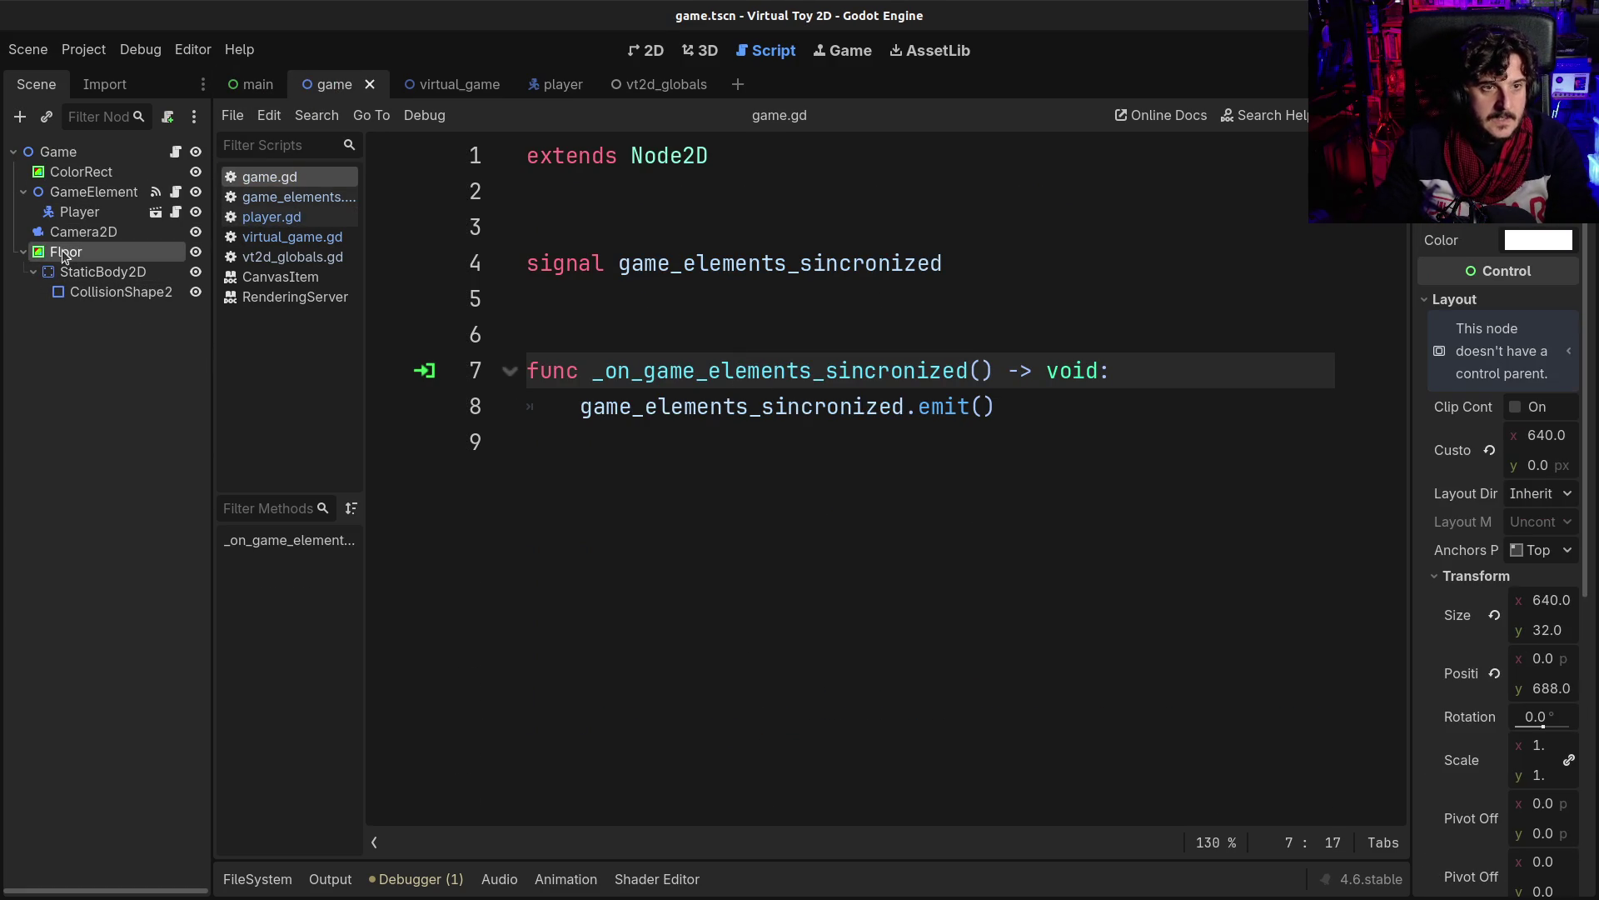
left_click(67, 154)
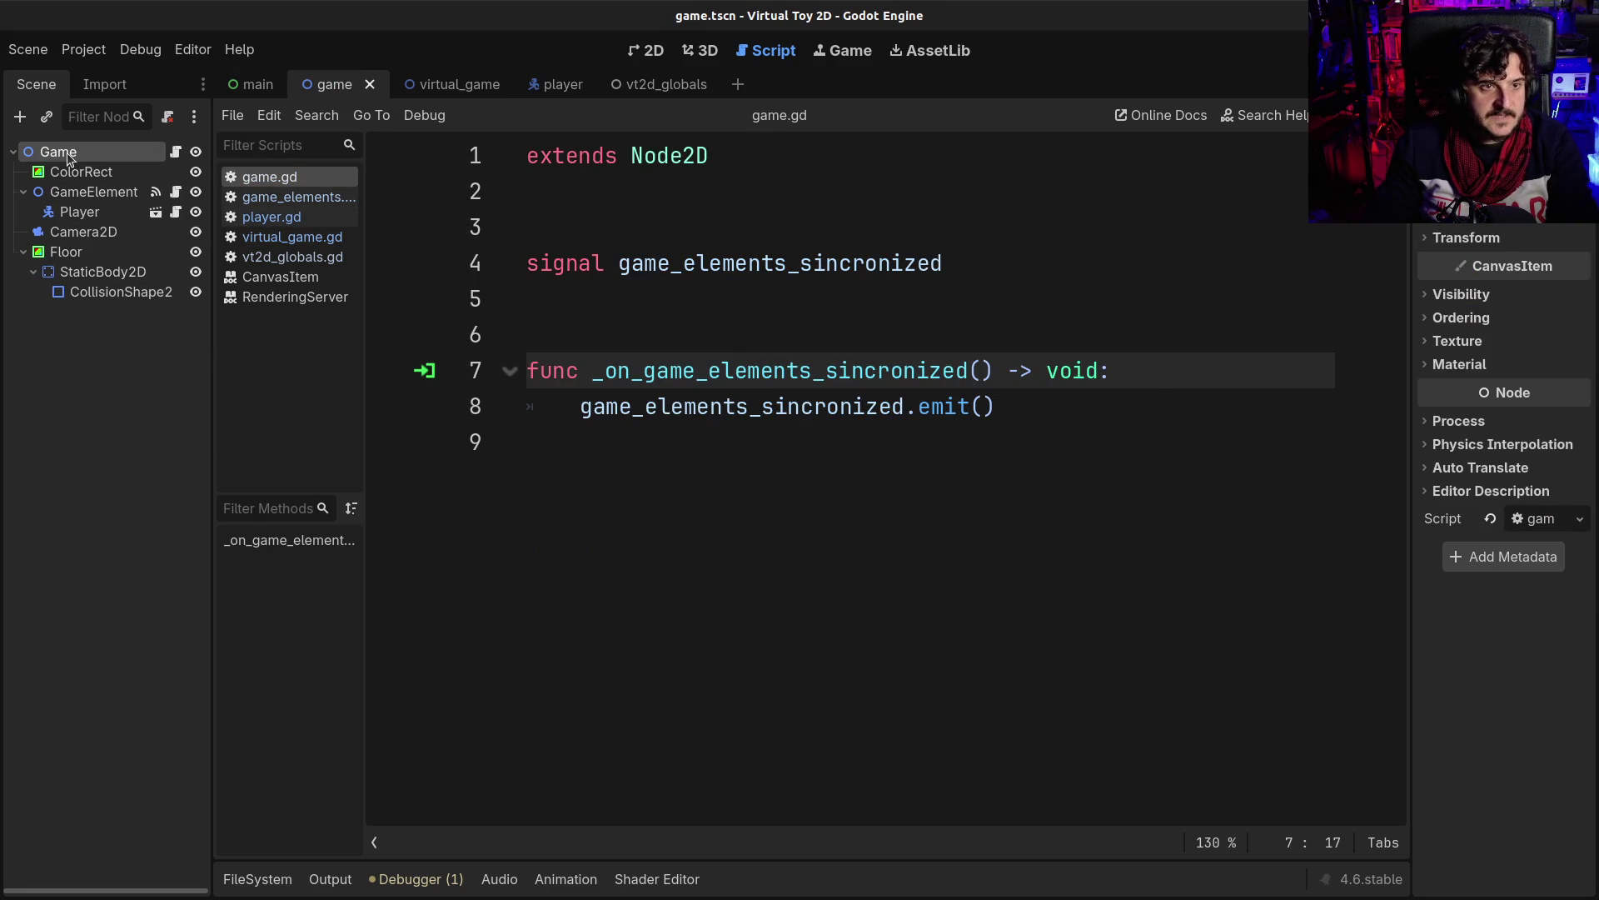
key("ctrl+a")
type("node")
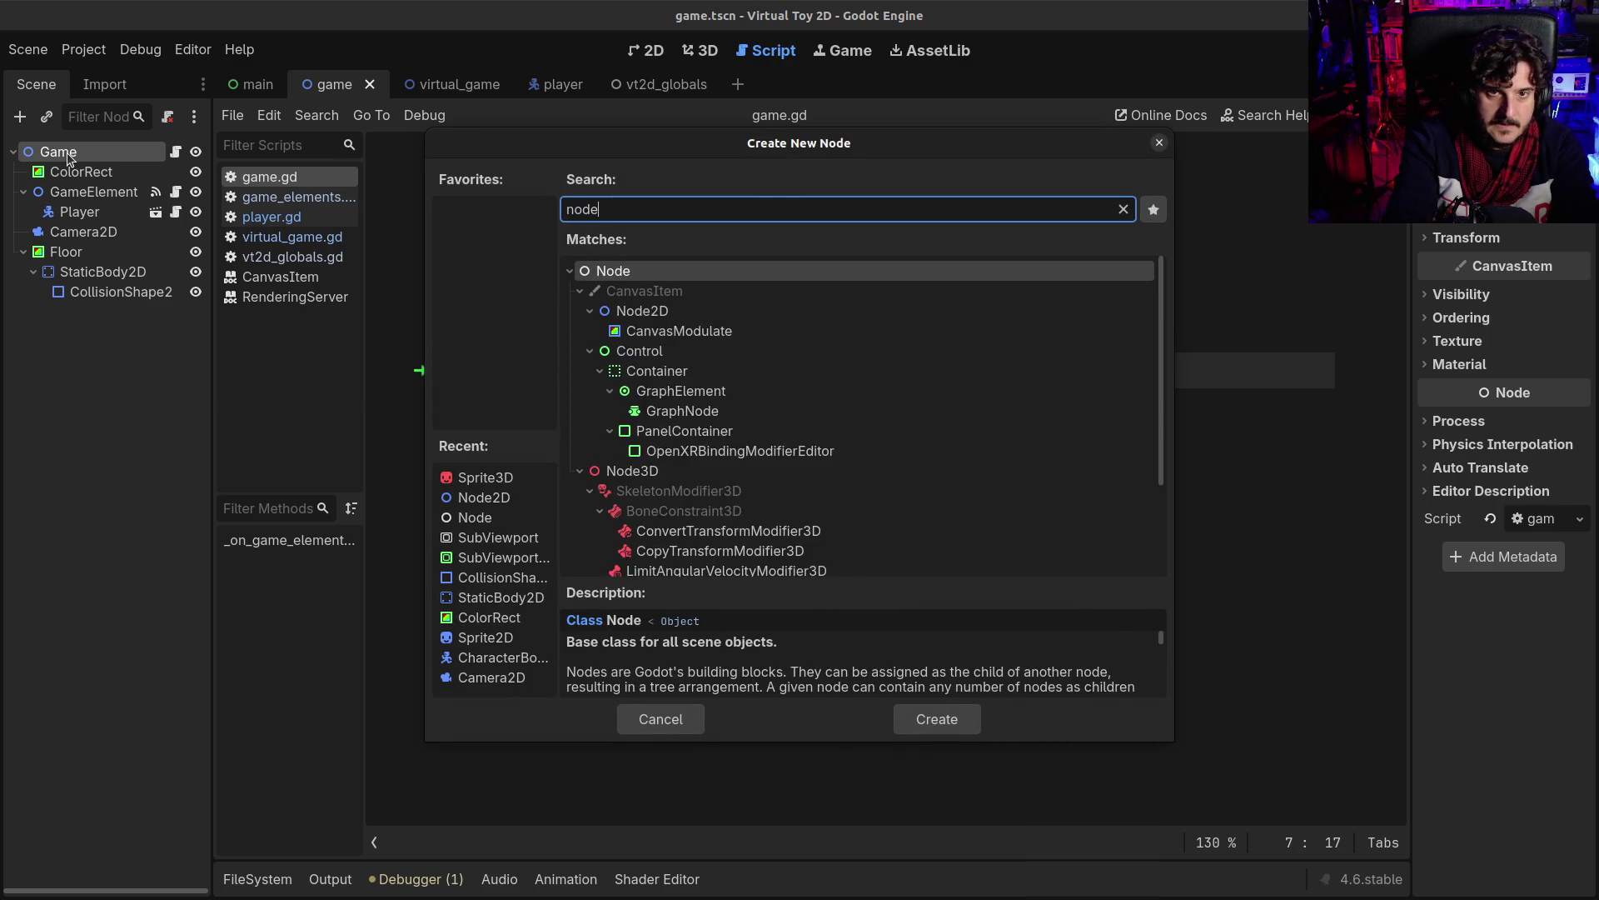
type("2")
key("Return")
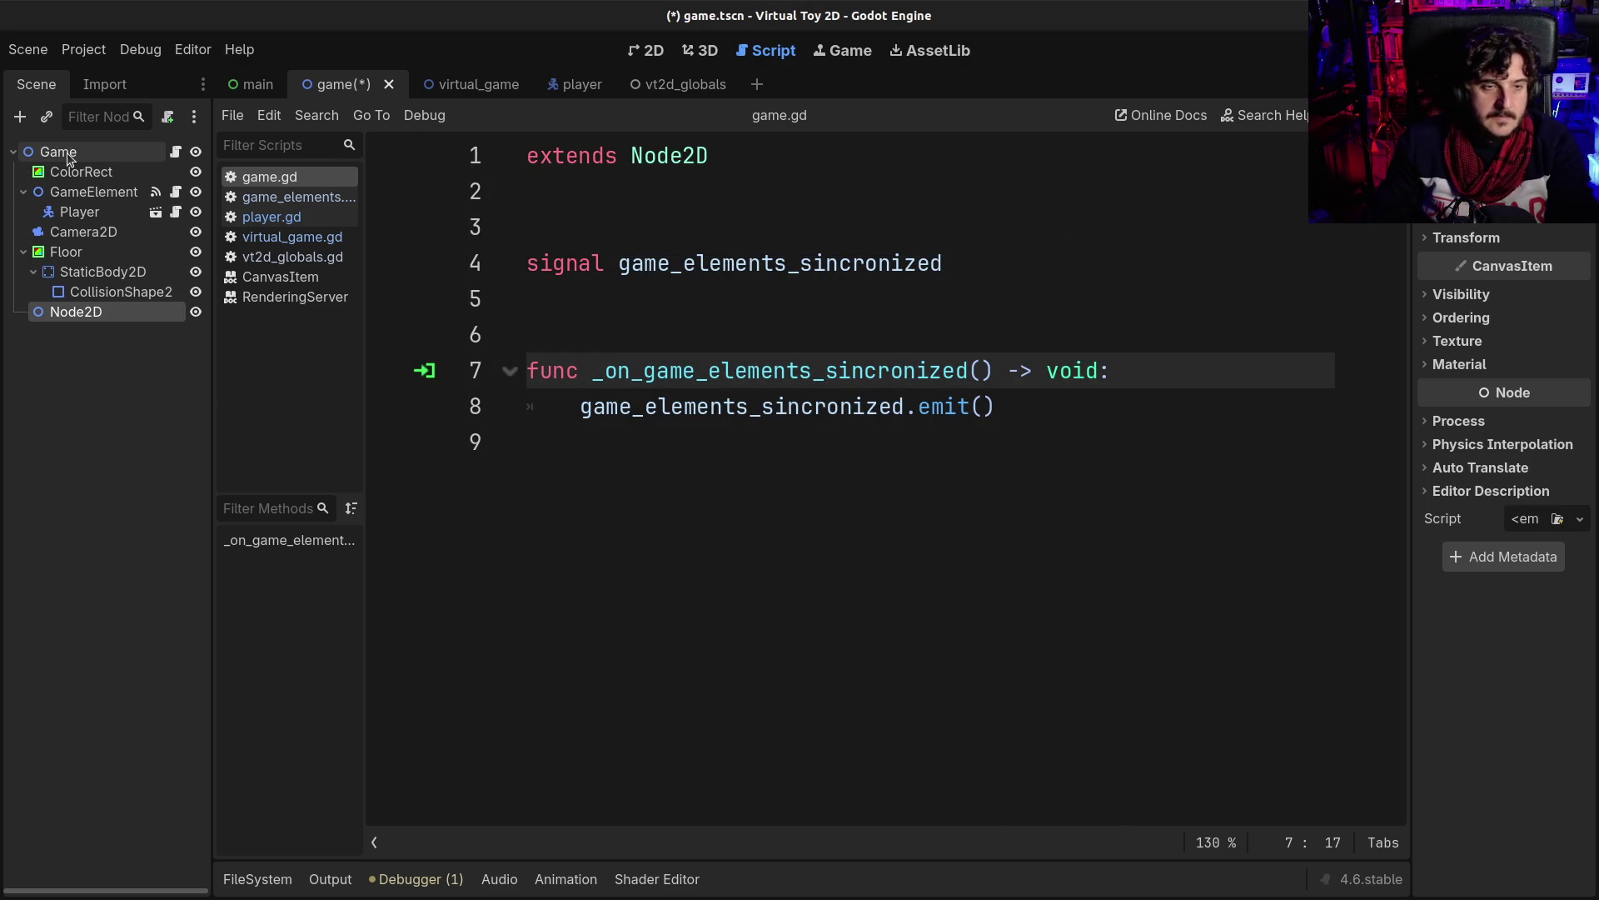
left_click(653, 52)
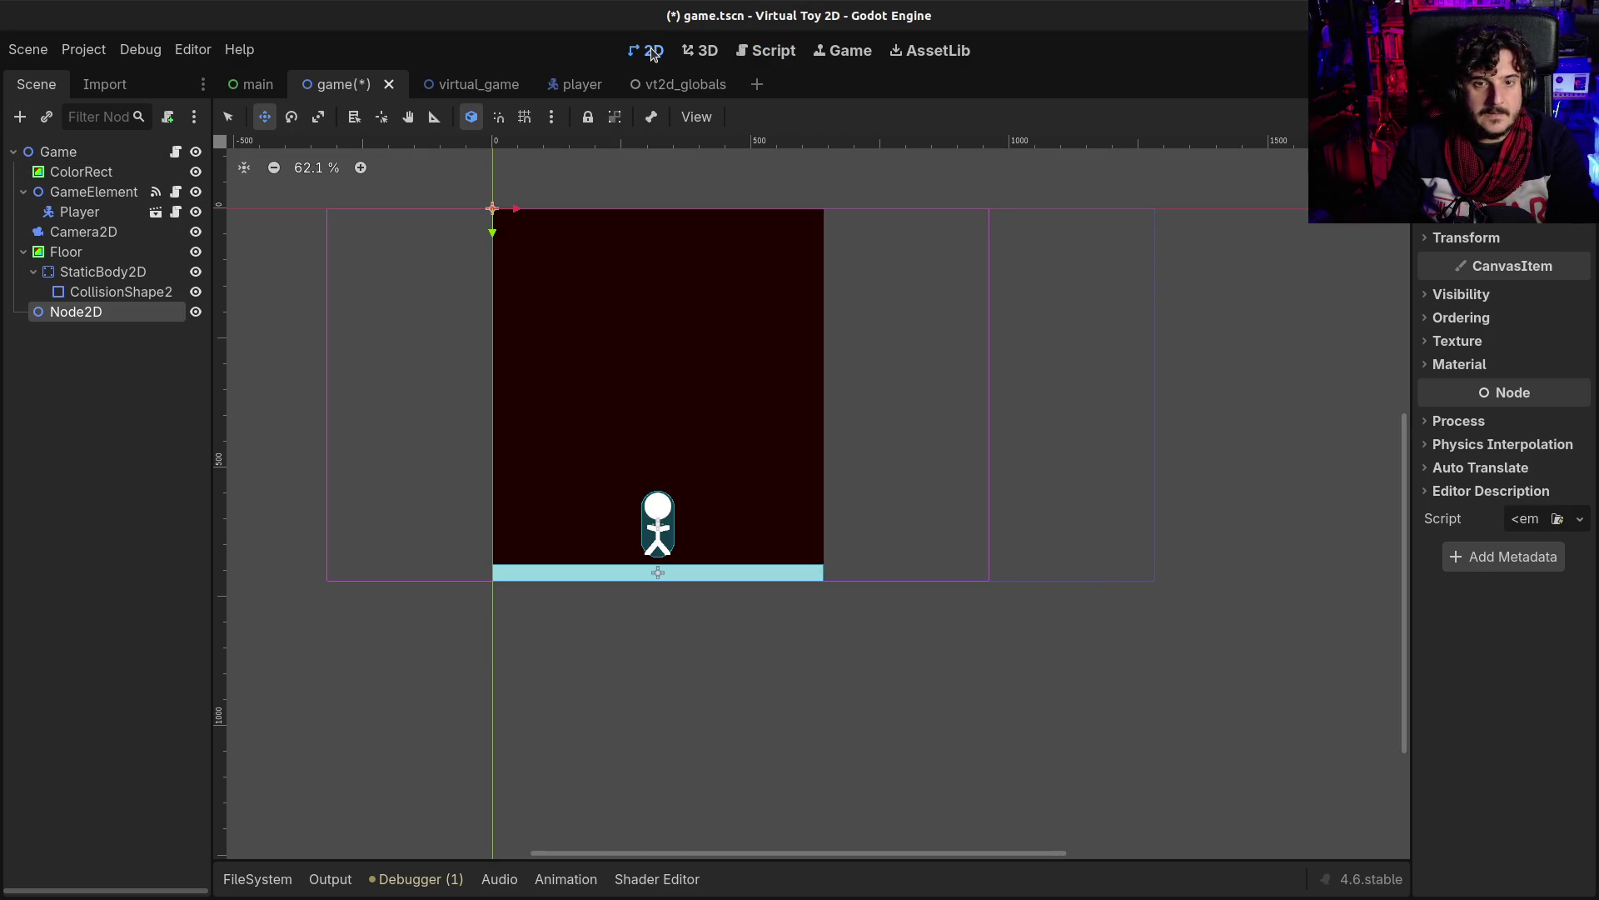
- Parent the new Node2D to Floor and set its position to x 320, y 16
mouse_move(91, 312)
left_mouse_down()
mouse_move(79, 324)
mouse_move(65, 254)
left_mouse_up()
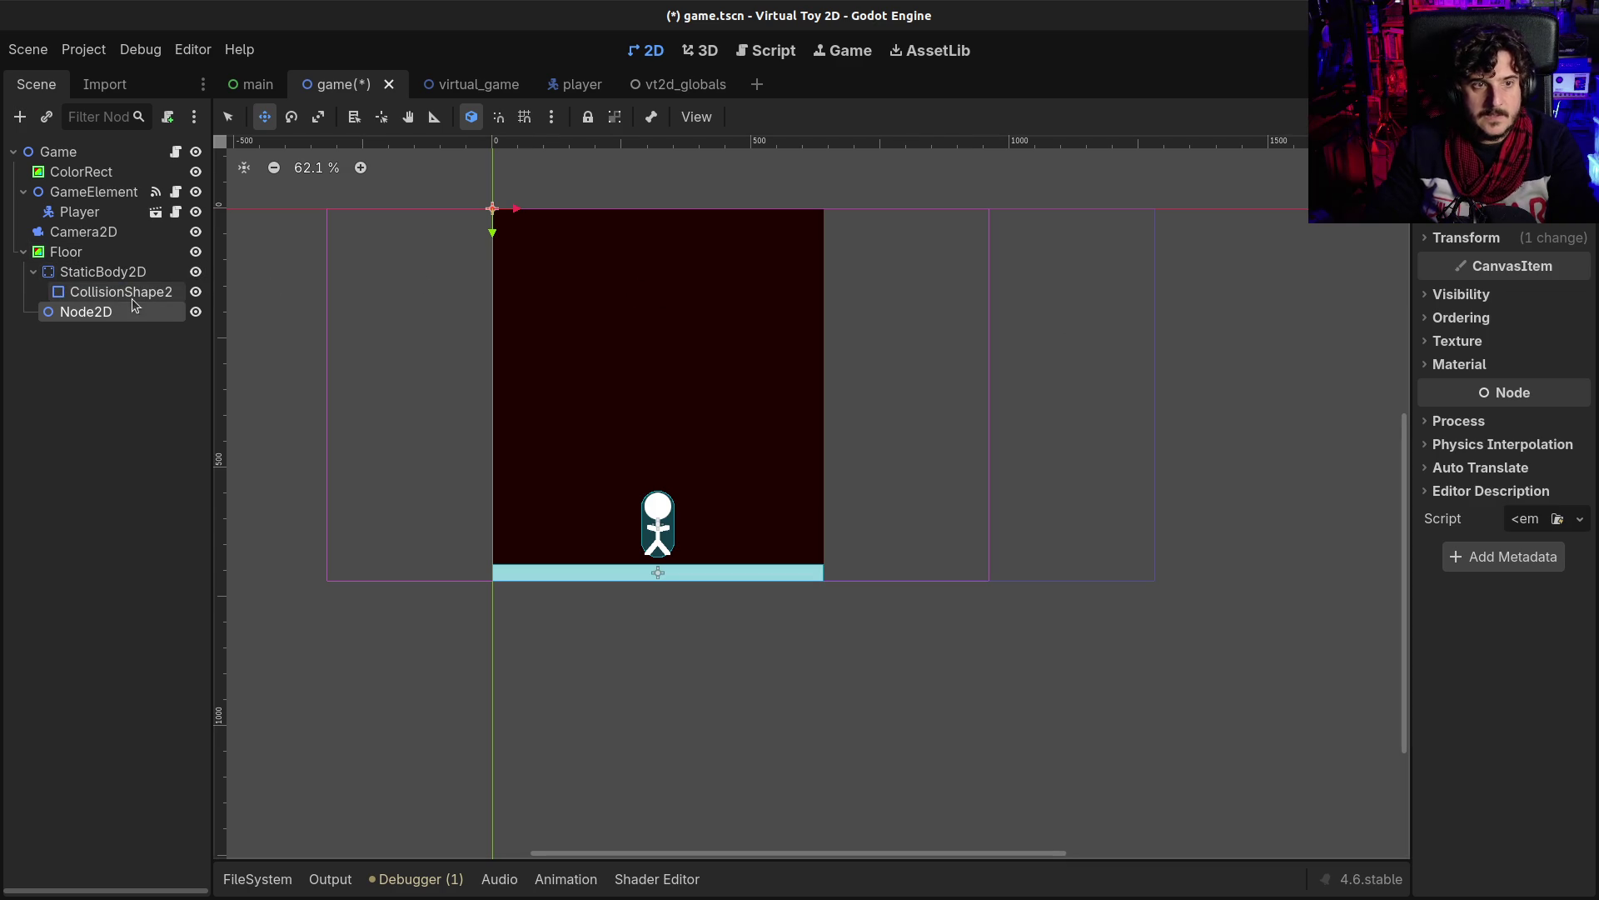
left_click(1499, 238)
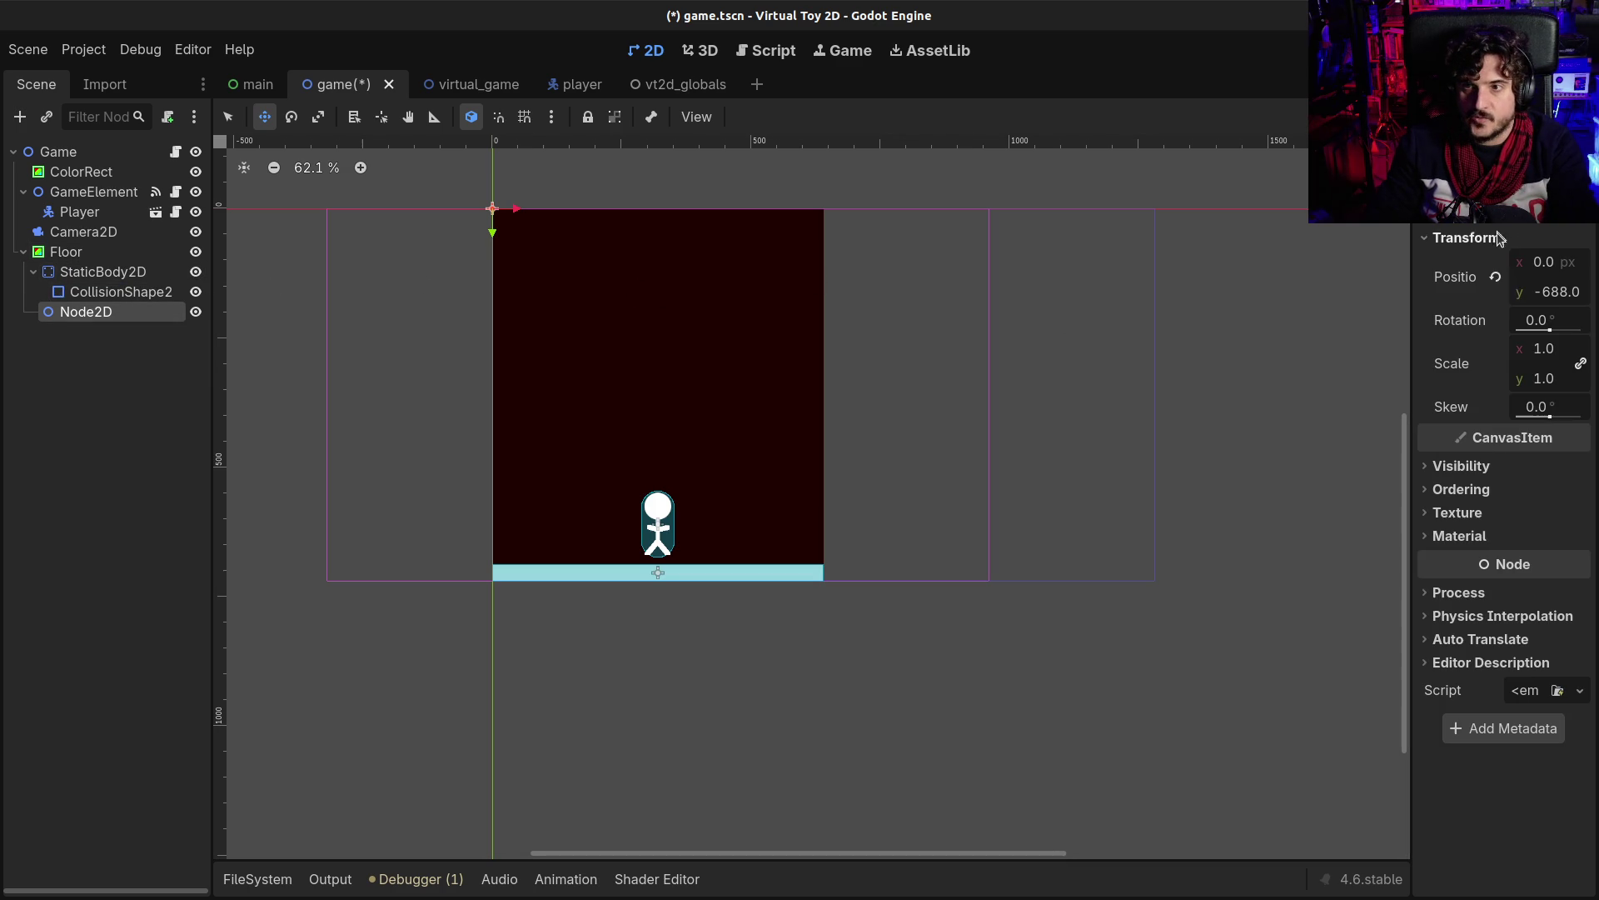
left_click(1495, 277)
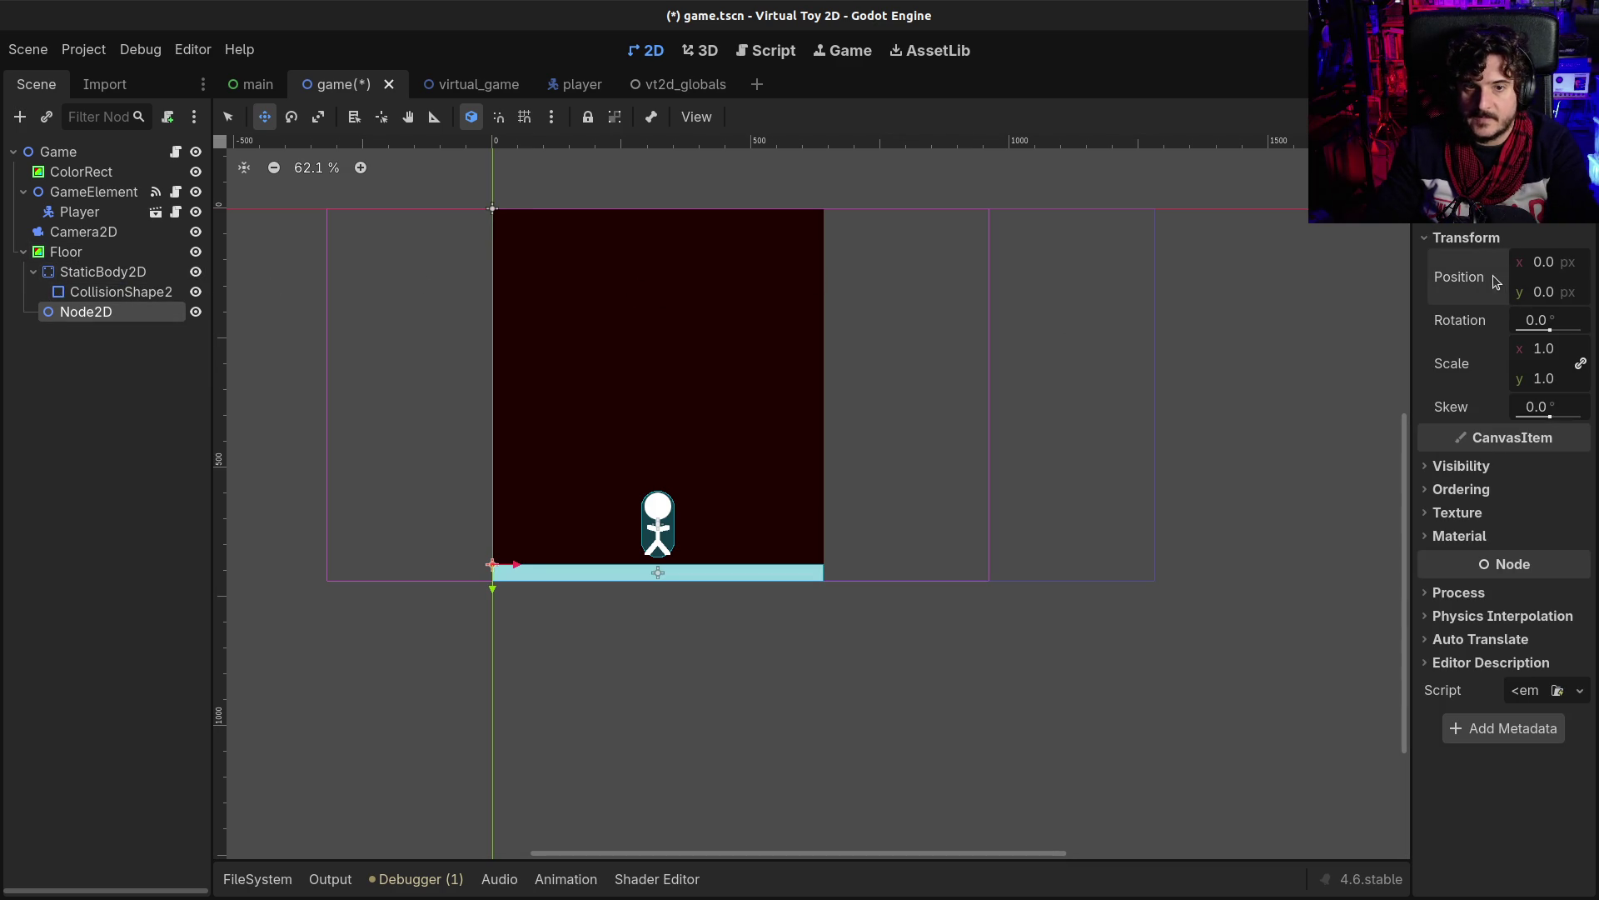
left_click(1555, 268)
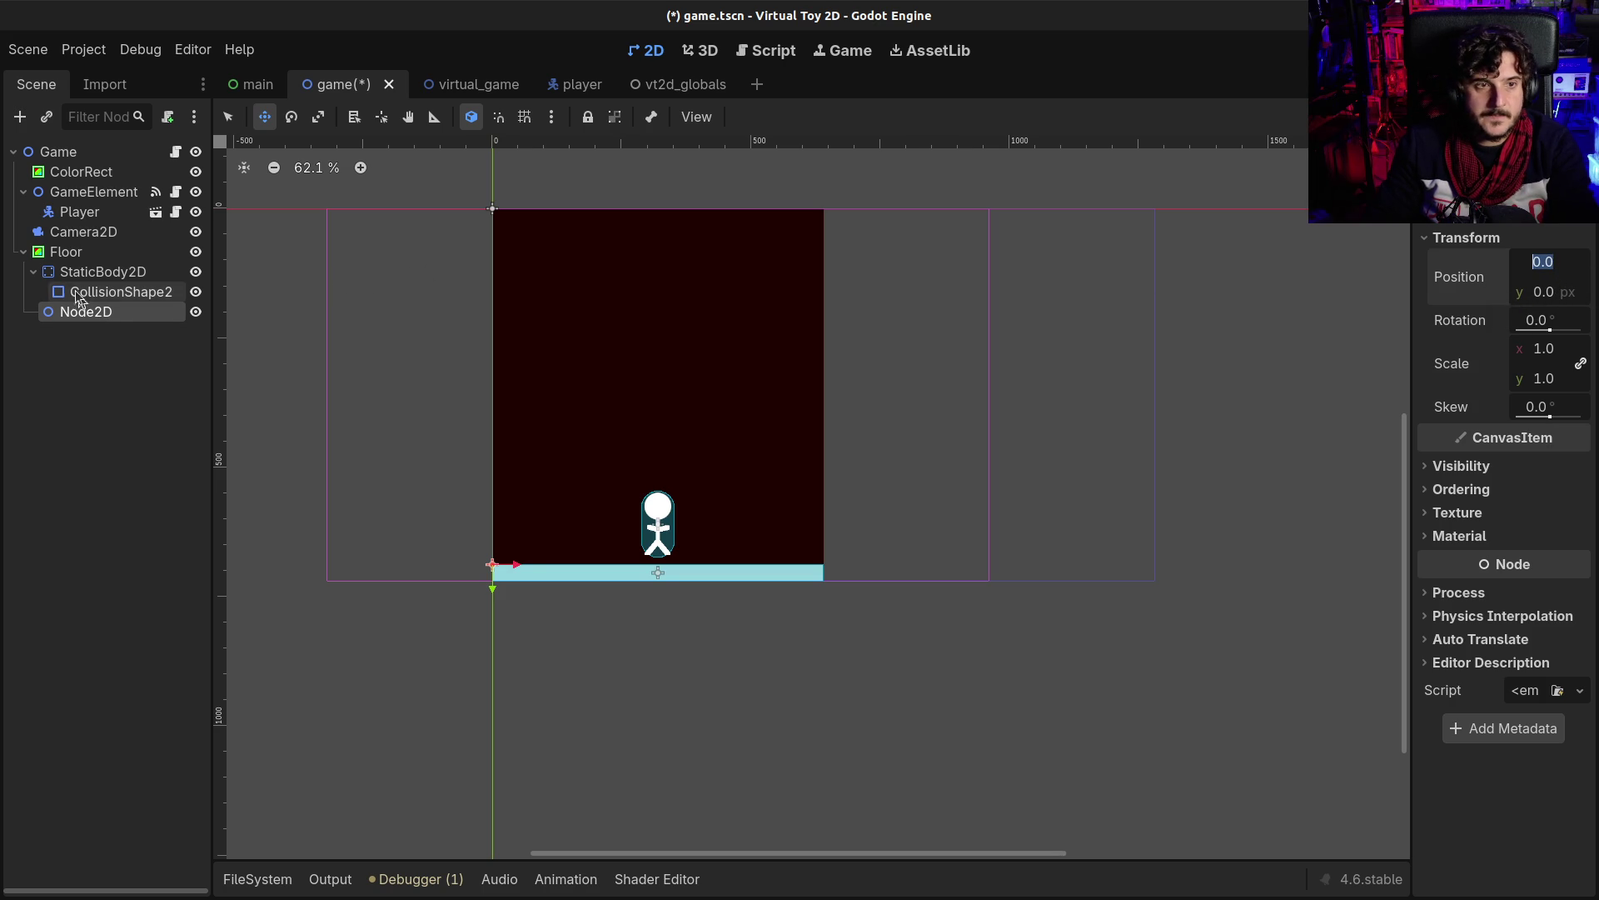
left_click(64, 257)
left_click(86, 311)
left_click(1558, 263)
type("320")
key("Return")
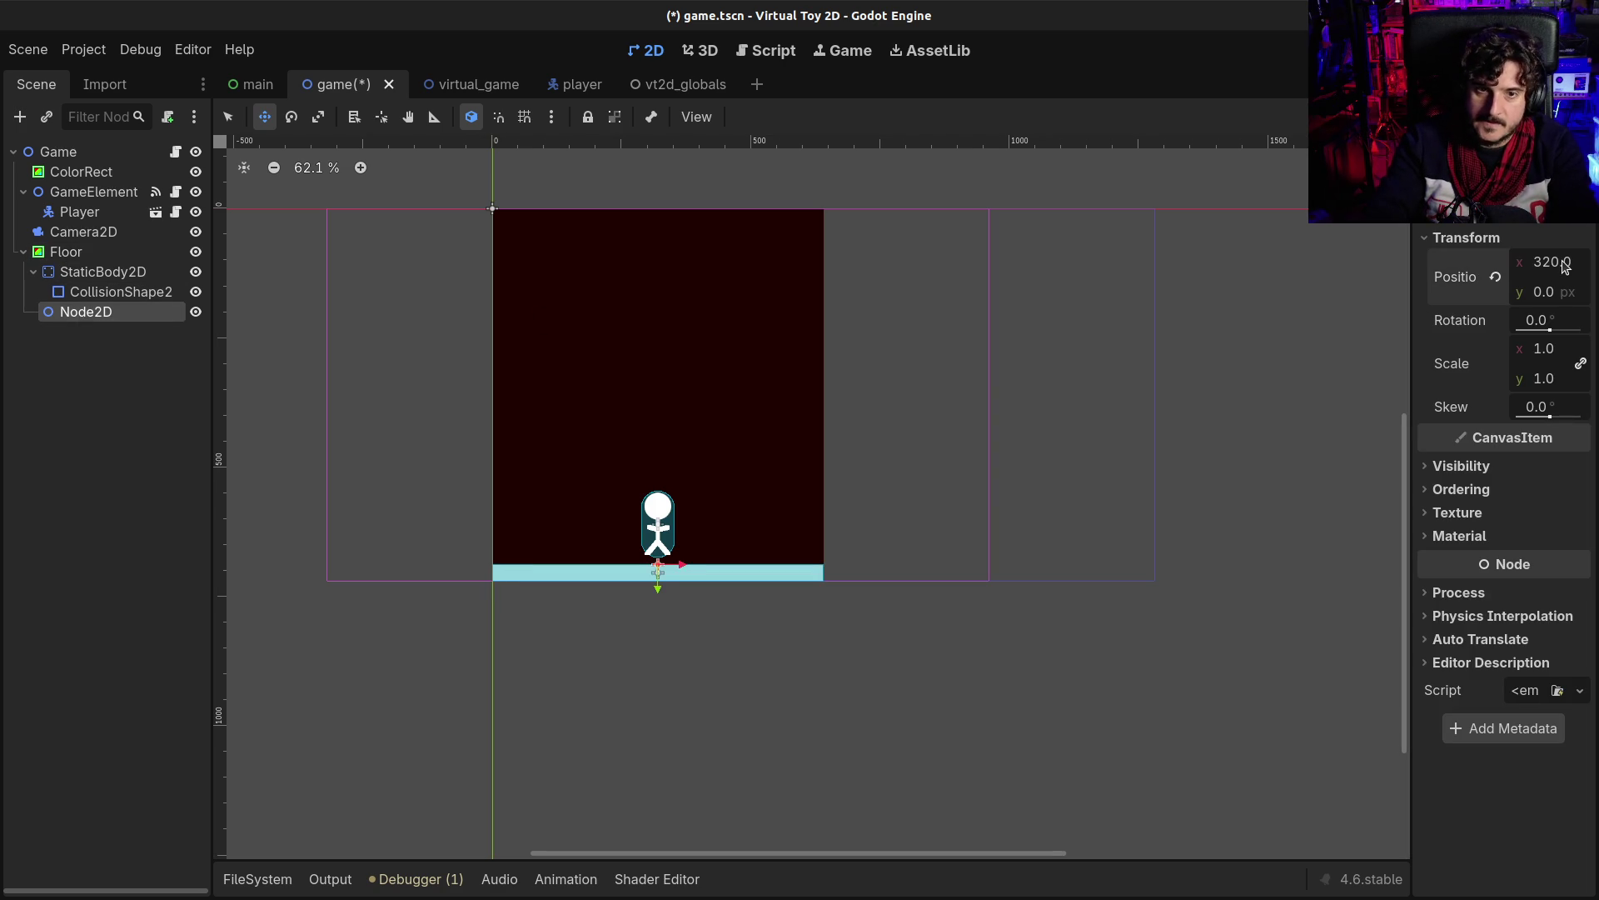
left_click(1573, 290)
type("16")
key("Return")
- Nest Floor inside the Node2D under GameElement, rename it Floor, save, and run the game
left_click_drag(80, 317, 61, 246)
left_click_drag(50, 271, 73, 198)
left_click(67, 252)
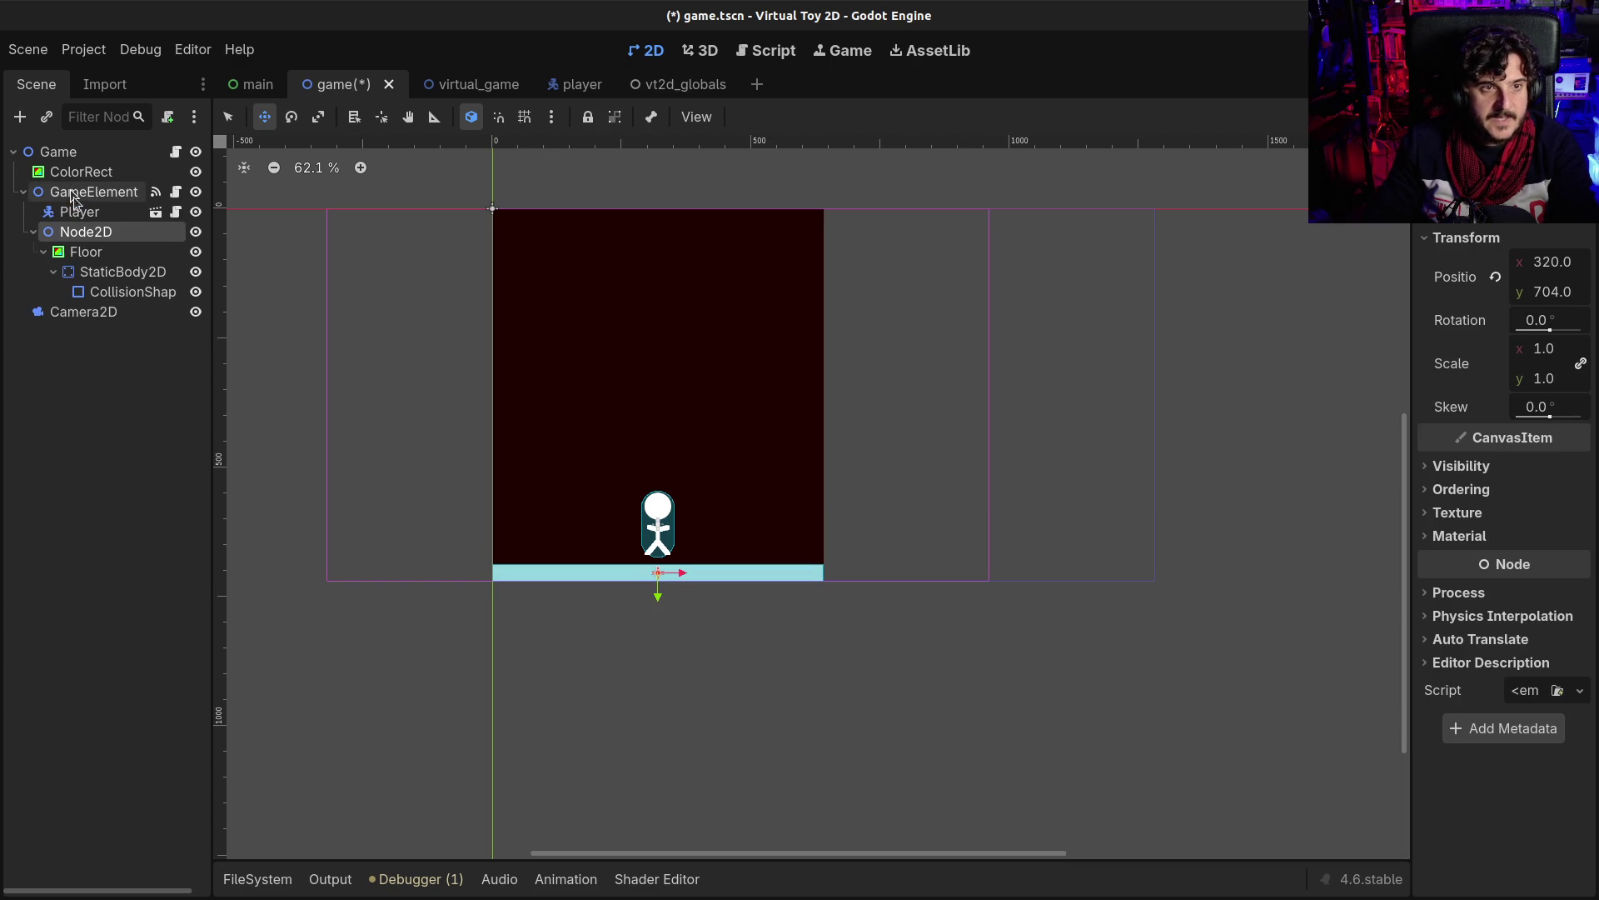
double_click(97, 237)
type("Flo")
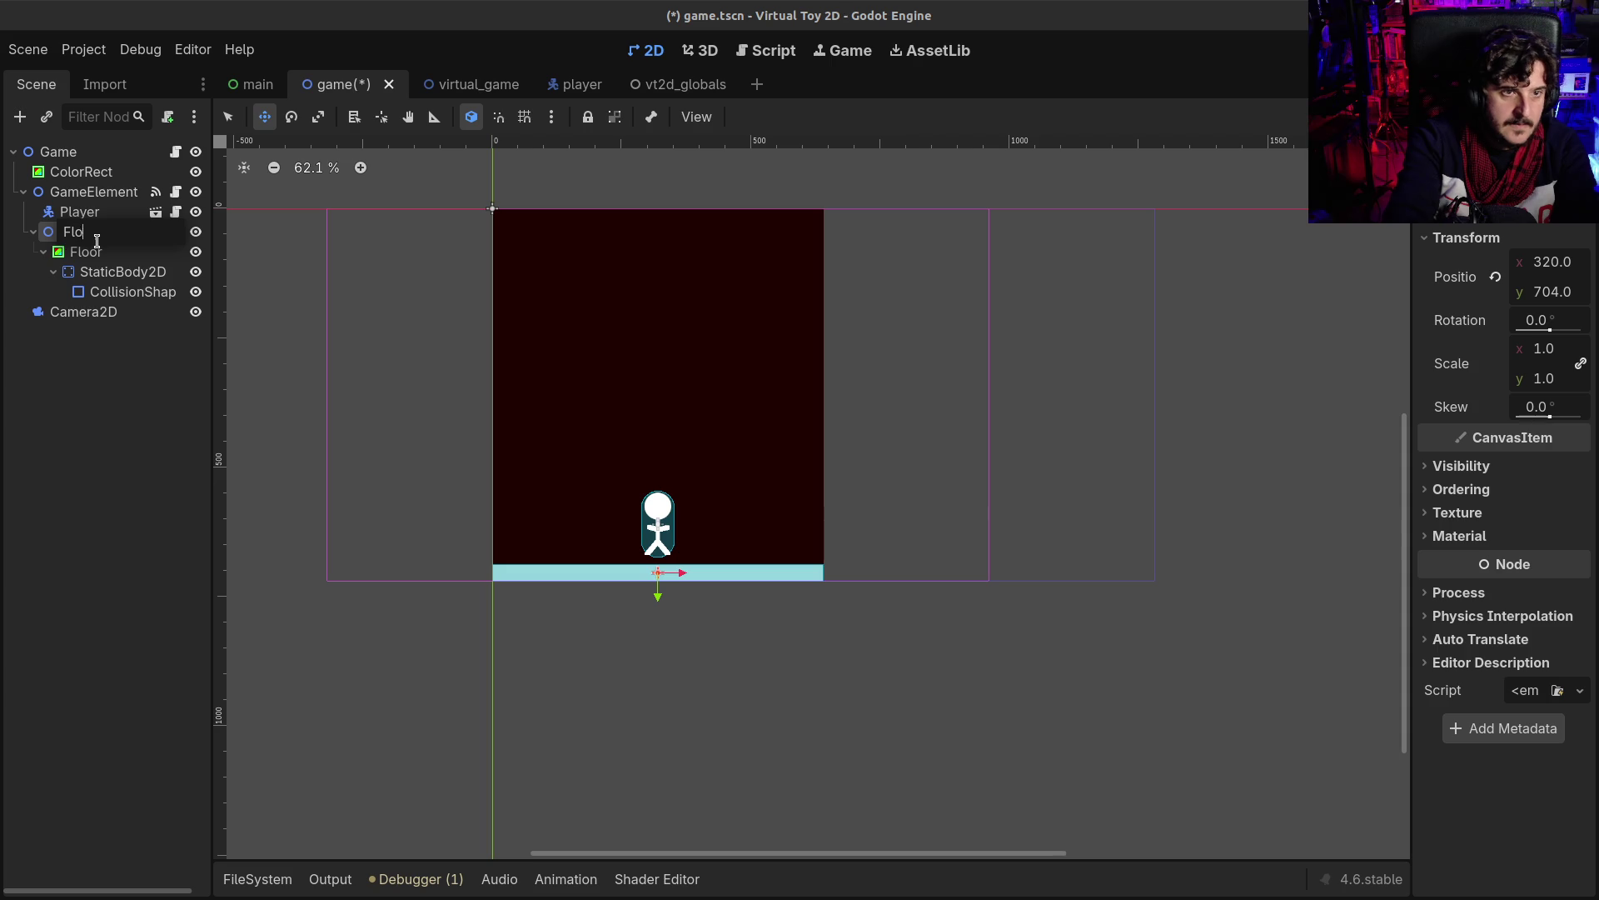
type("or")
key("Return")
key("ctrl+s")
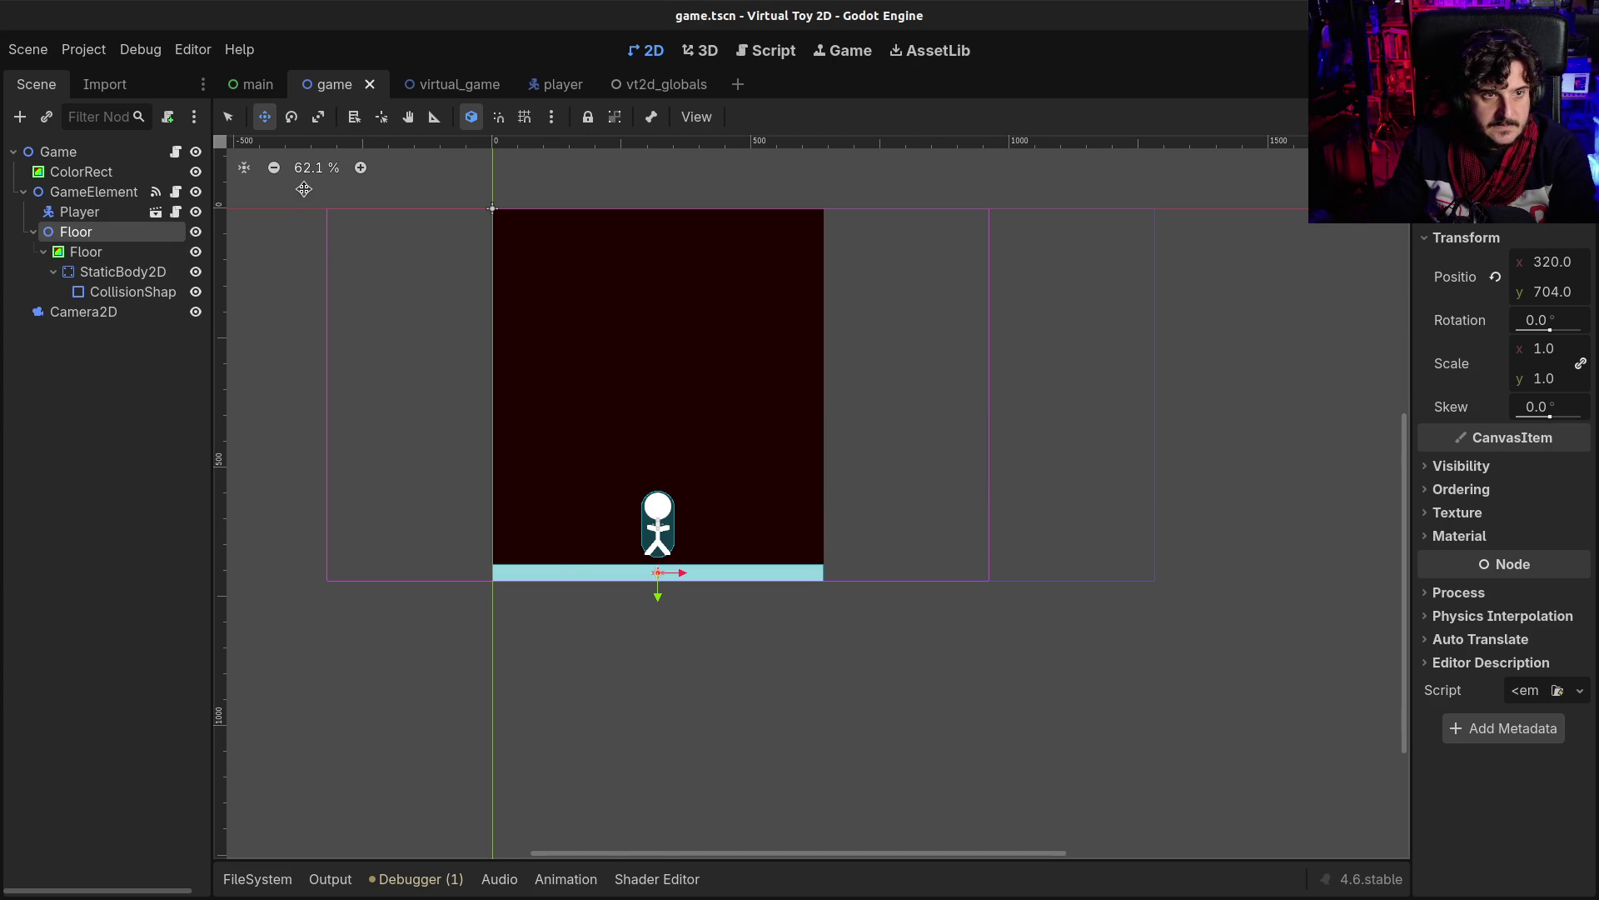
key("F5")
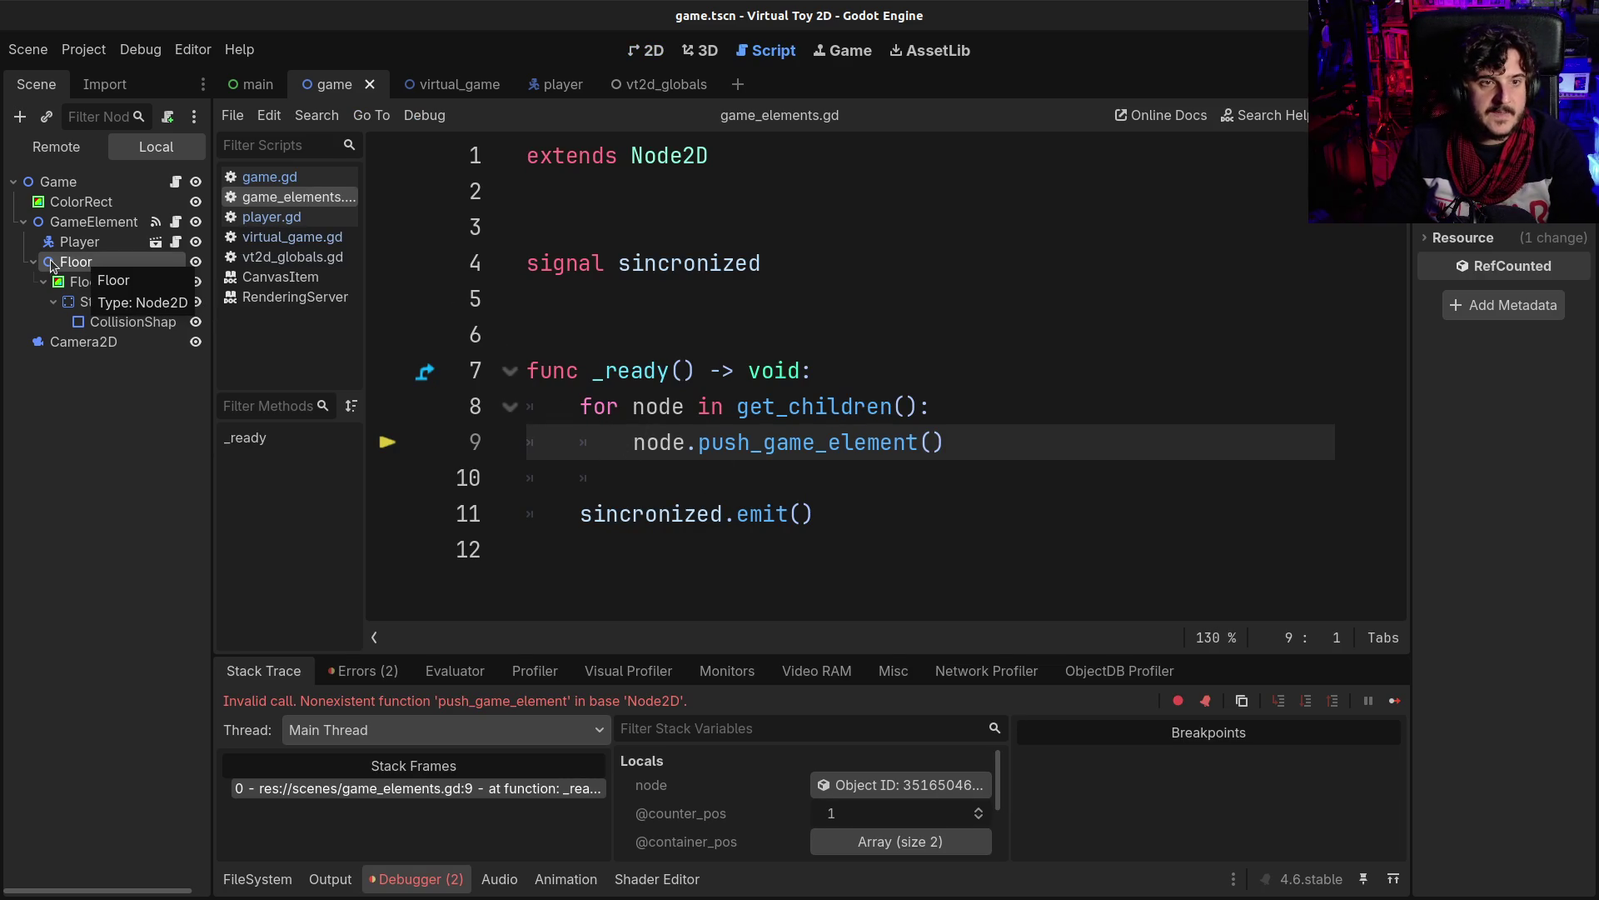
- Attach a new floor.gd script to Floor and select the push_game_element function in player.gd
left_click(168, 116)
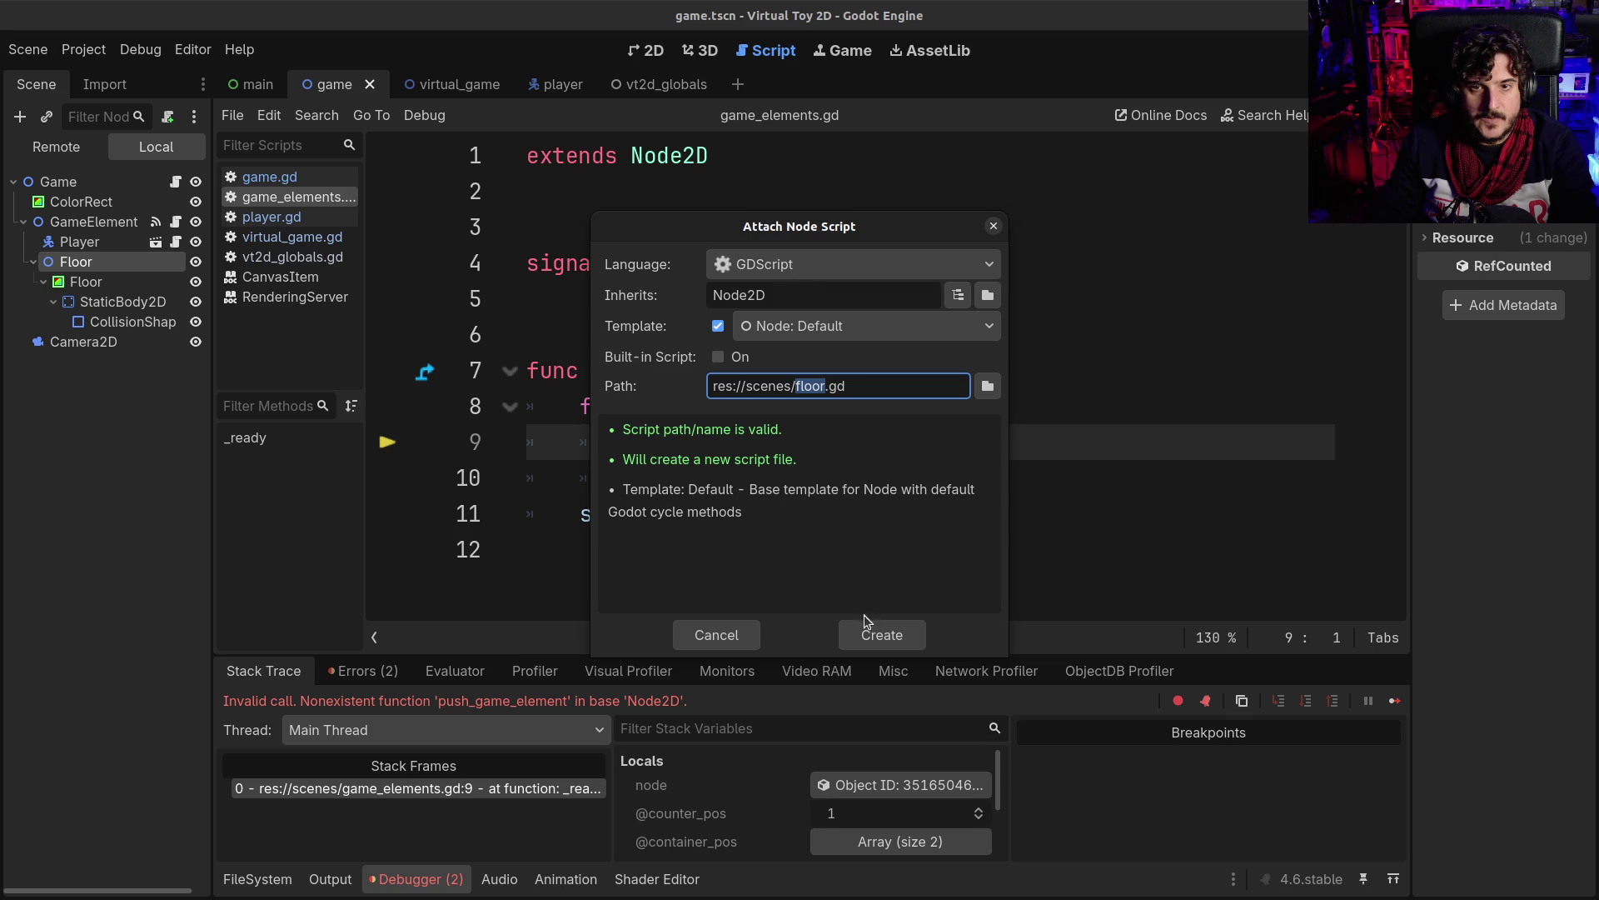
left_click(875, 633)
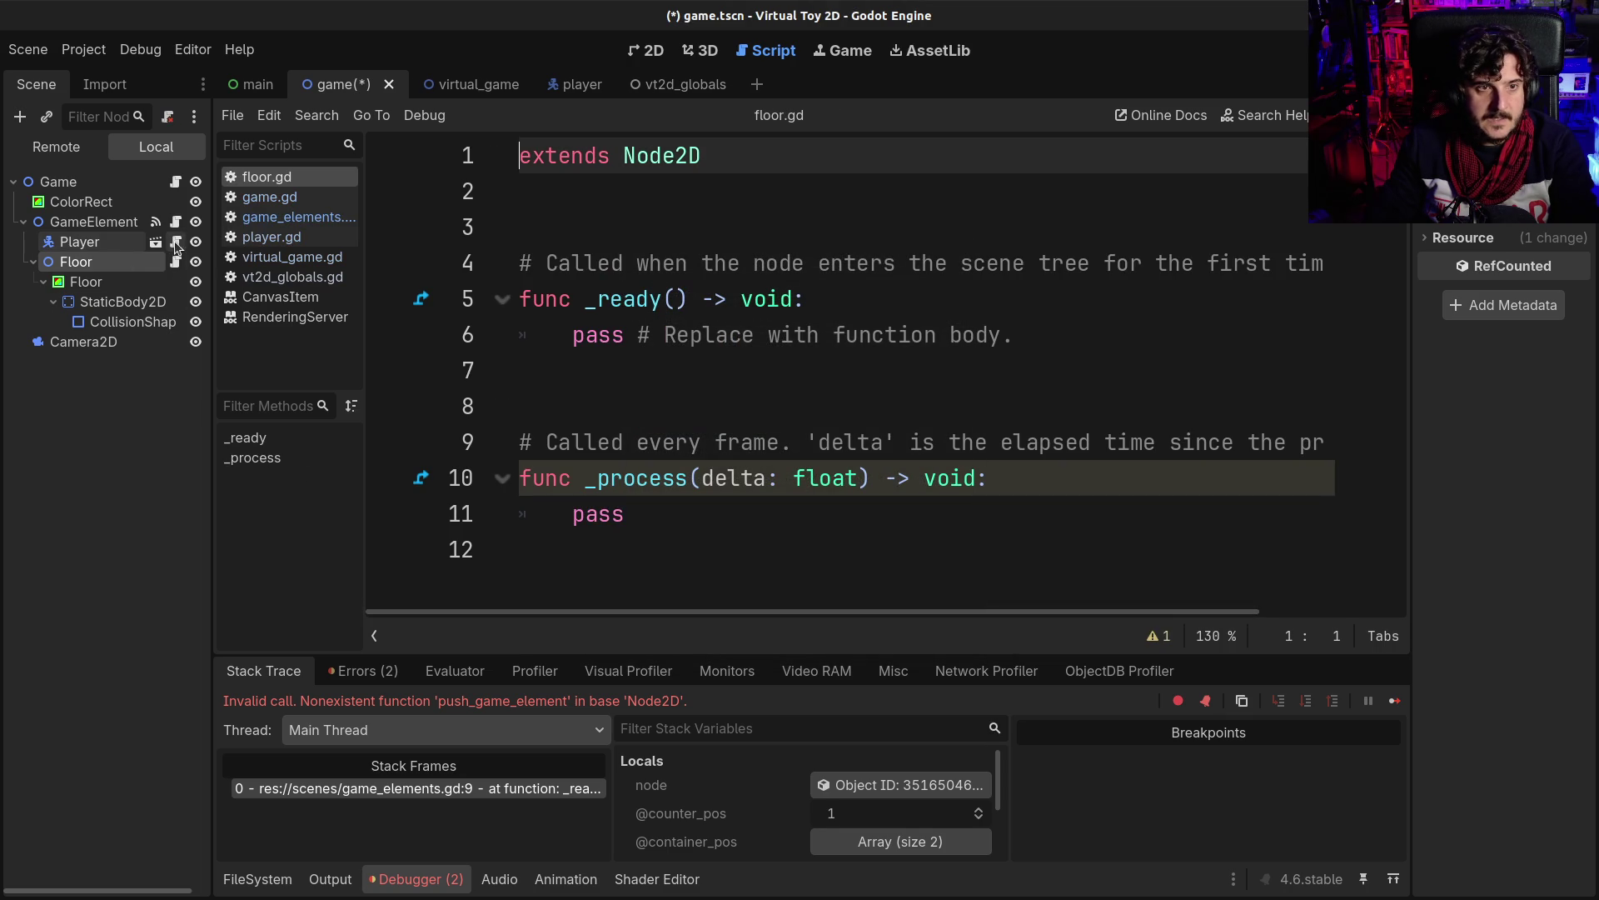
left_click(176, 242)
scroll(781, 424, "down", 5)
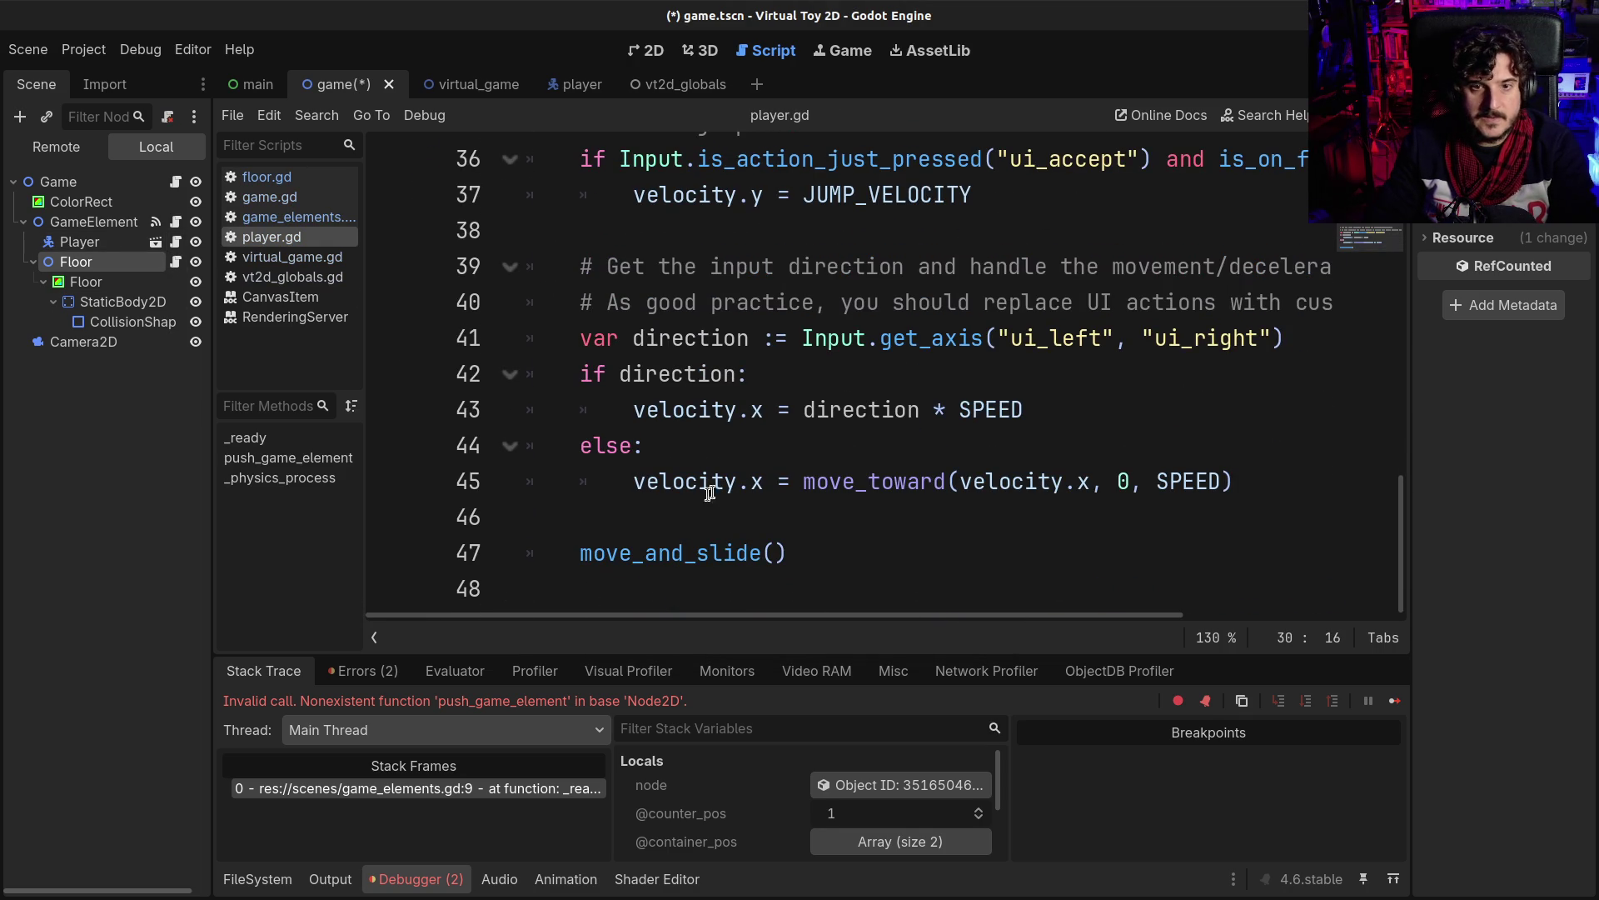
scroll(718, 491, "up", 9)
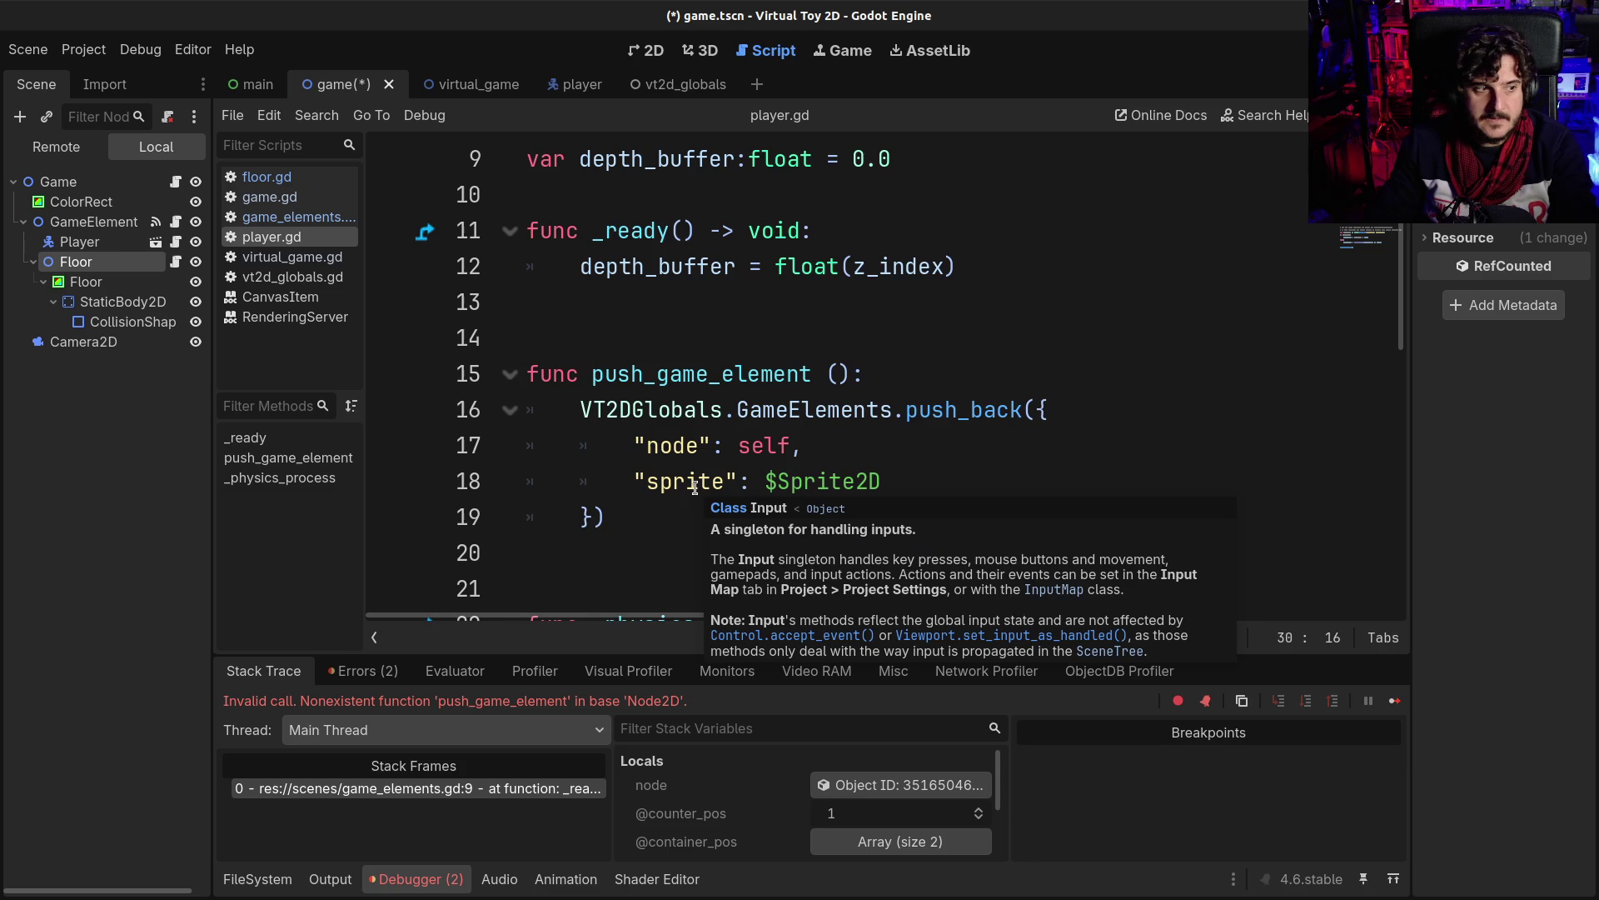
scroll(653, 437, "down", 1)
scroll(652, 429, "up", 1)
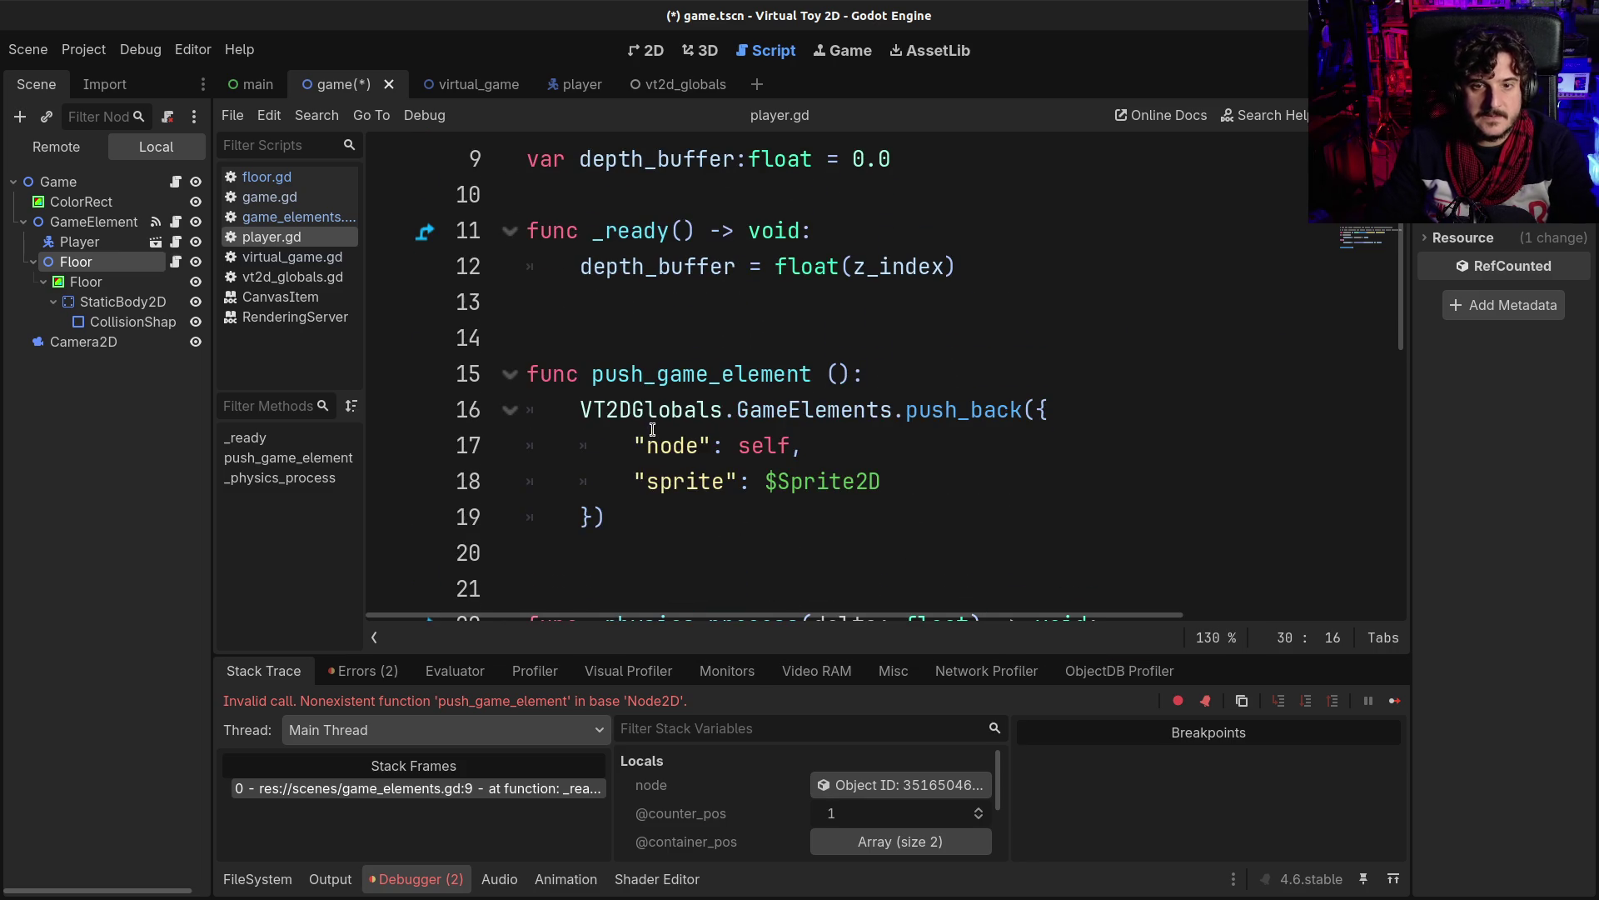
mouse_move(651, 500)
left_mouse_down()
mouse_move(533, 379)
mouse_move(593, 365)
left_mouse_up()
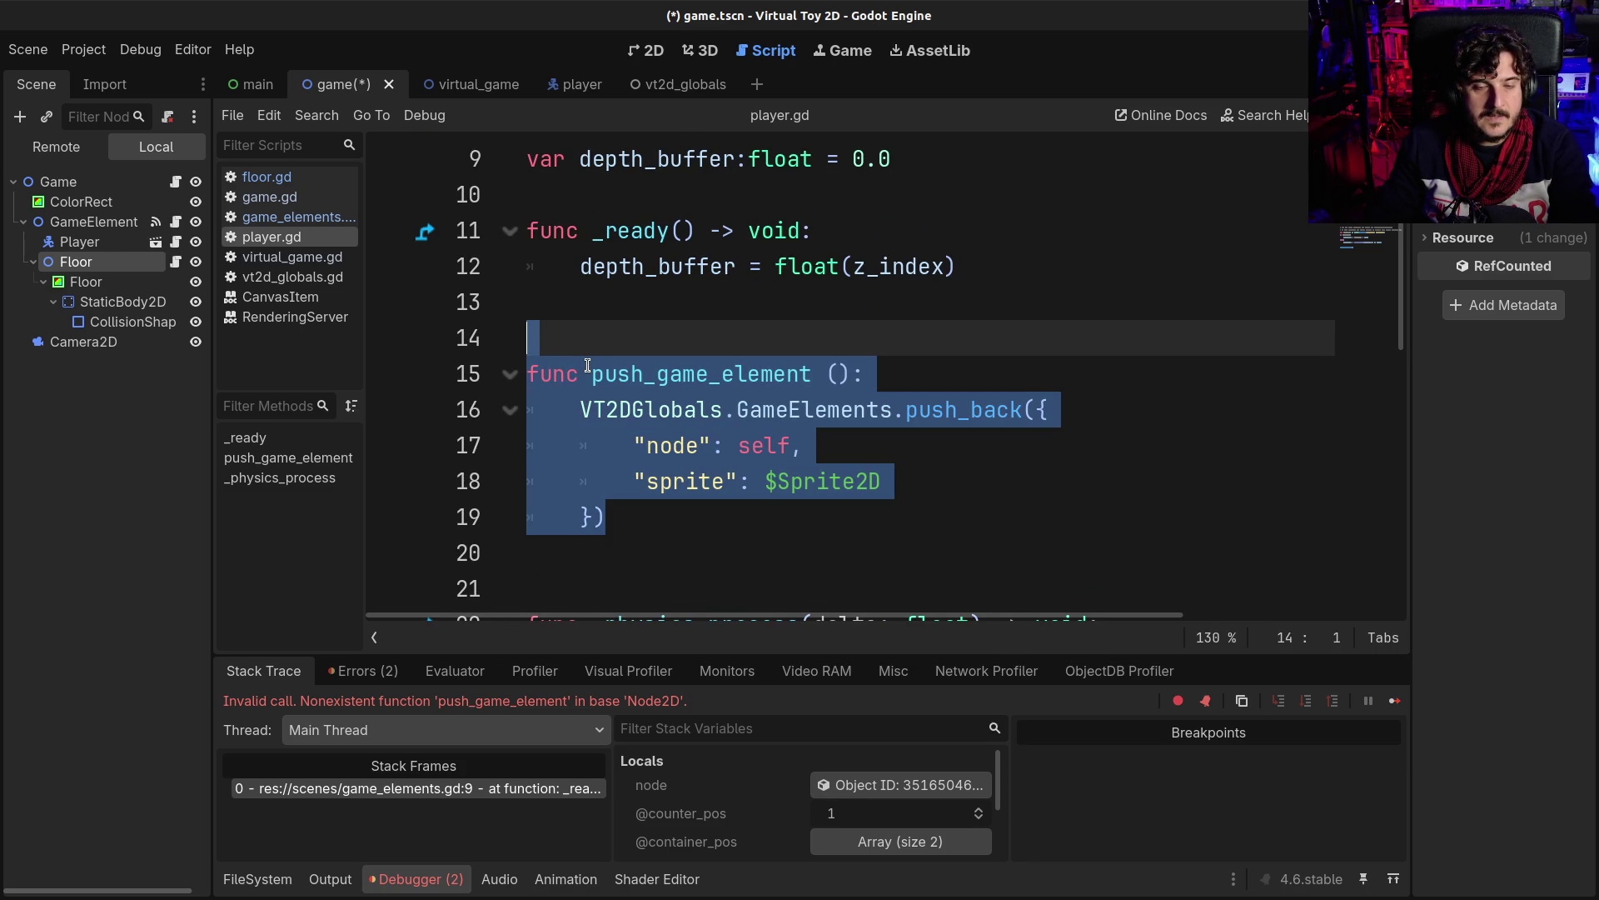
mouse_move(582, 419)
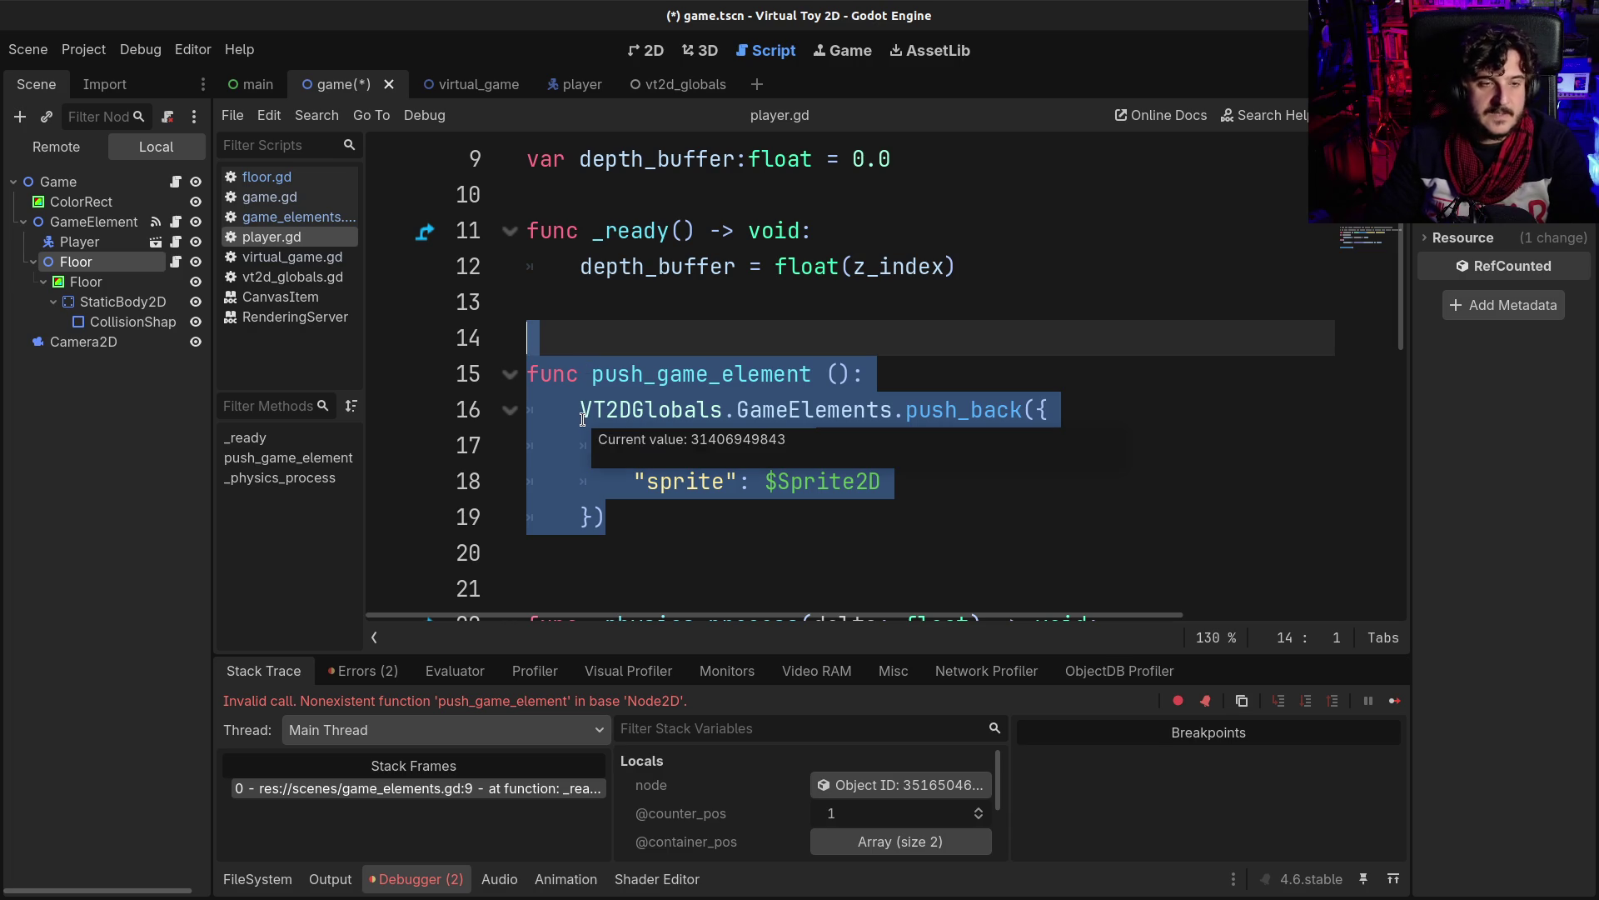
- Check the child Floor rectangle's 640 × 32 size in the Inspector, then switch to GIMP
left_click(70, 286)
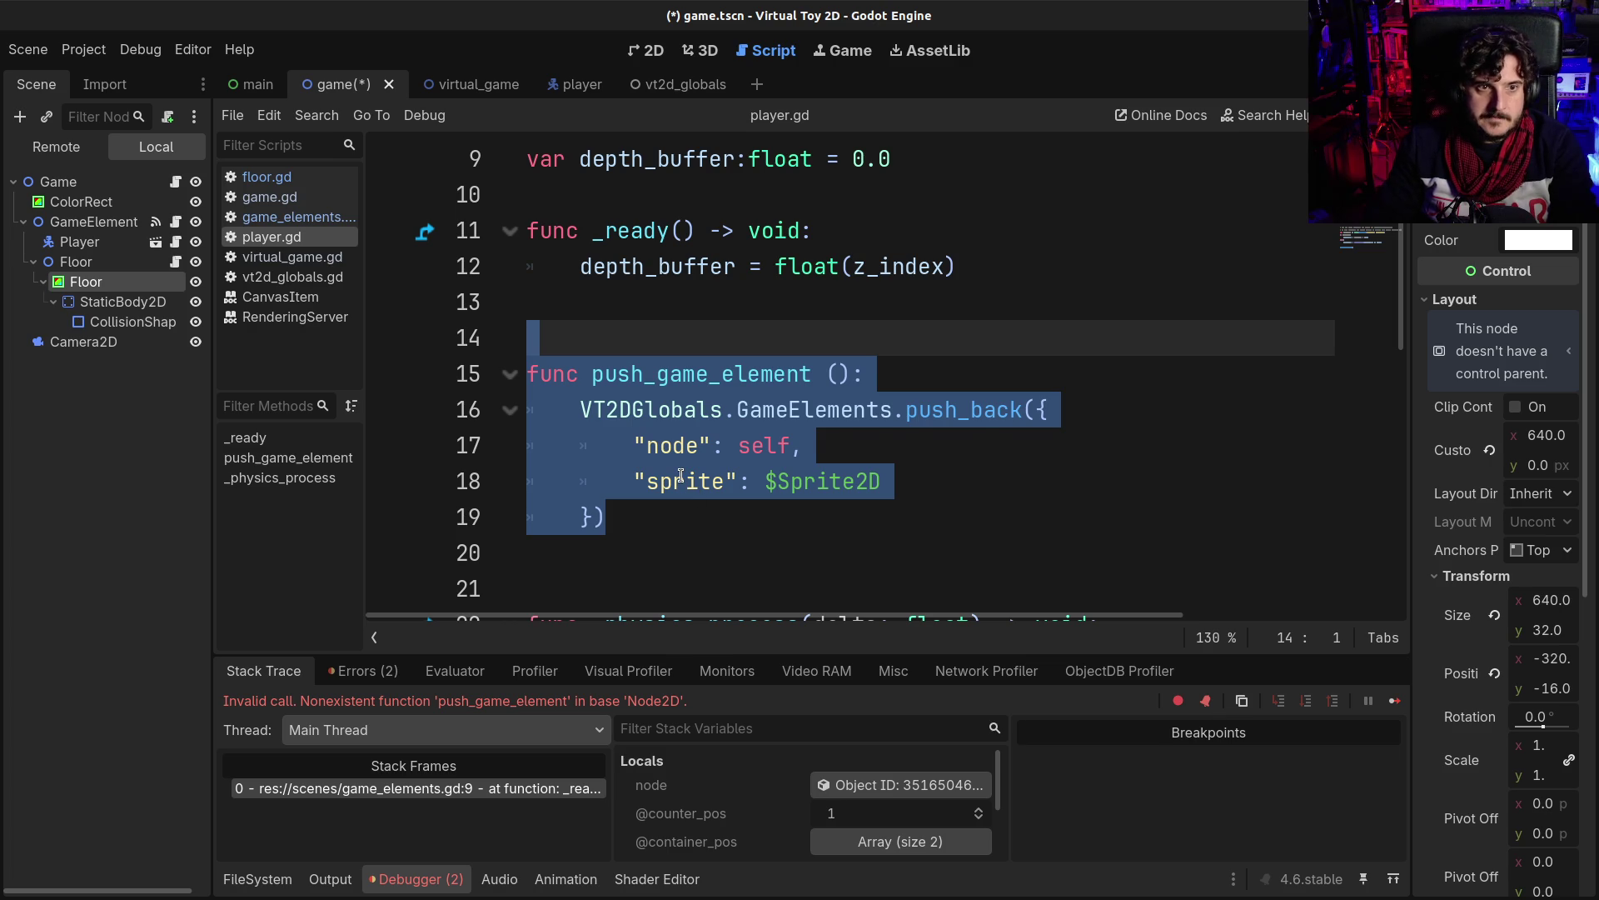
left_click(681, 476)
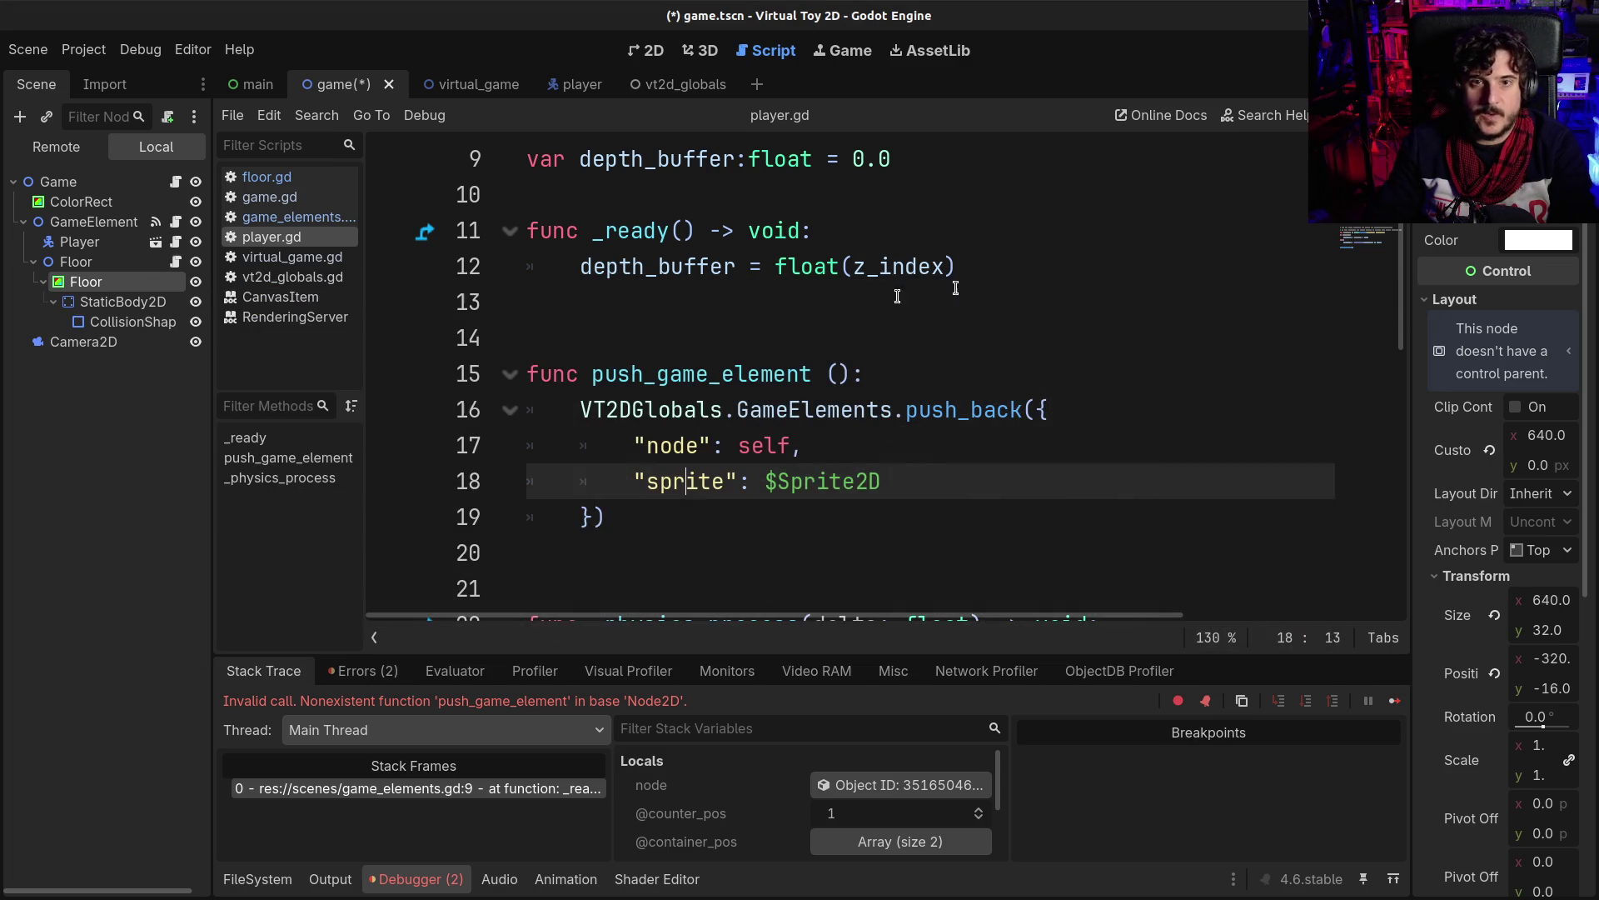
left_click(883, 300)
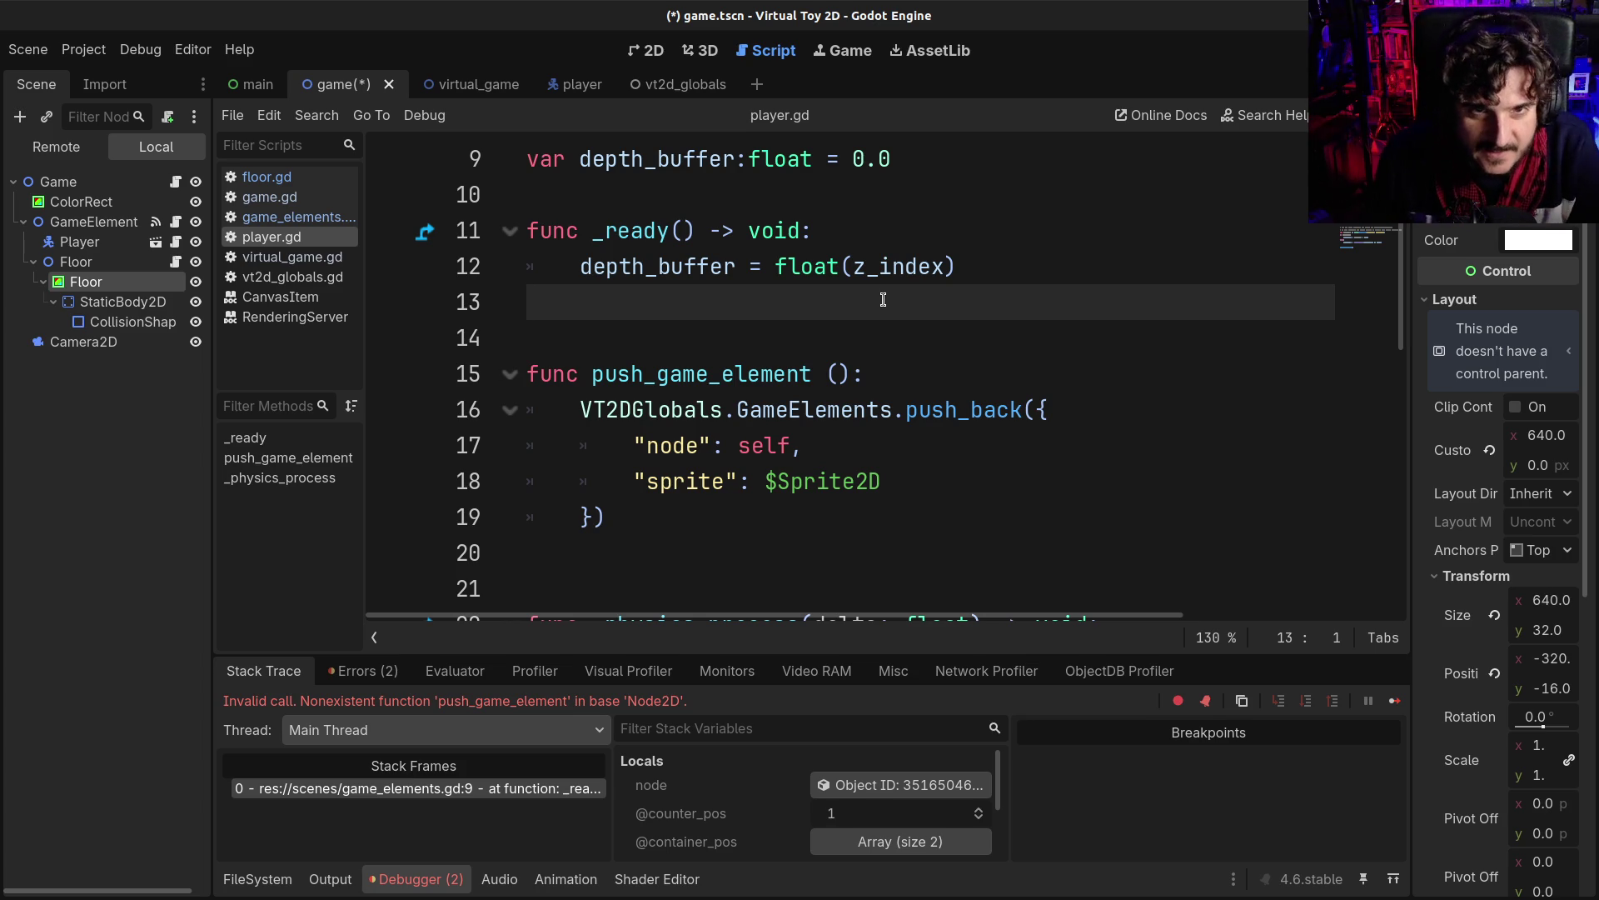
left_click(723, 268)
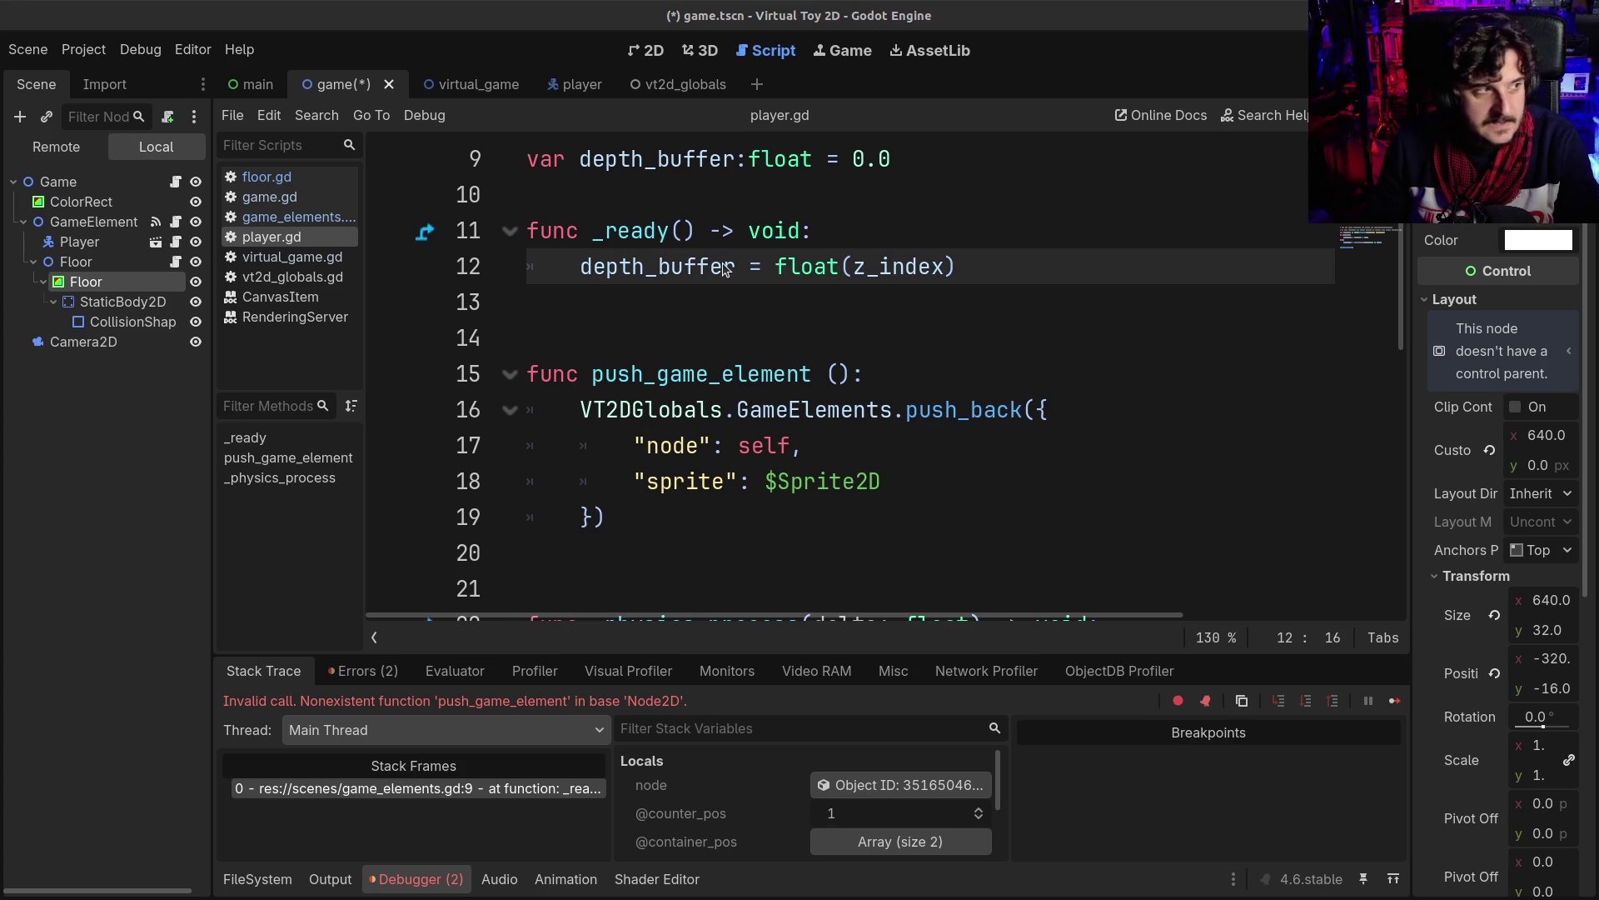
key("alt+Tab")
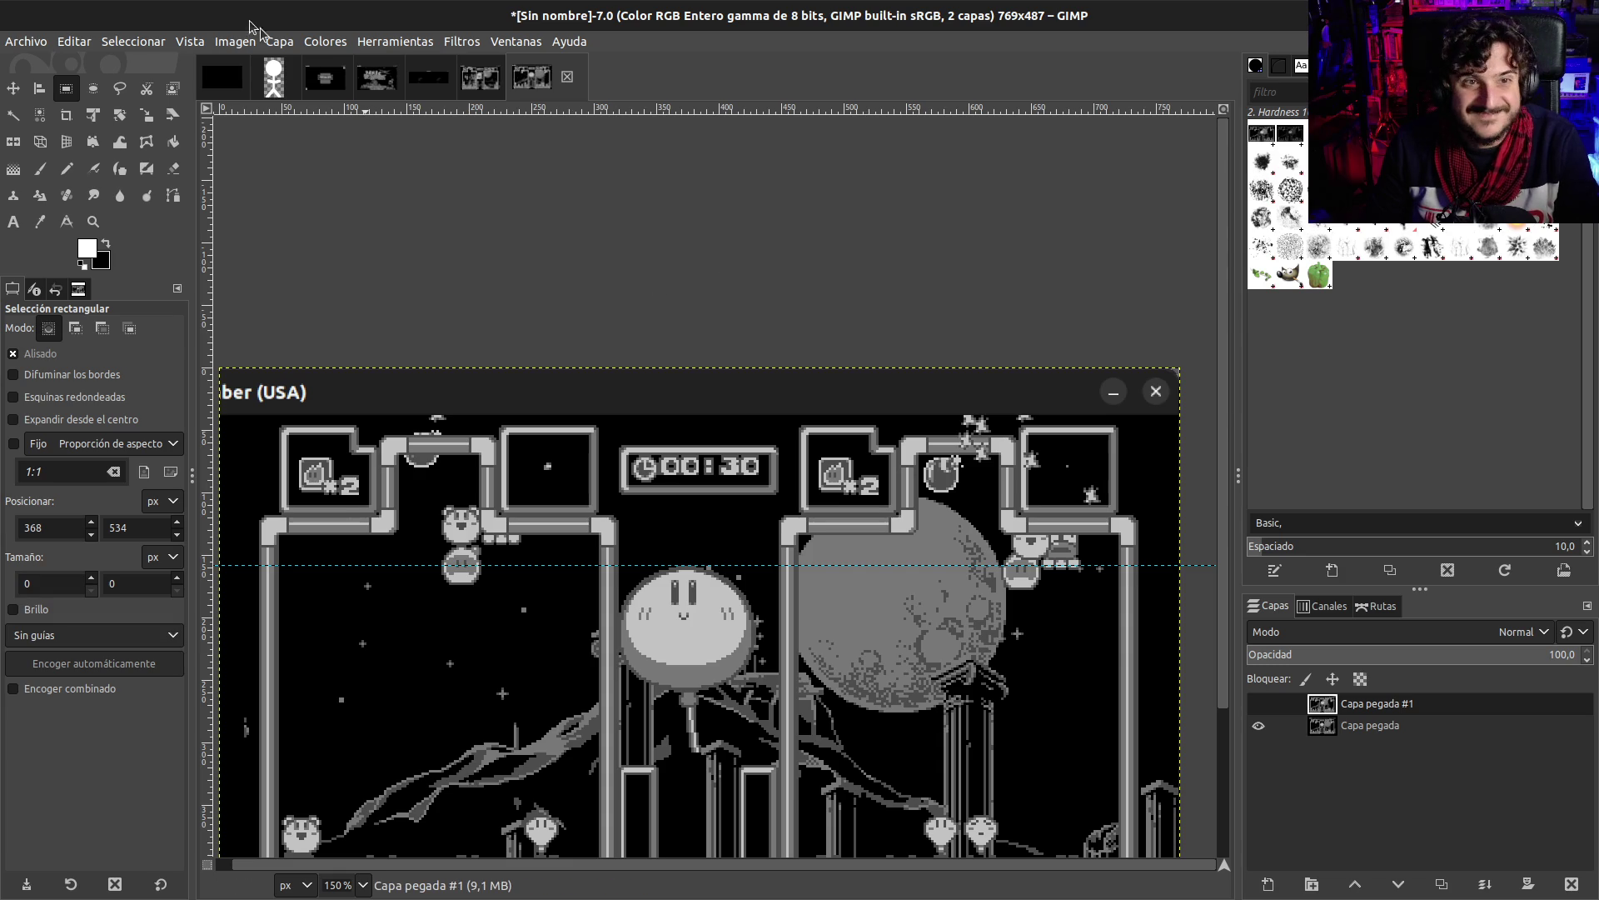
- Create a new 640×32 image and fill it with white
left_click(224, 42)
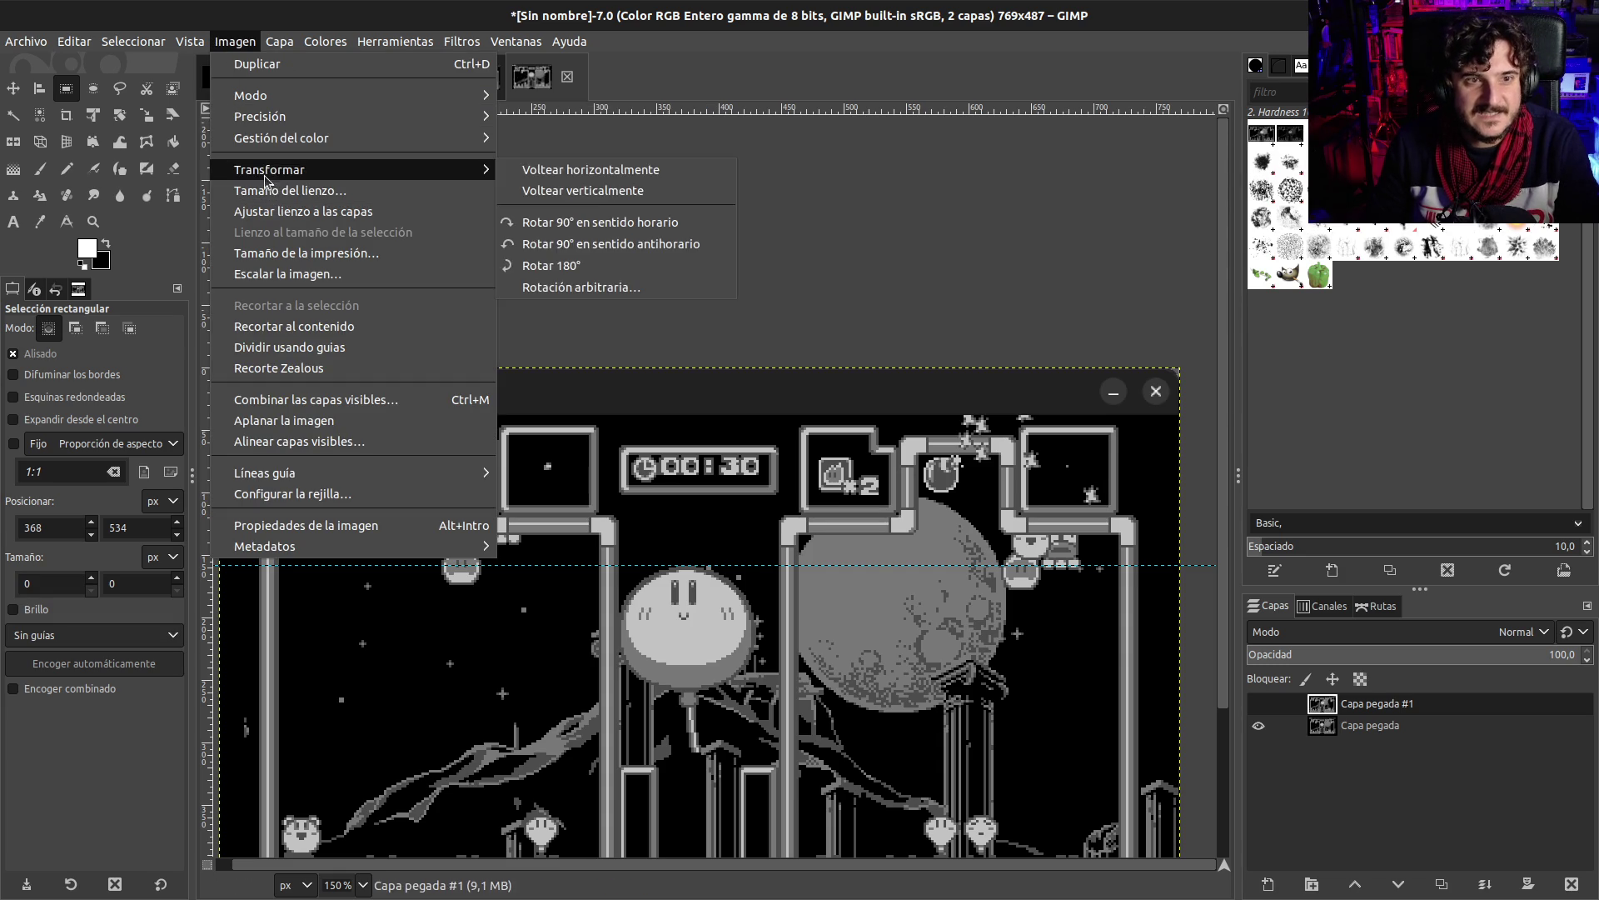
mouse_move(272, 175)
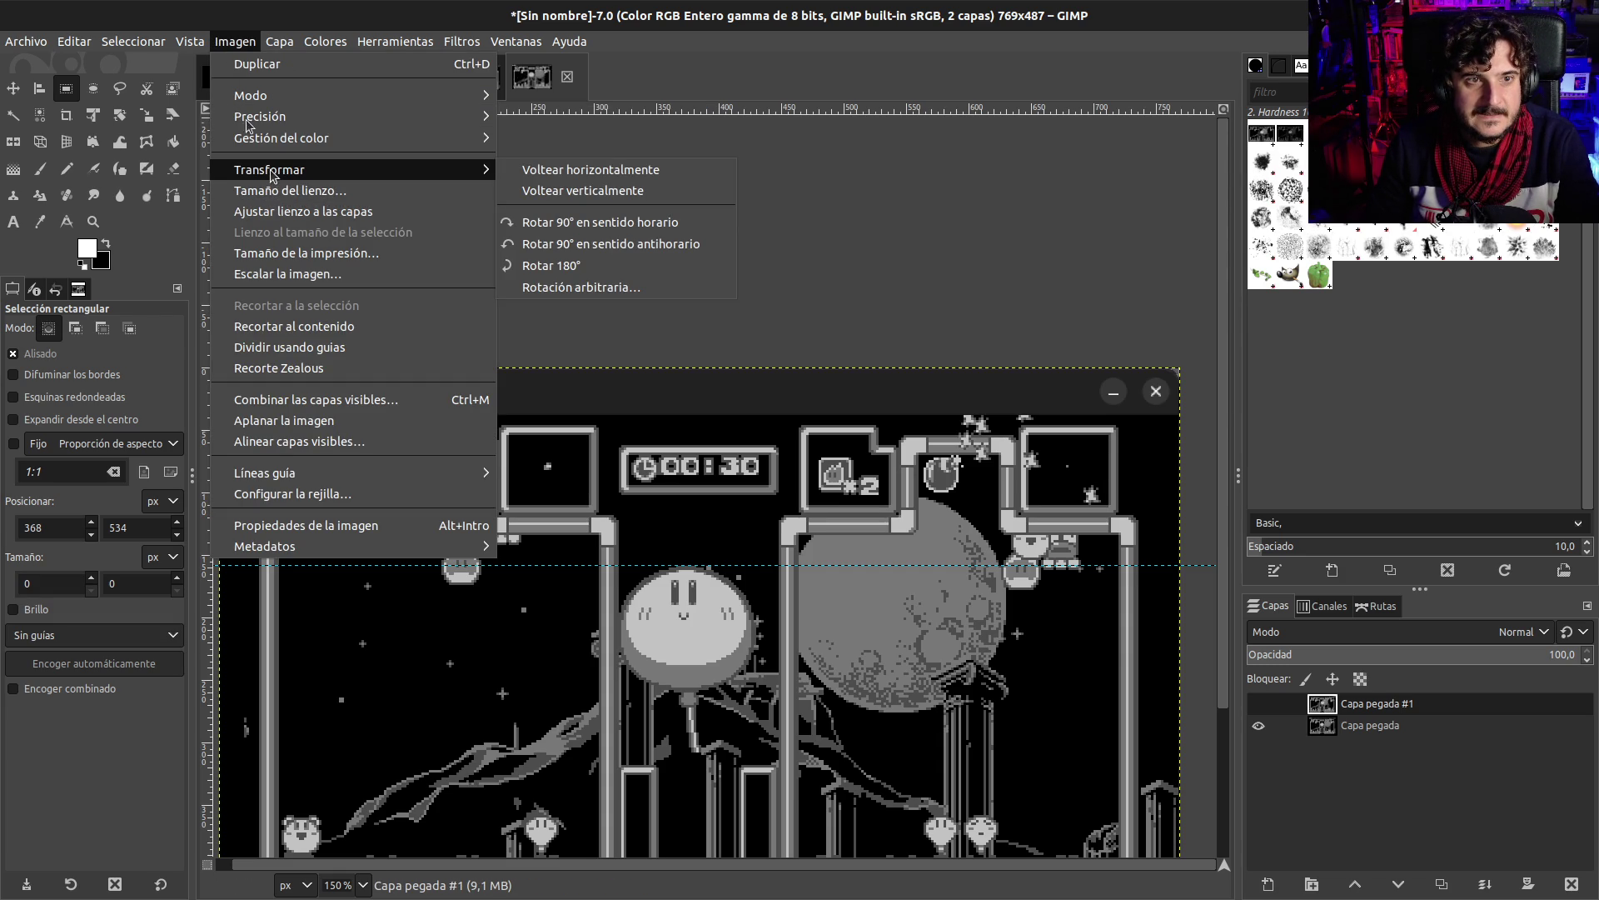
left_click(34, 63)
double_click(170, 130)
type("640")
key("Tab")
type("32")
left_click(400, 266)
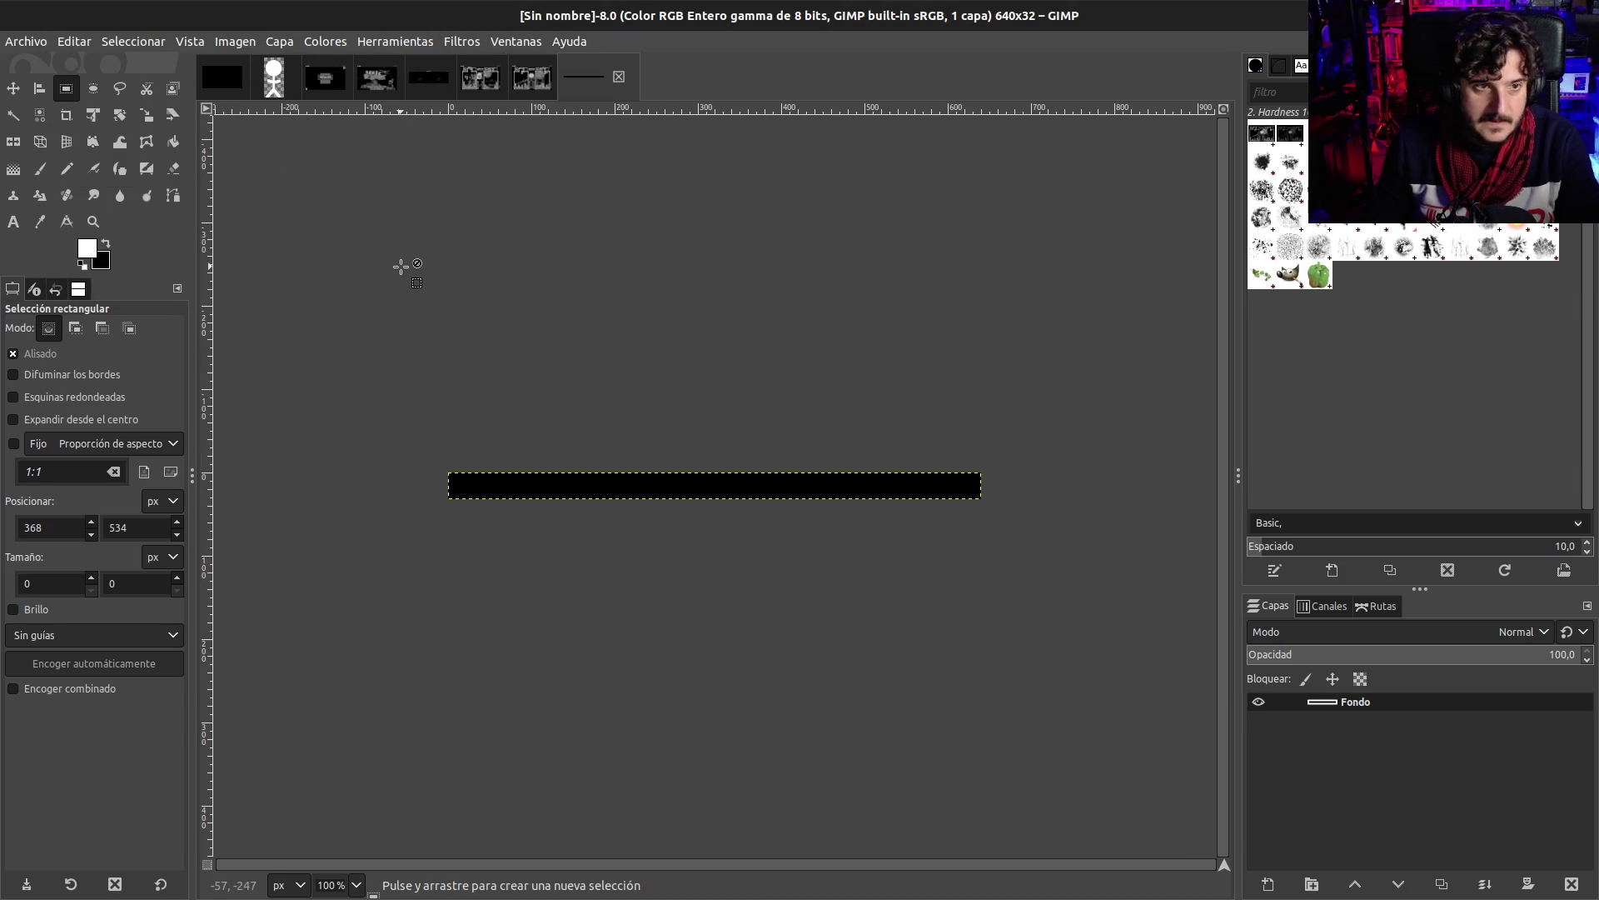
key("ctrl+comma")
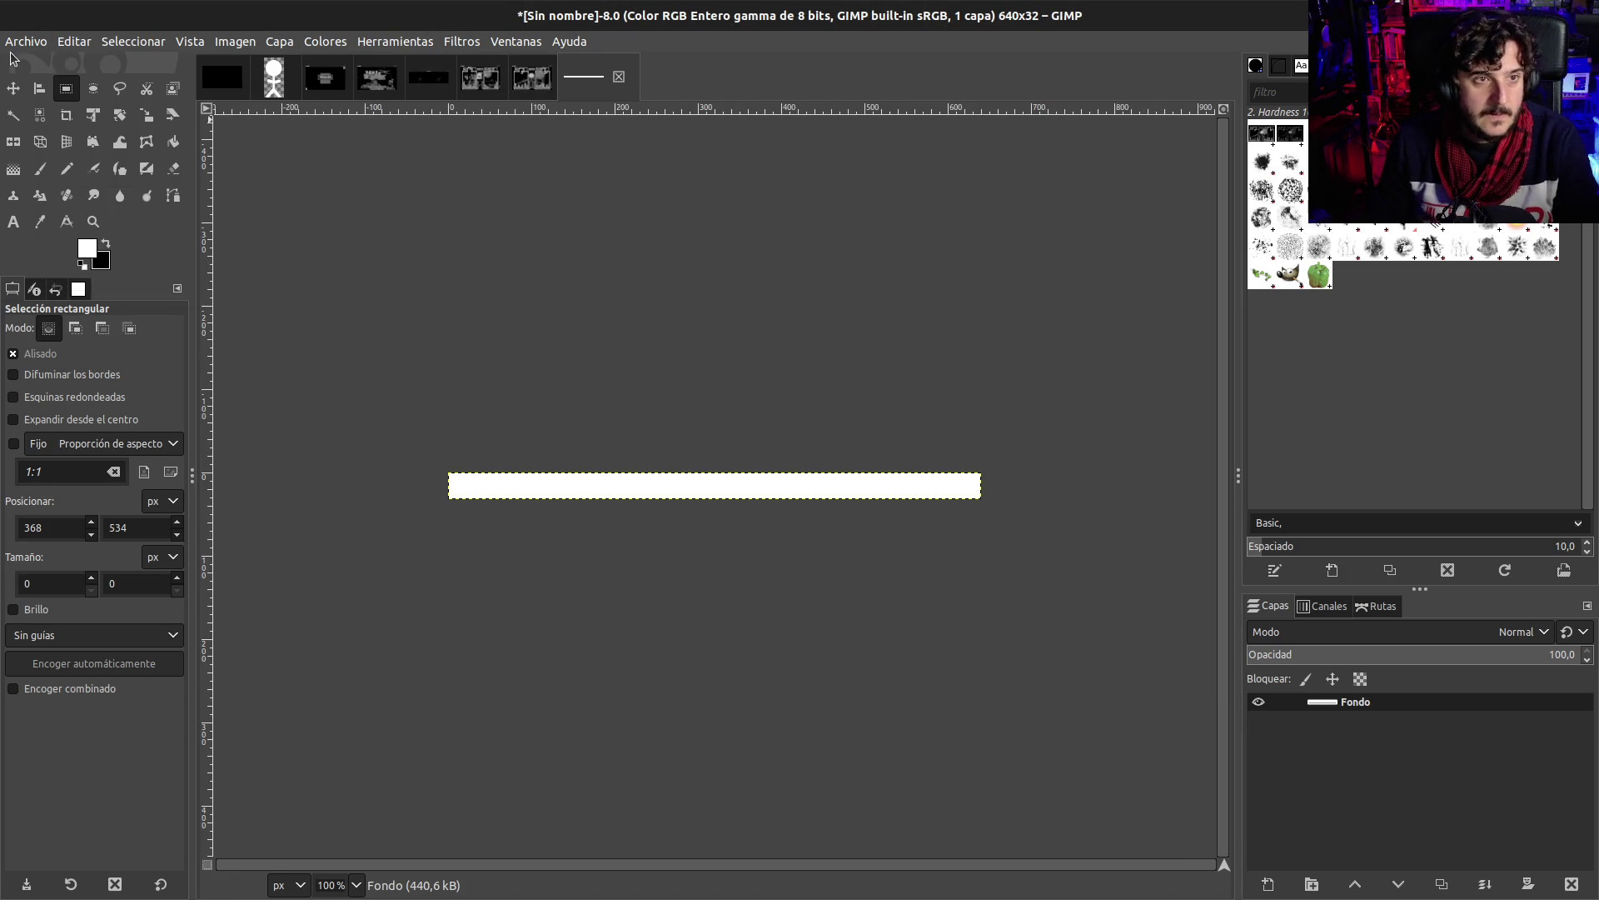
- Export the image as floor.png into assets/sprites and return to Godot
left_click(23, 41)
left_click(50, 302)
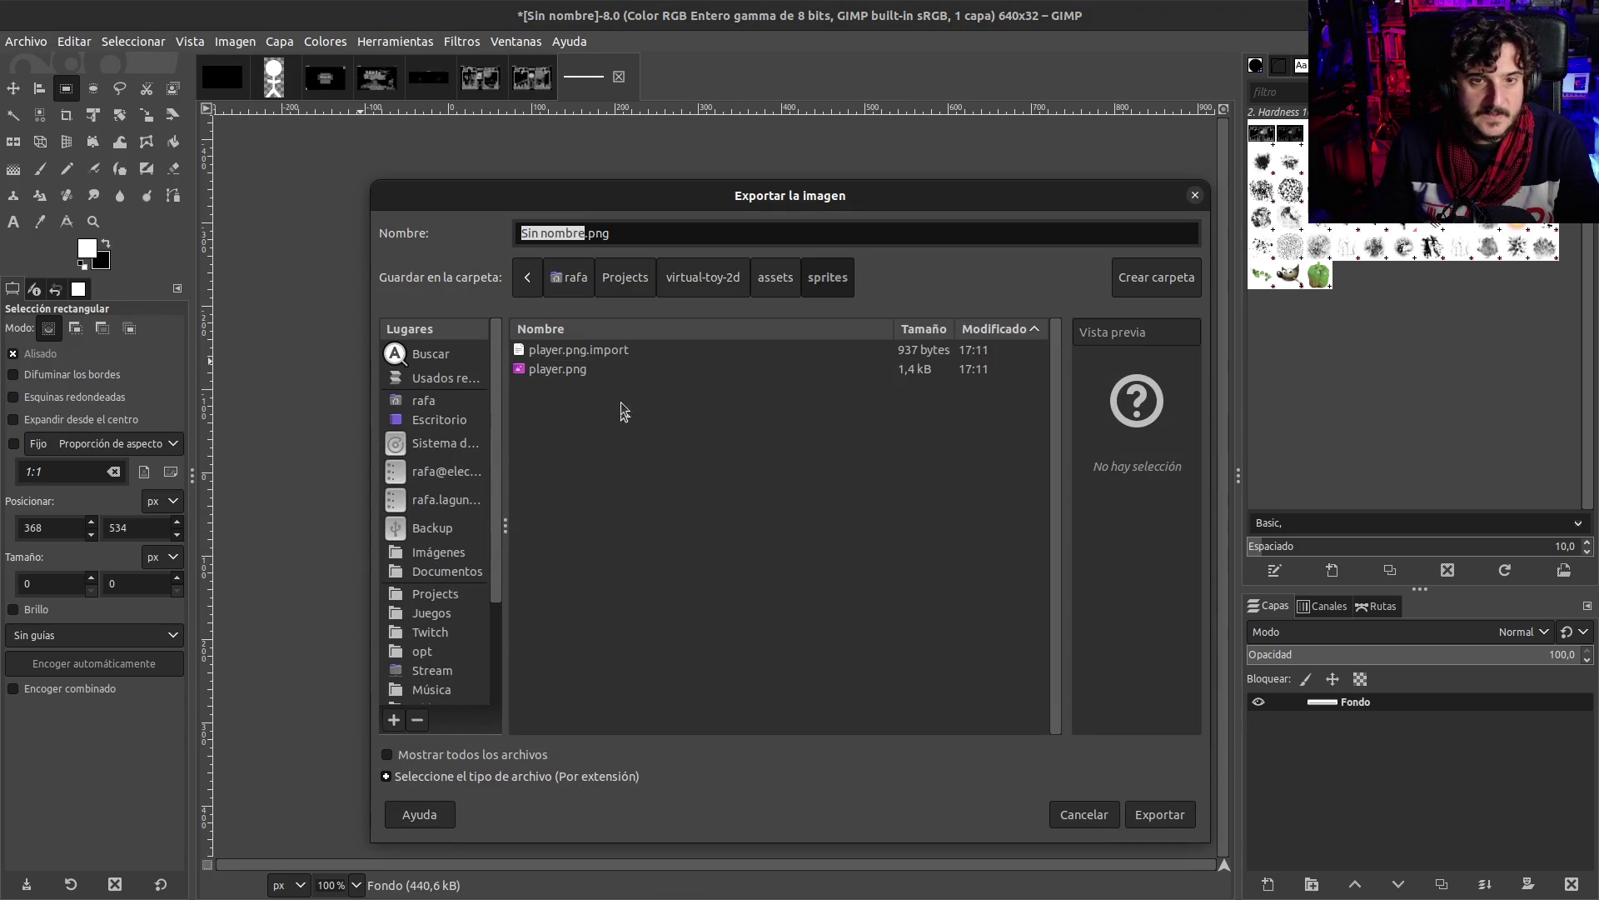
left_click(591, 233)
key("shift+Home")
type("f")
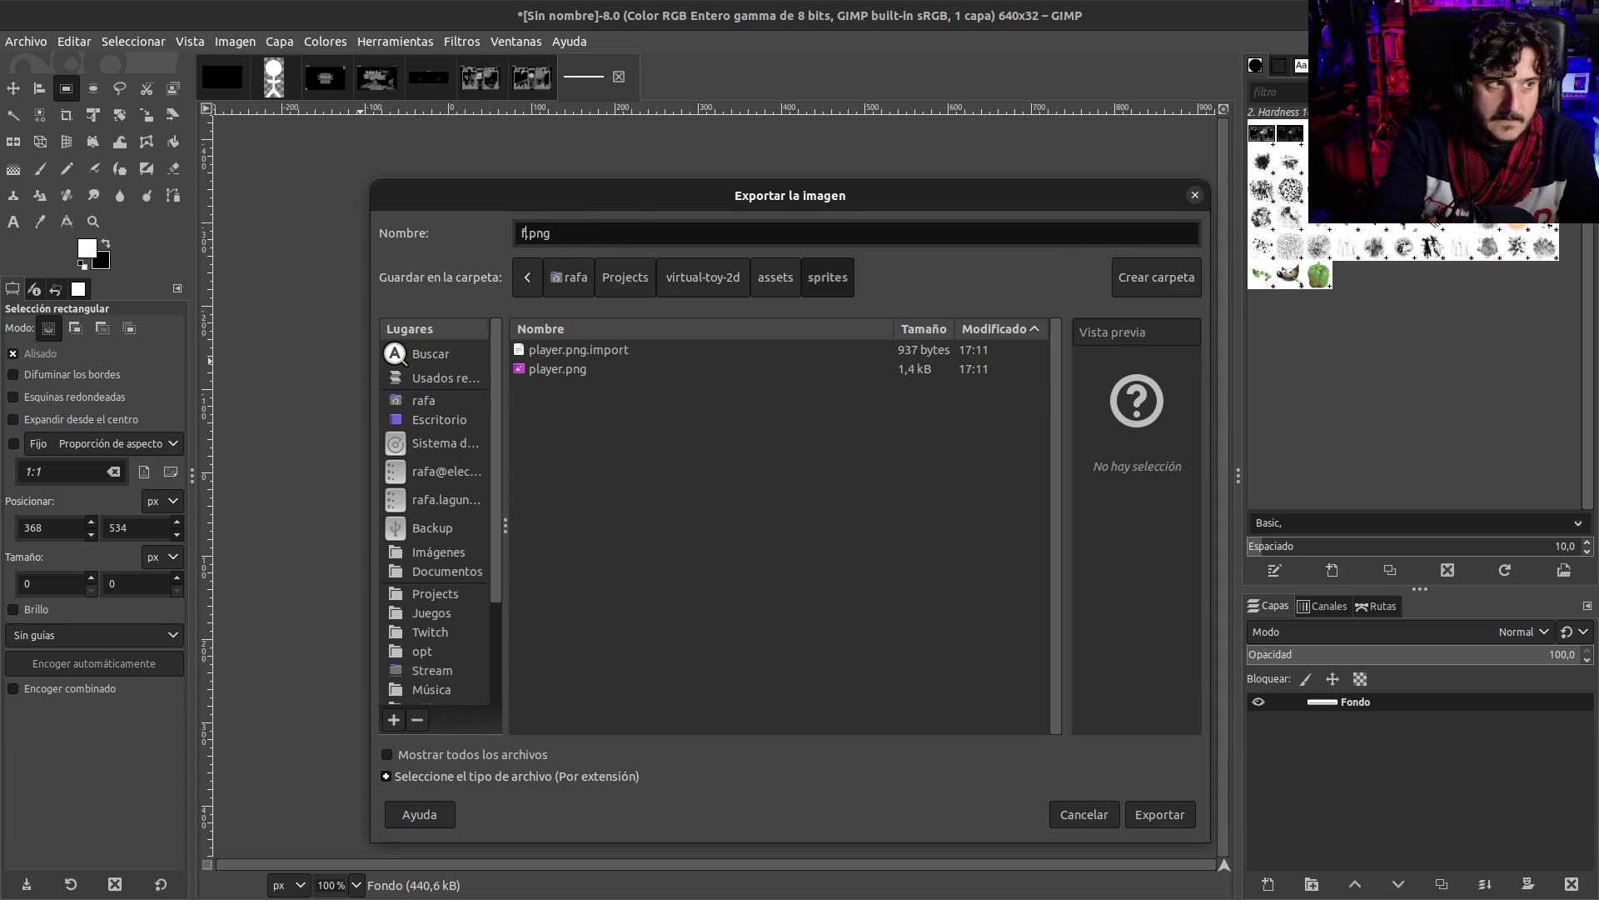
type("or")
key("Return")
key("Return")
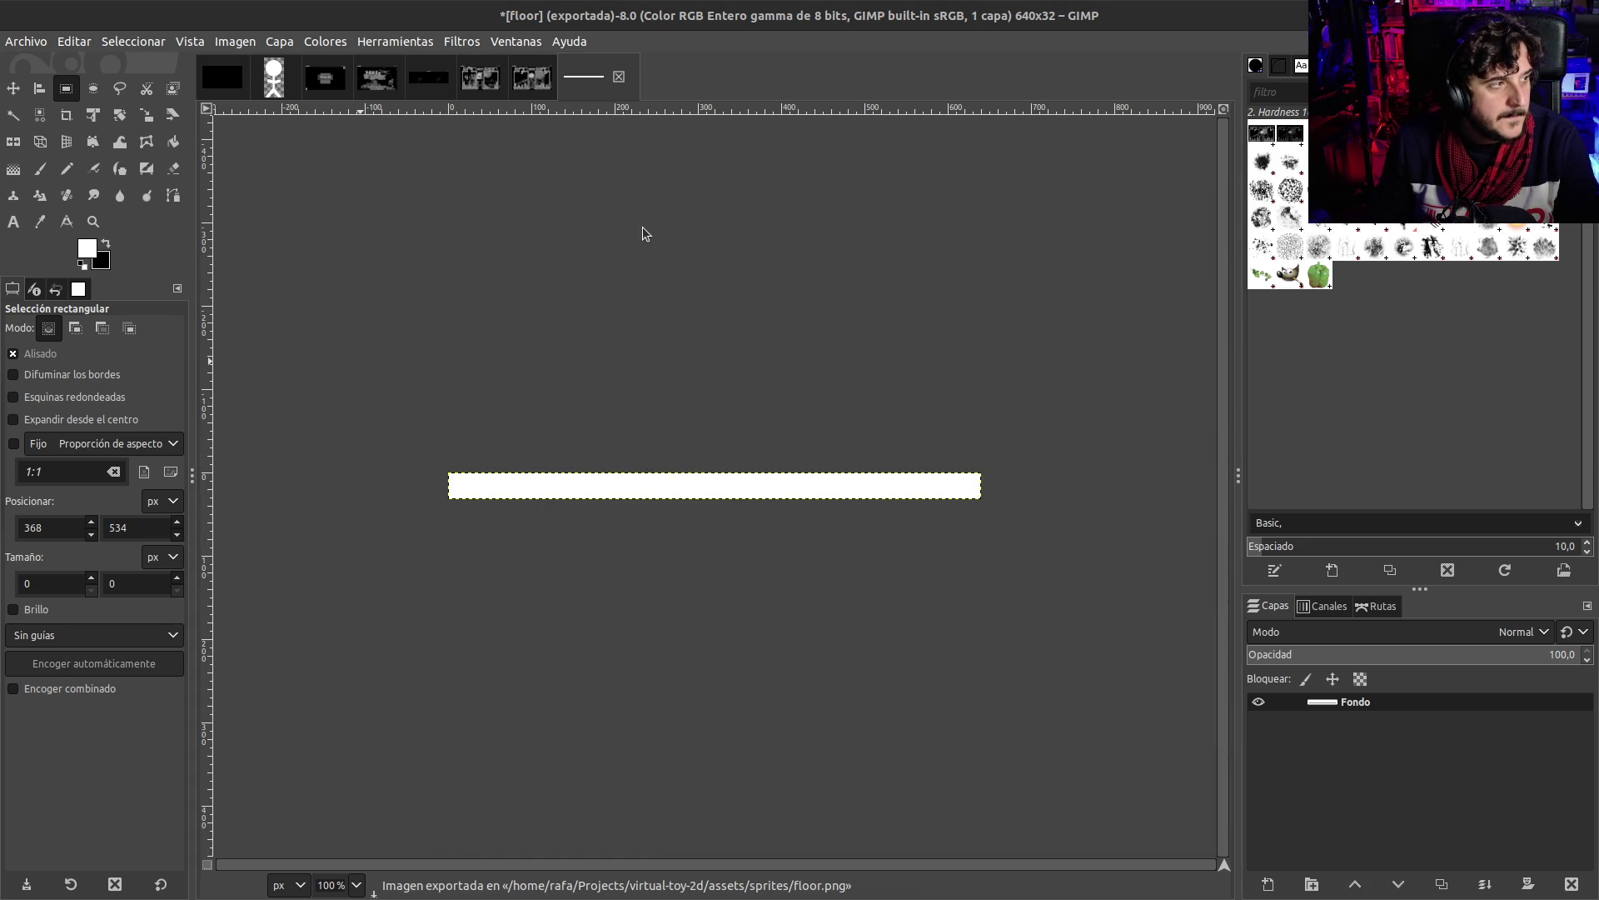
key("alt+Tab")
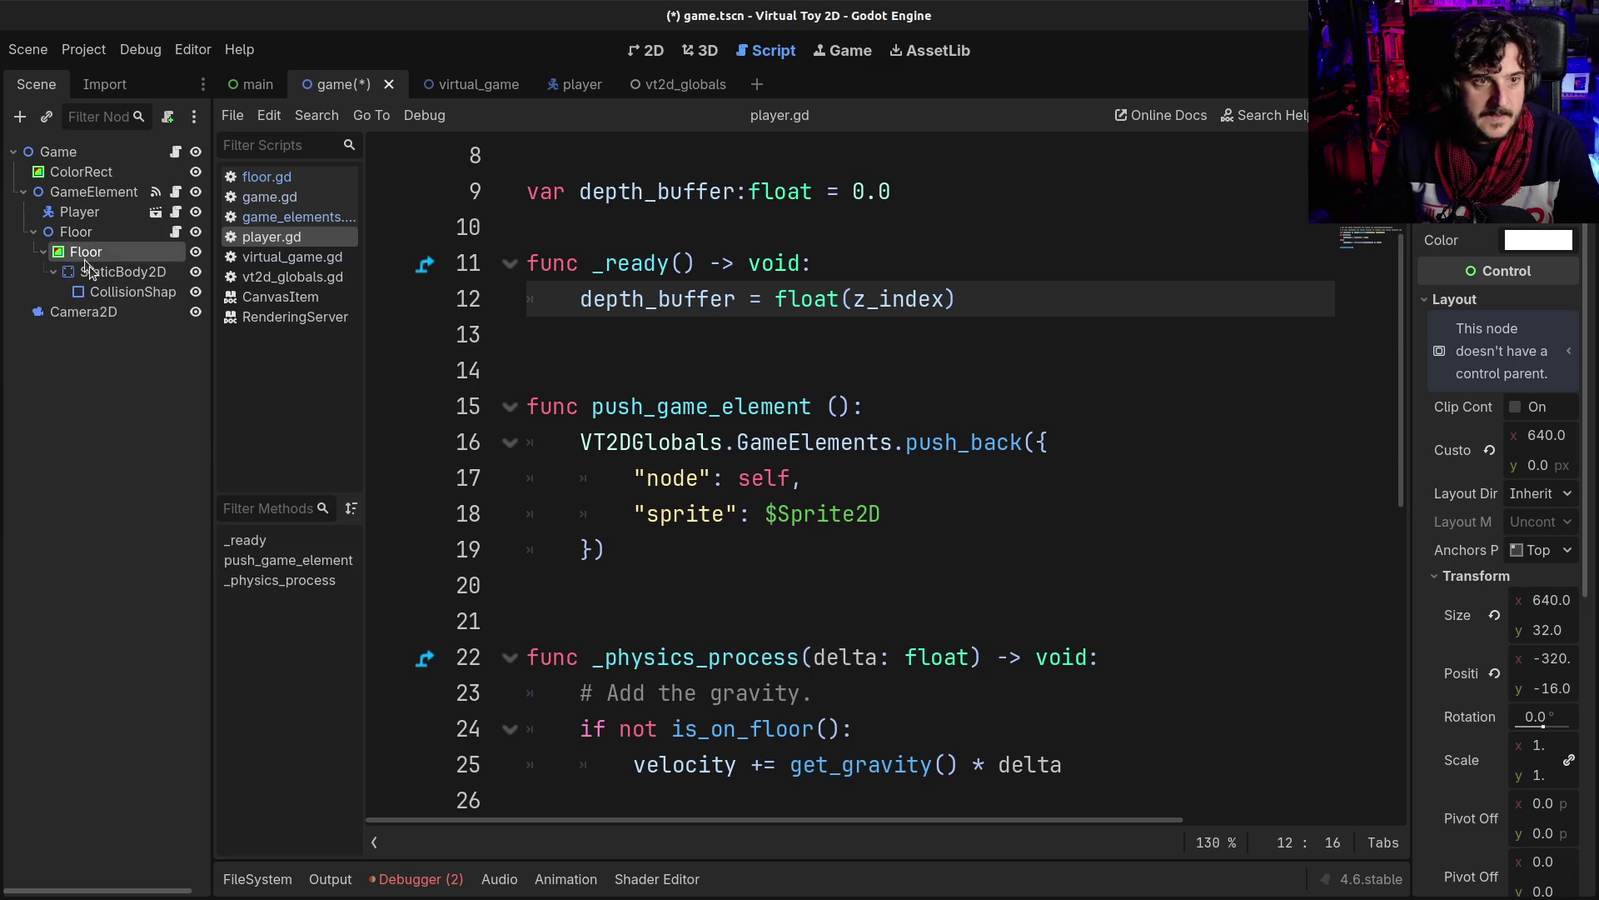
- Add a Sprite2D under Floor and assign floor.png from assets/sprites as its texture
left_click(94, 277)
left_click(653, 52)
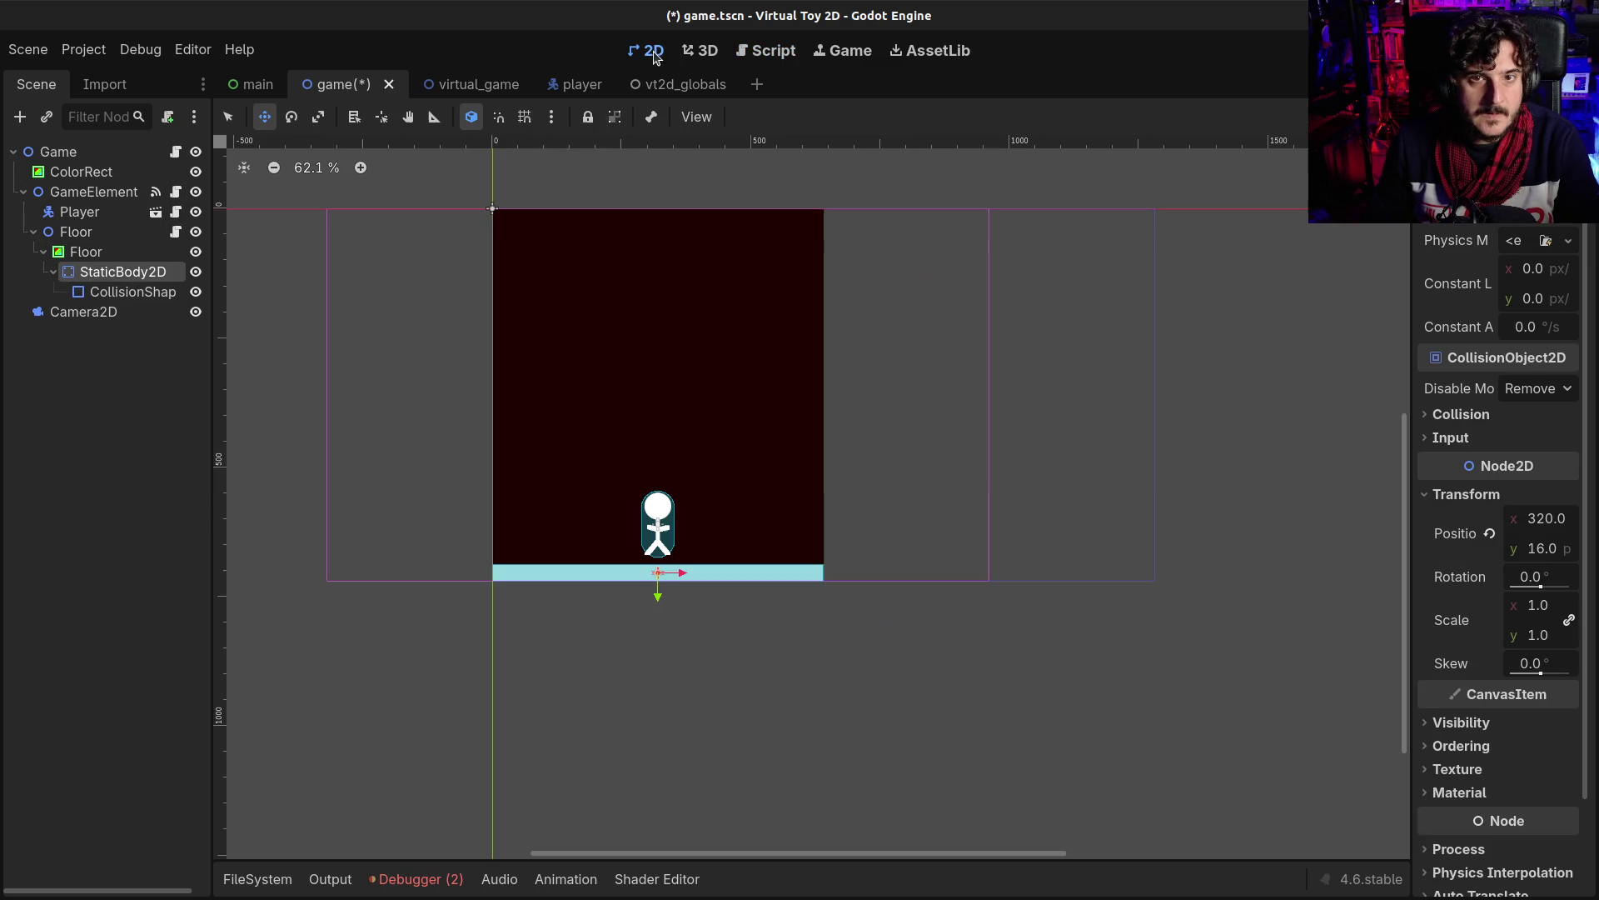
left_click(67, 234)
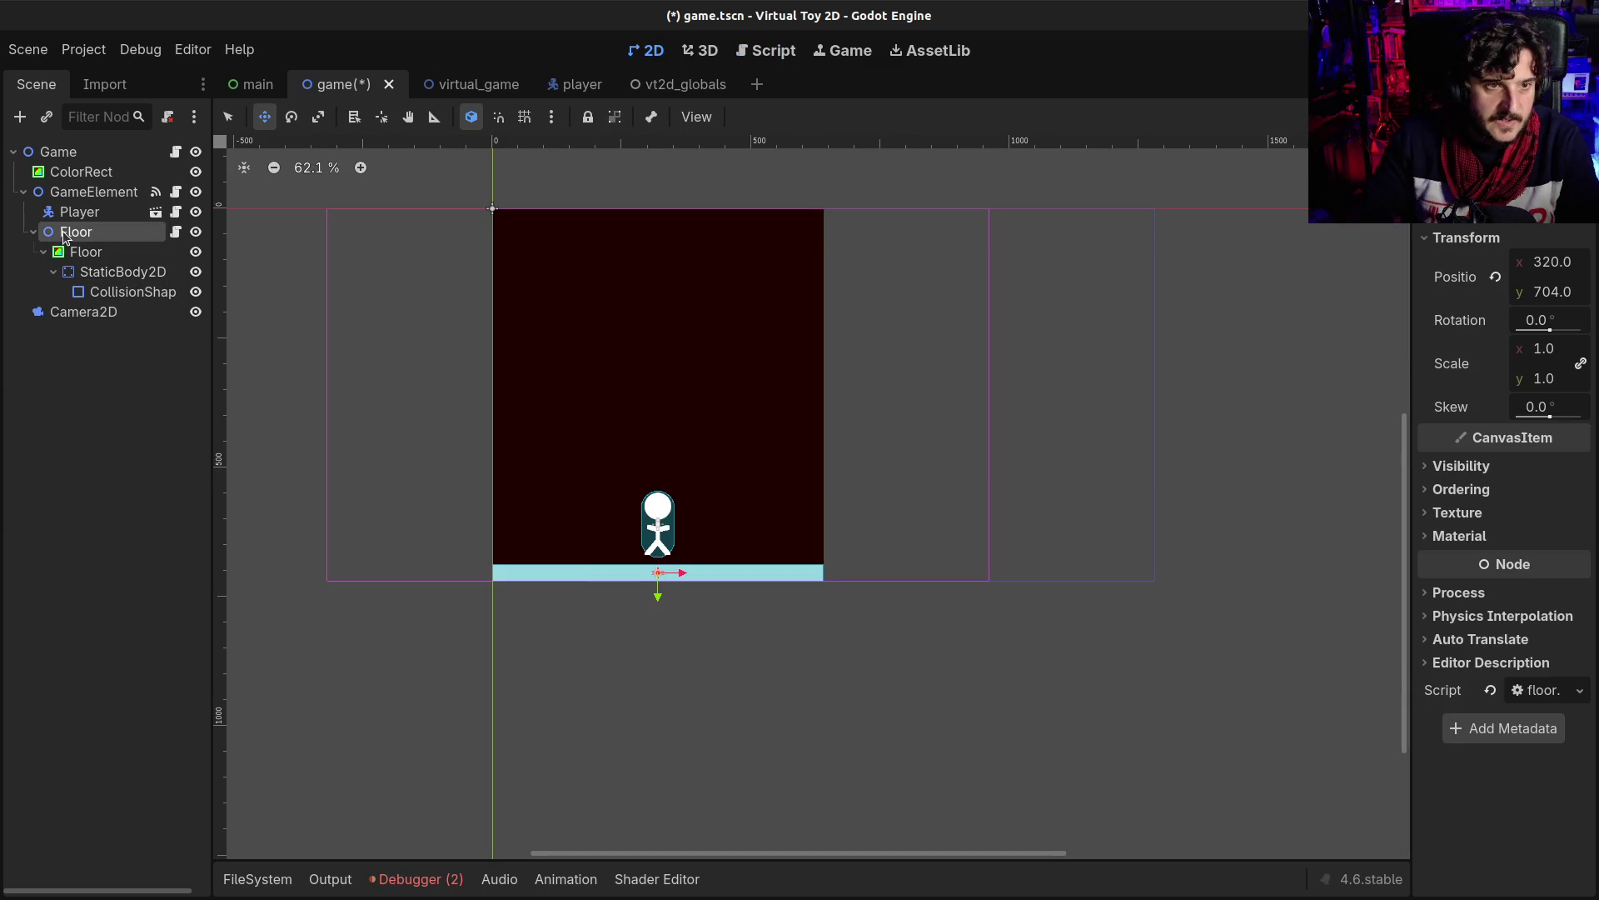
key("ctrl+a")
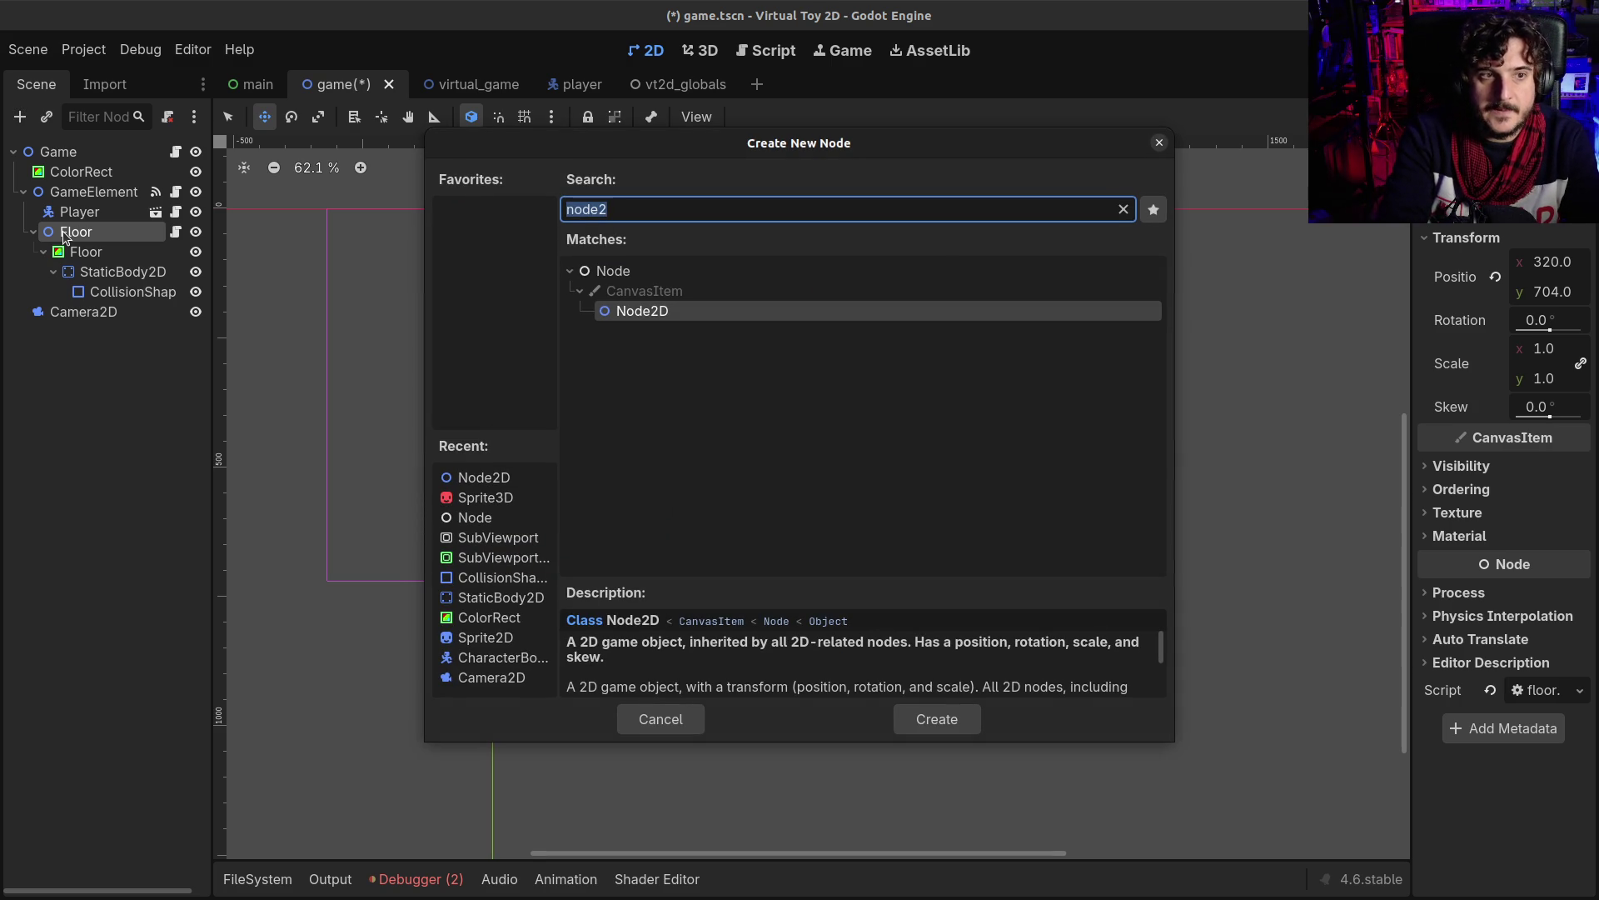
type("sprite")
key("Return")
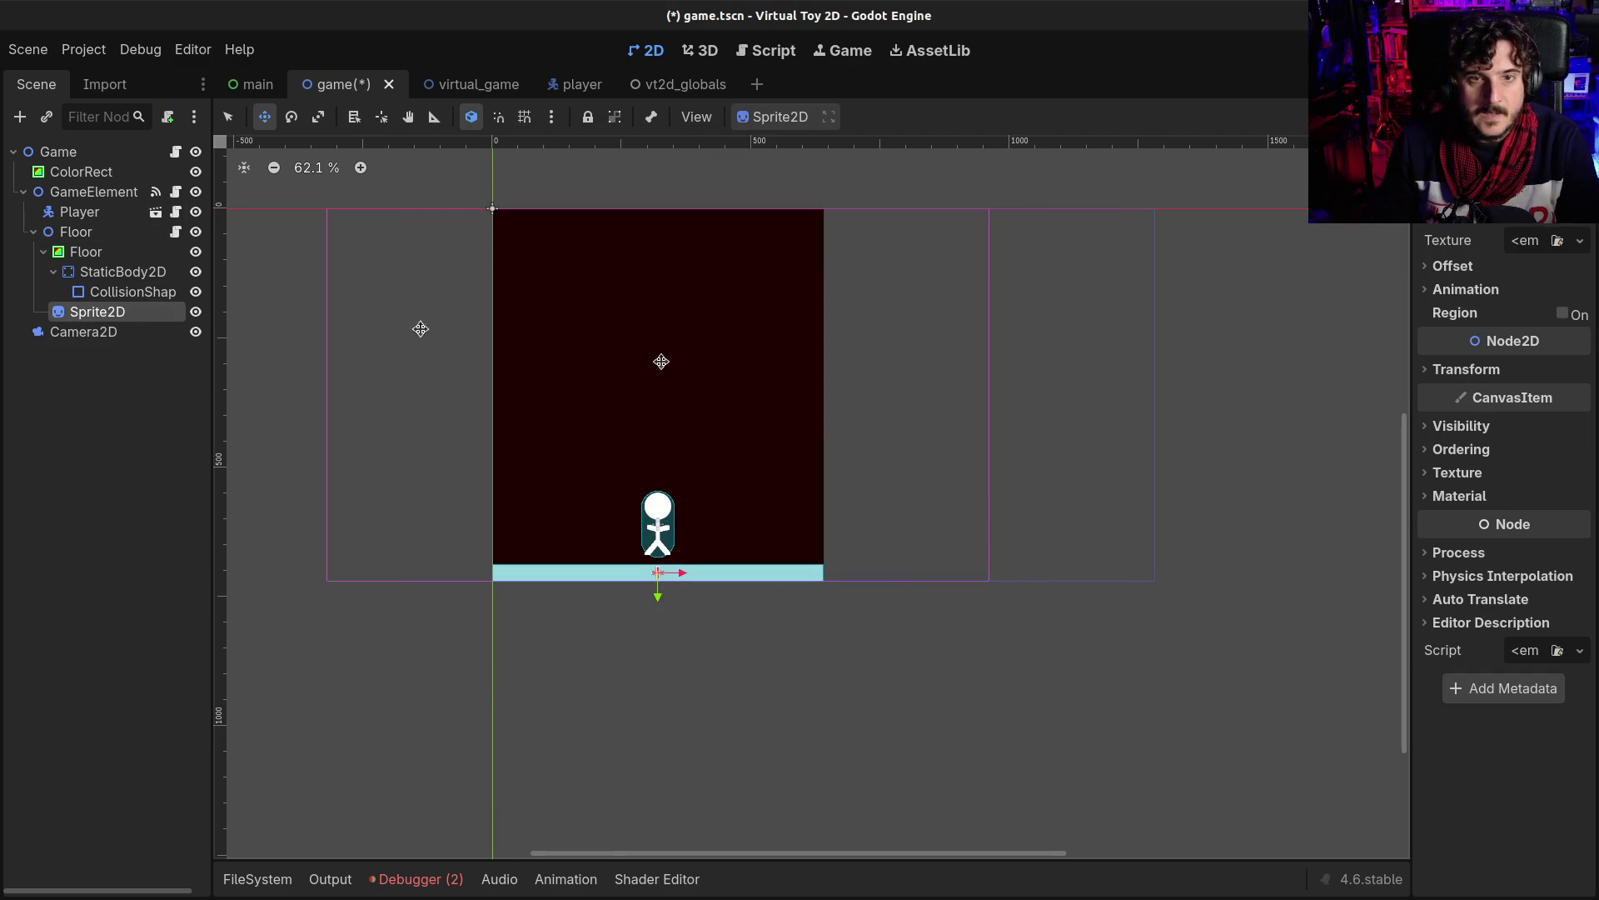
left_click(254, 878)
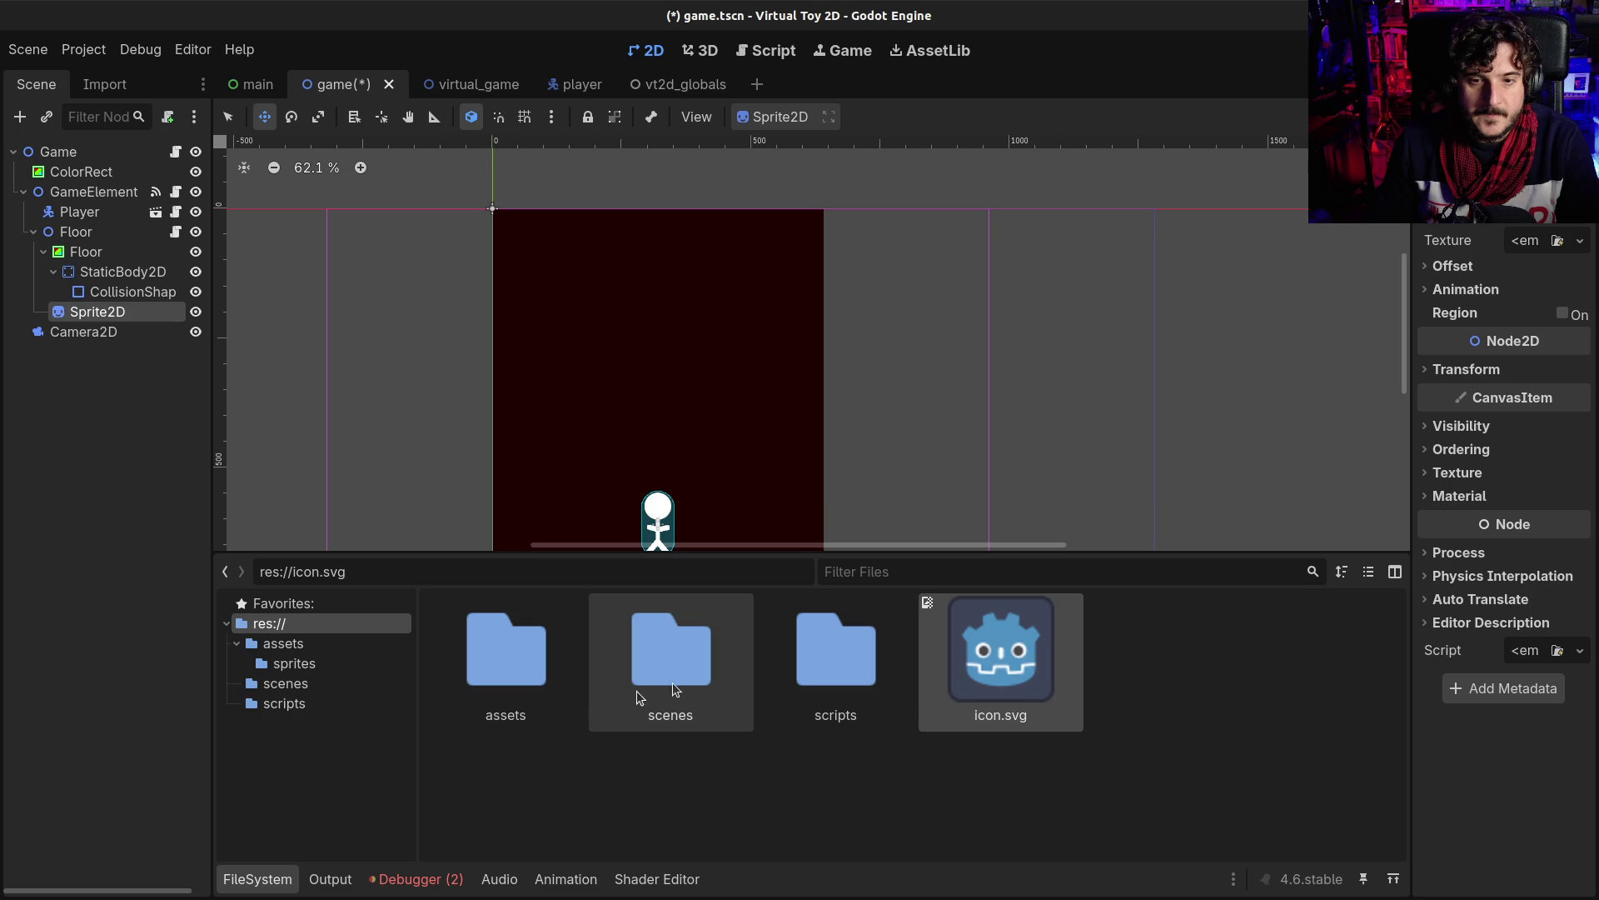
double_click(525, 666)
double_click(658, 667)
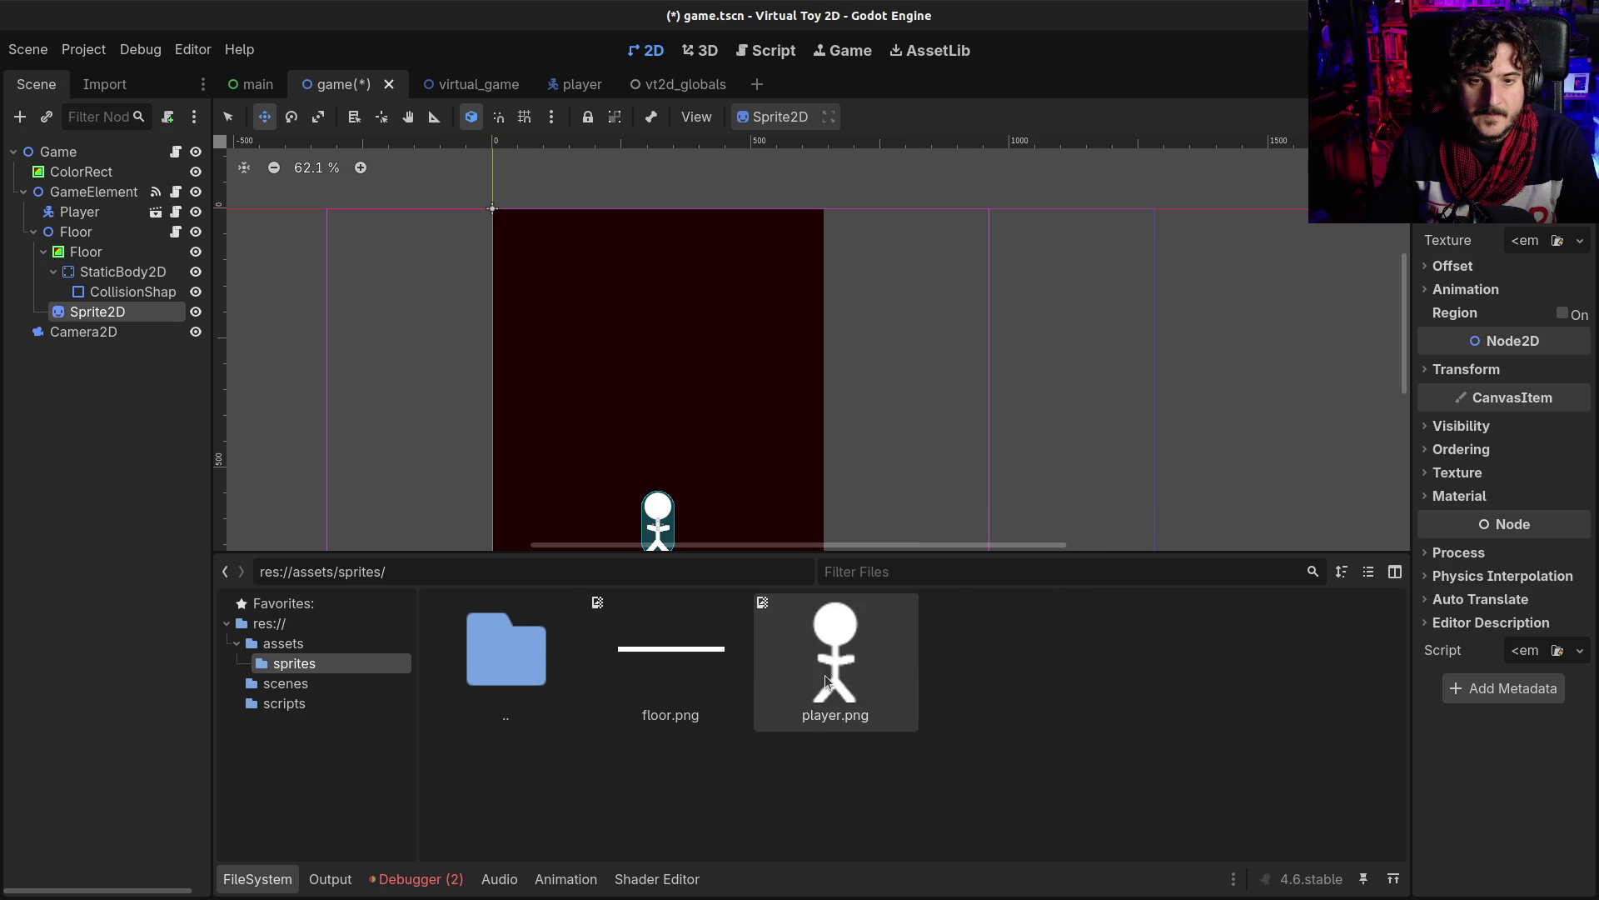
mouse_move(698, 668)
left_mouse_down()
mouse_move(1283, 415)
mouse_move(1533, 240)
left_mouse_up()
scroll(967, 366, "down", 1)
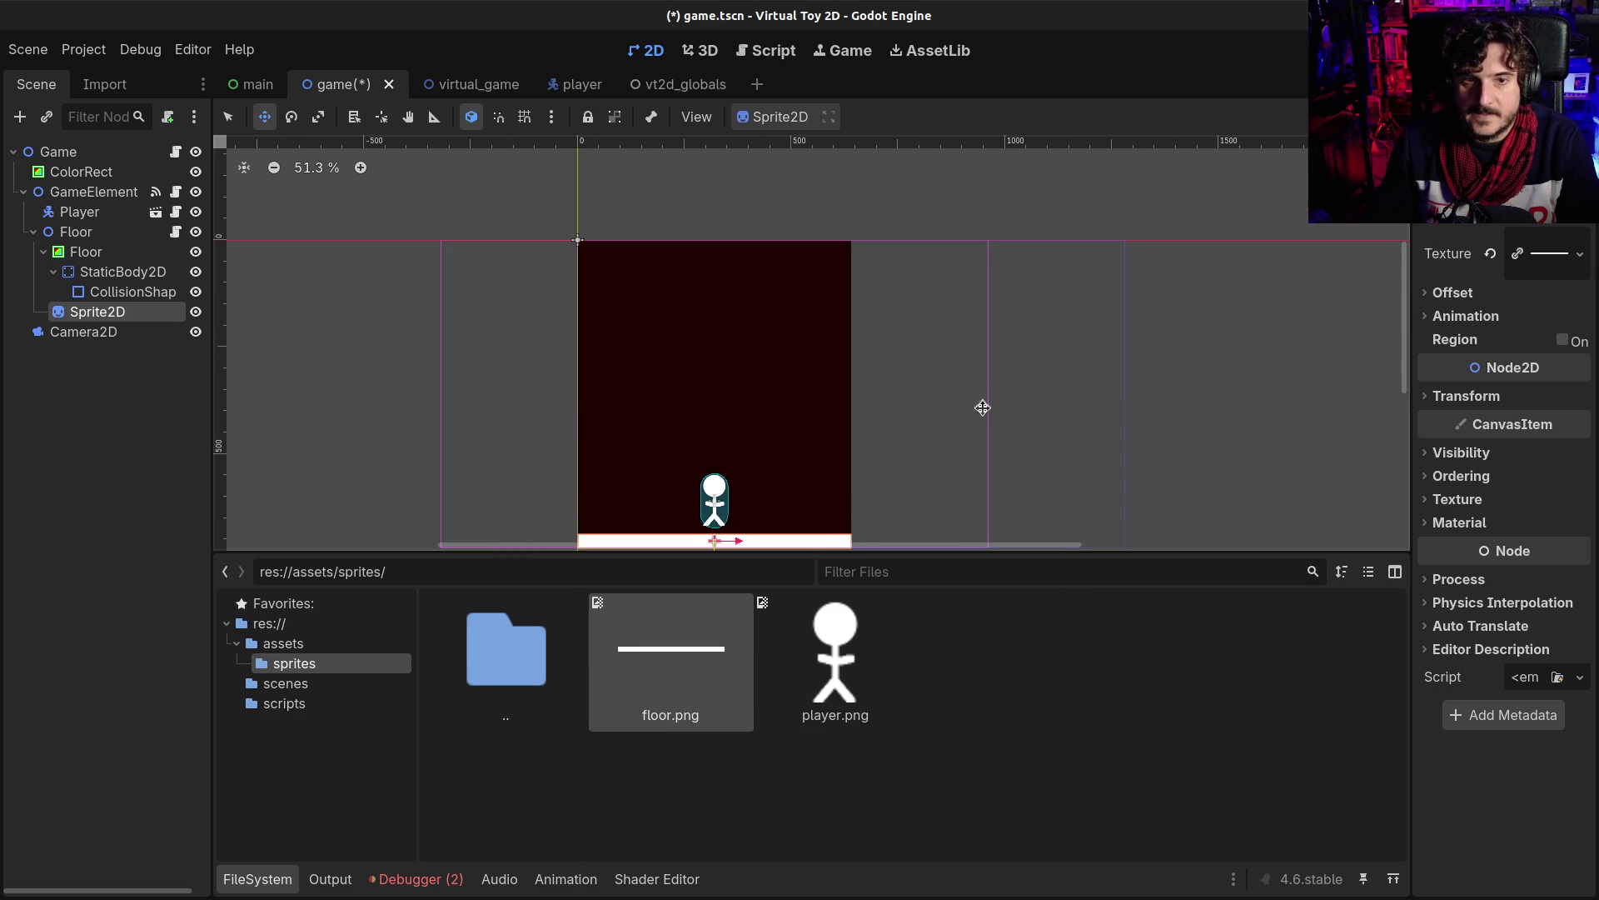
scroll(967, 393, "down", 2)
- Move StaticBody2D directly under Floor, delete the old Floor rectangle, and save the scene
left_click(85, 252)
left_click_drag(117, 272, 82, 237)
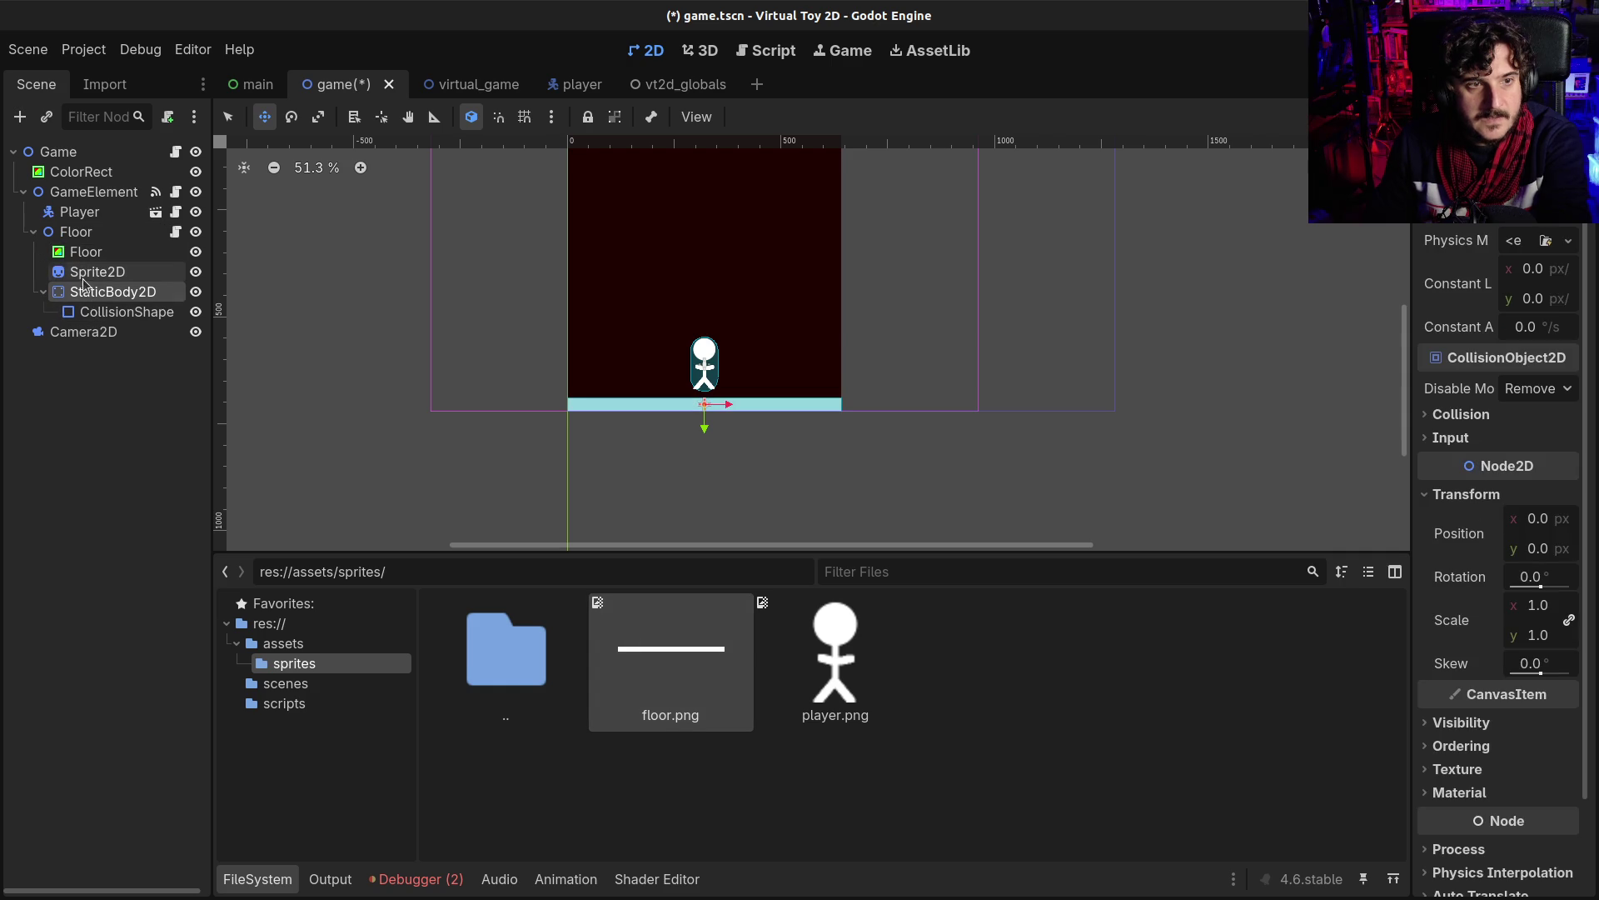
left_click(83, 251)
key("Delete")
key("Return")
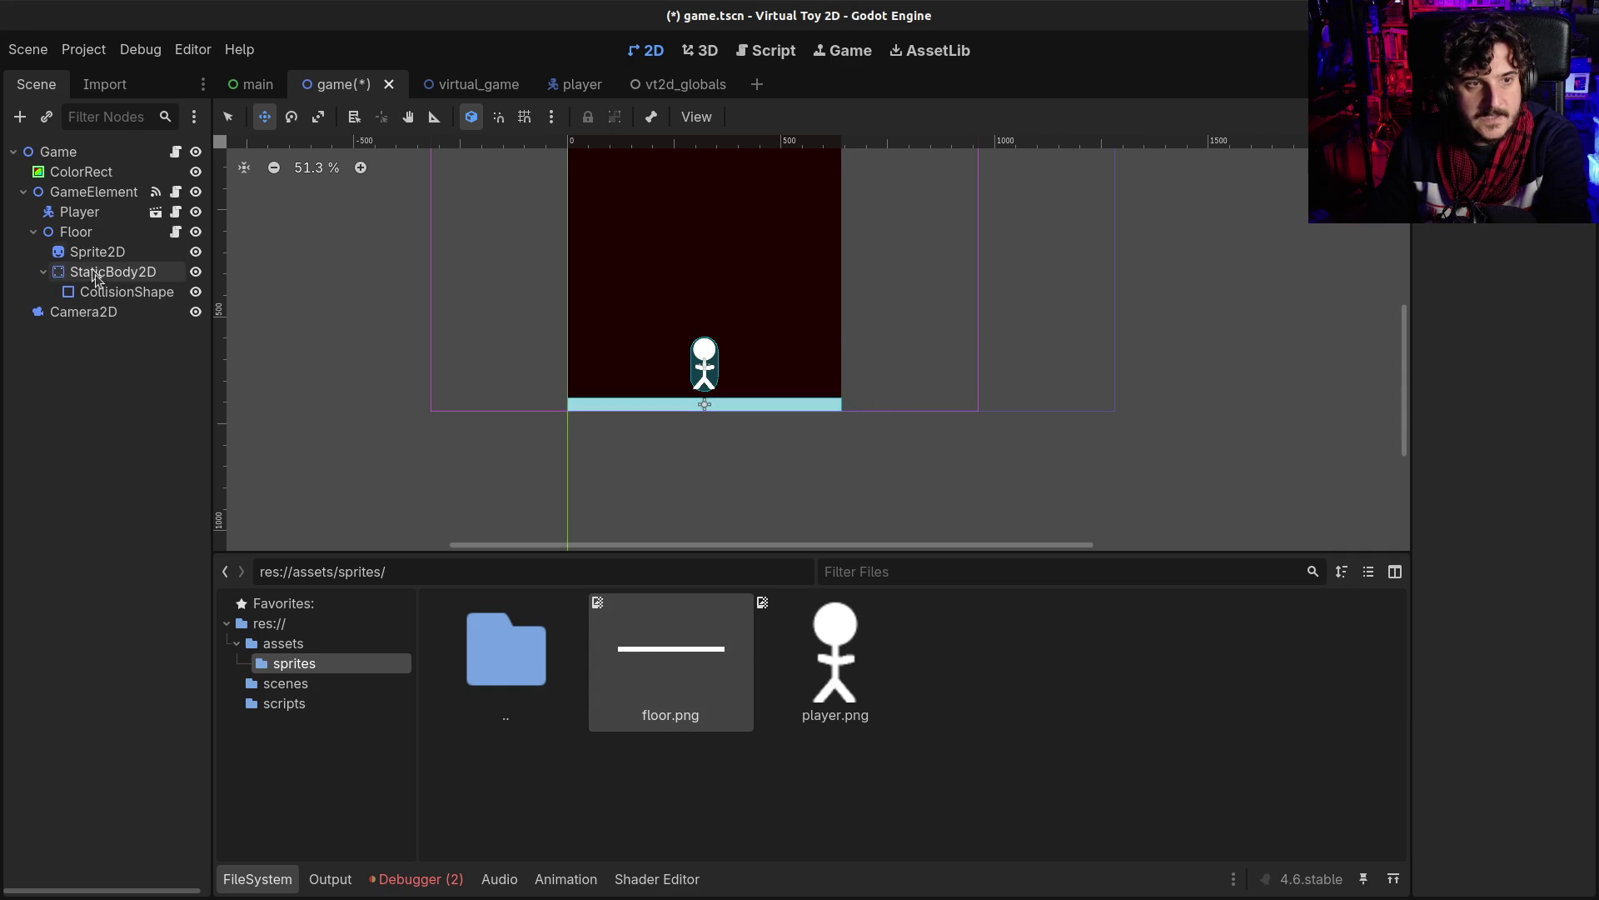
left_click(98, 251)
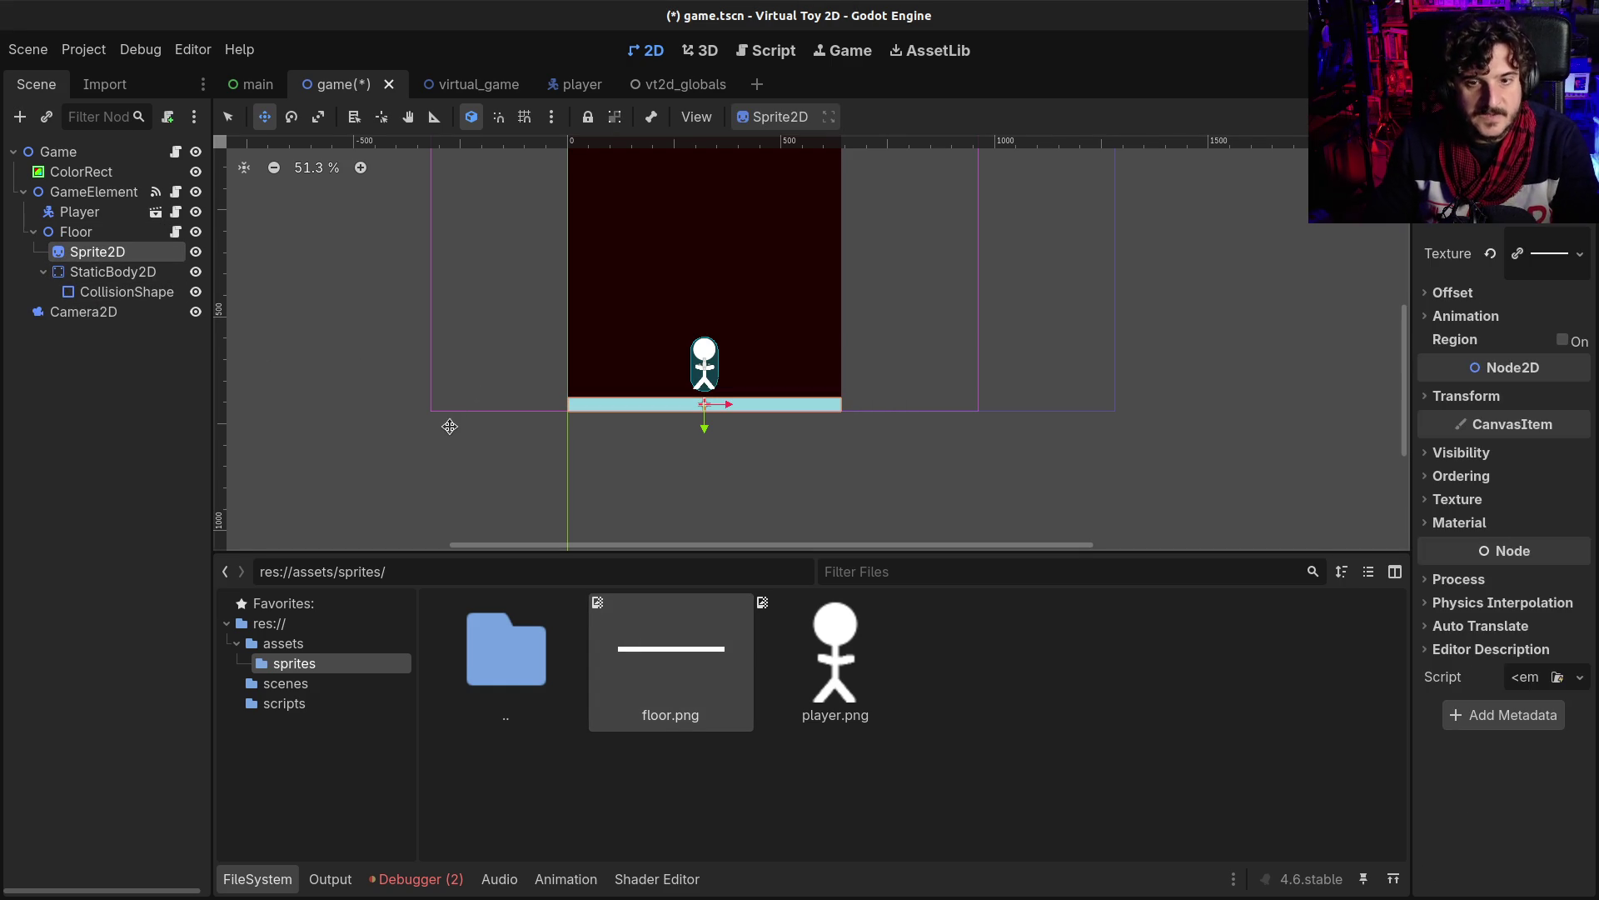
key("ctrl+s")
left_click(175, 232)
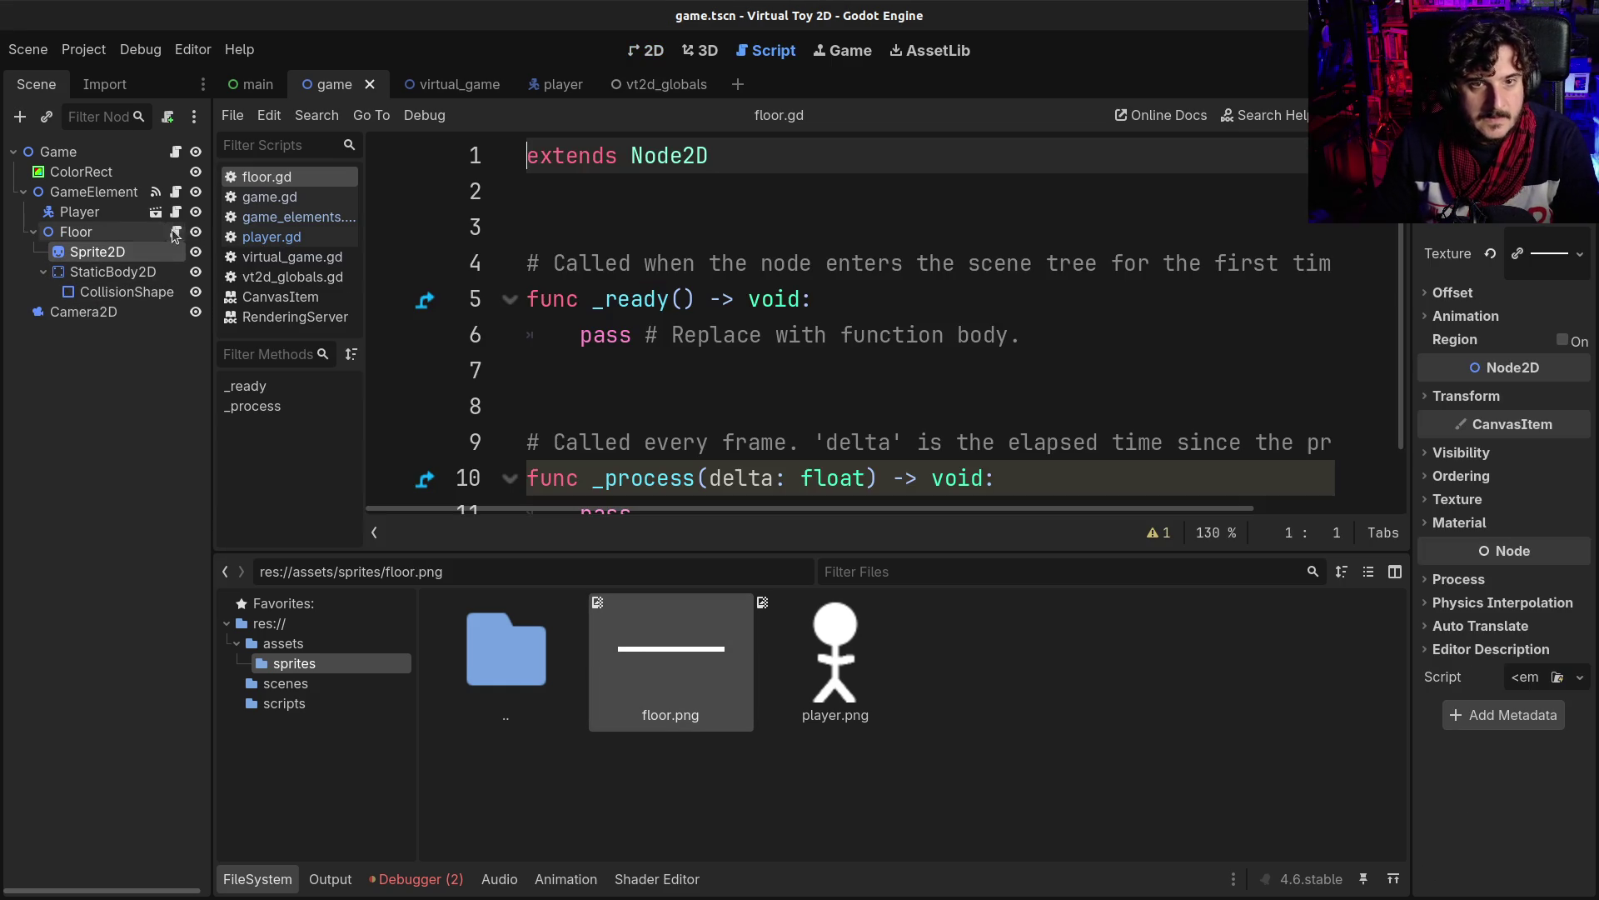
- Select player.gd's code from line 8 through the push_game_element function for reuse in Floor
scroll(782, 412, "down", 2)
scroll(786, 428, "up", 2)
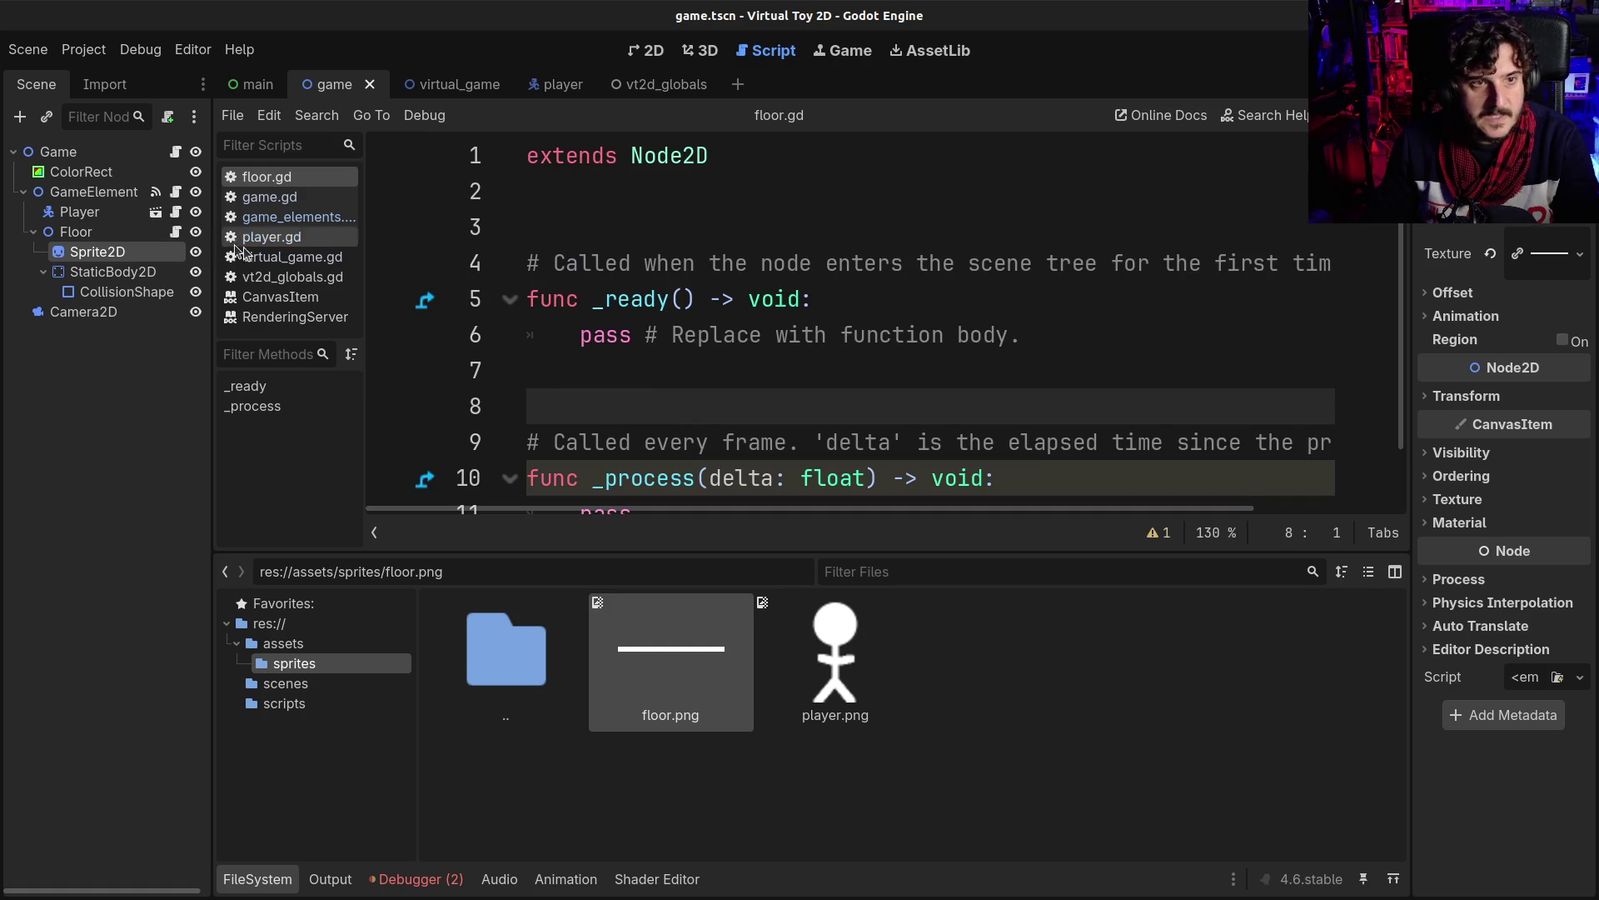
left_click(129, 234)
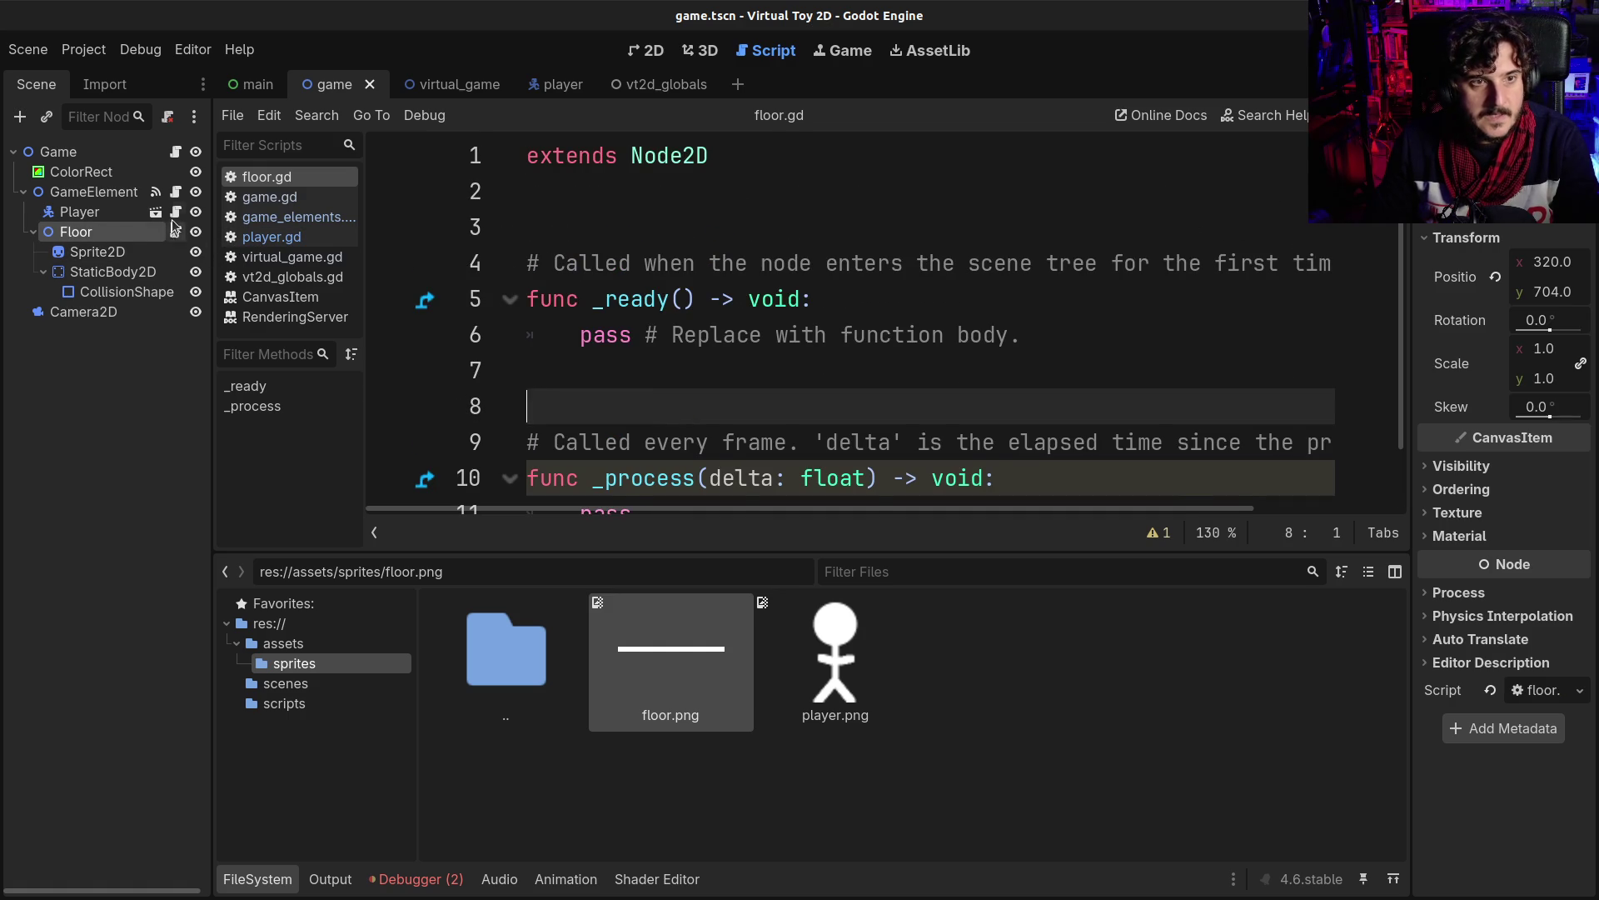
left_click(175, 211)
scroll(761, 331, "down", 2)
scroll(761, 333, "down", 5)
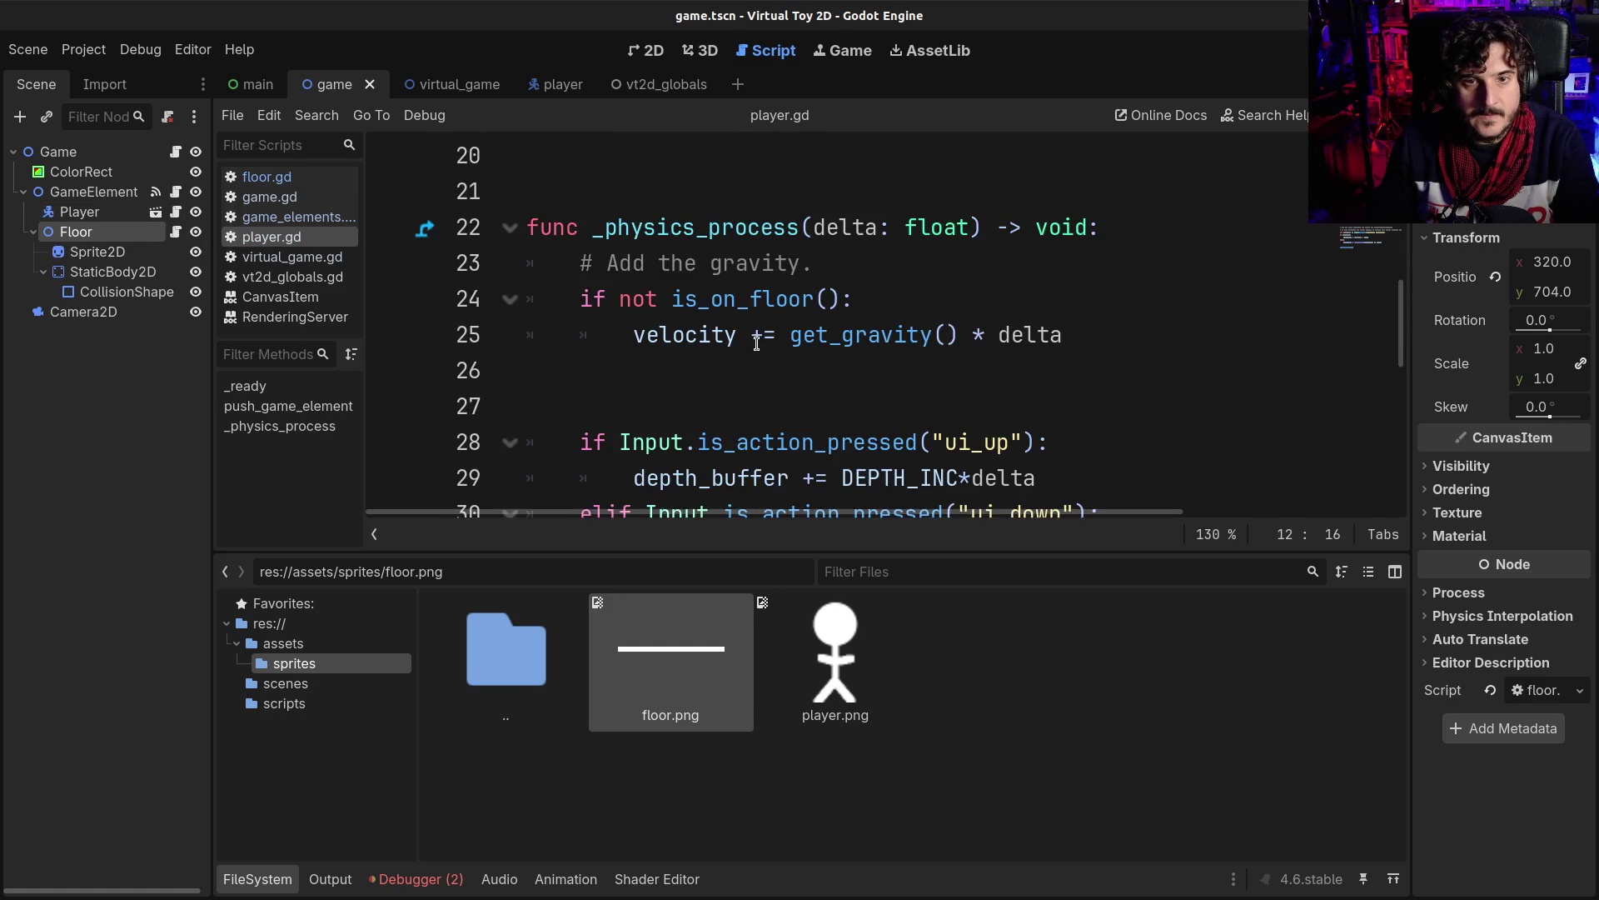
scroll(756, 344, "up", 8)
scroll(756, 343, "down", 9)
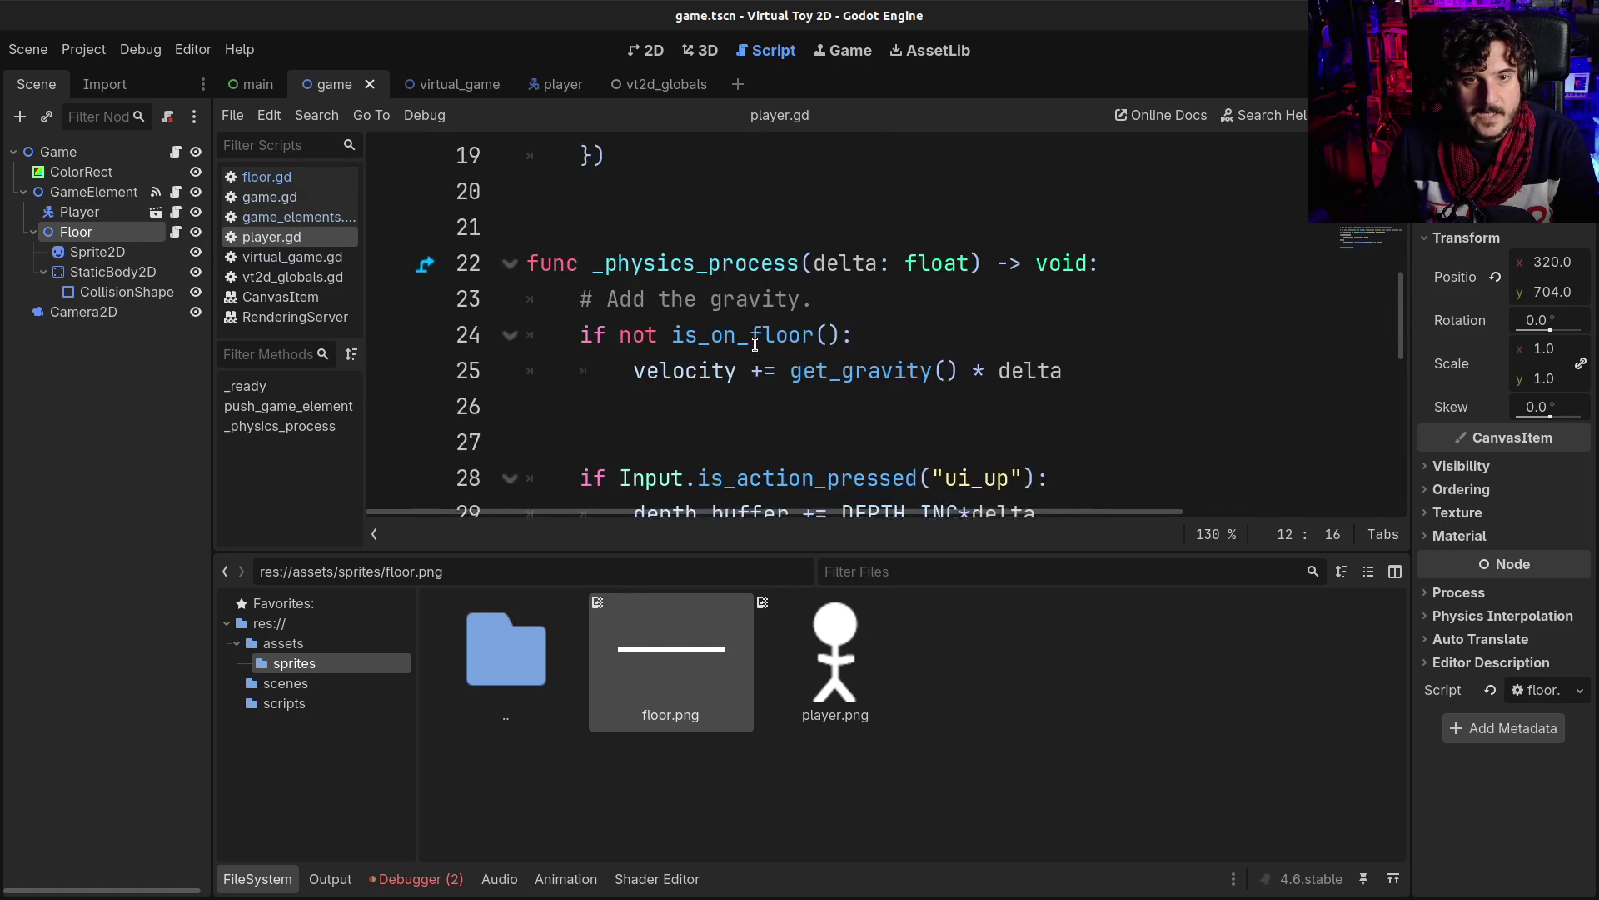
scroll(742, 354, "up", 6)
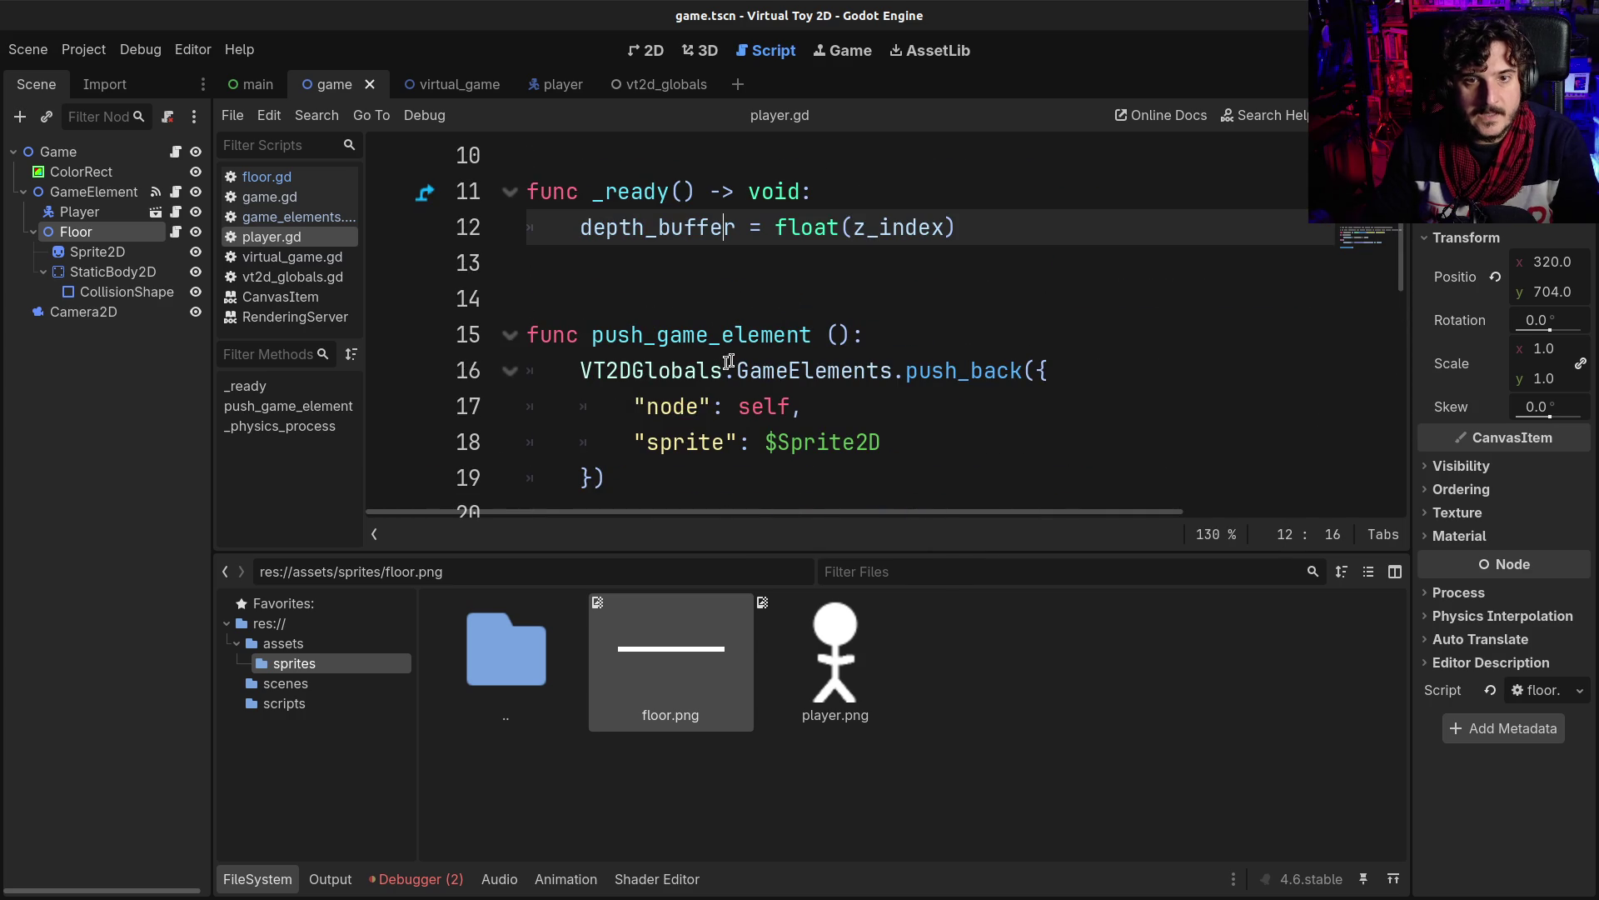
mouse_move(652, 461)
left_mouse_down()
mouse_move(487, 372)
mouse_move(451, 266)
left_mouse_up()
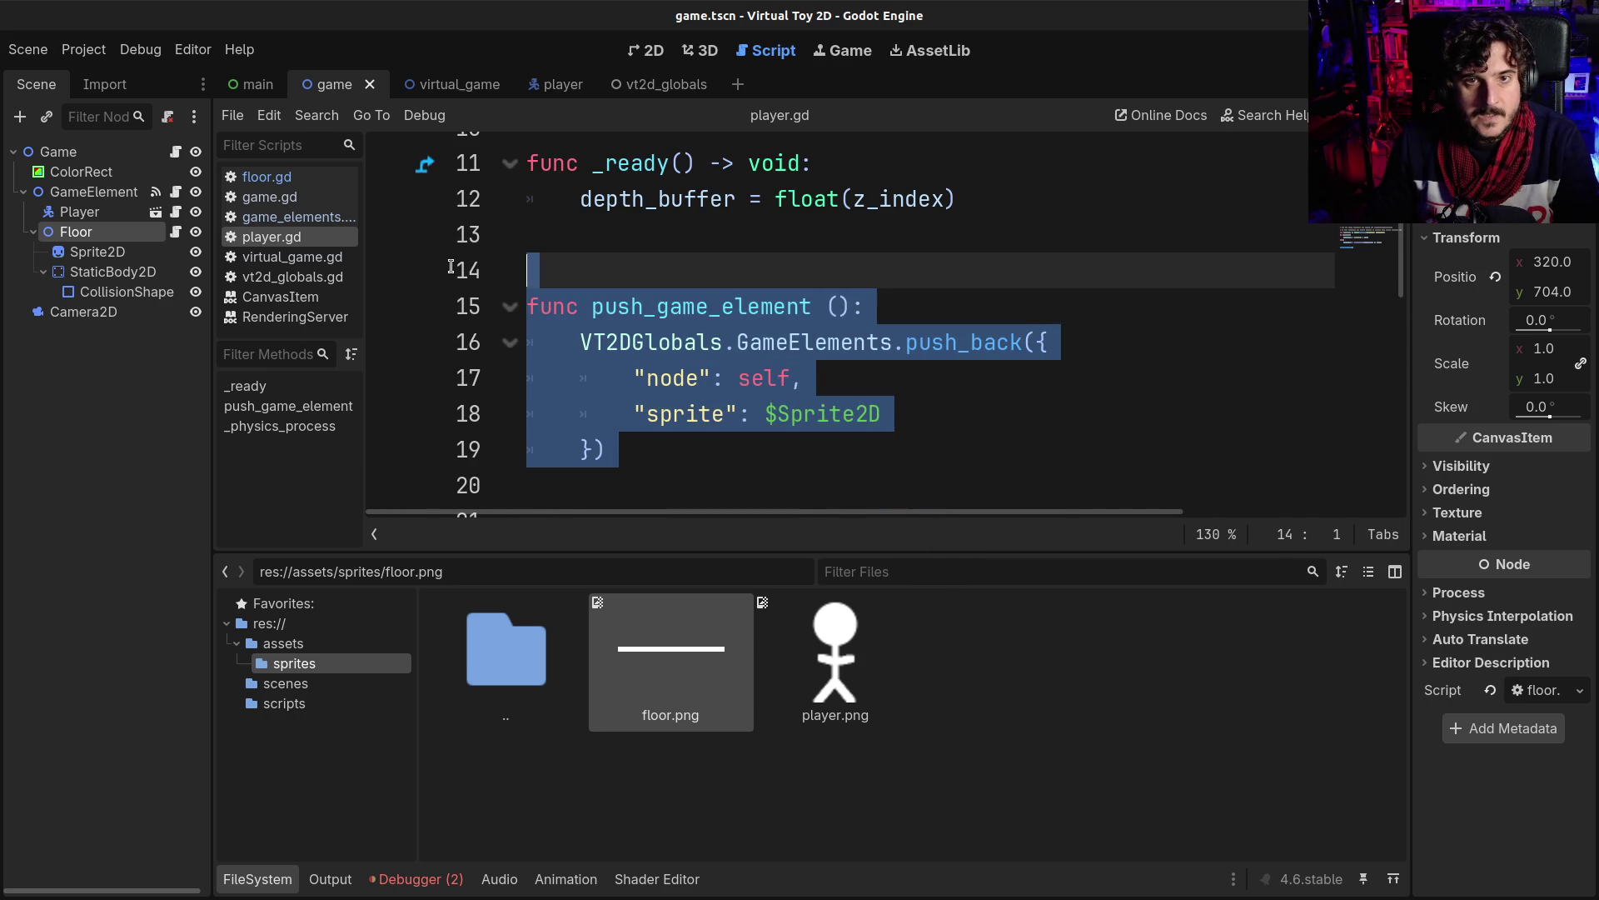
scroll(626, 268, "up", 2)
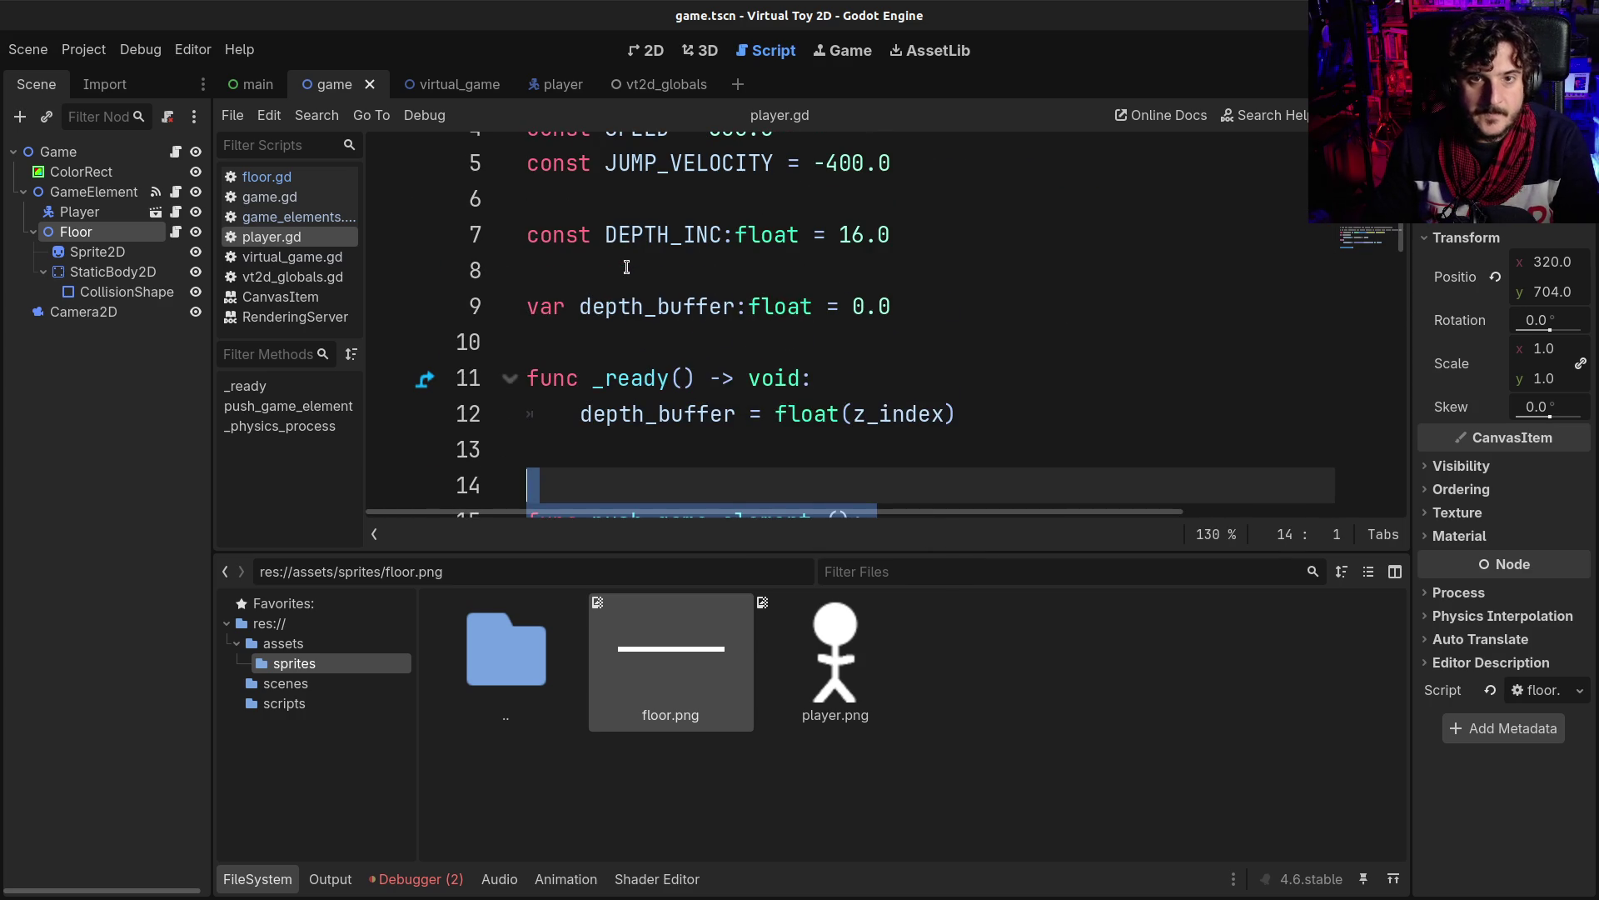
left_click(543, 279, "shift")
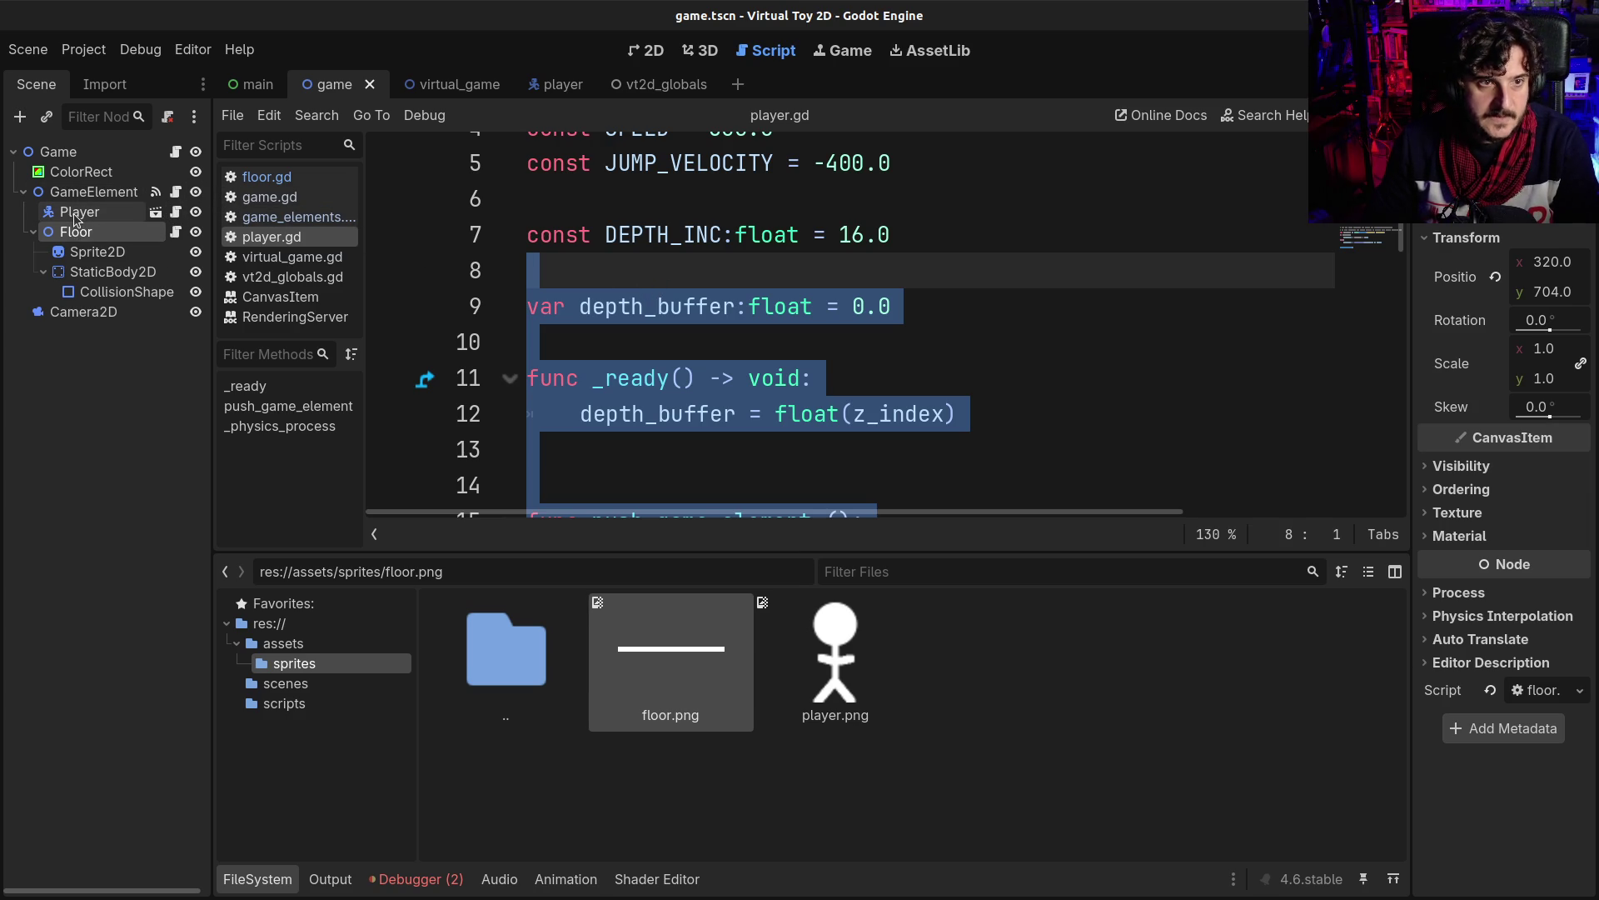
- Replace floor.gd's entire contents with the pasted depth_buffer, _ready and push_game_element code
left_click(166, 232)
scroll(684, 414, "down", 1)
key("ctrl+a")
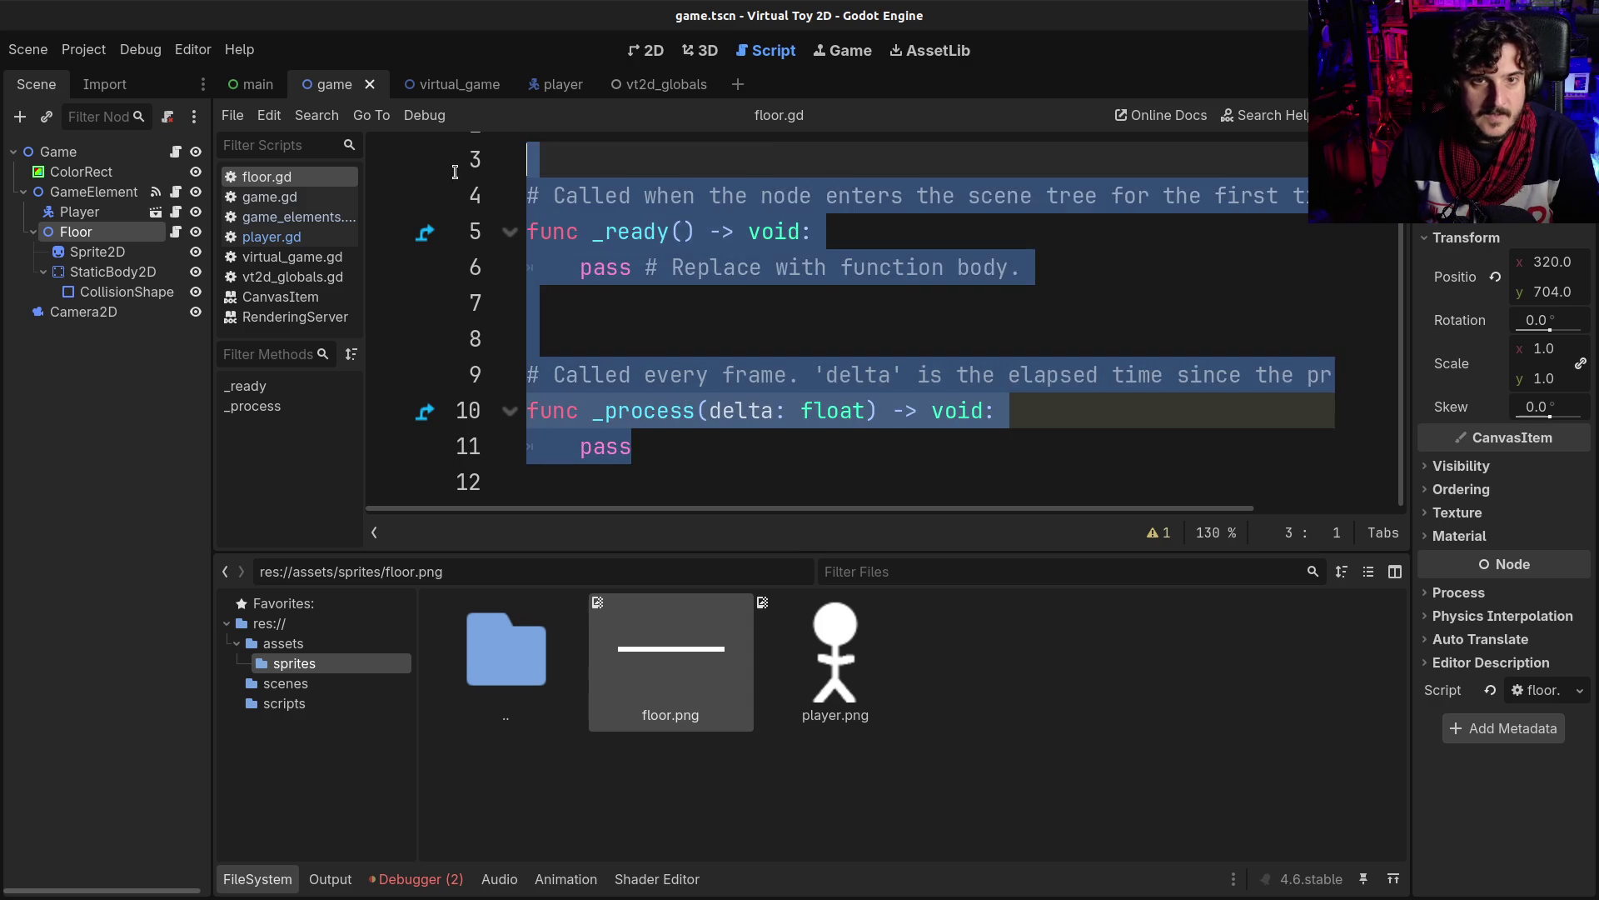
type("var depth_buffer:float = 0.0  func _ready() -> void: \tdepth_buffer = float(z_index)   func push_game_element (): \tVT2DGlobals.GameElements.push_back({ \t\t\"node\": self, \t\t\"sprite\": $Sprite2D \t})")
scroll(700, 288, "up", 2)
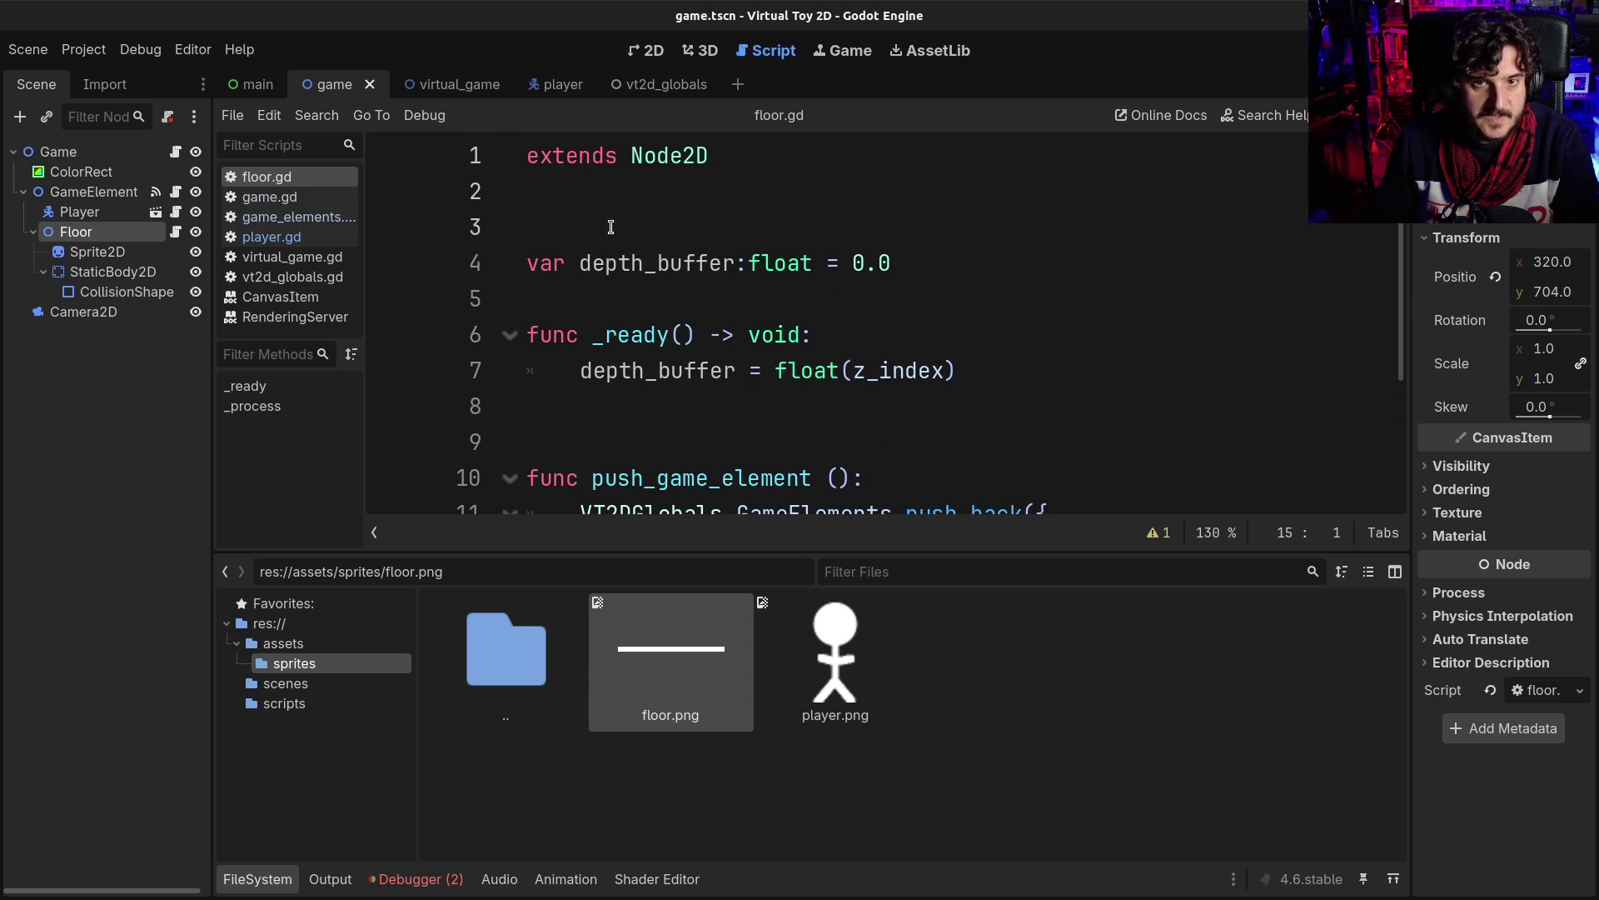
left_click(612, 228)
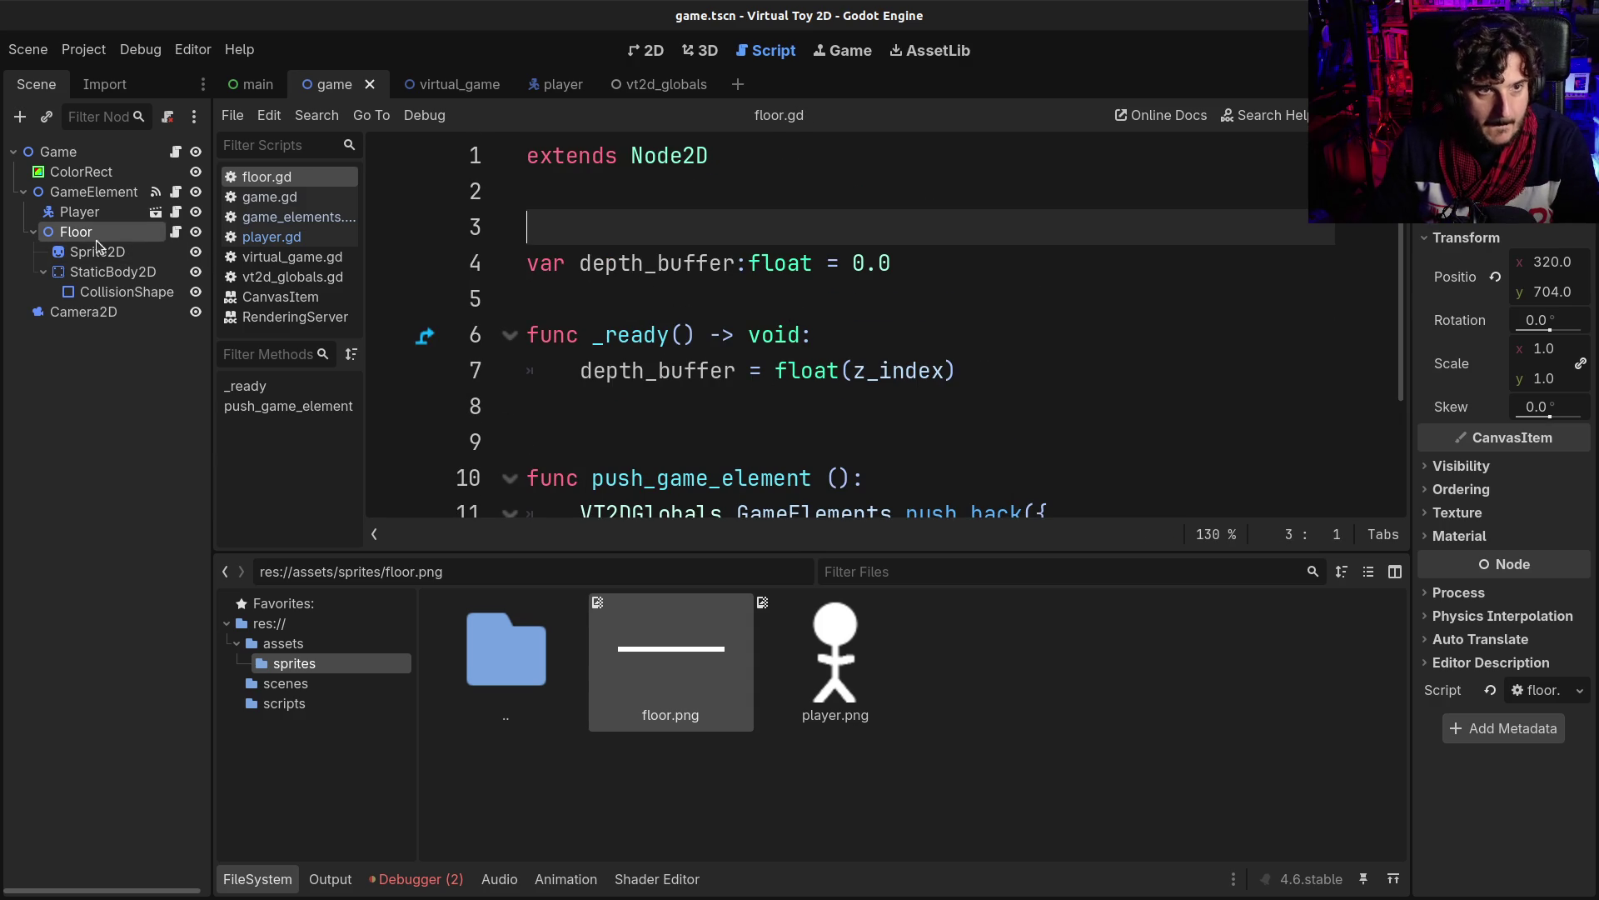
left_click(657, 53)
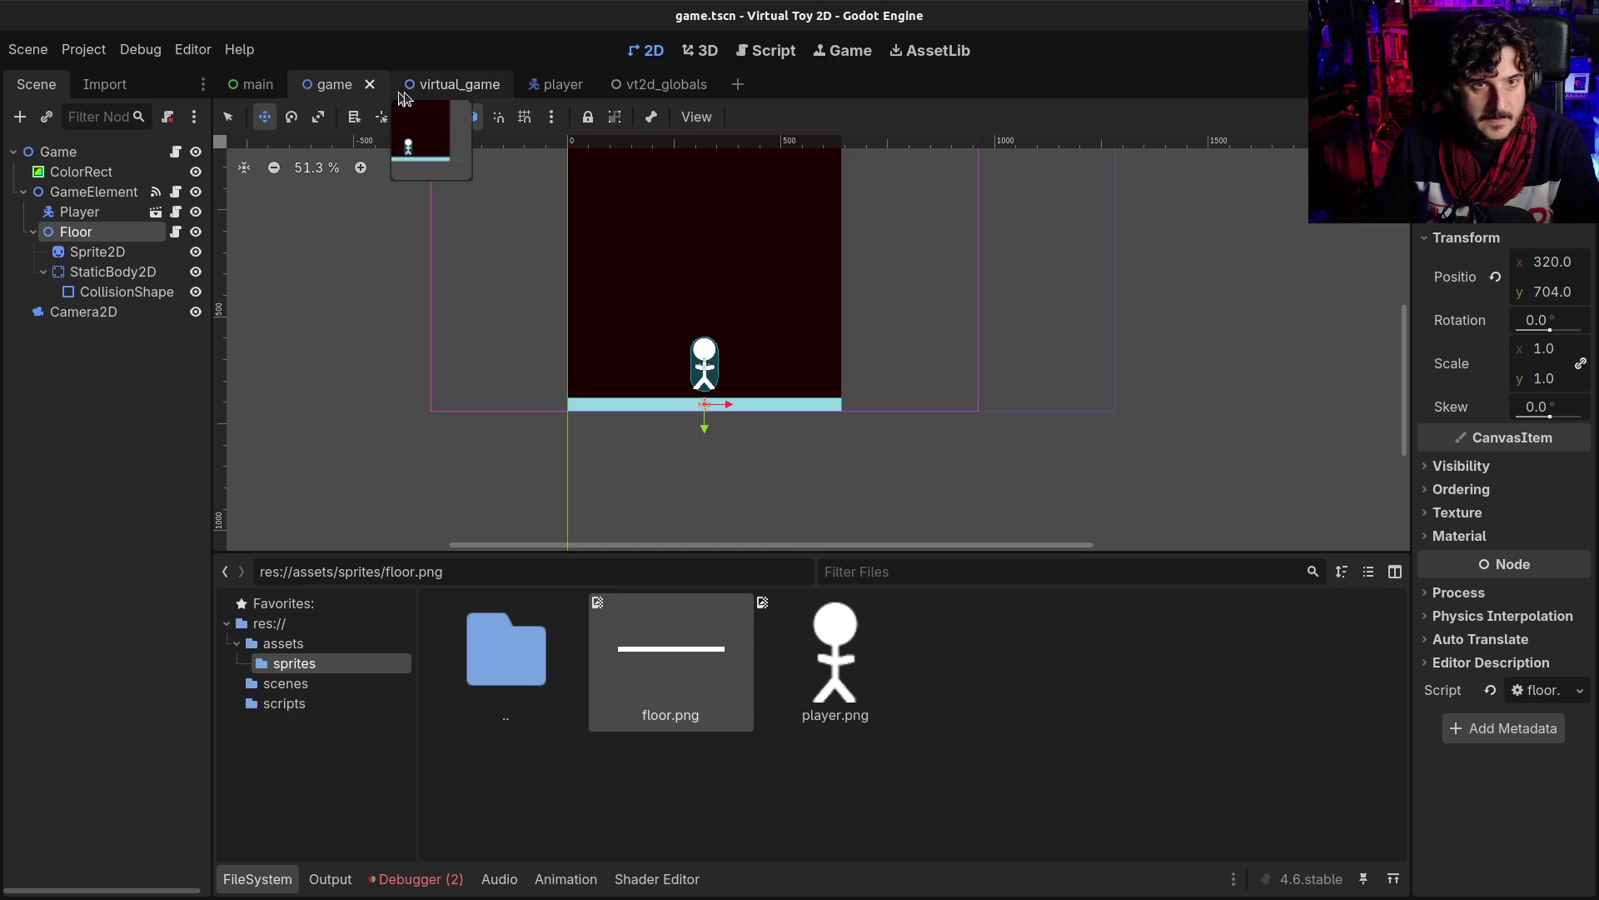
- Delete Floor and its children from virtual_game, save the scene, and test-run the project
left_click(433, 92)
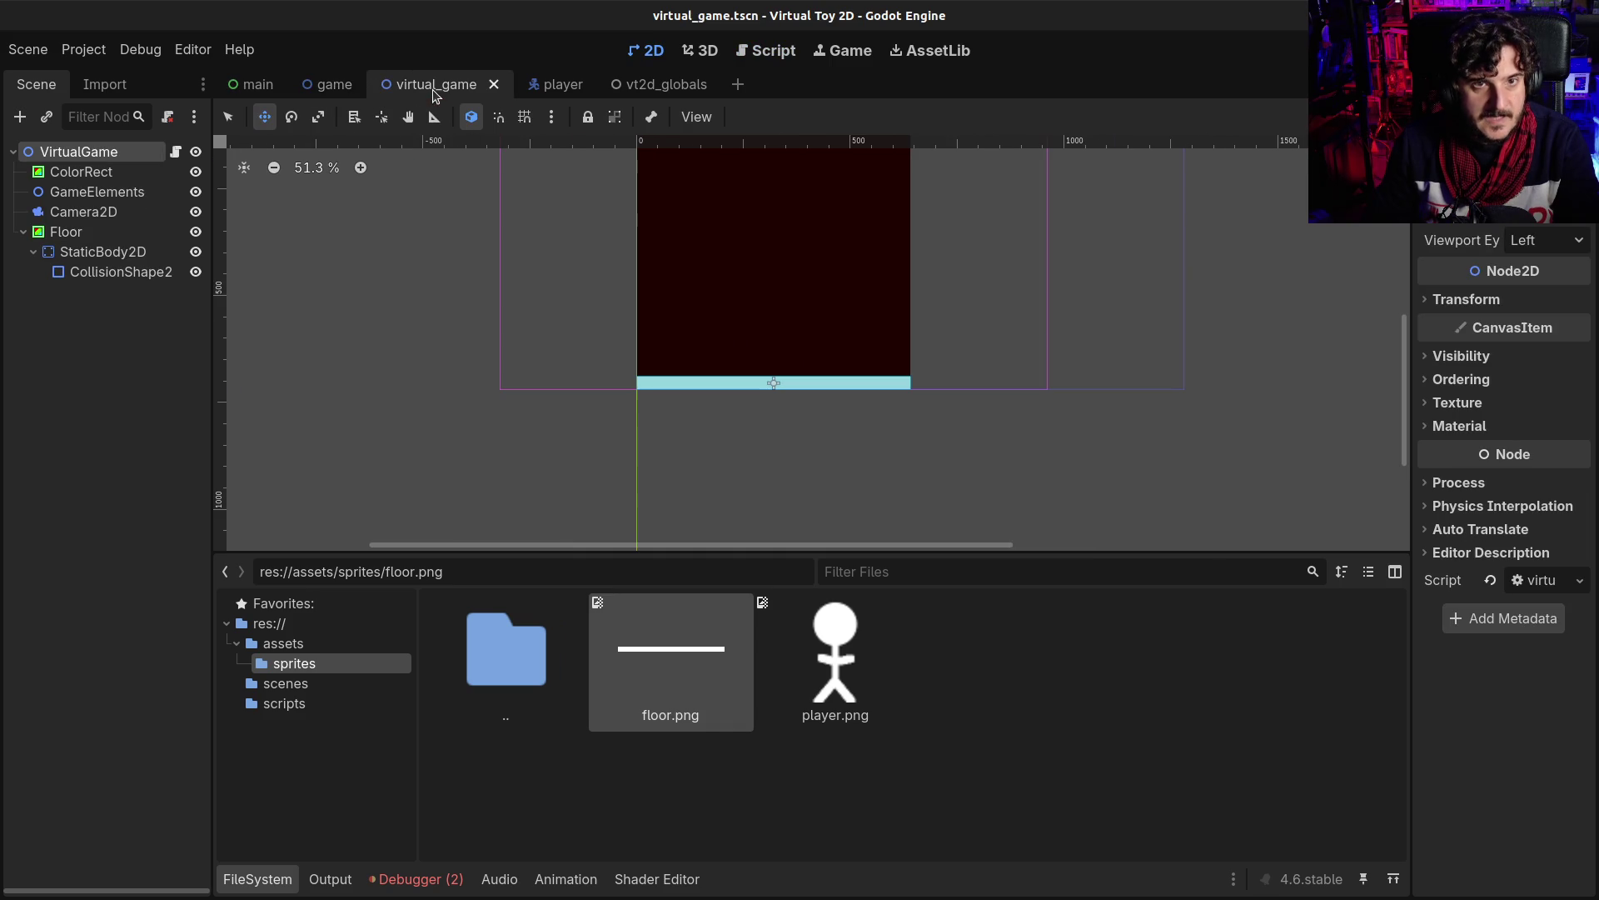
left_click(65, 232)
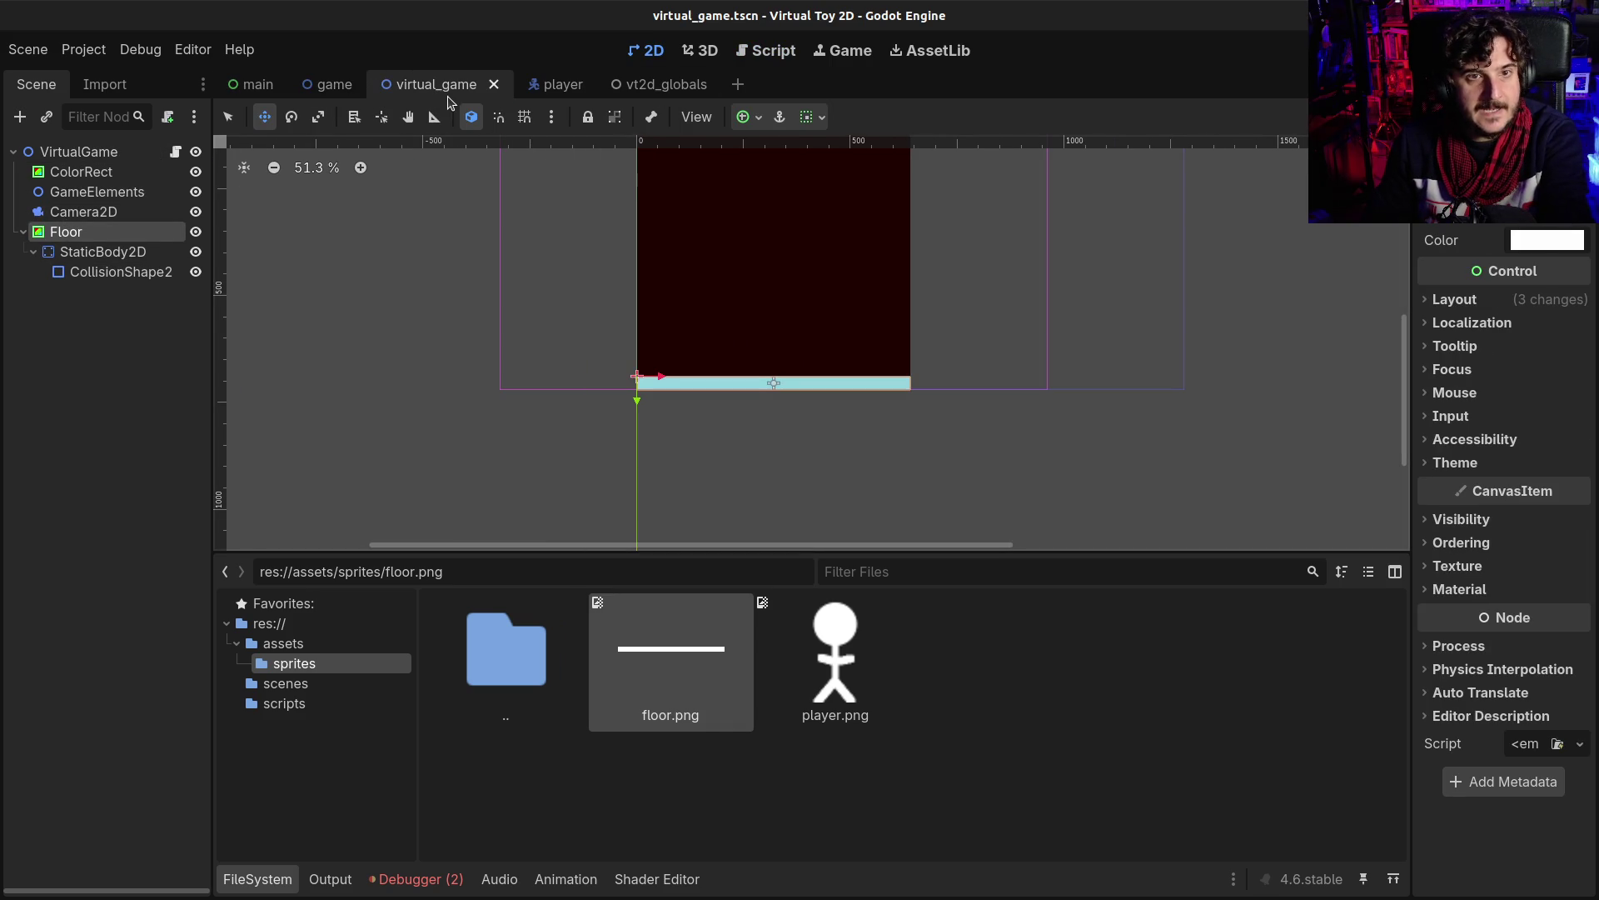
key("Delete")
key("Return")
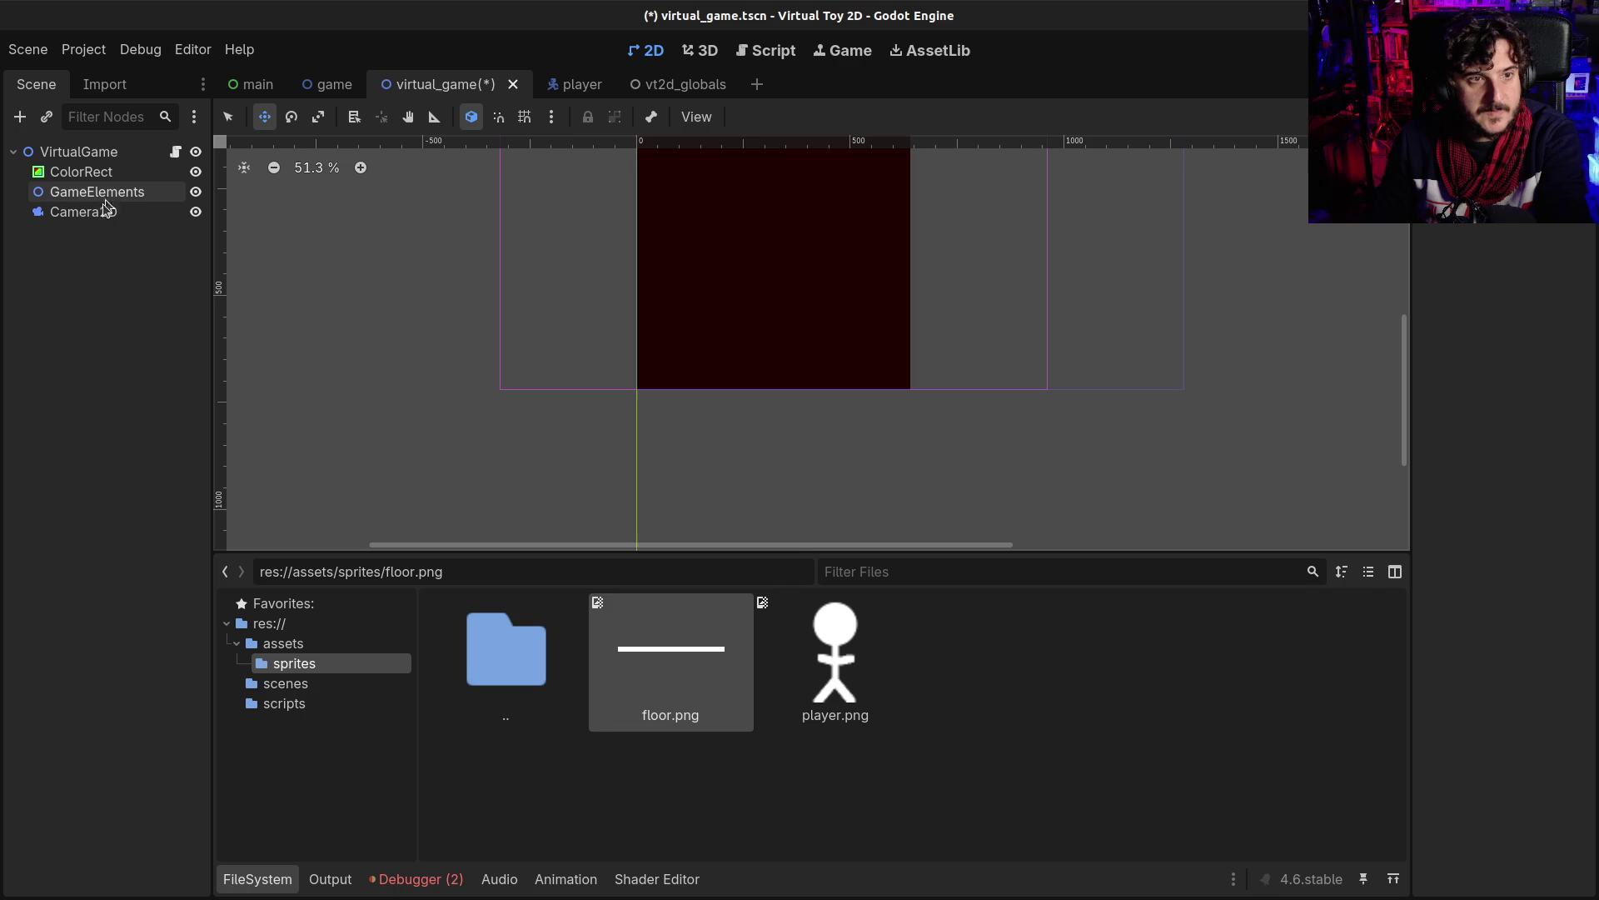
key("ctrl+s")
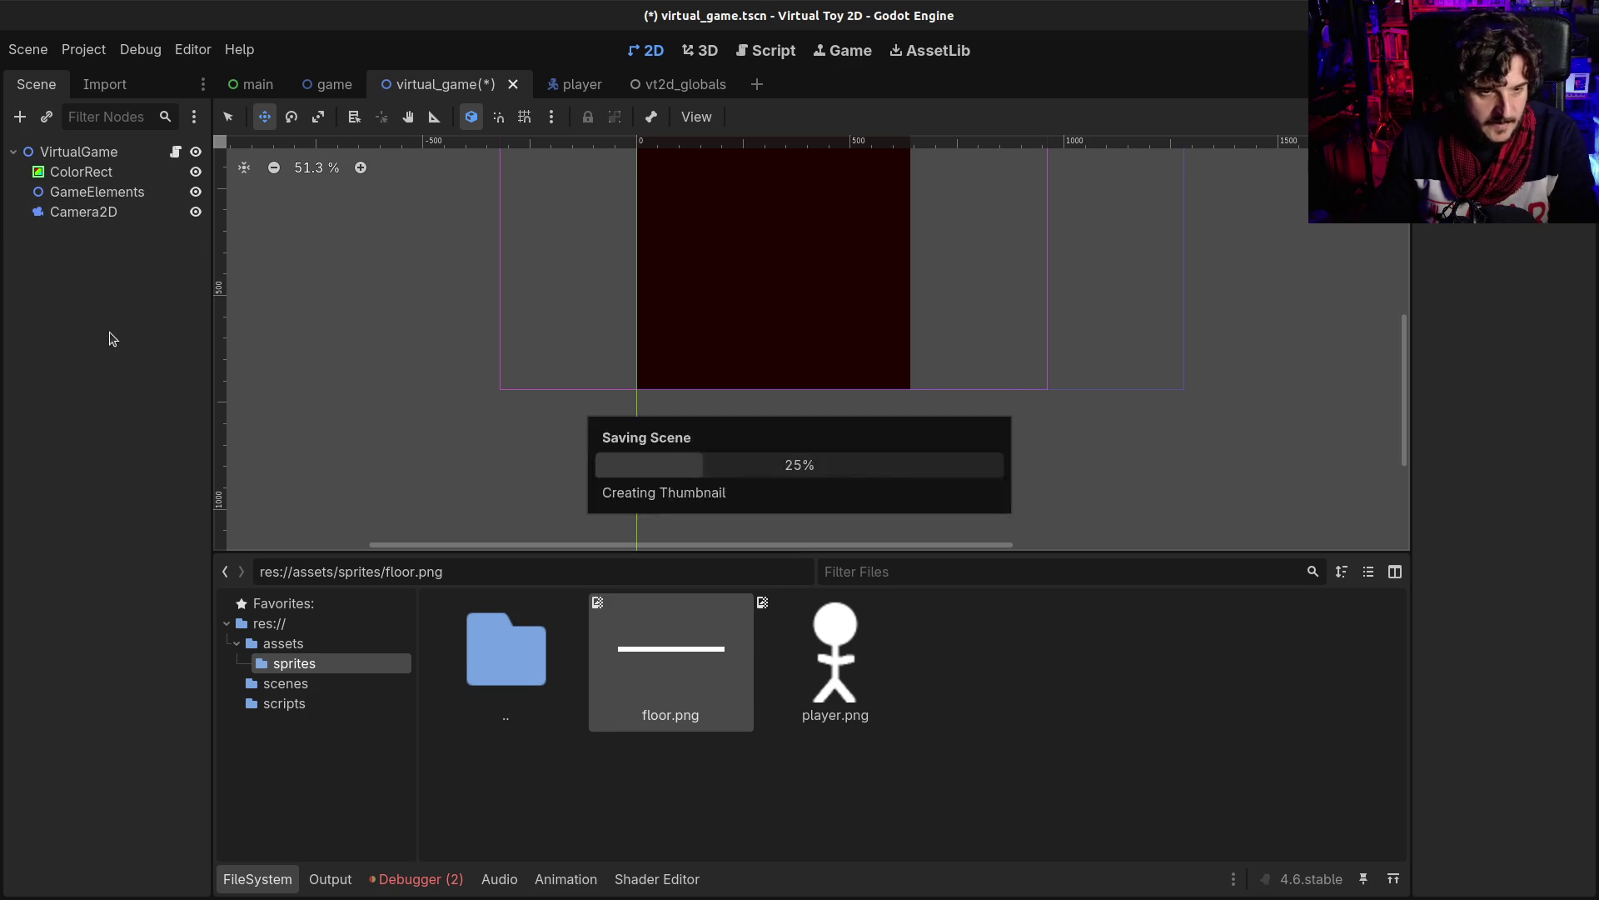
key("F6")
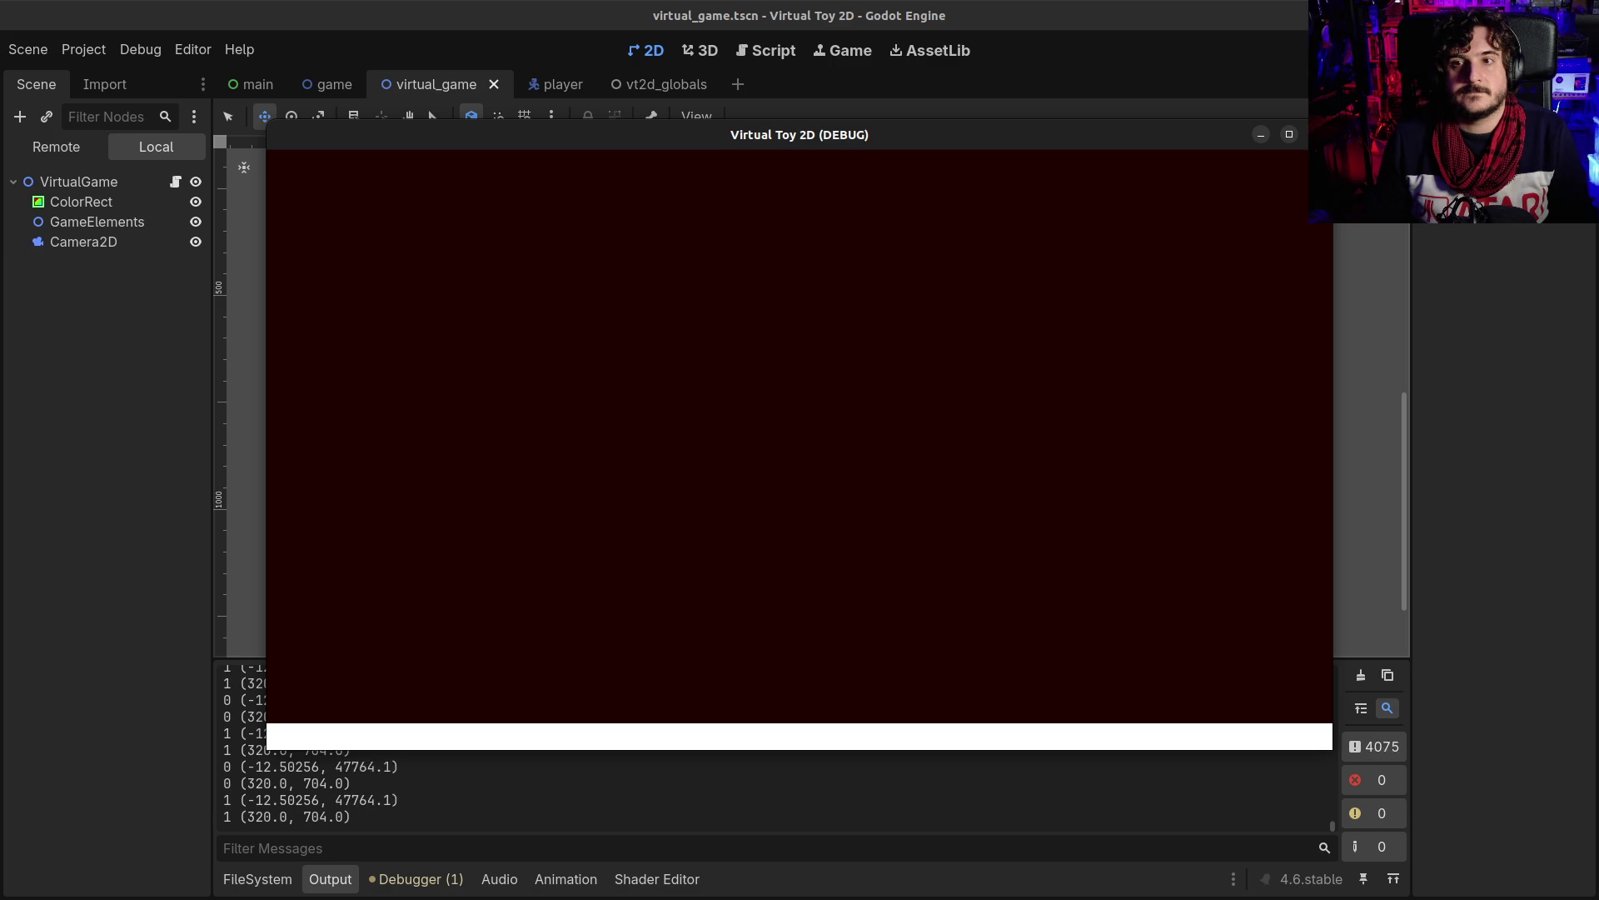
key("F8")
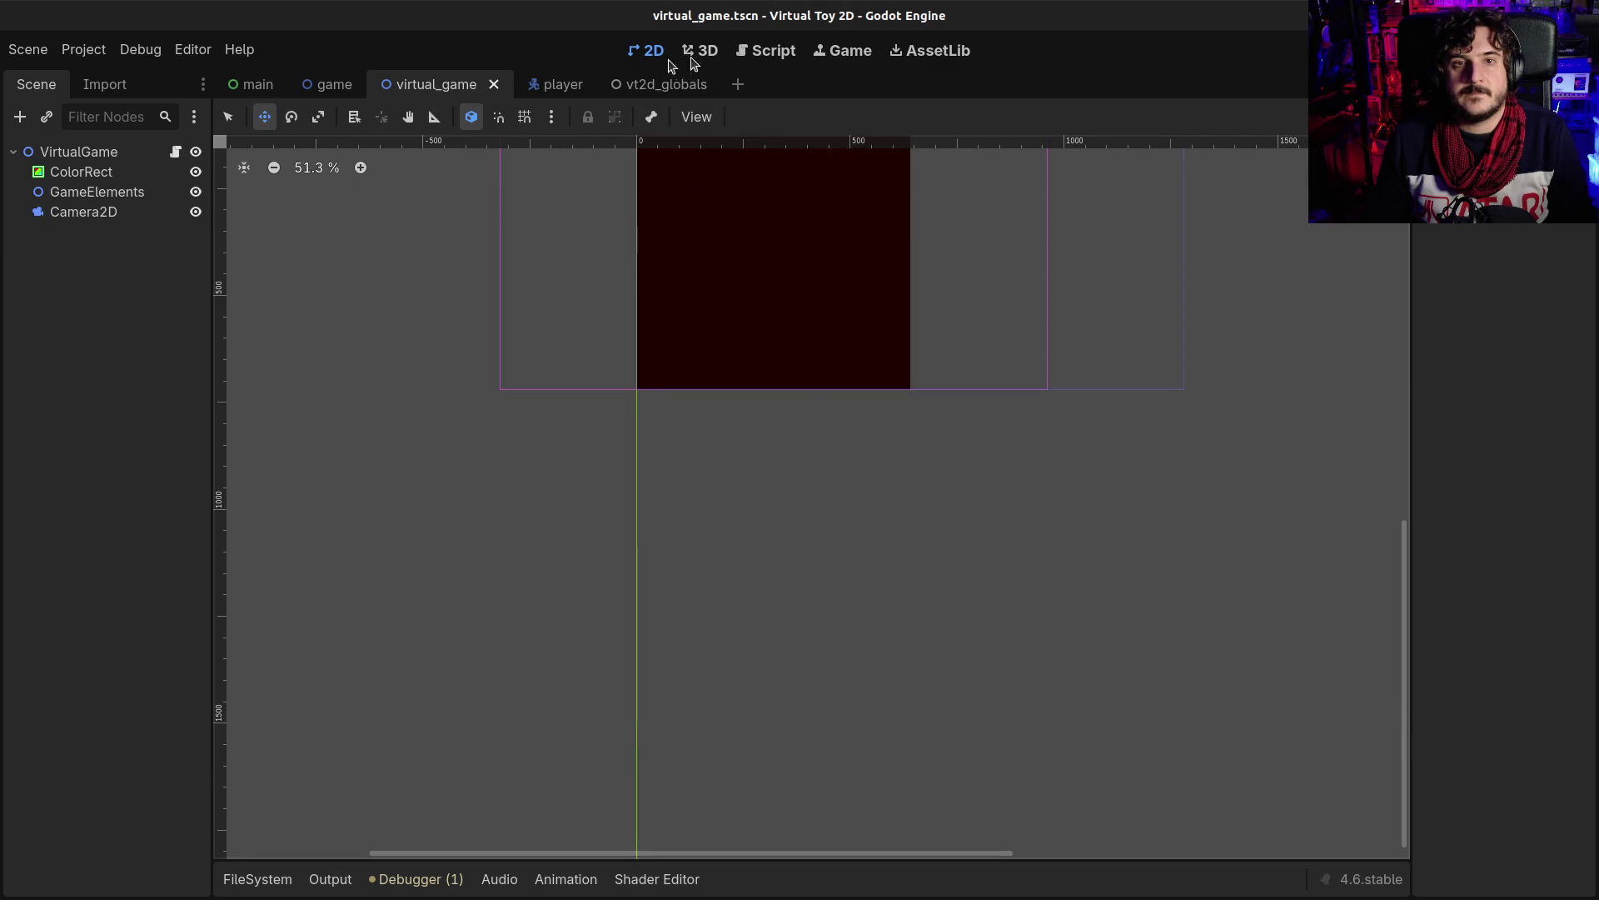
- Show the virtual_game.gd script and launch another test run with F5
left_click(702, 51)
left_click(743, 55)
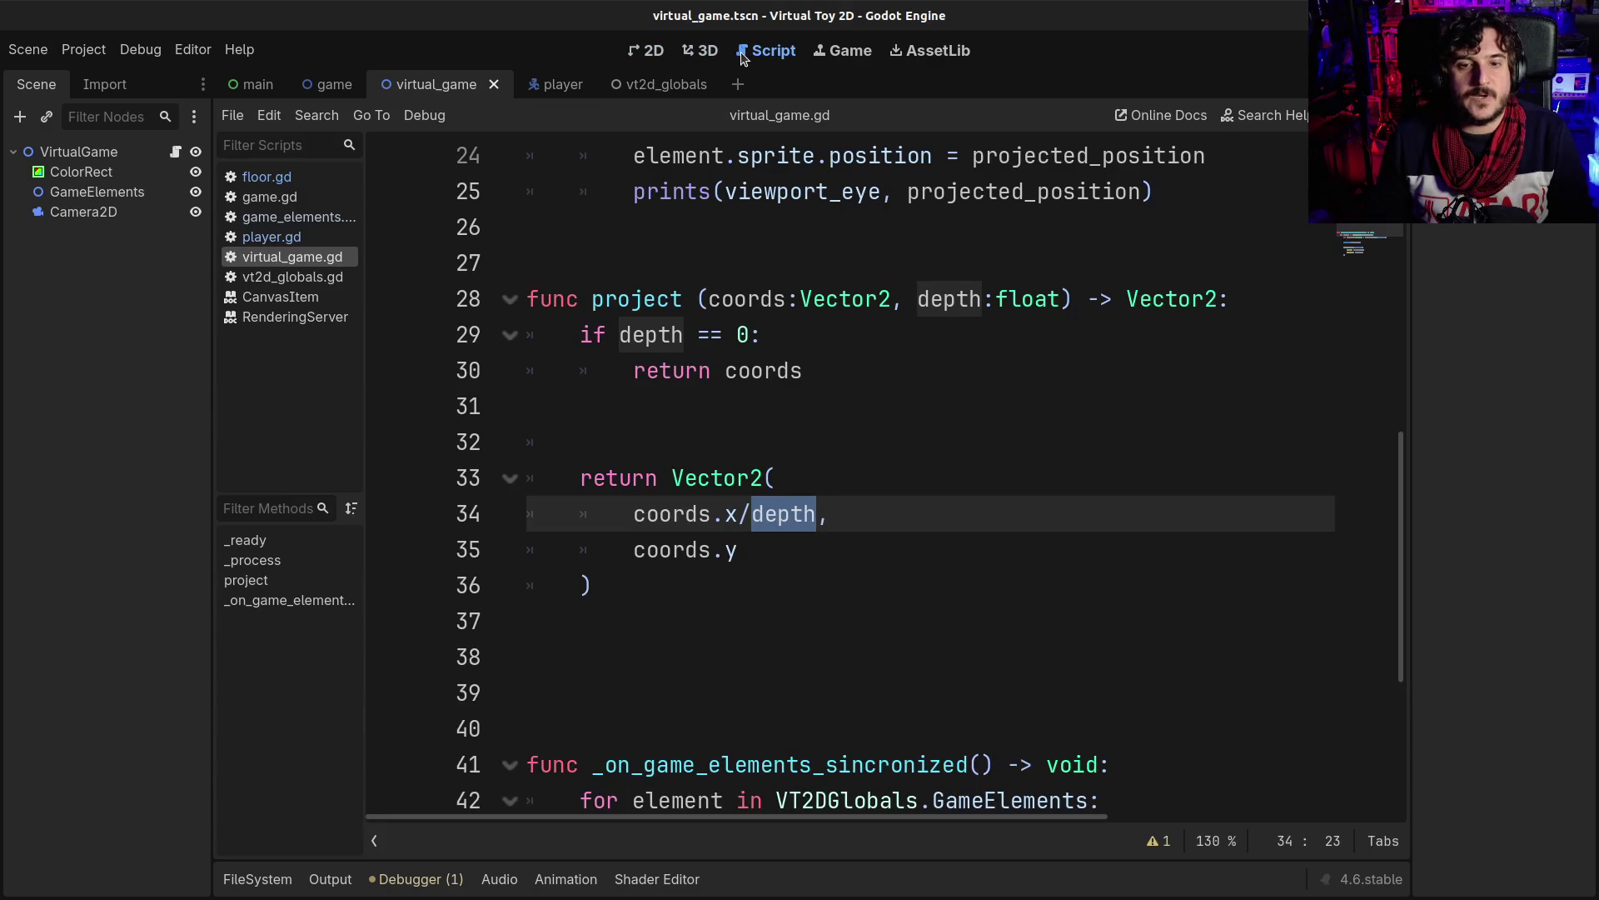
left_click(616, 492)
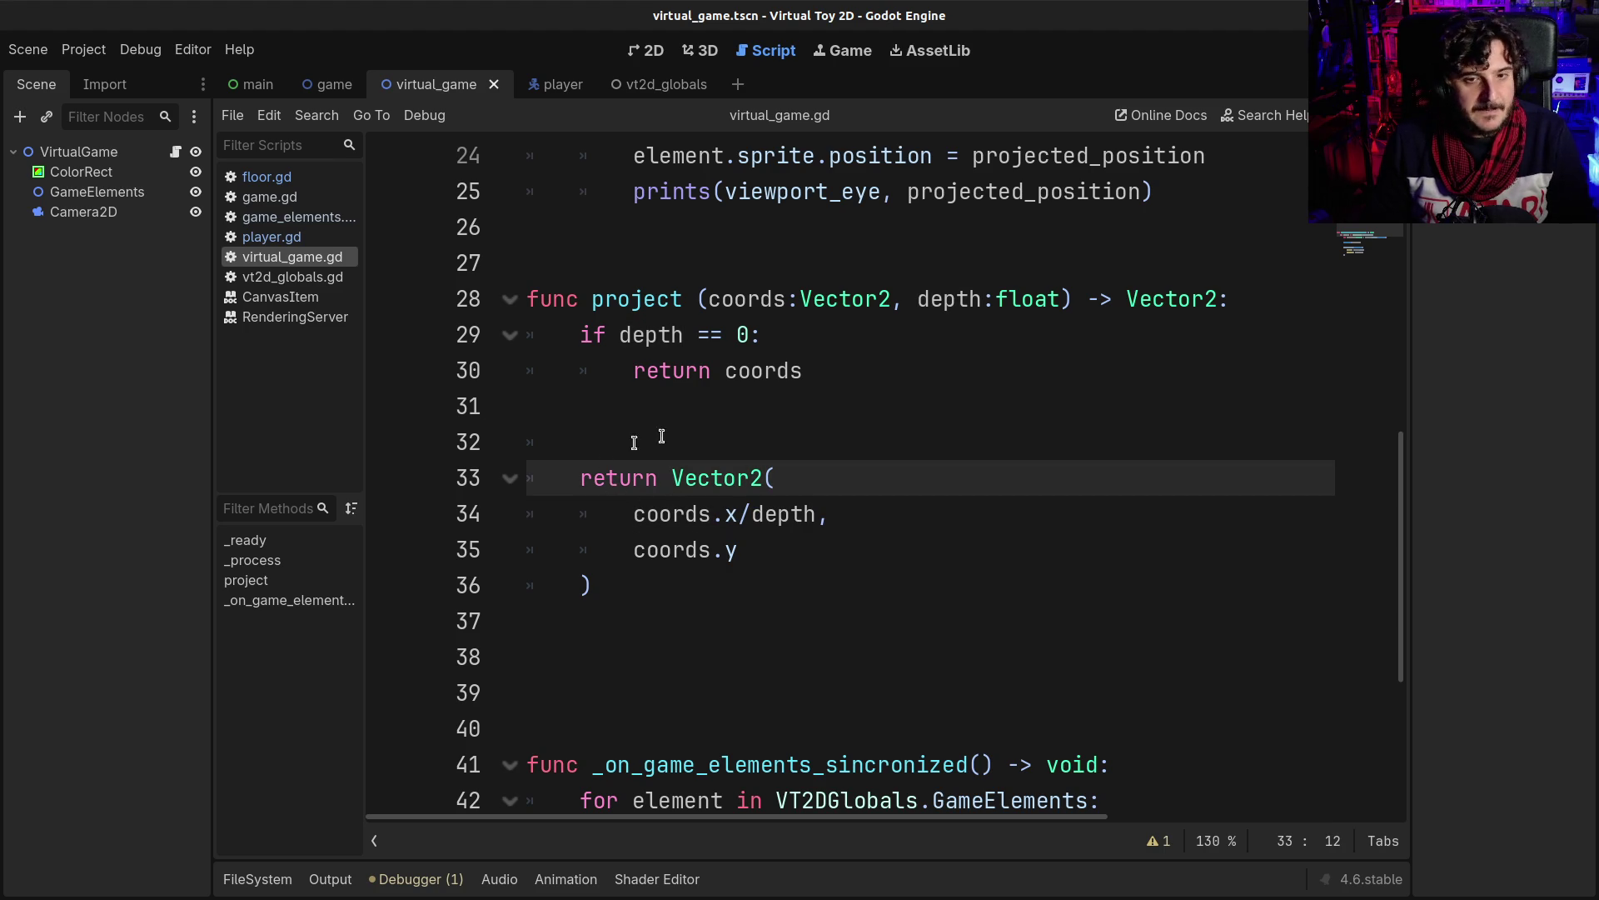
mouse_move(743, 462)
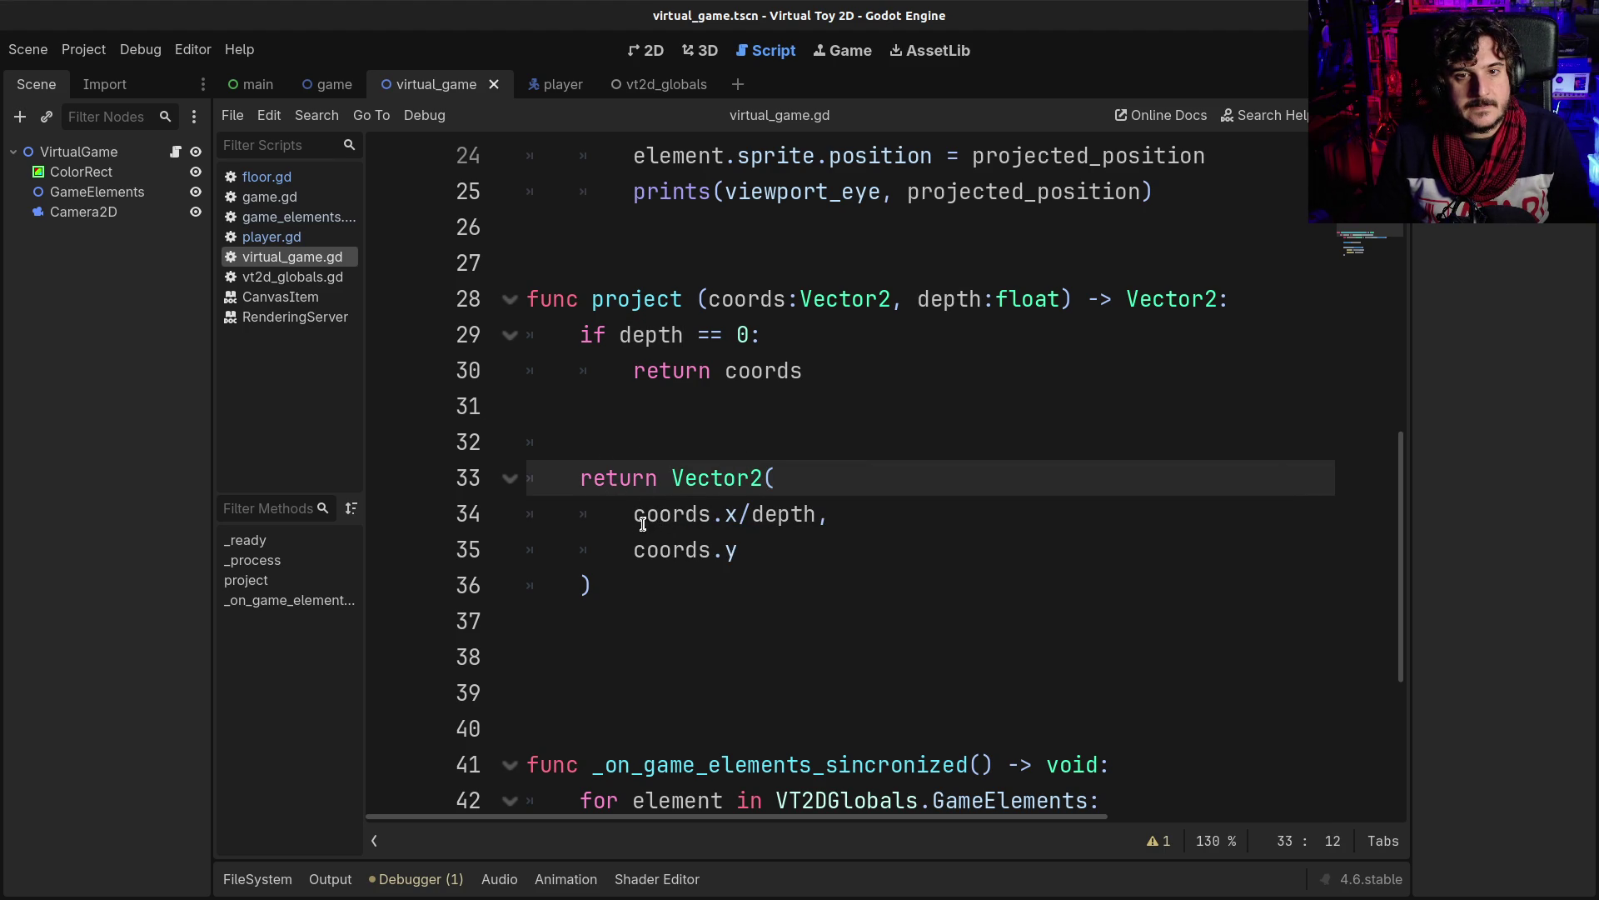
mouse_move(638, 525)
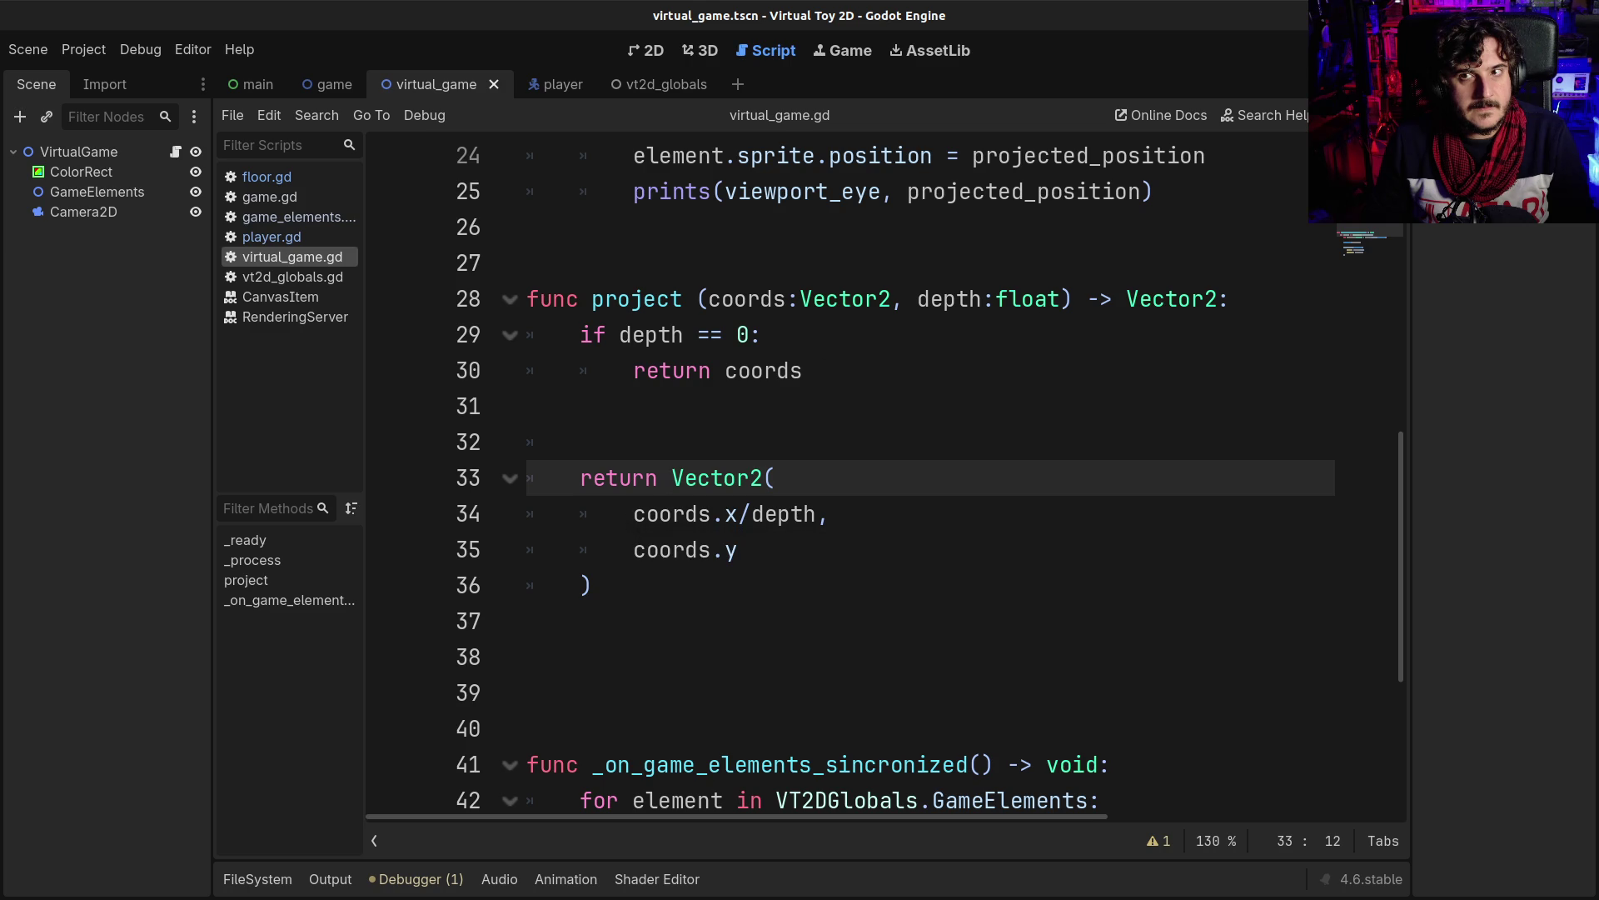
key("F5")
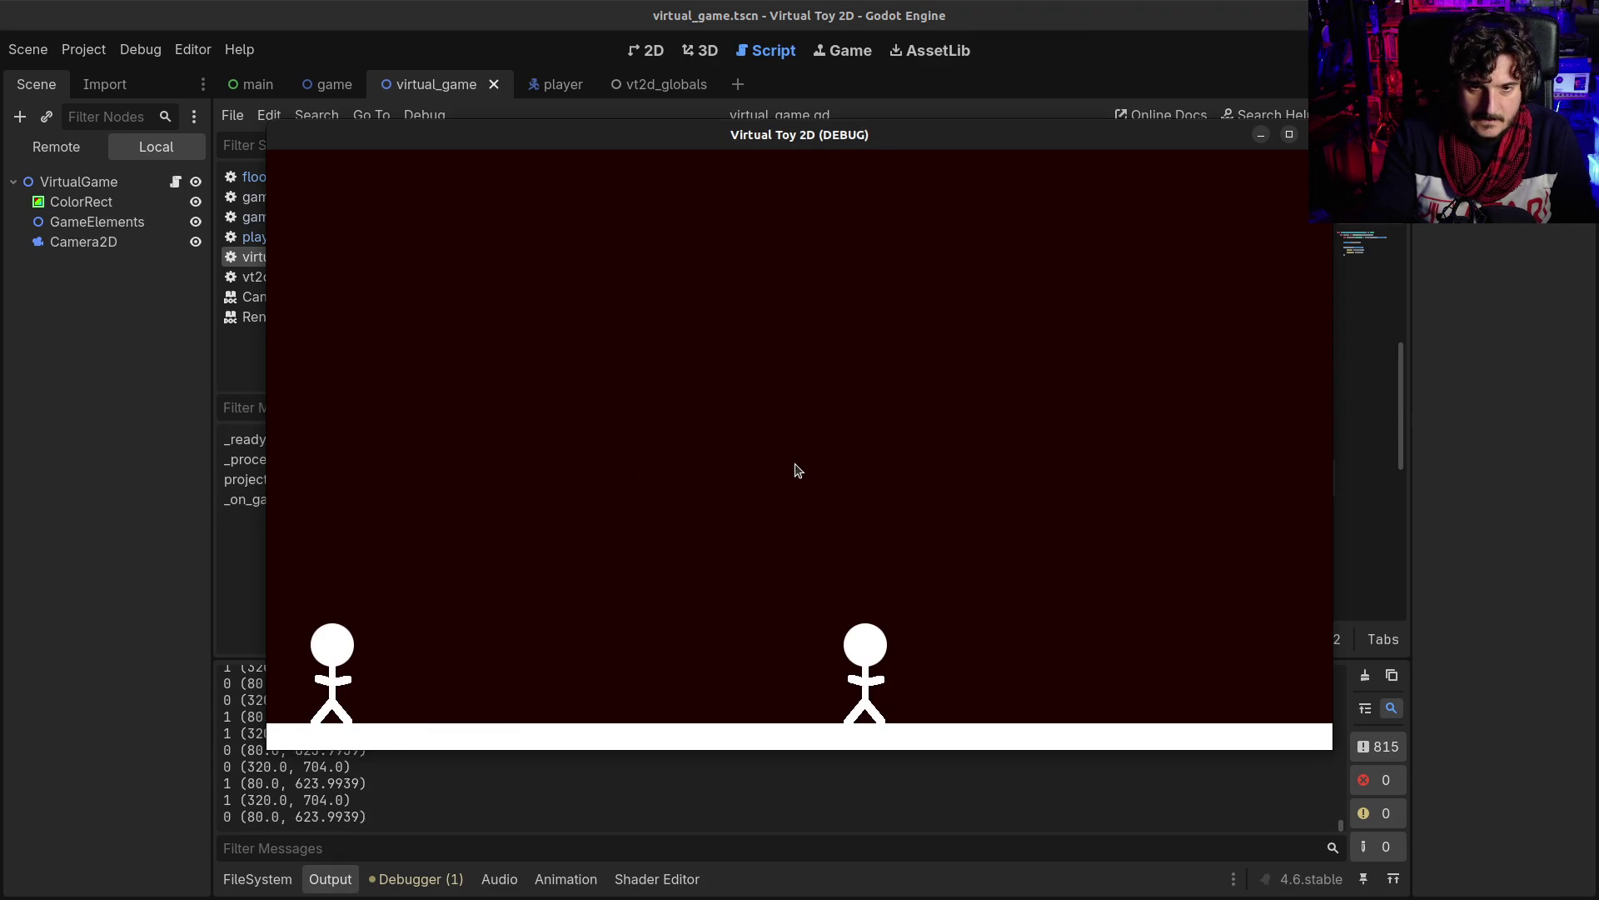
- Make the main scene's Game node visible and walk the stick figures left, then back right
left_click(250, 87)
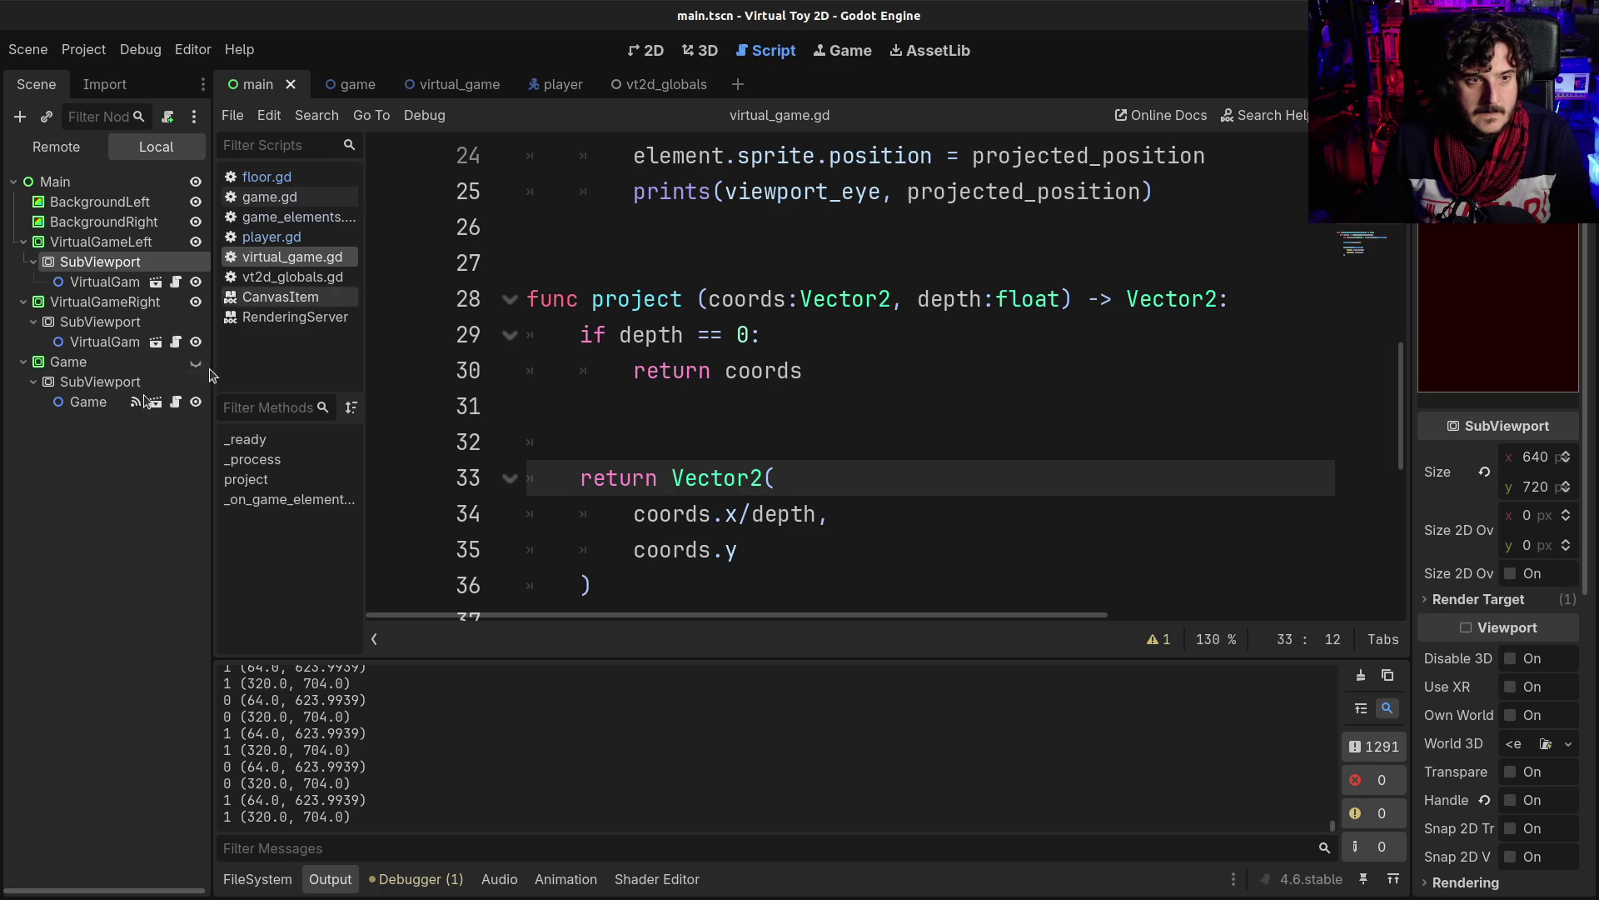
left_click(137, 362)
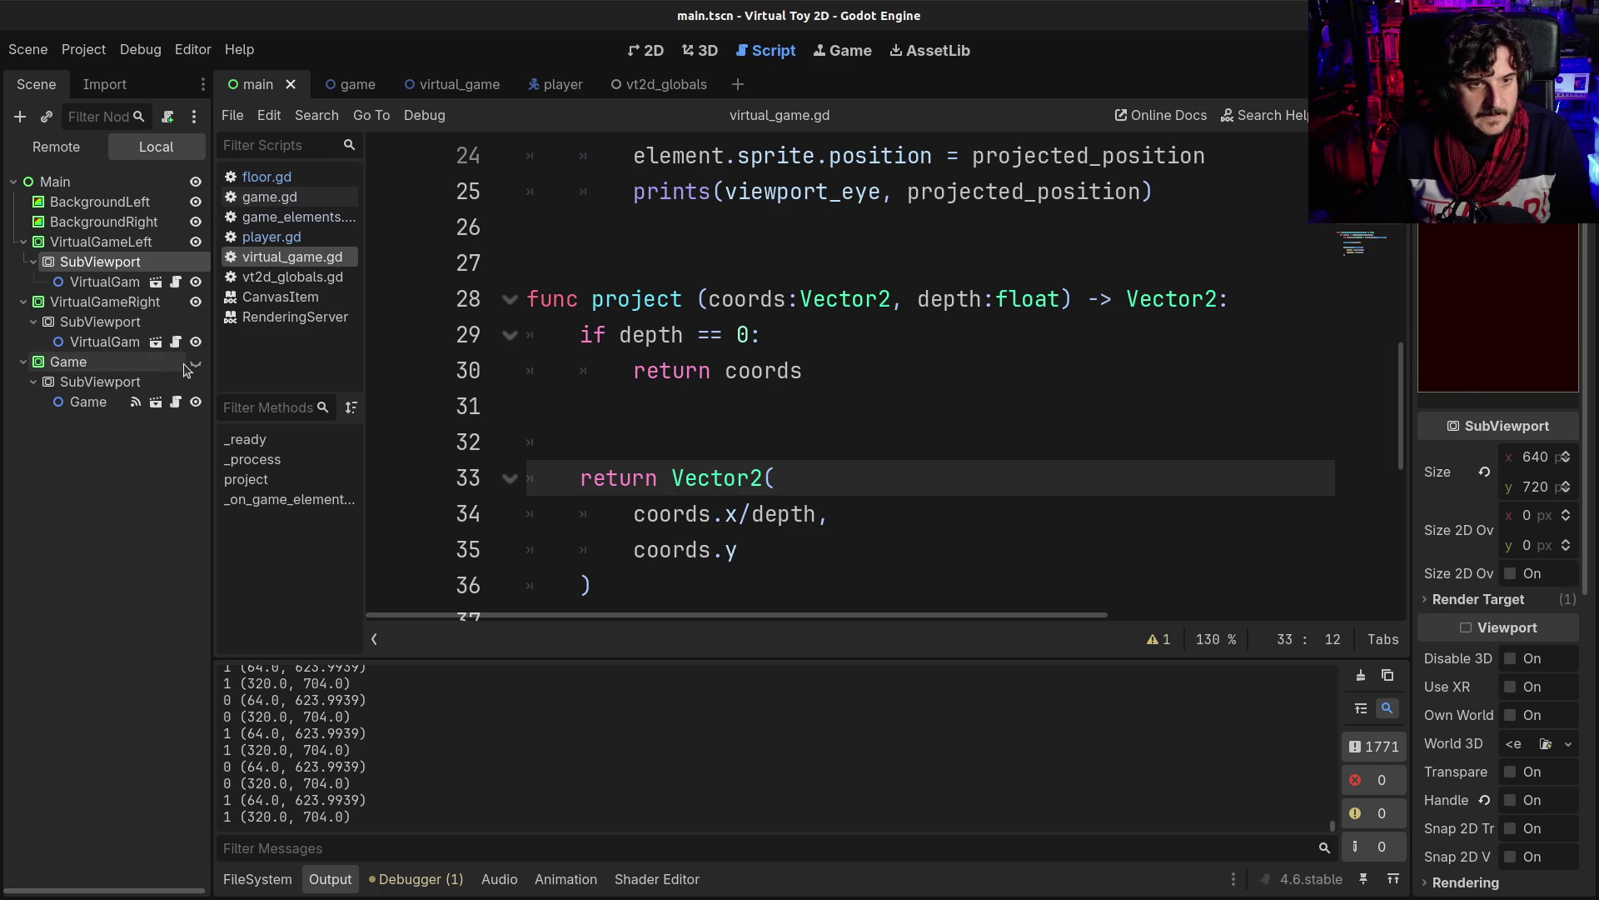
left_click(196, 362)
key("alt+Tab")
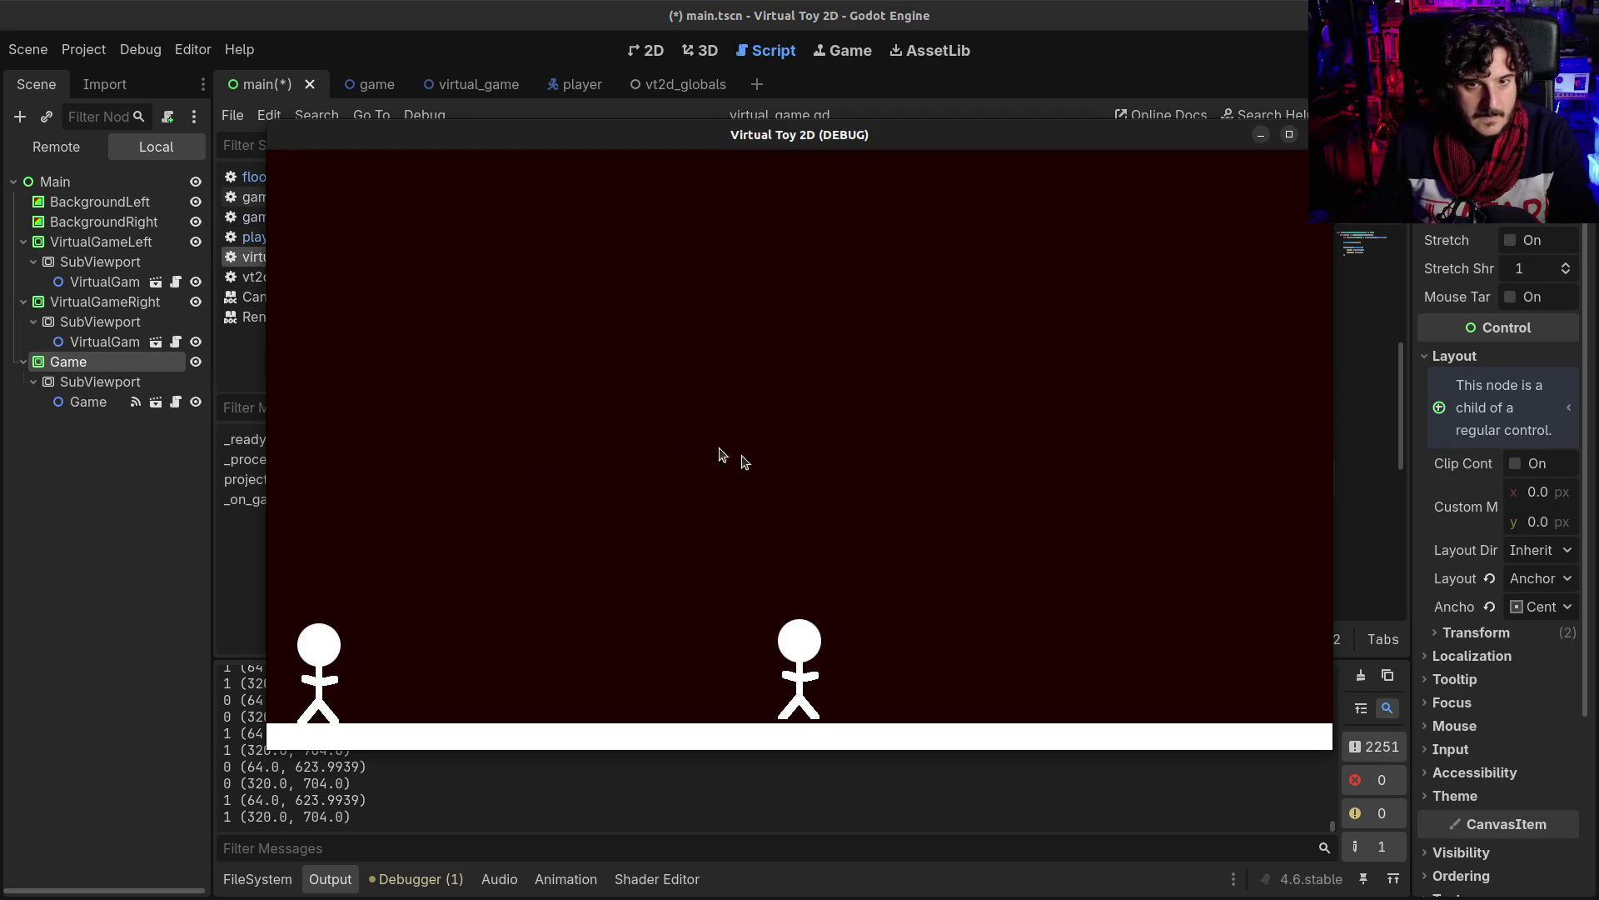
key("Left")
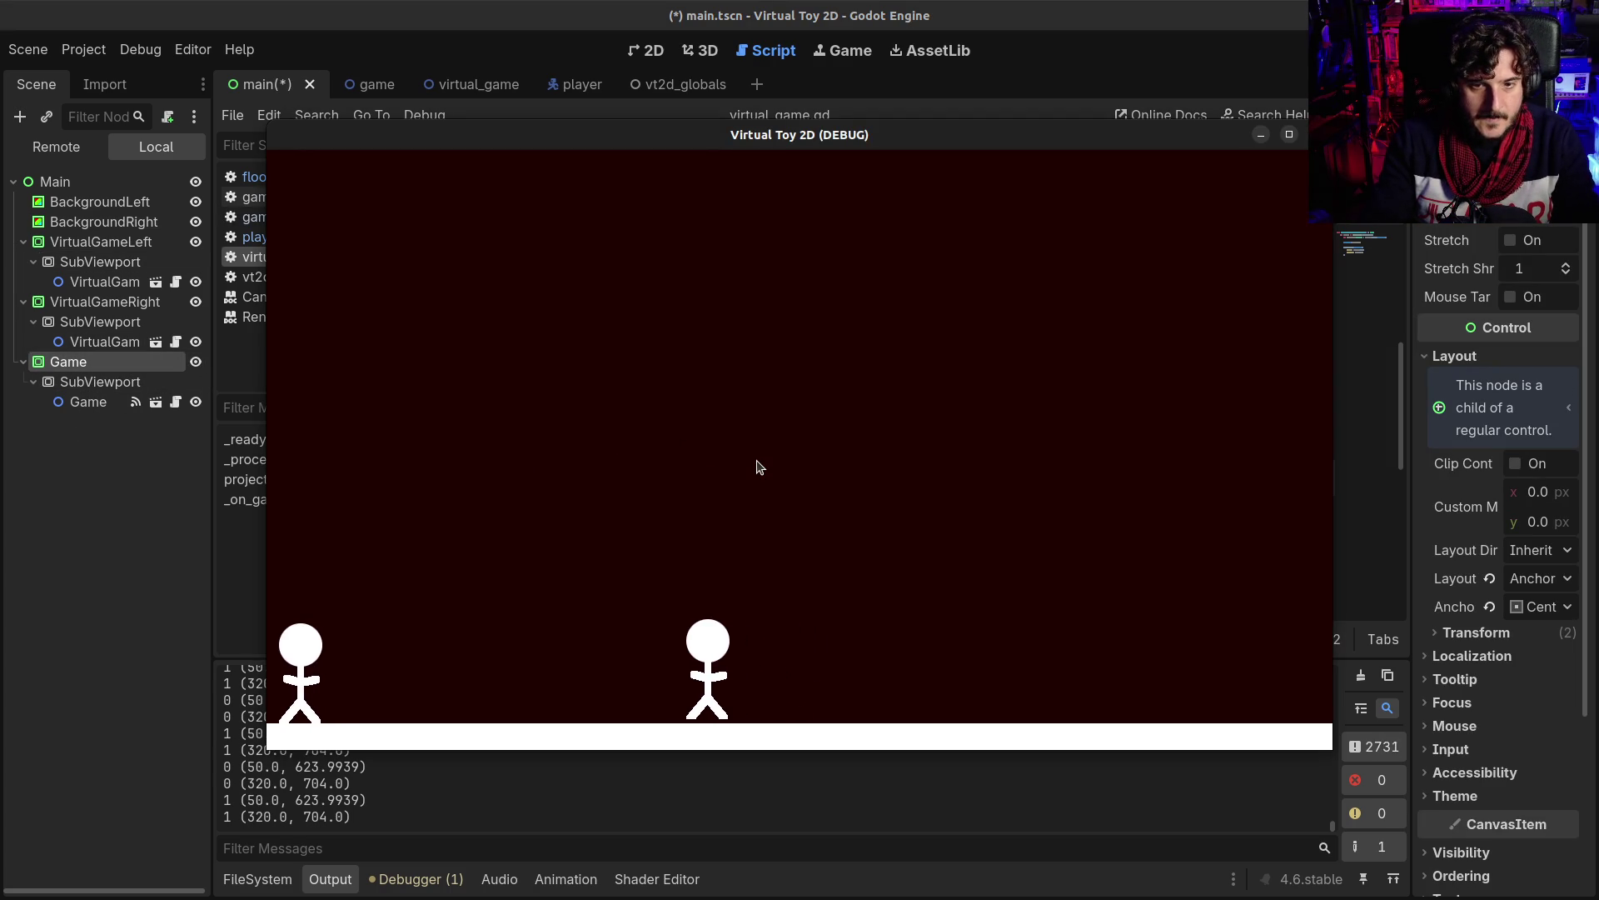
key("Left")
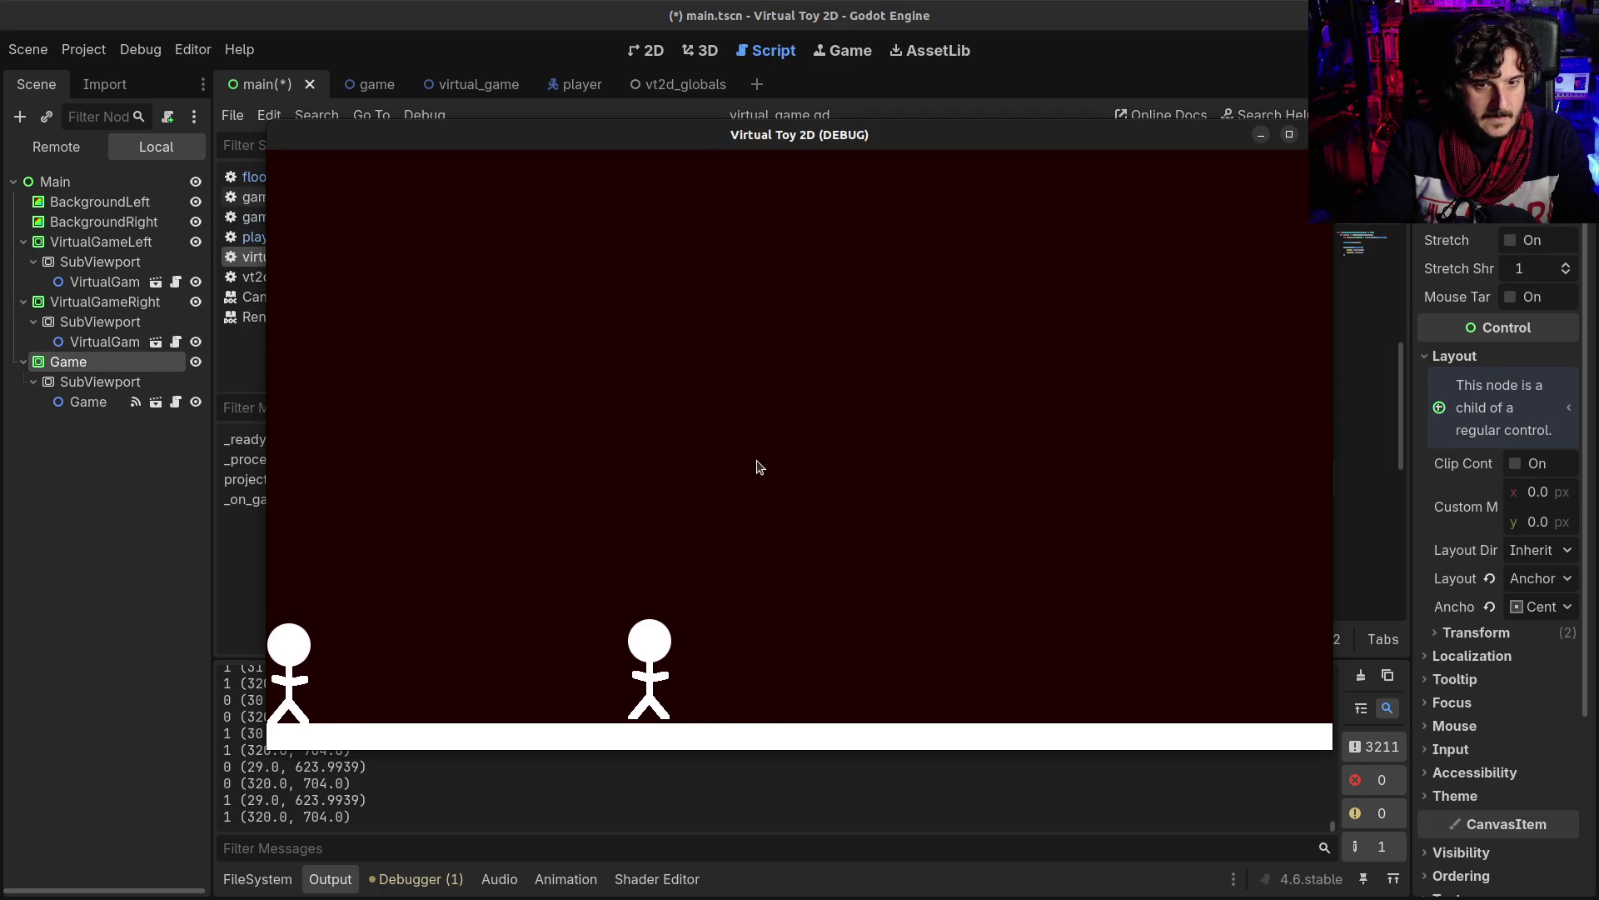
key("Left")
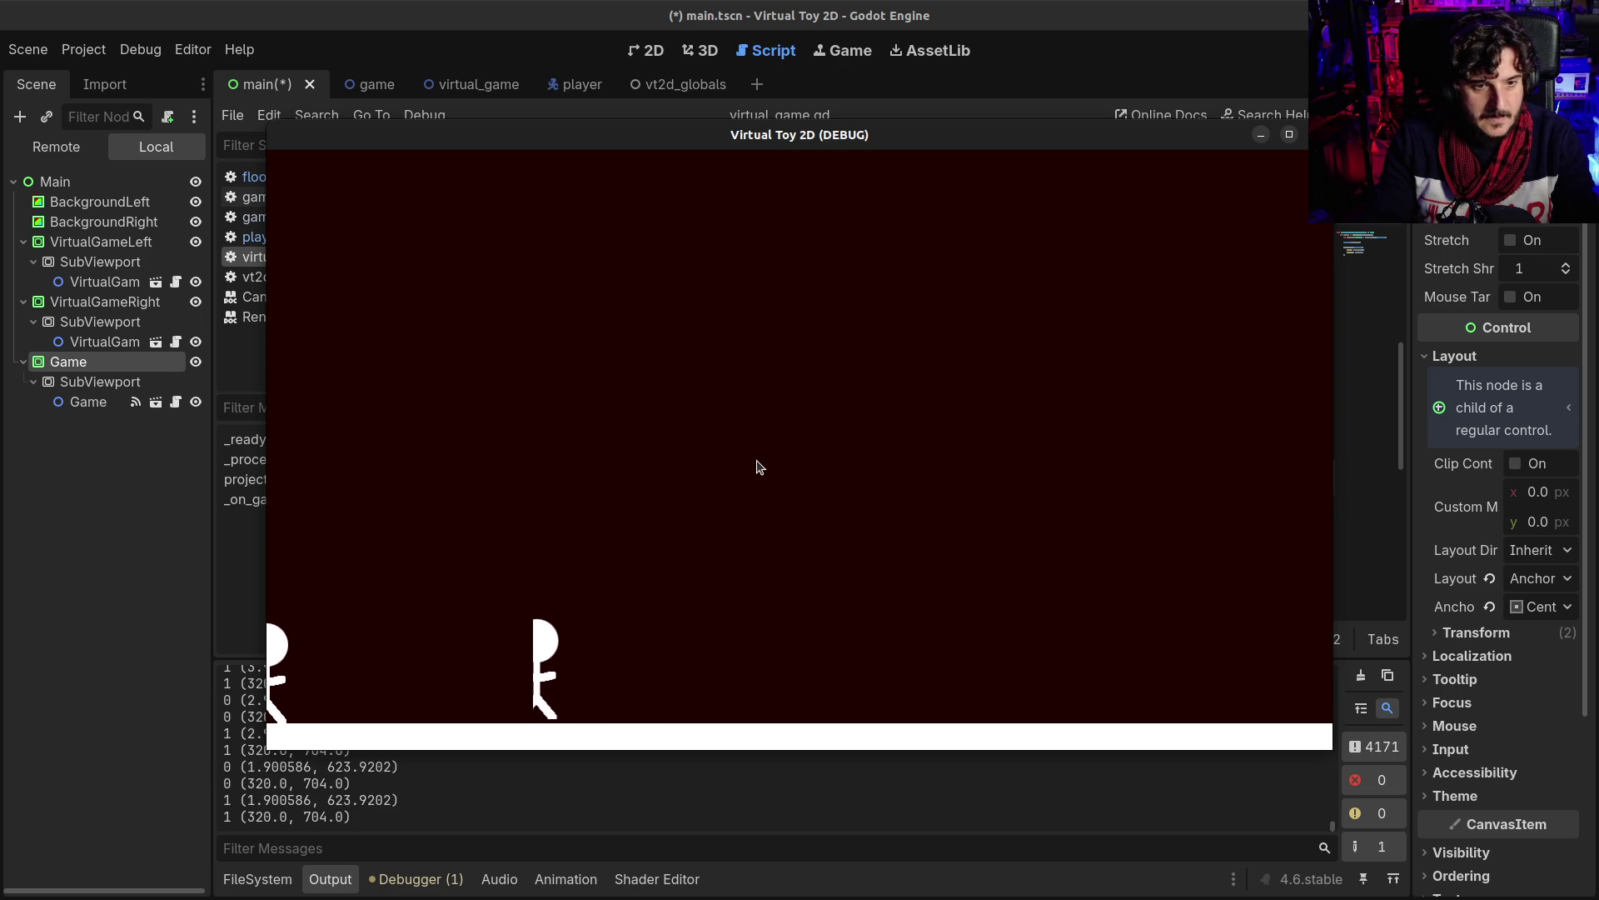
key("Right")
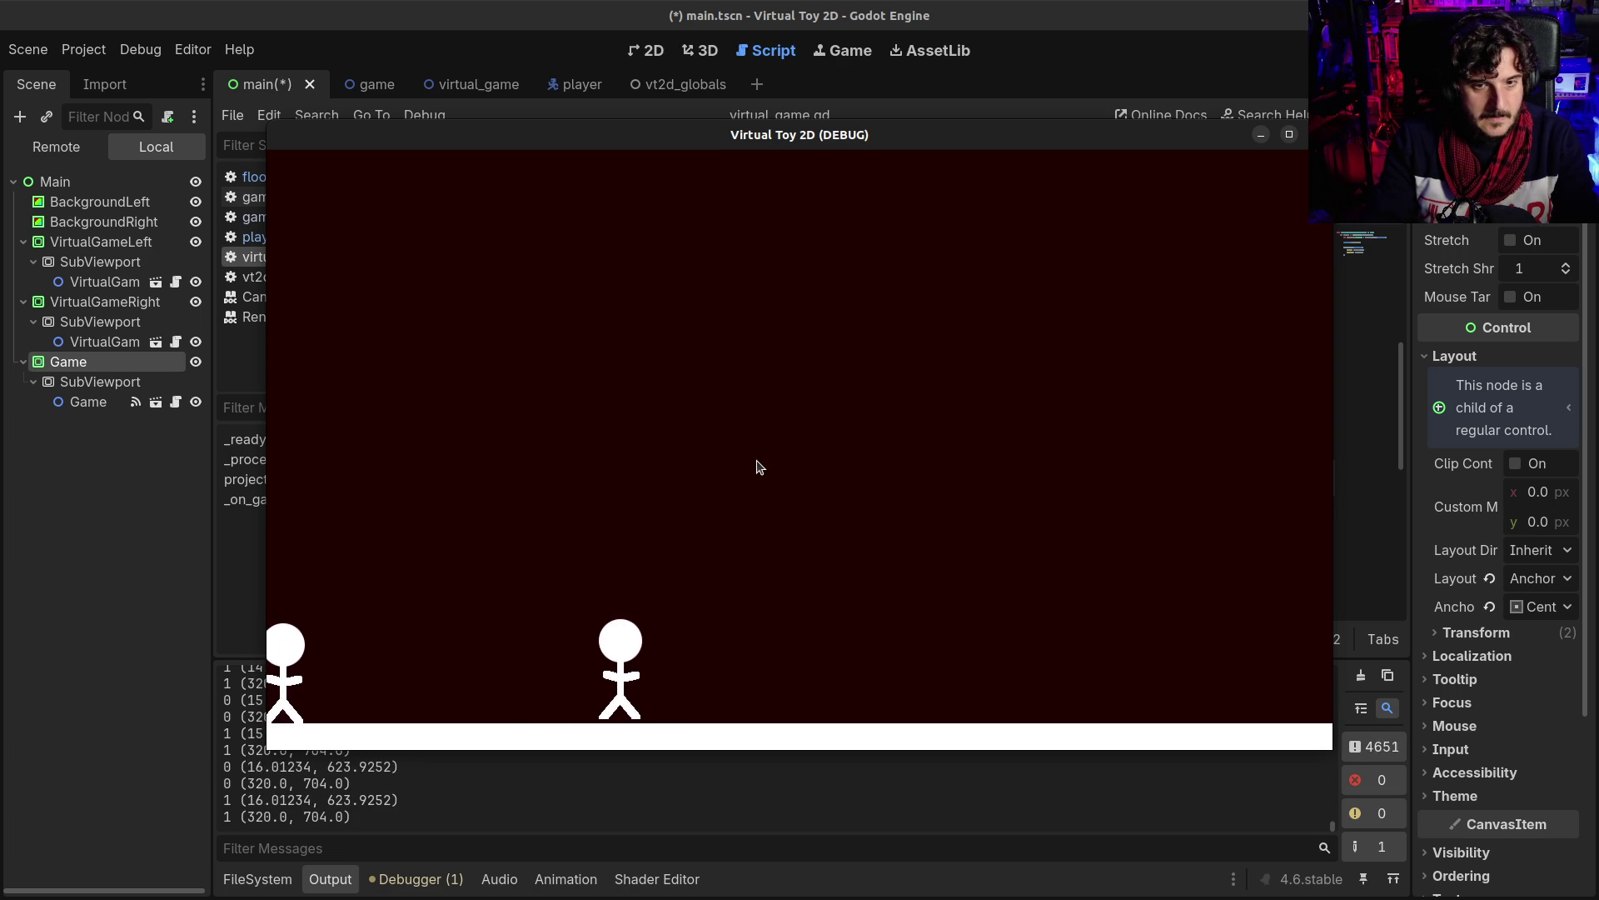
left_click(371, 84)
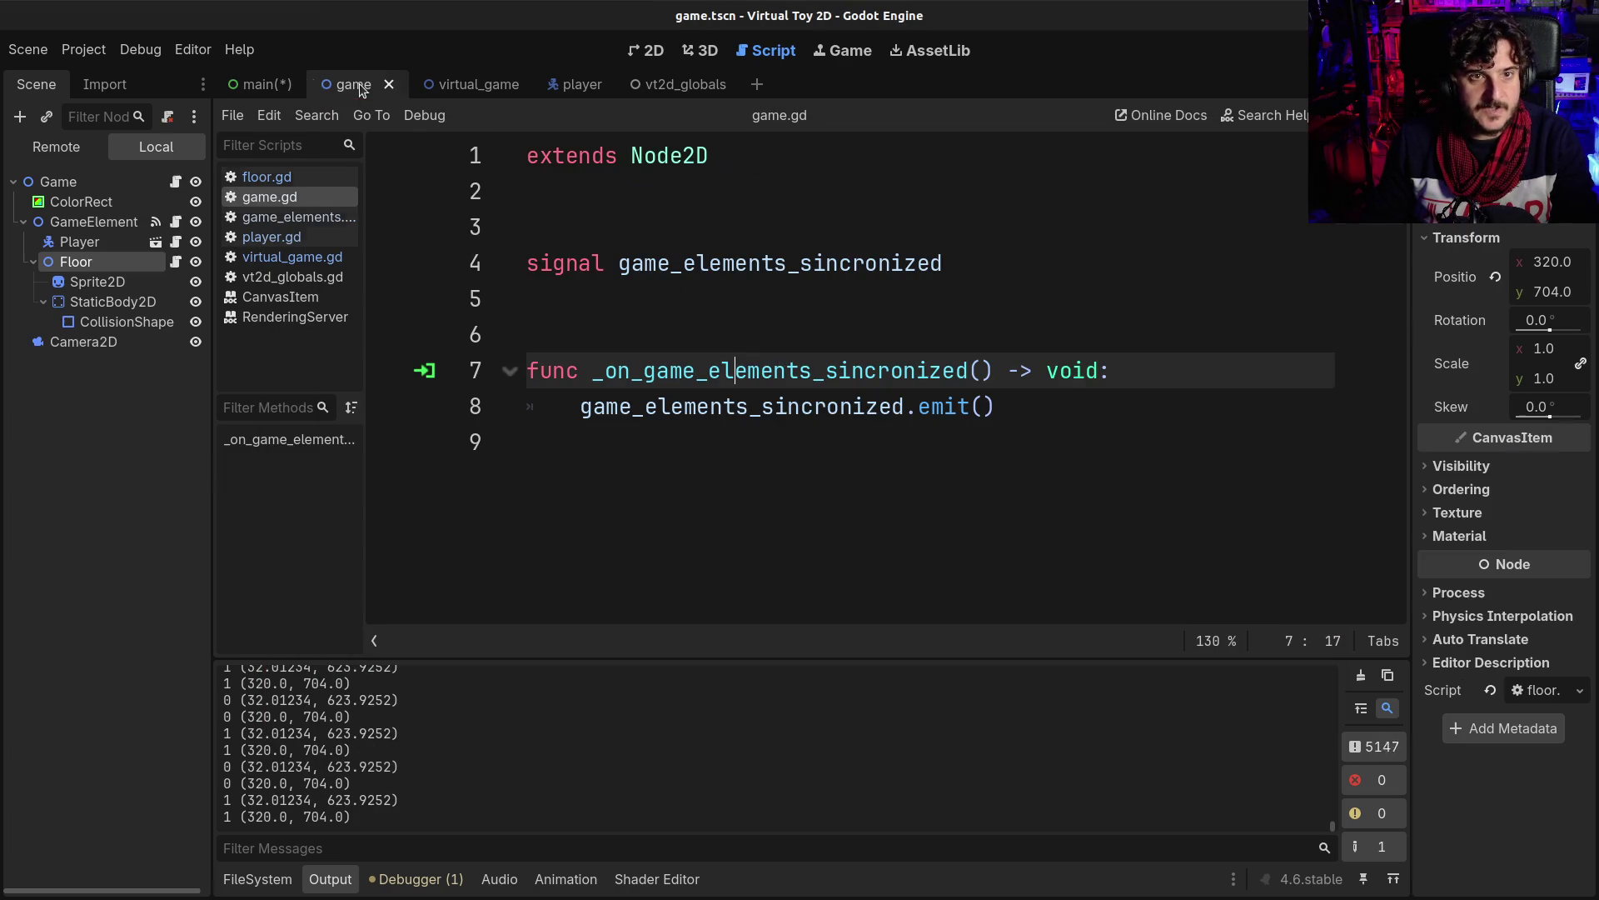
- Set the ColorRect colour to 211d00da by lowering alpha to 218 and raising green to 29
left_click(132, 198)
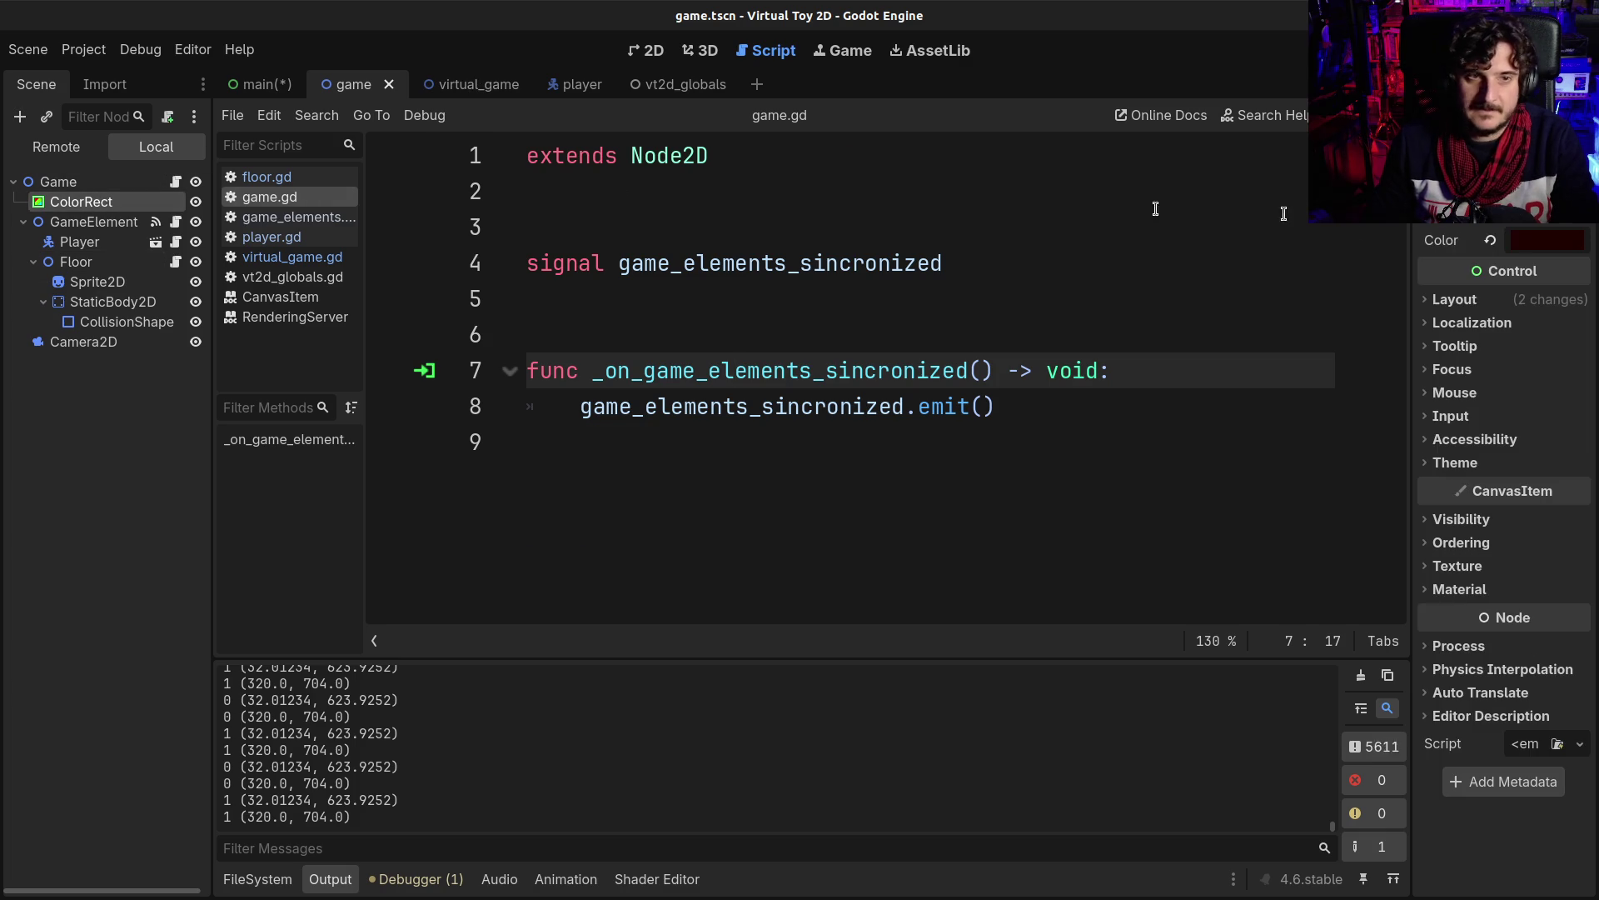
left_click(1547, 240)
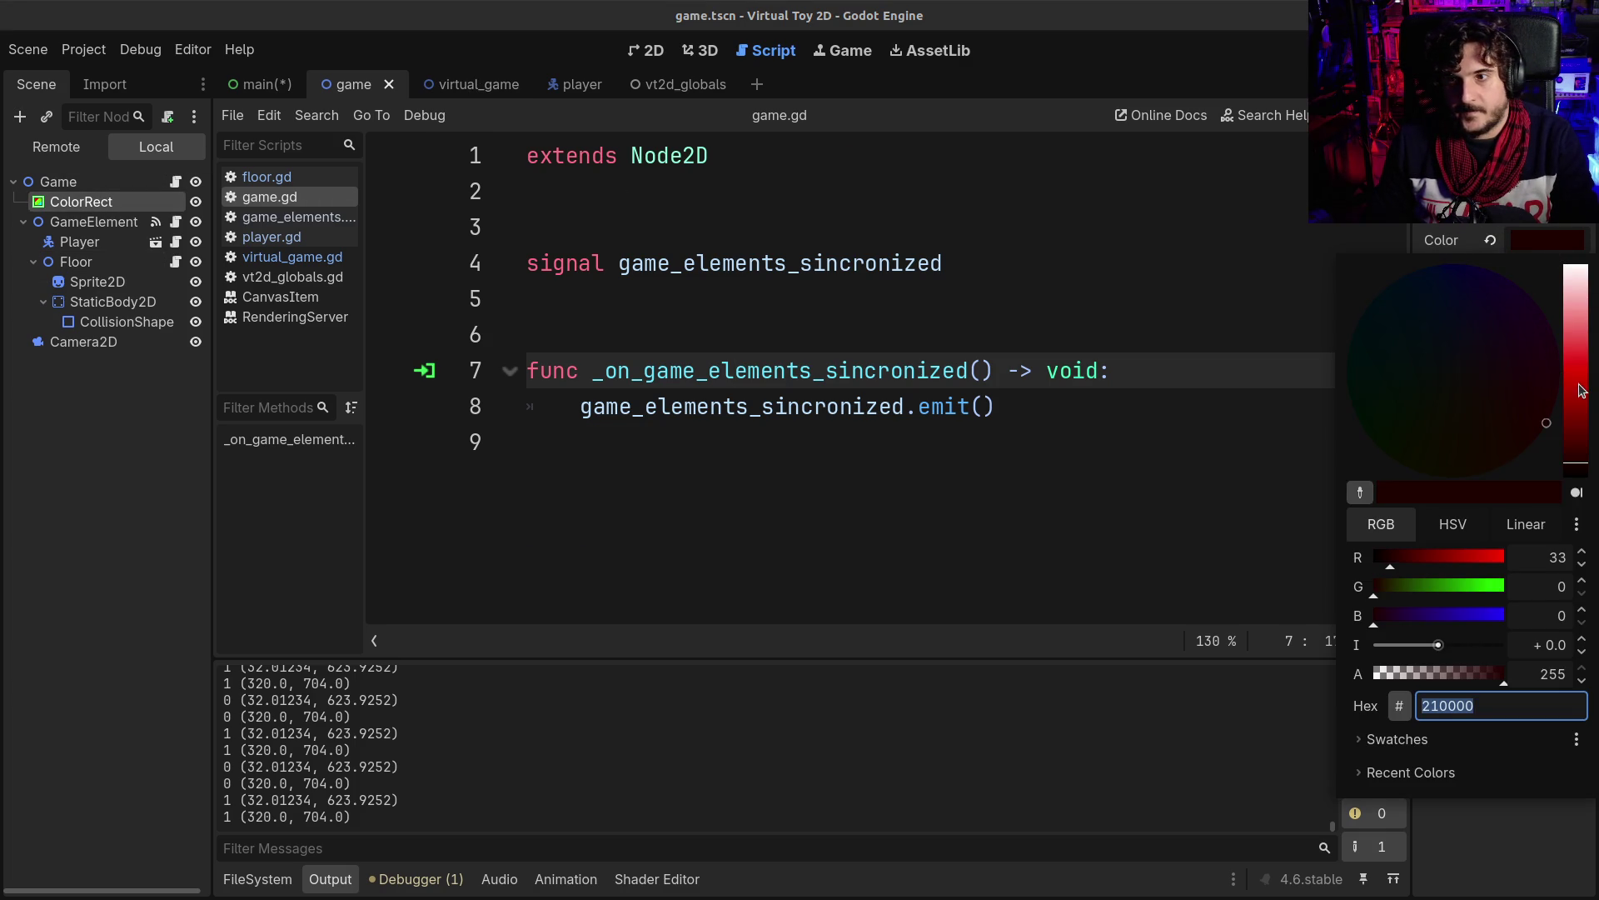
left_click(1486, 673)
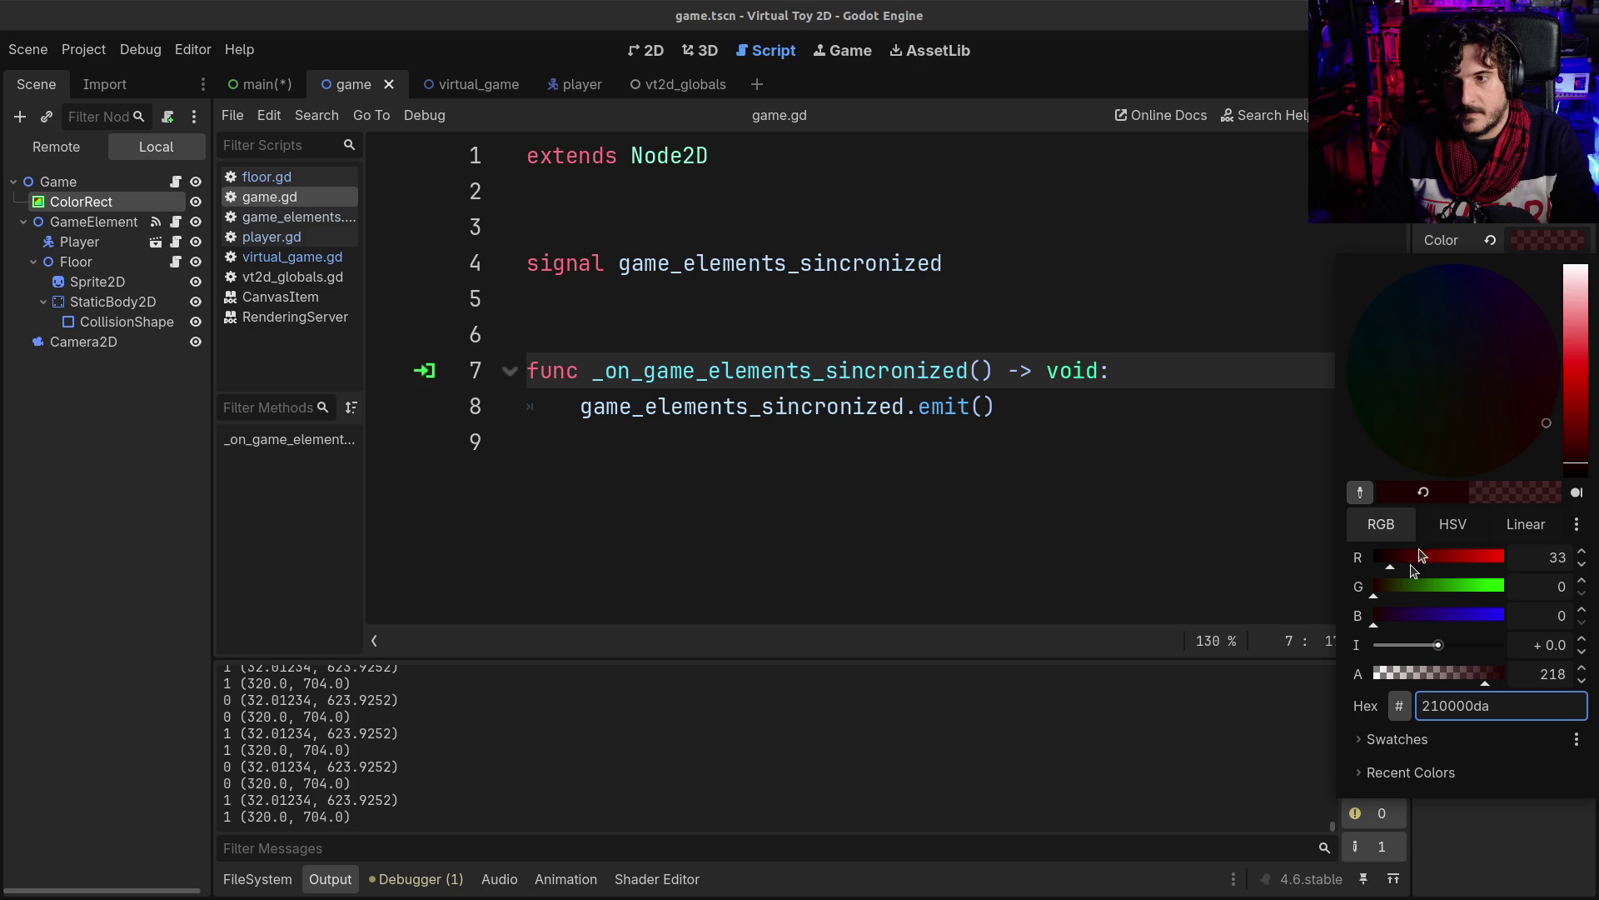
left_click(1390, 594)
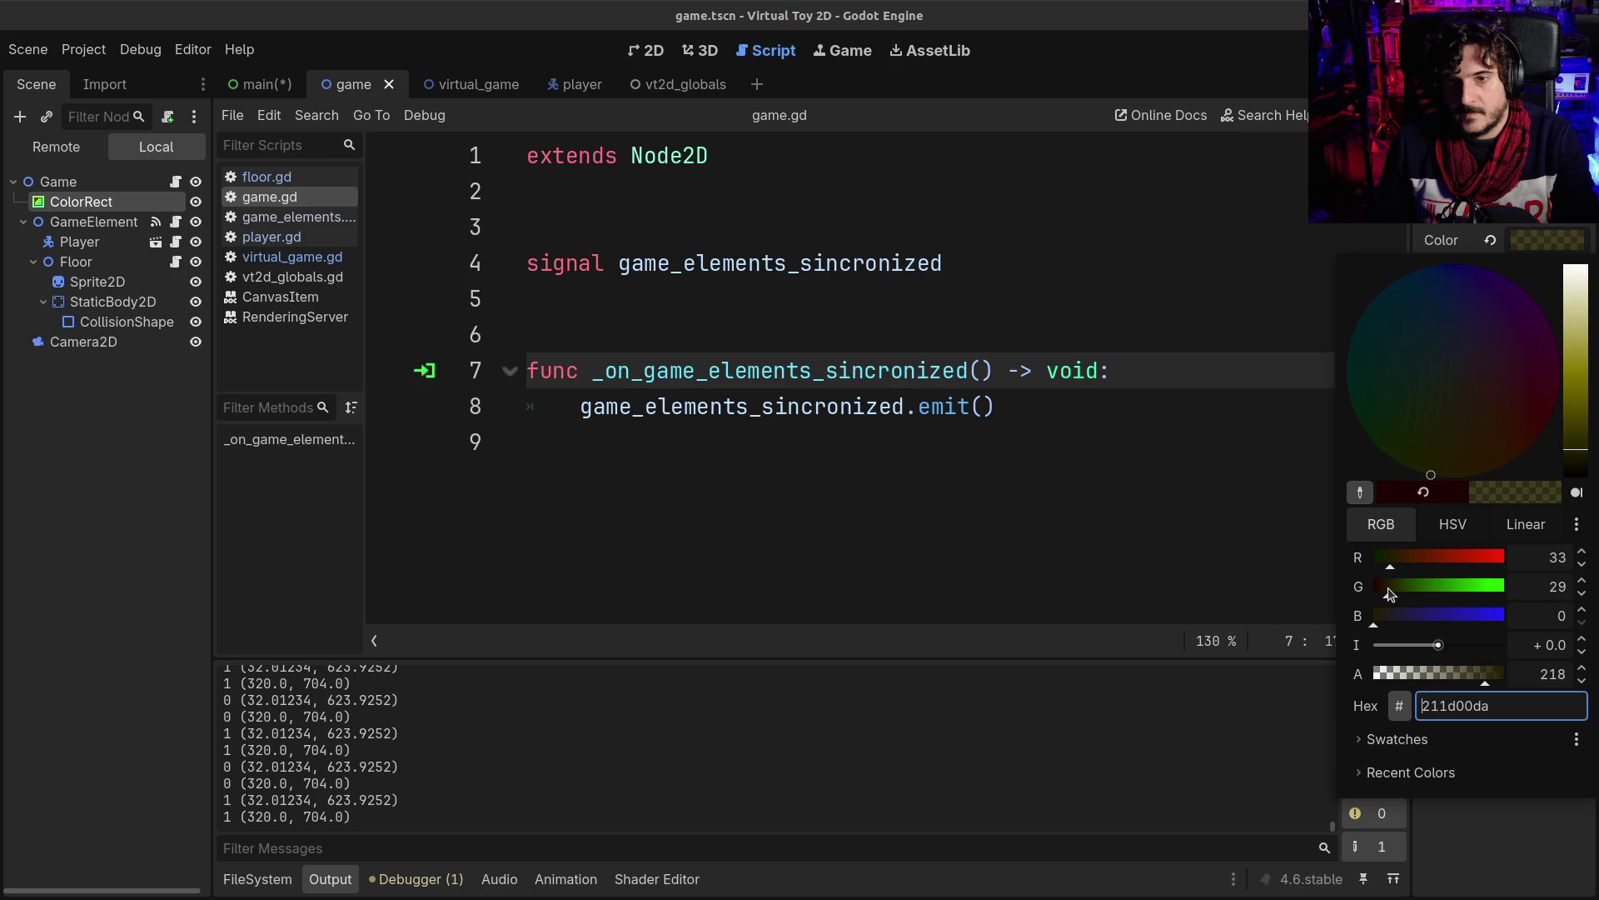
left_click(647, 50)
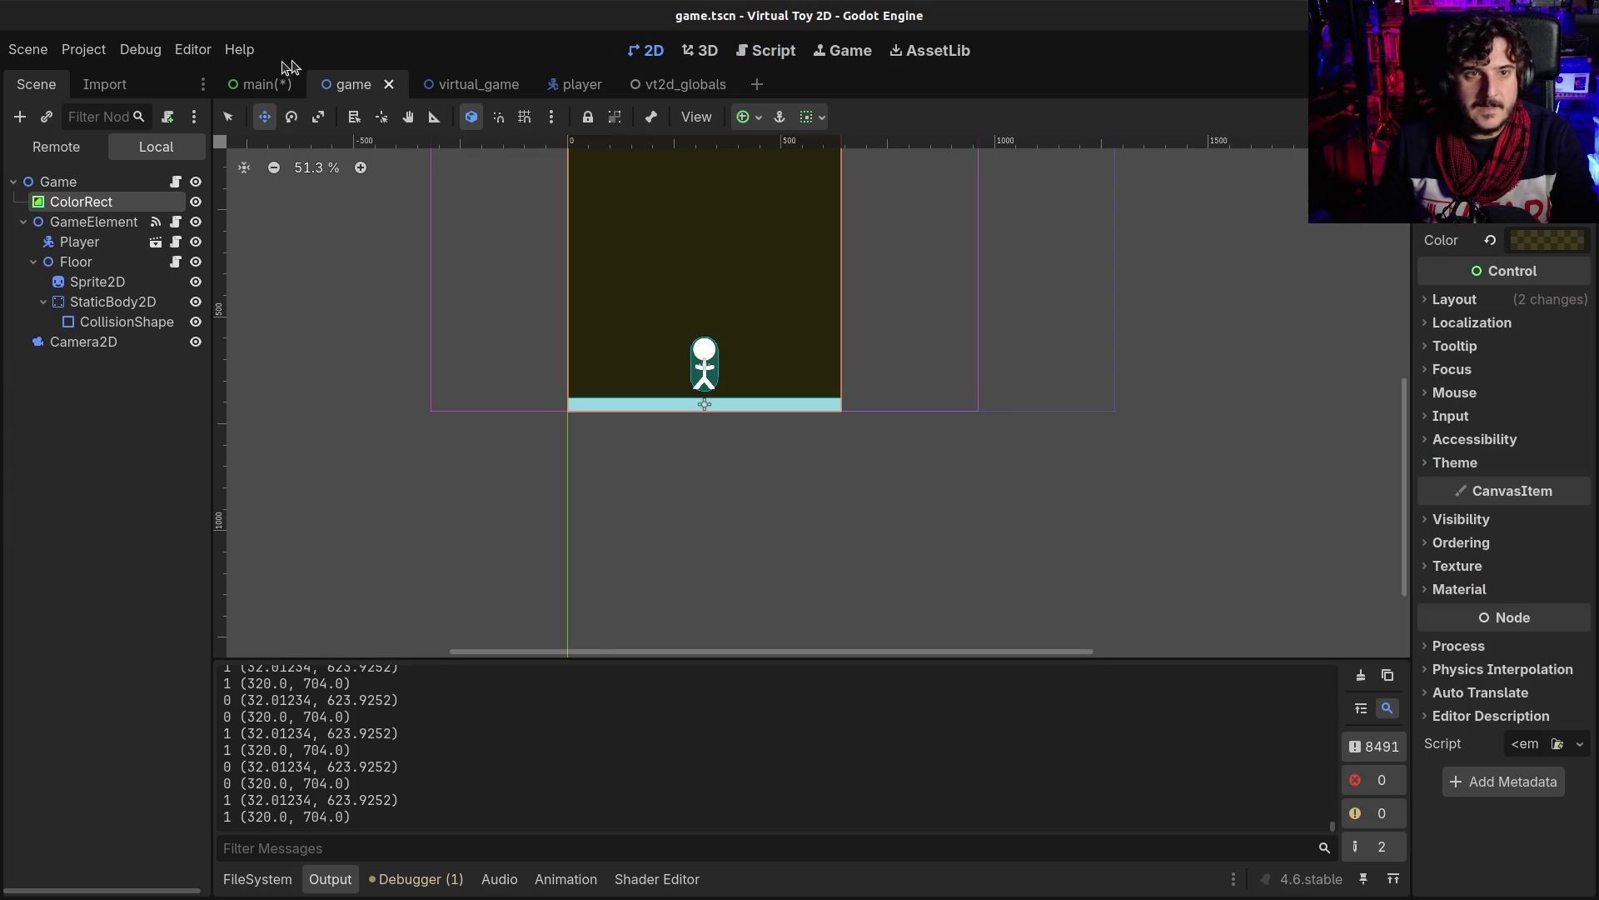
- Run the main scene to check the olive game area, stop it, and hide the Game node
left_click(262, 84)
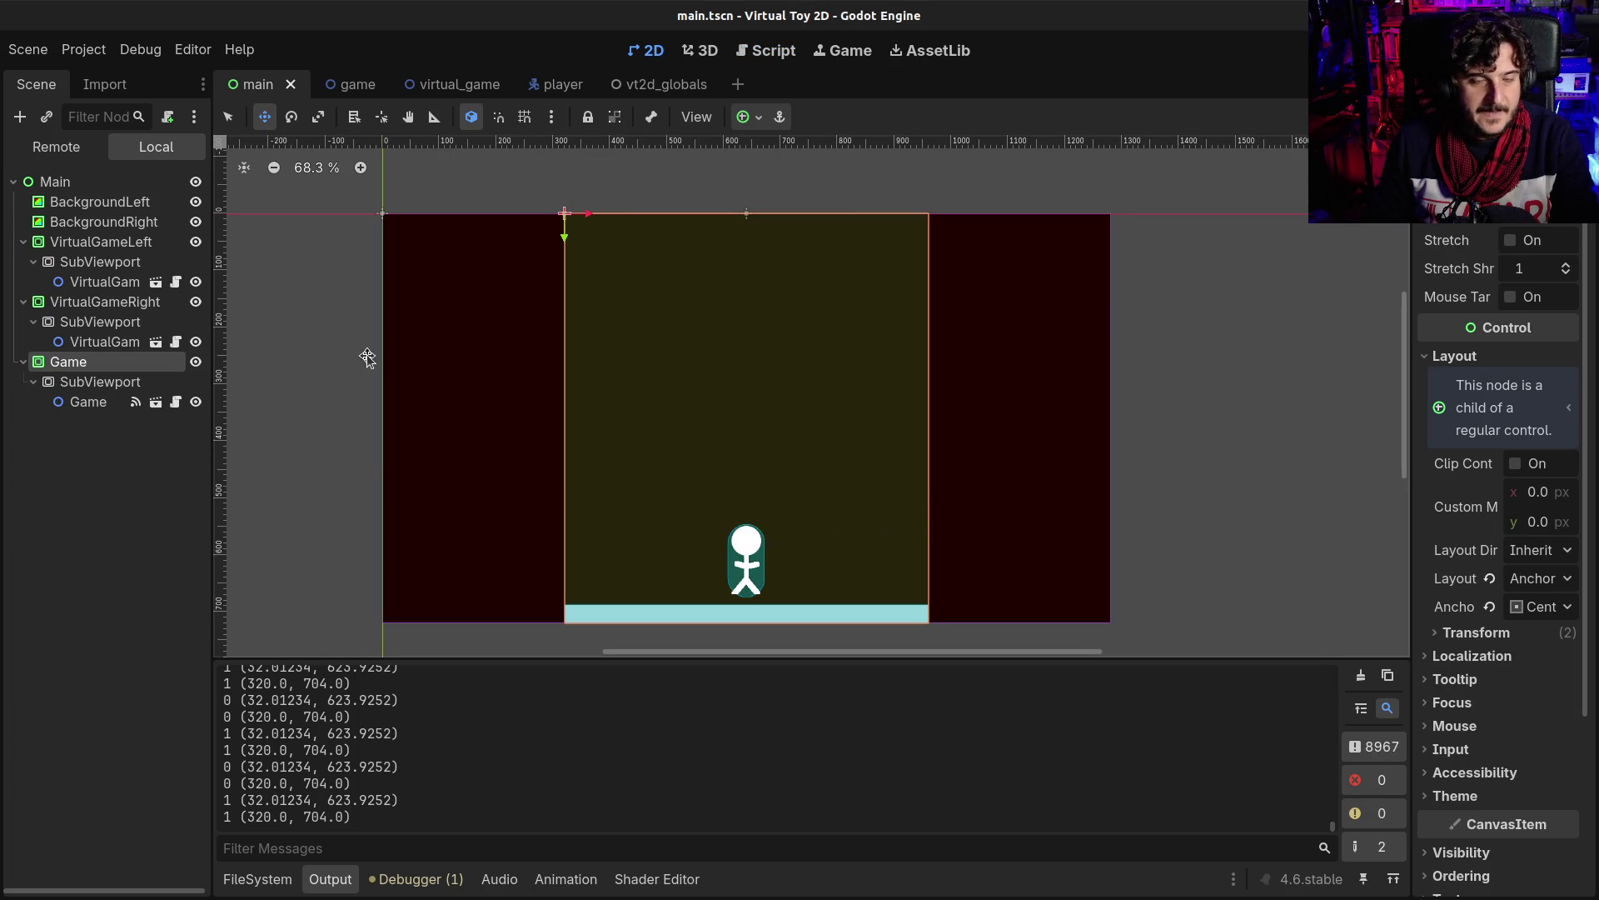
key("F5")
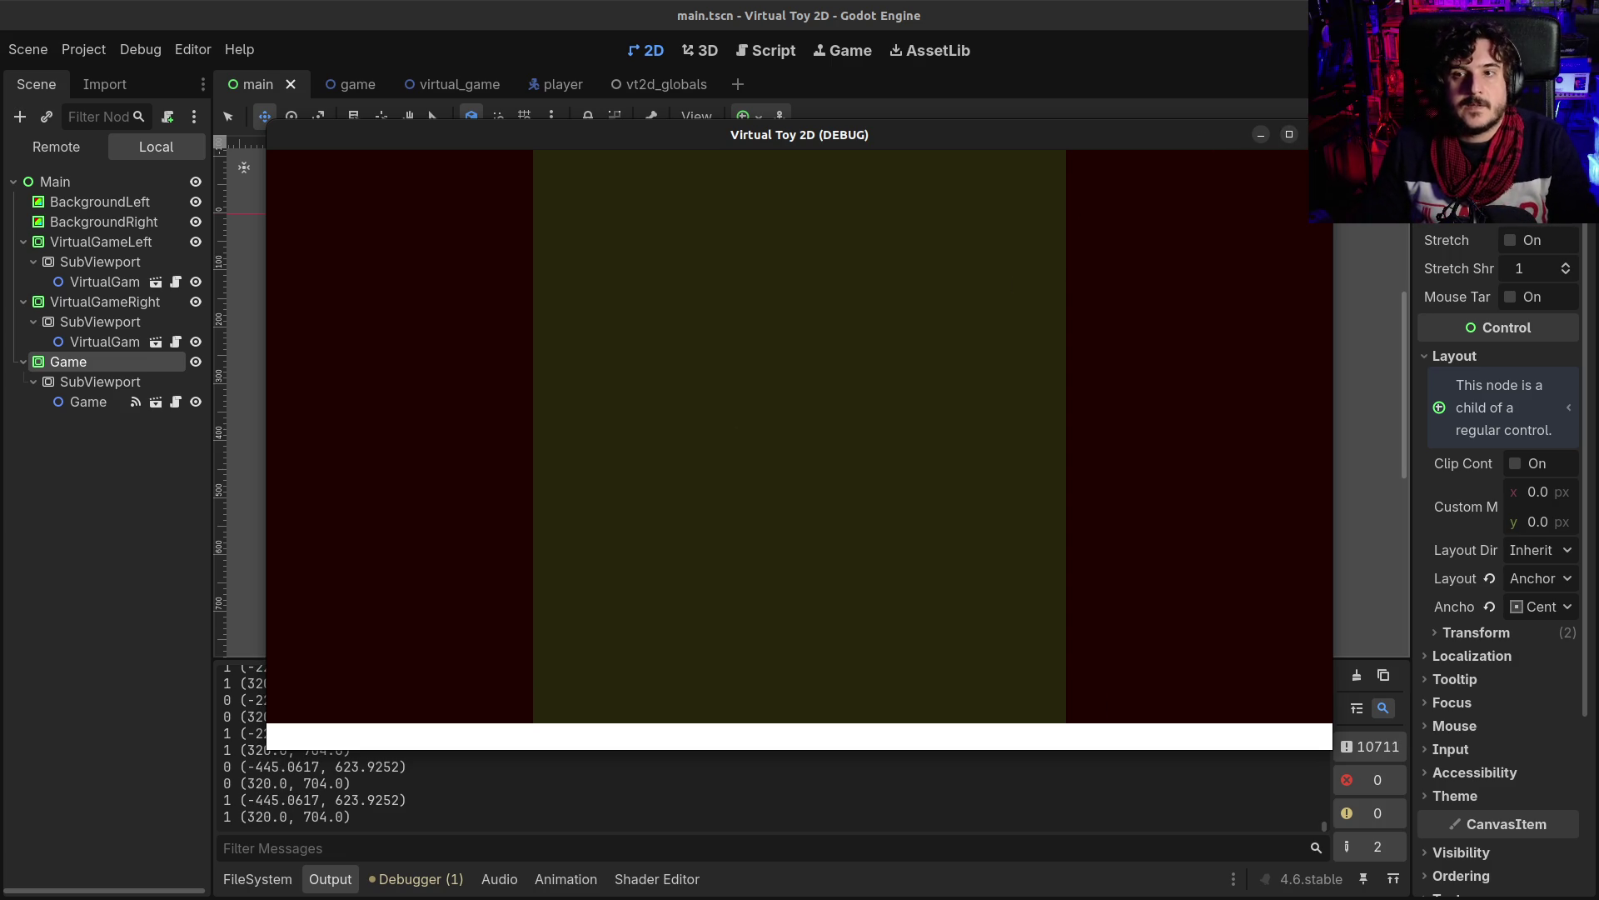
key("F8")
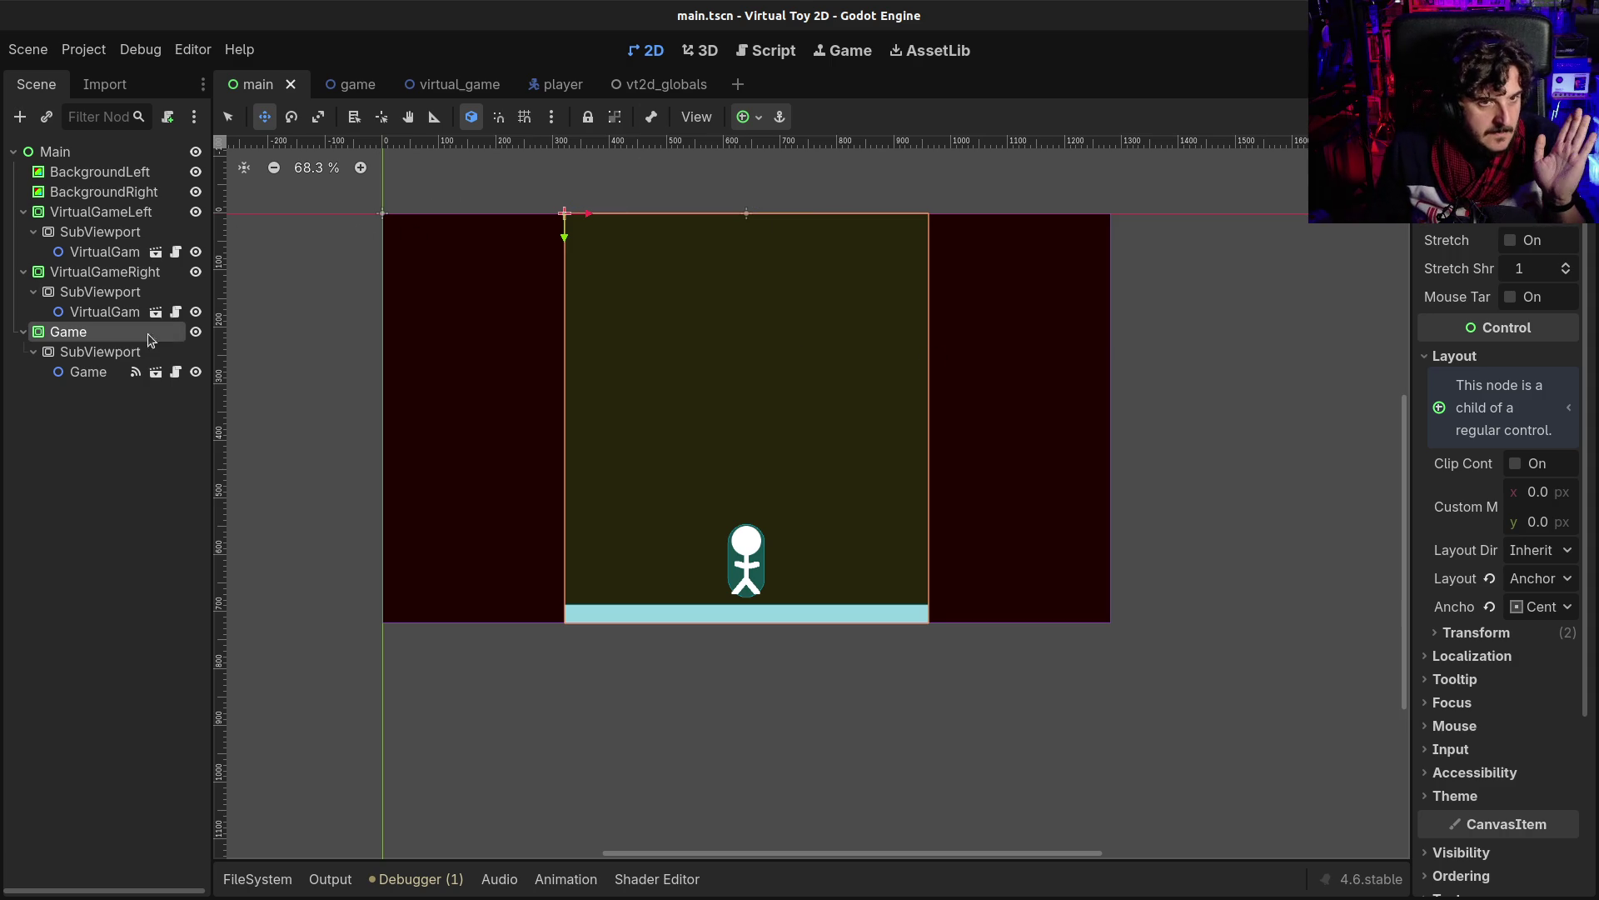
left_click(195, 332)
- Run the project once more, then close the Virtual Toy 2D game window
key("F5")
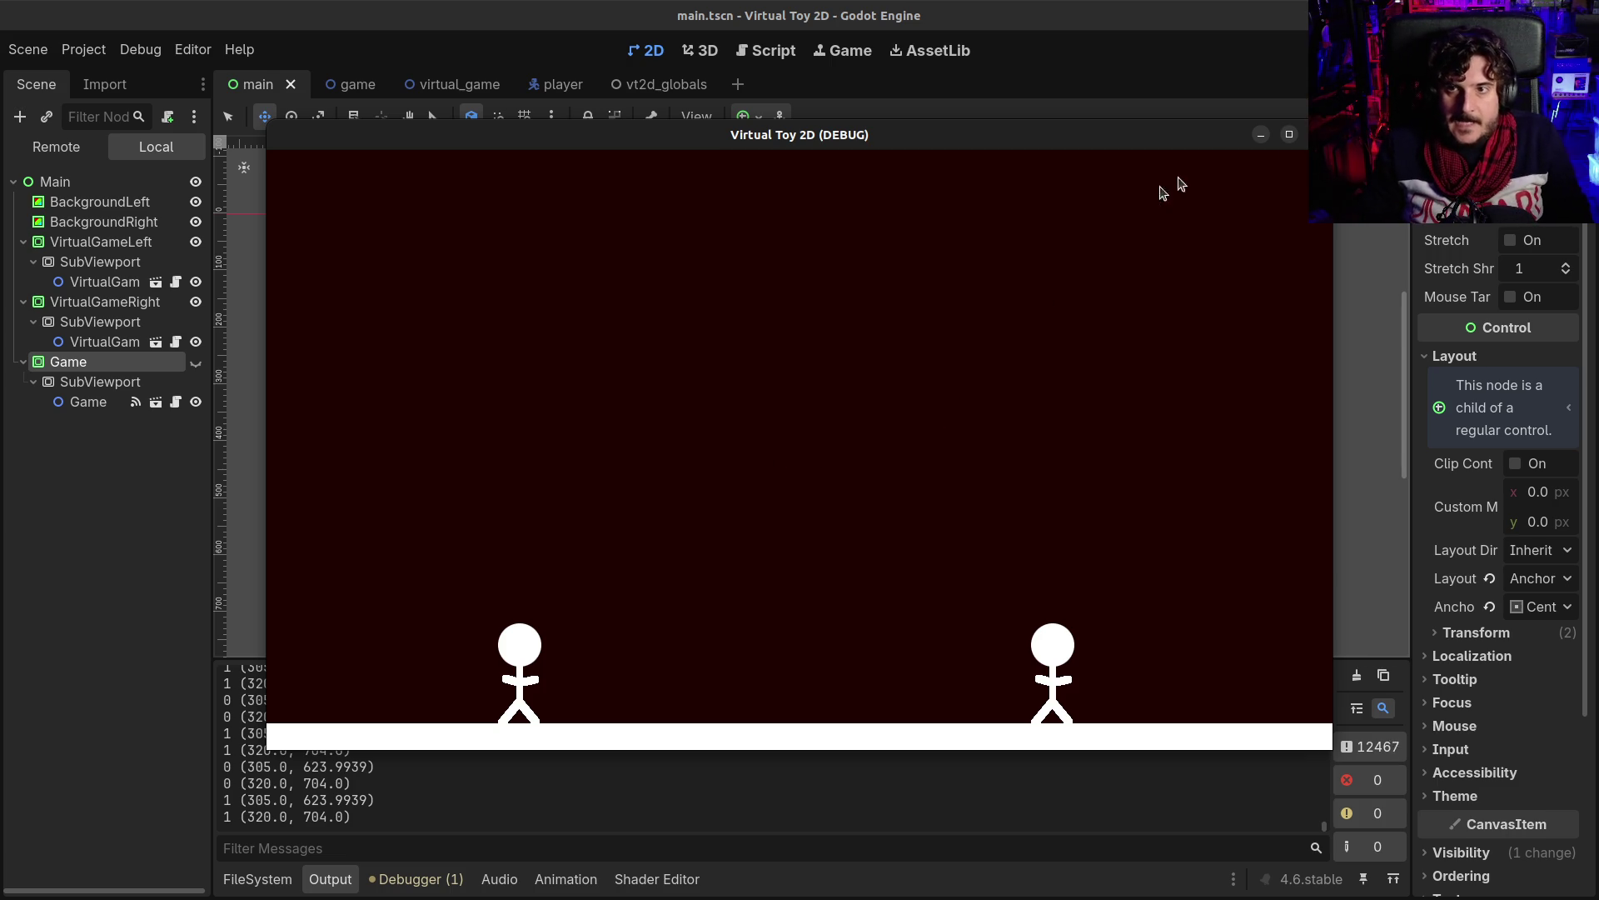
left_click(1318, 134)
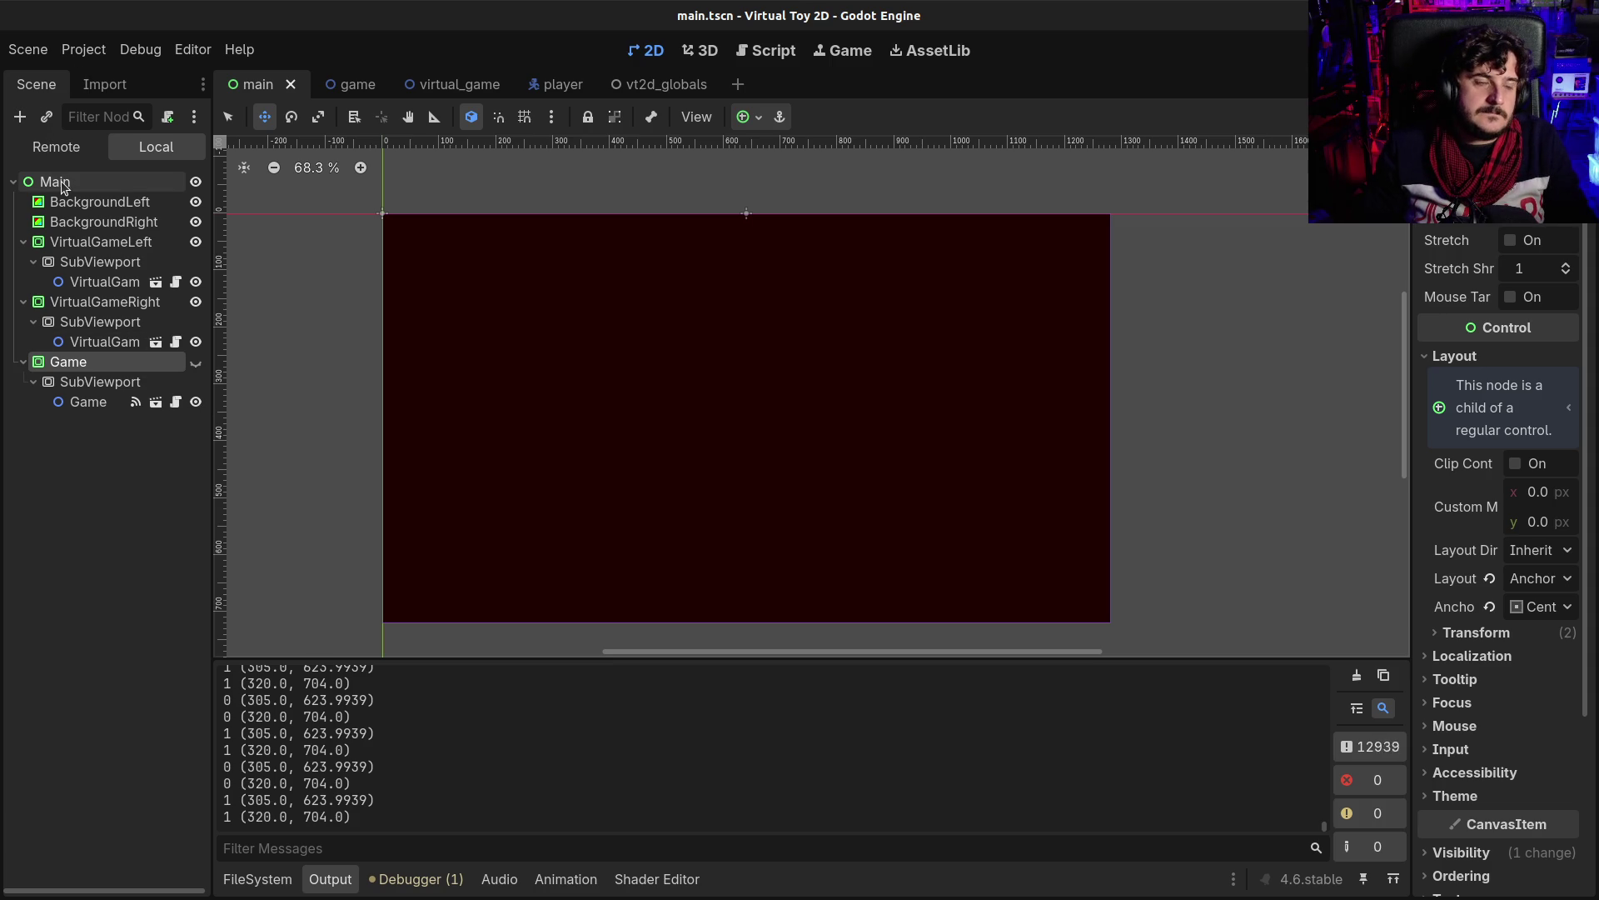
- In virtual_game, search Create New Node for types like 'me' and 'cal', then cancel without adding
left_click(461, 86)
key("ctrl+a")
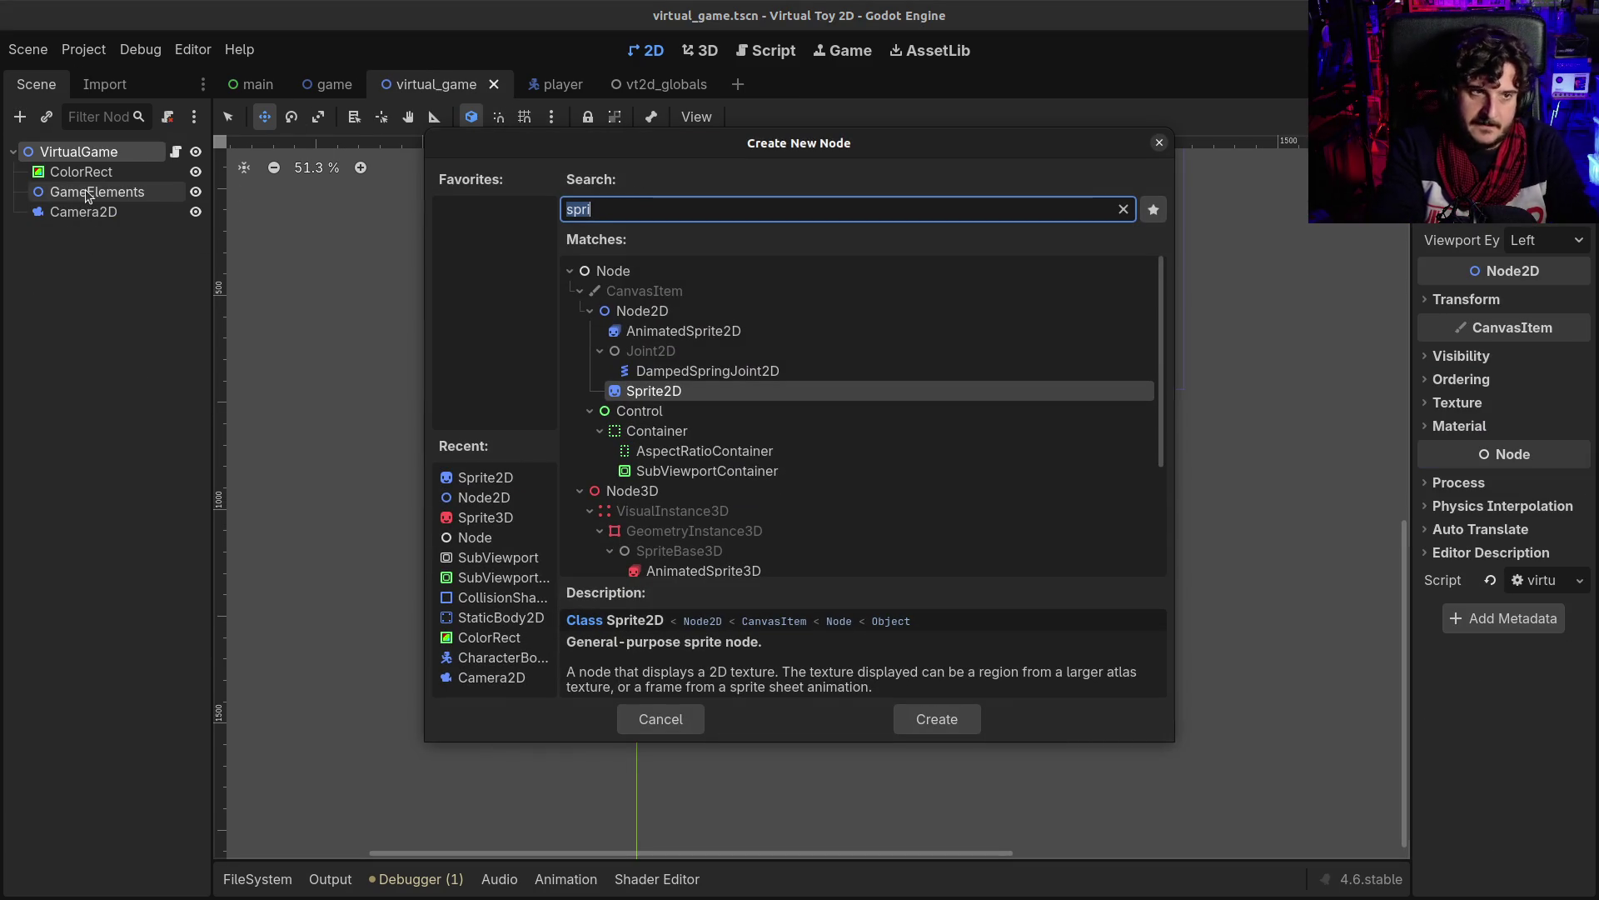
type("m")
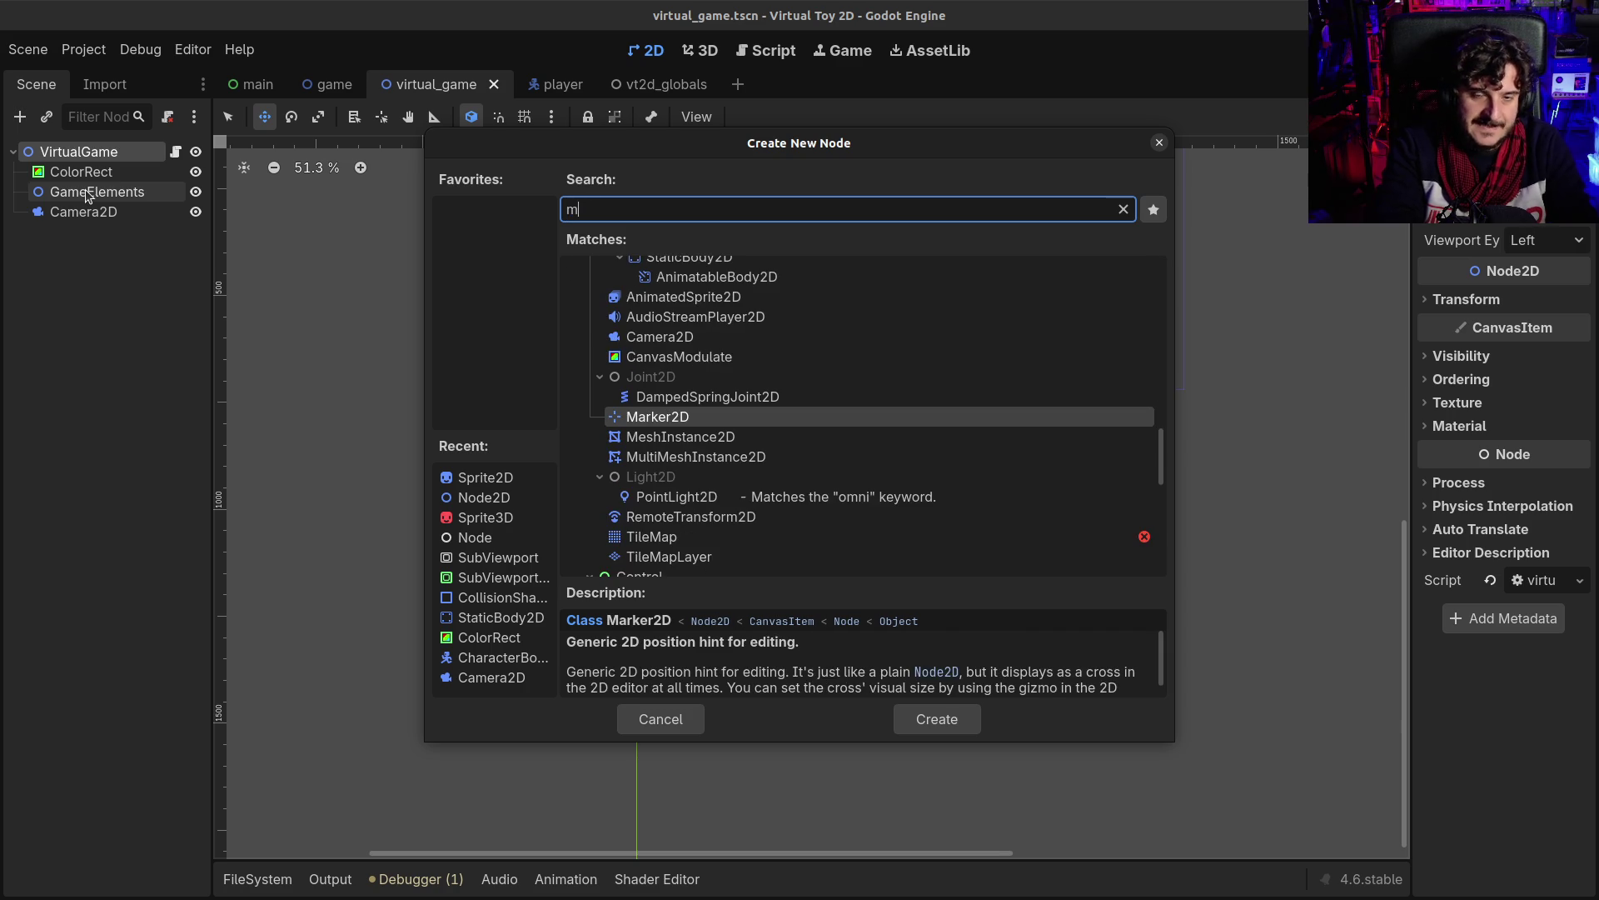
key("BackSpace")
type("ca")
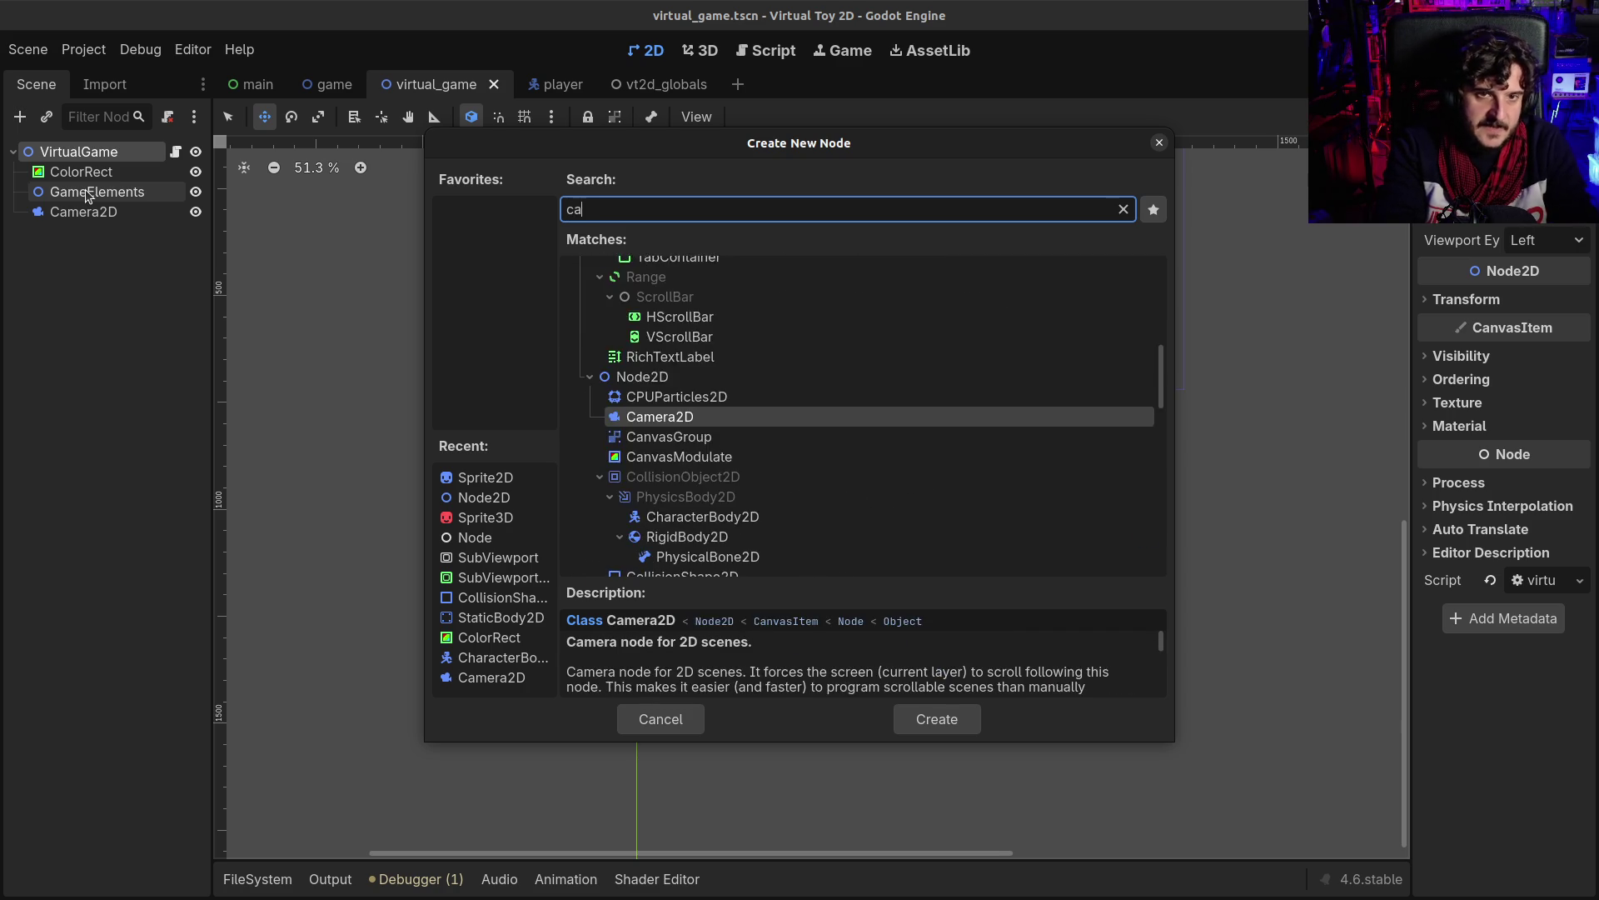
type("l")
key("BackSpace")
key("BackSpace")
key("BackSpace")
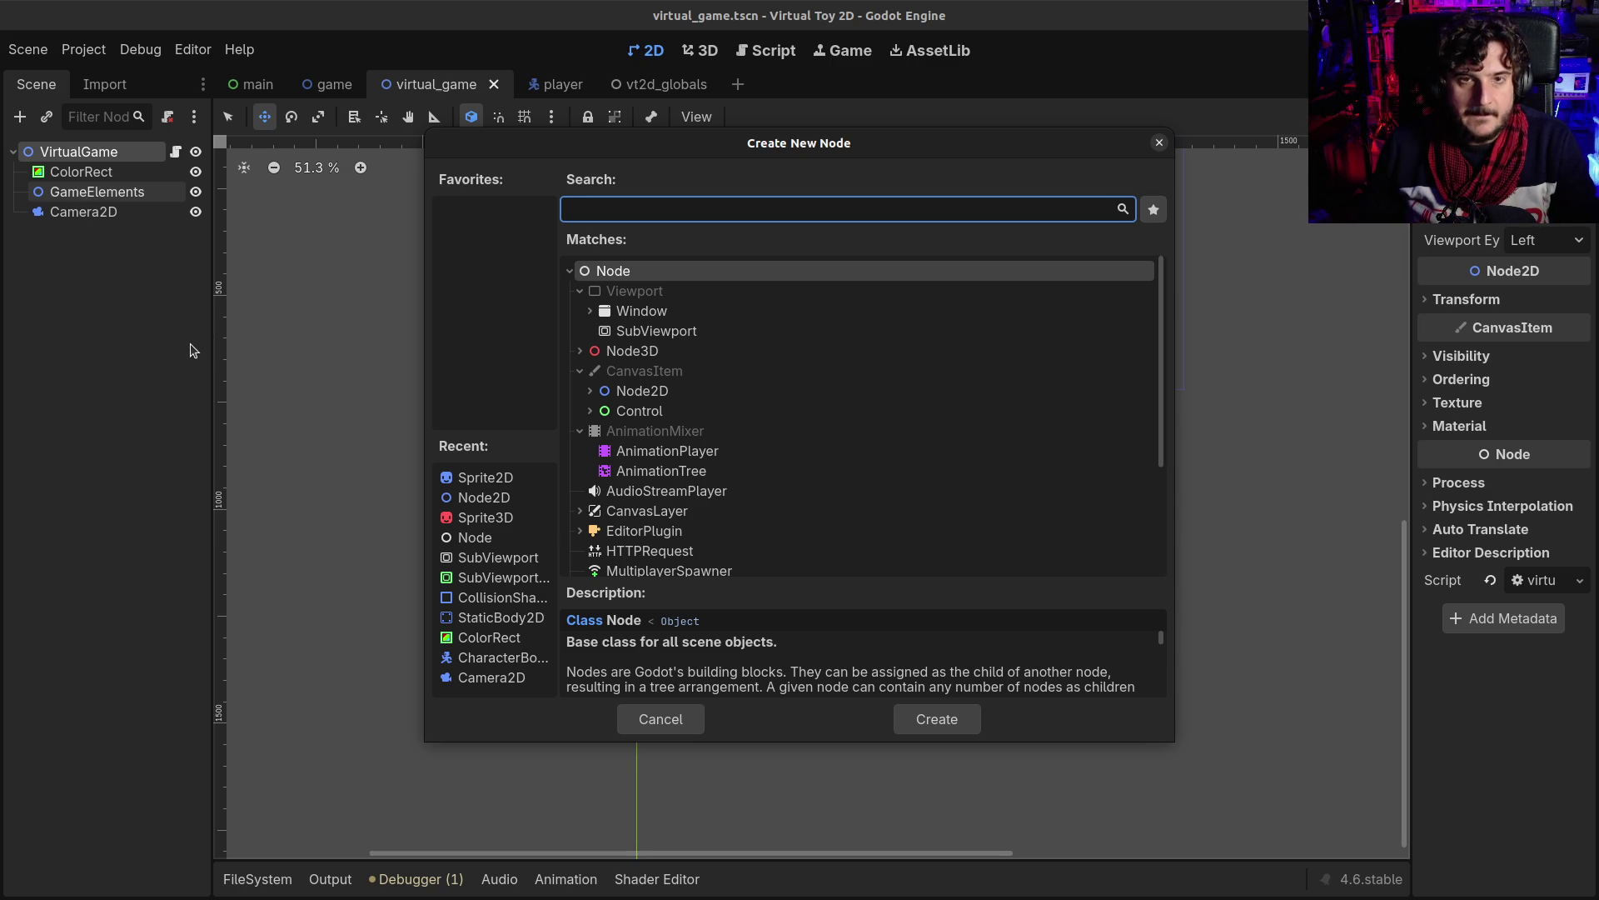
left_click(1159, 142)
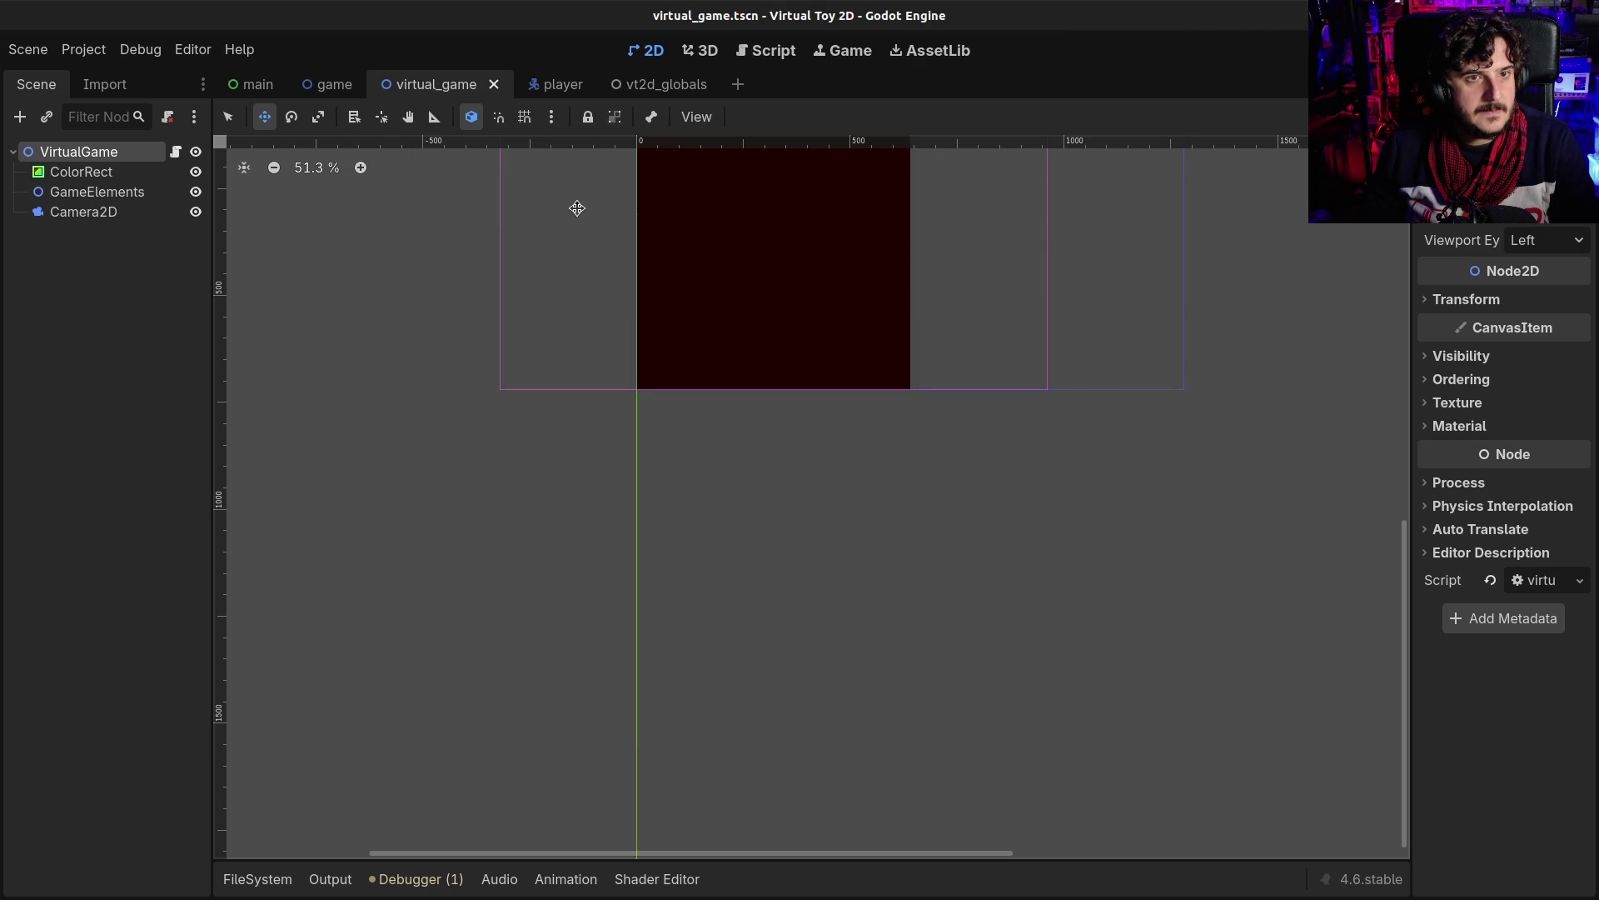
left_click(560, 90)
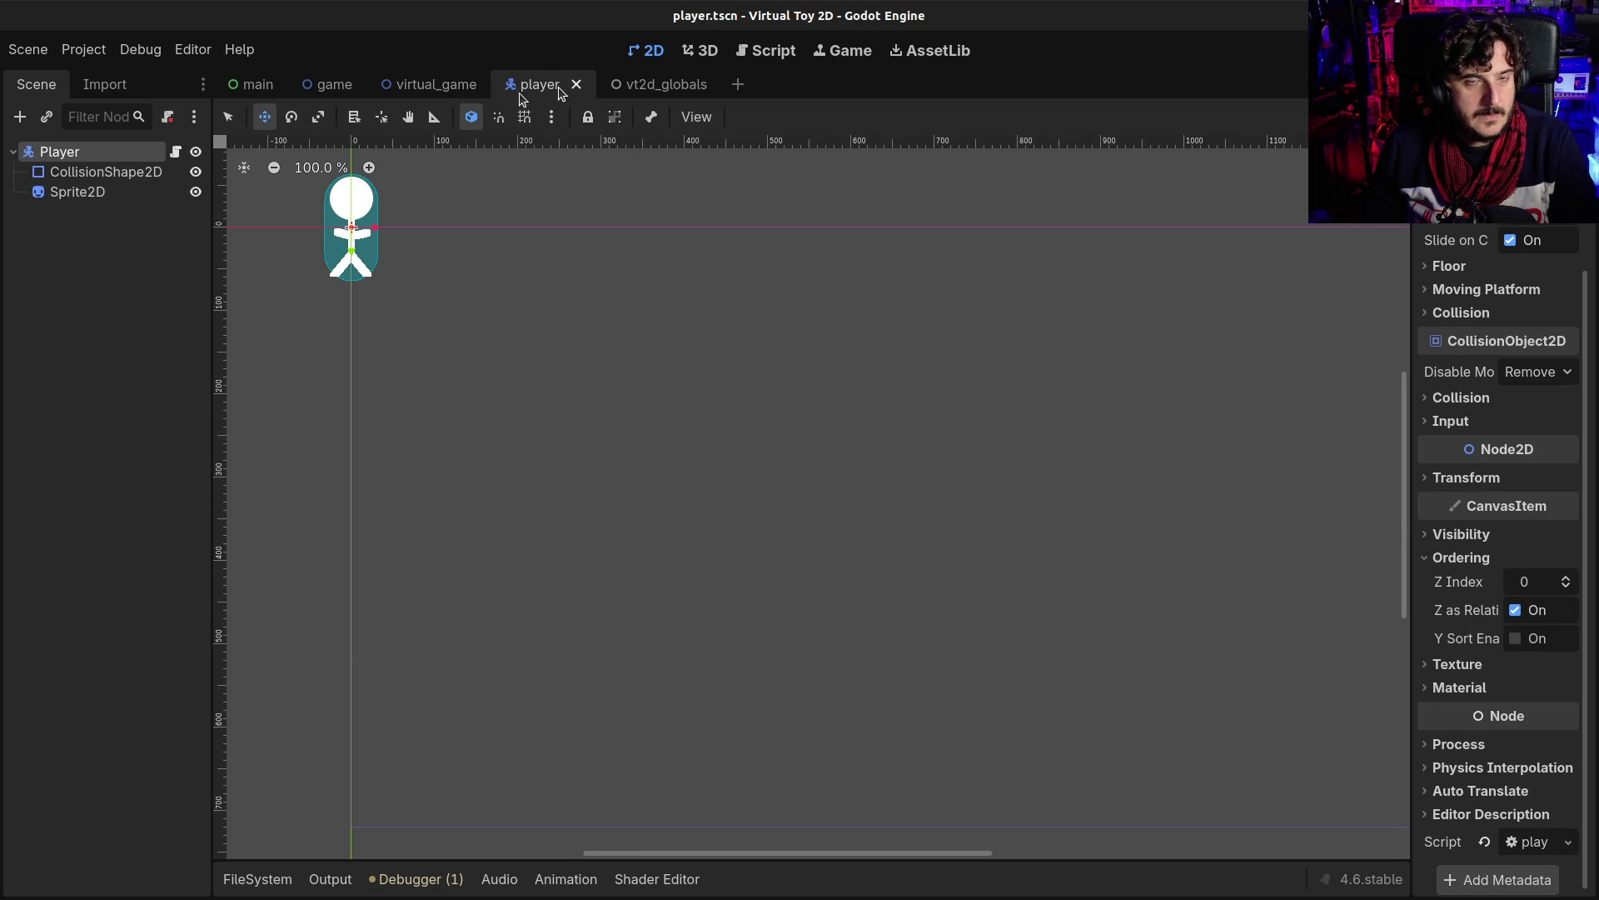
left_click(435, 84)
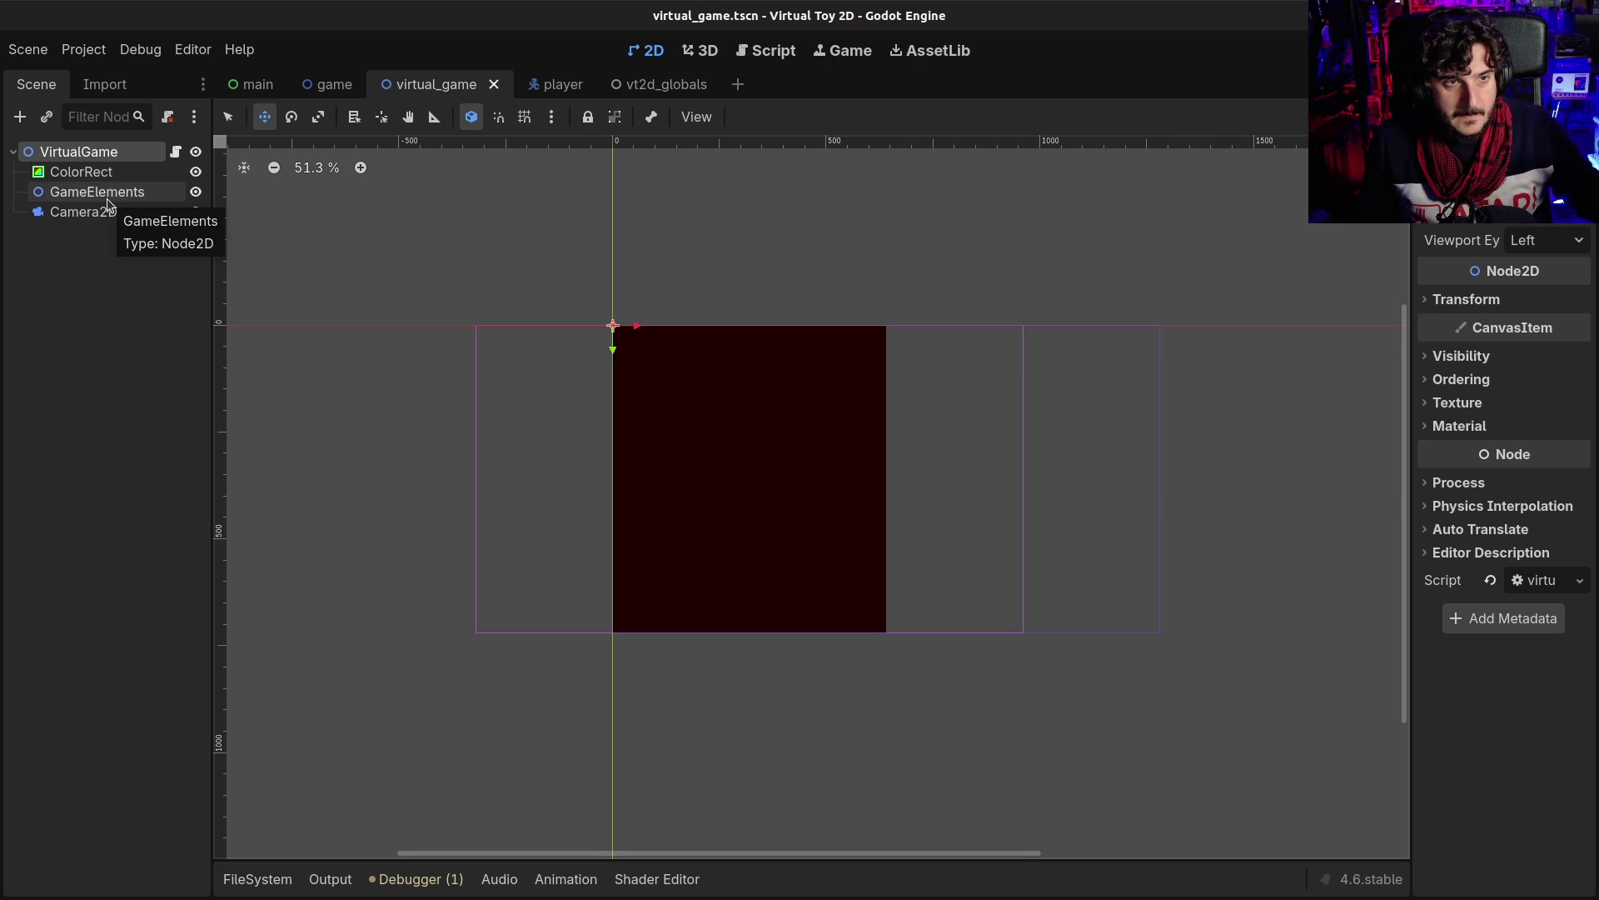
left_click(97, 169)
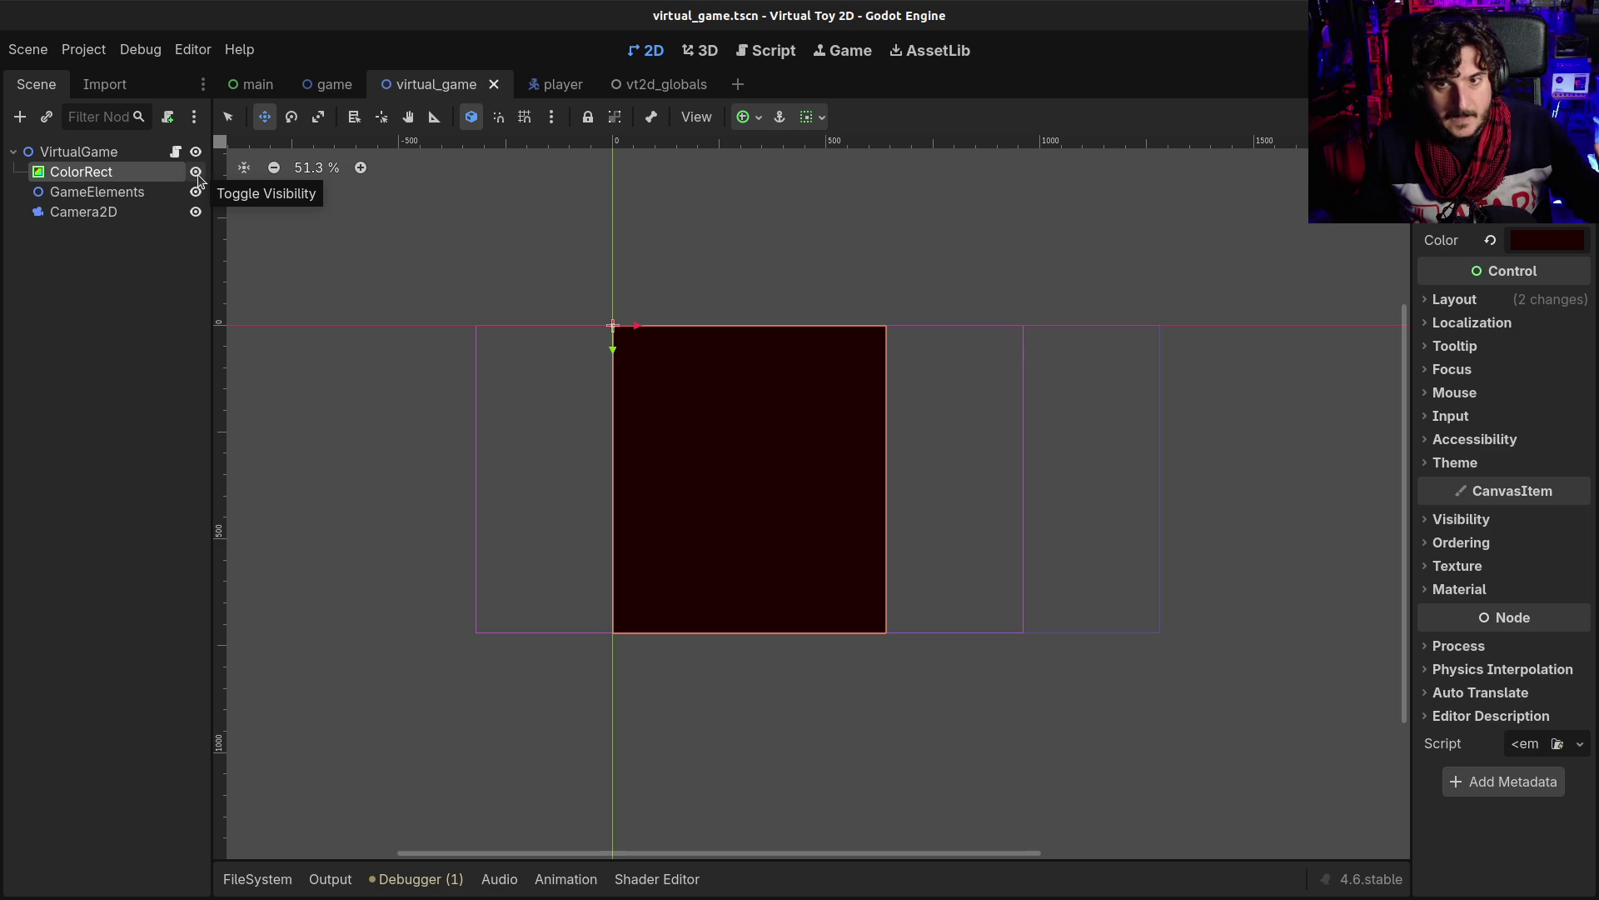
left_click(85, 153)
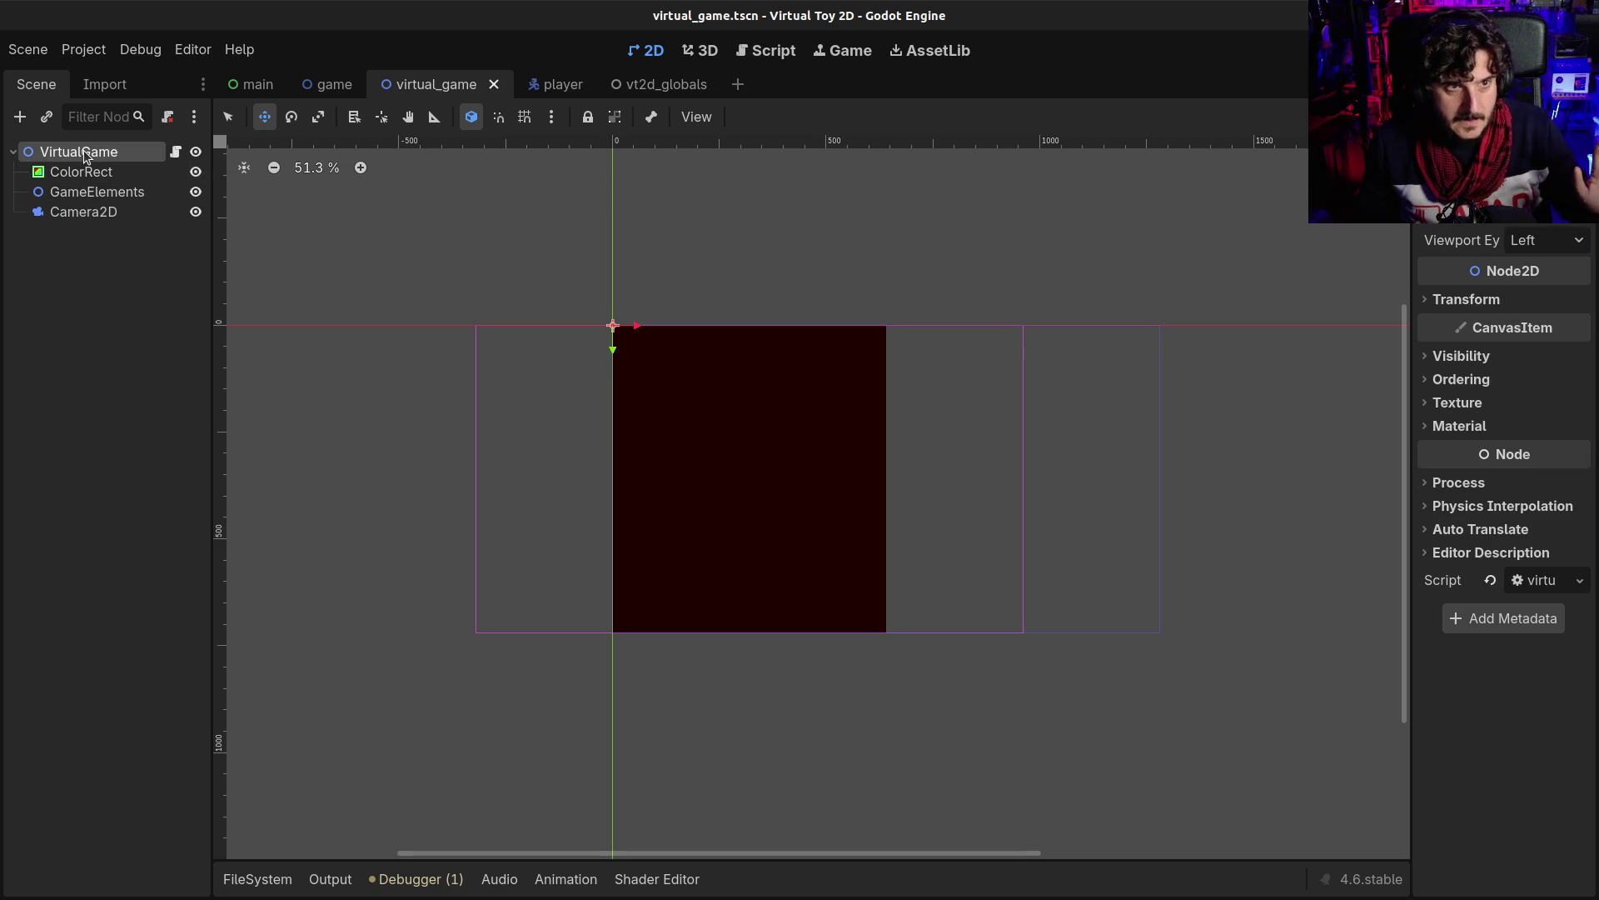
- Add a Node2D child to VirtualGame and set its x position to 640
key("ctrl+a")
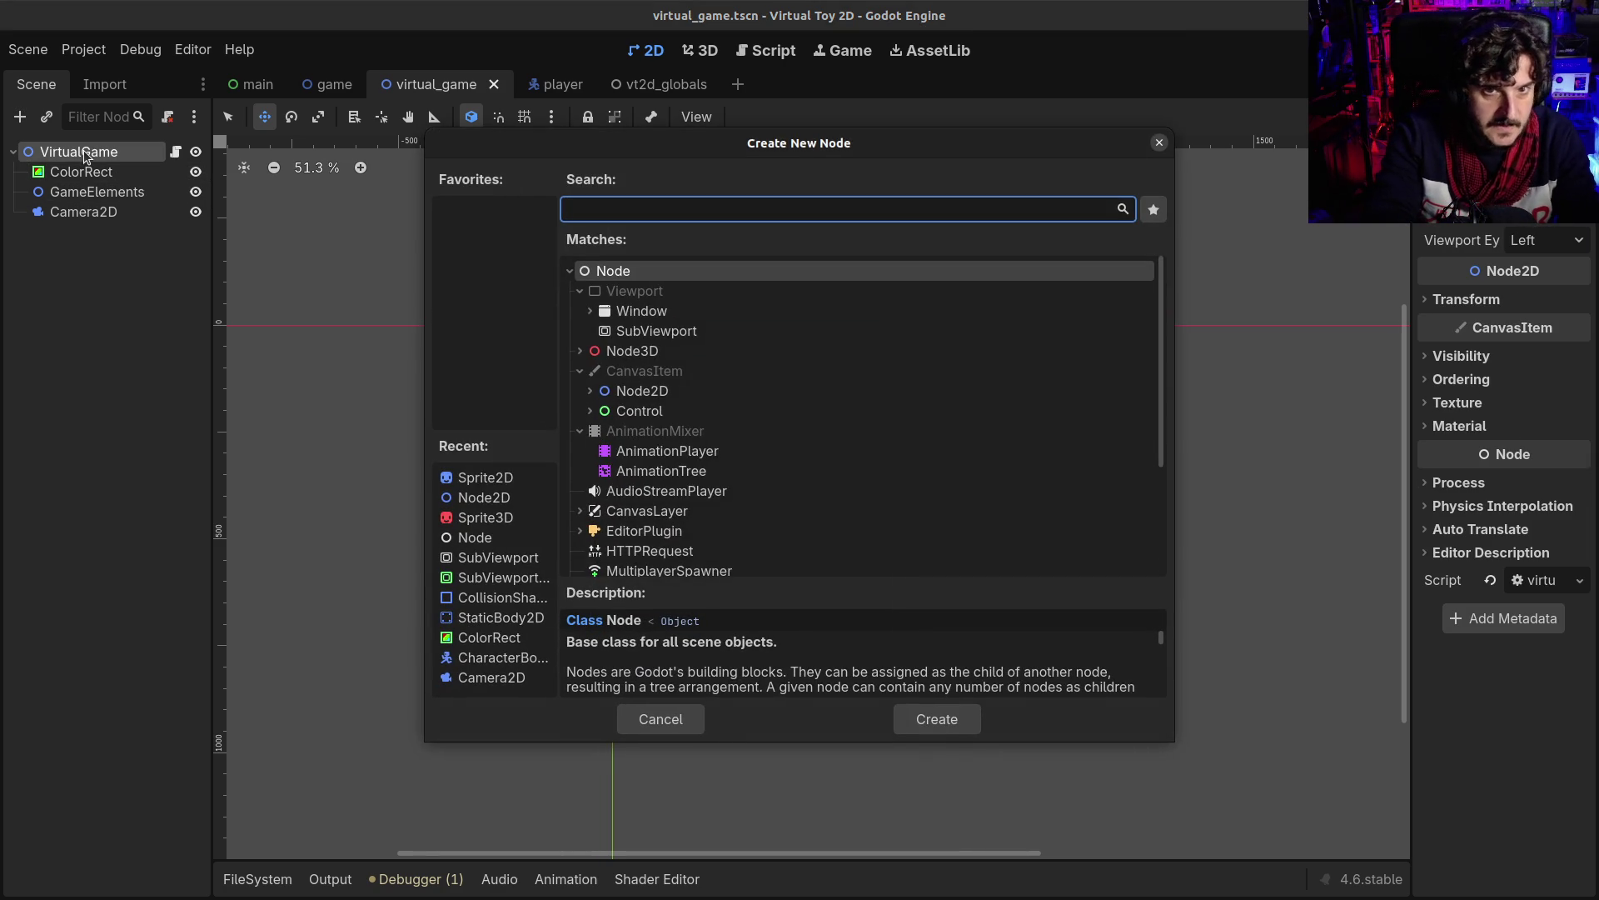
type("node2d")
key("Return")
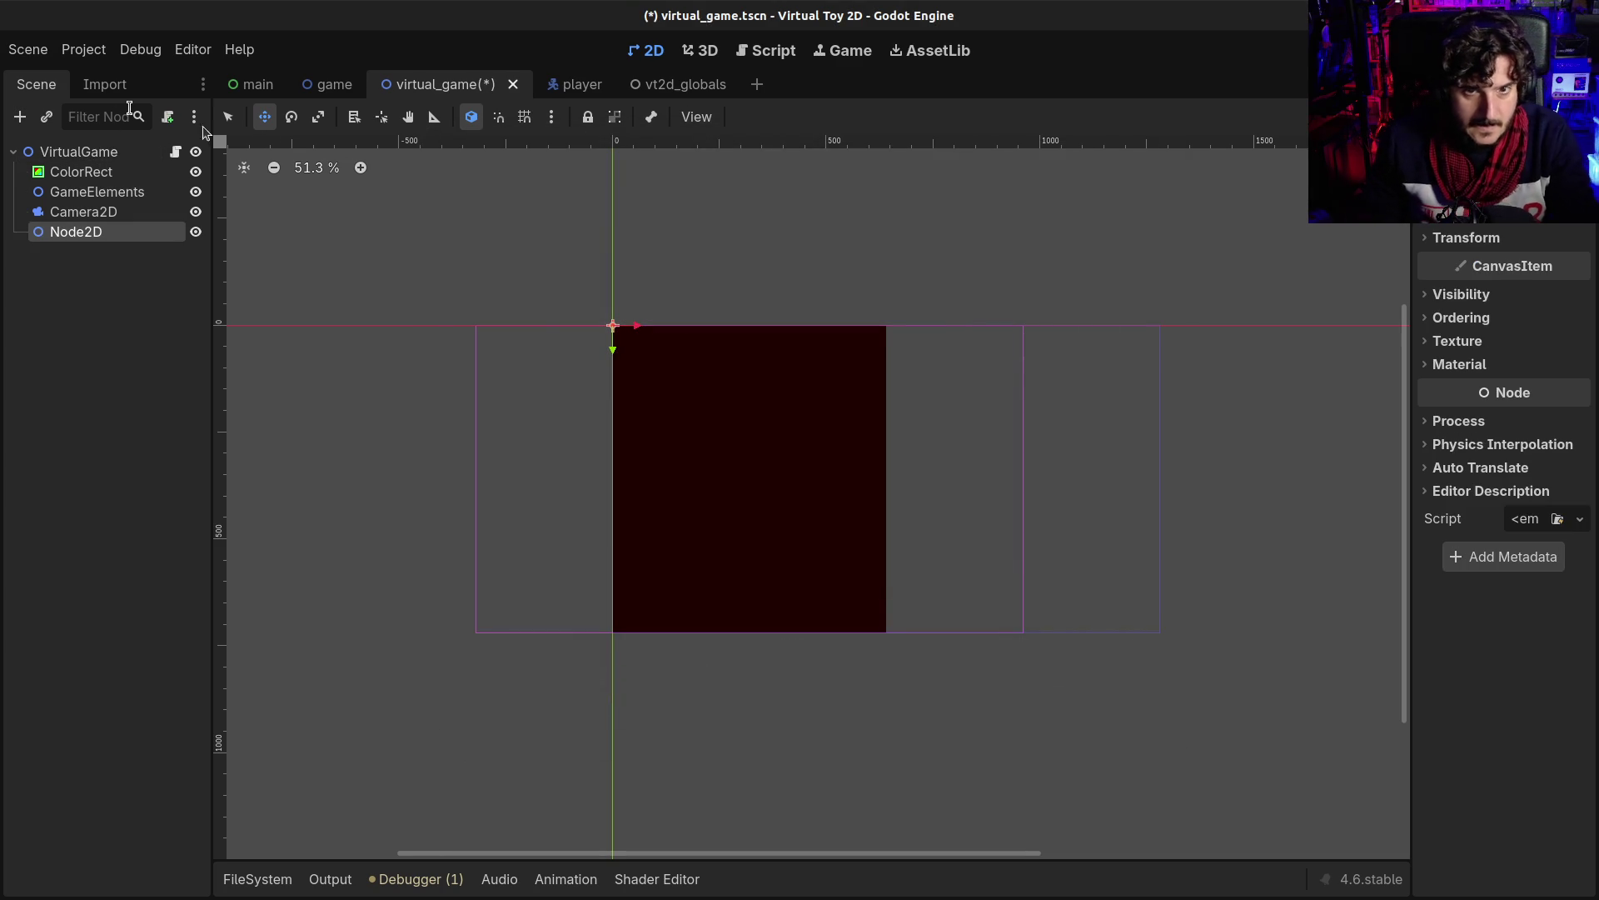
left_click(1495, 240)
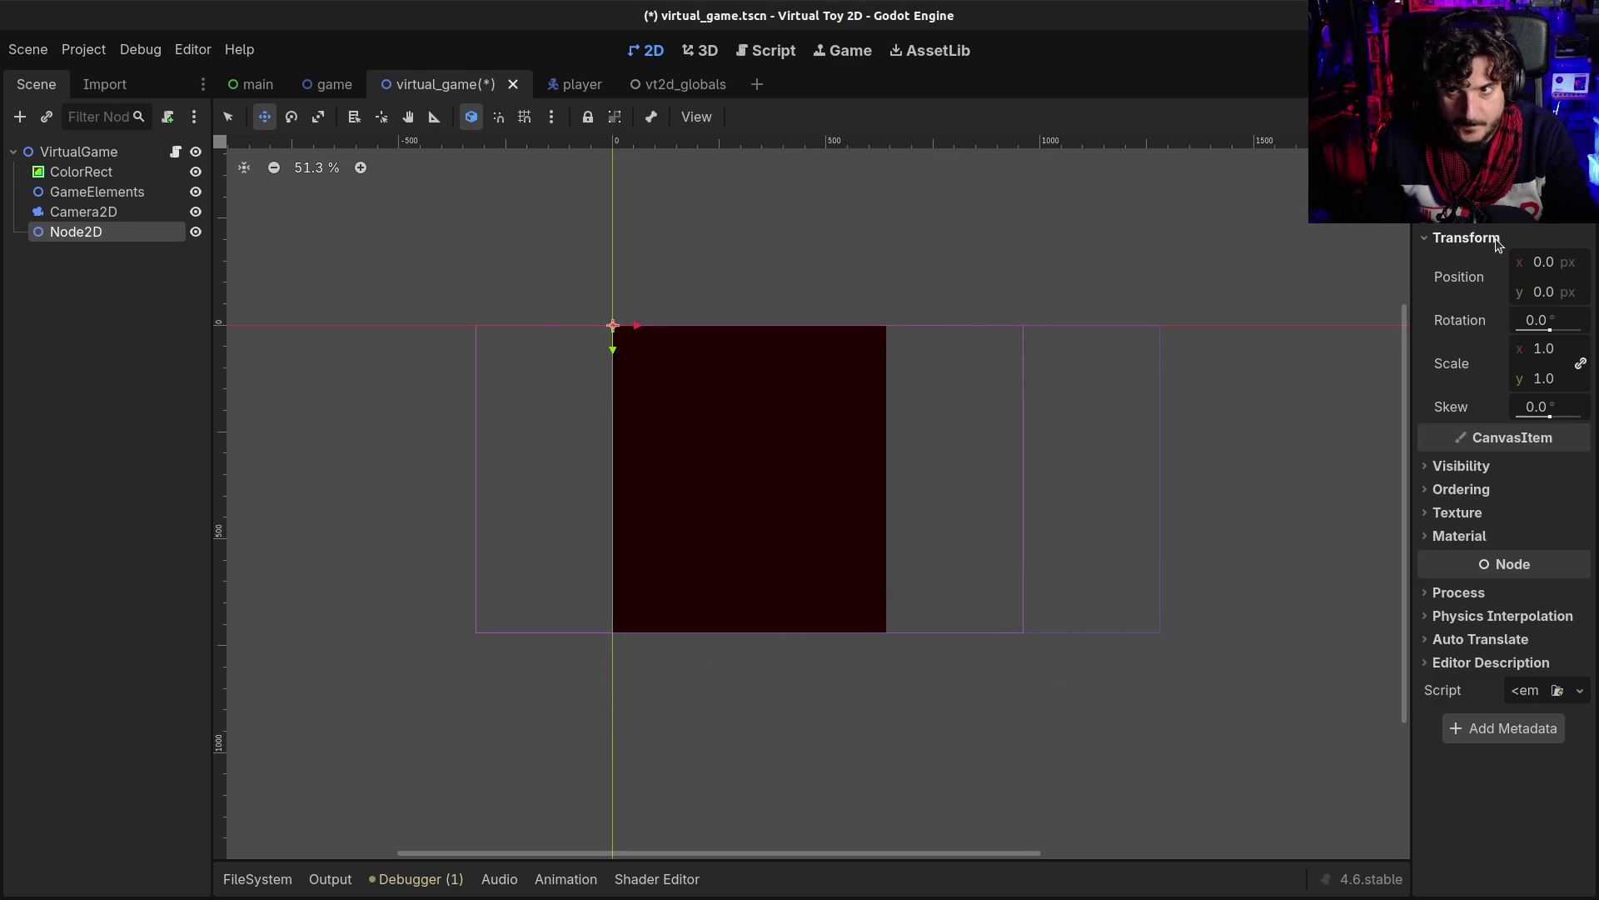
left_click(1558, 271)
type("1720/")
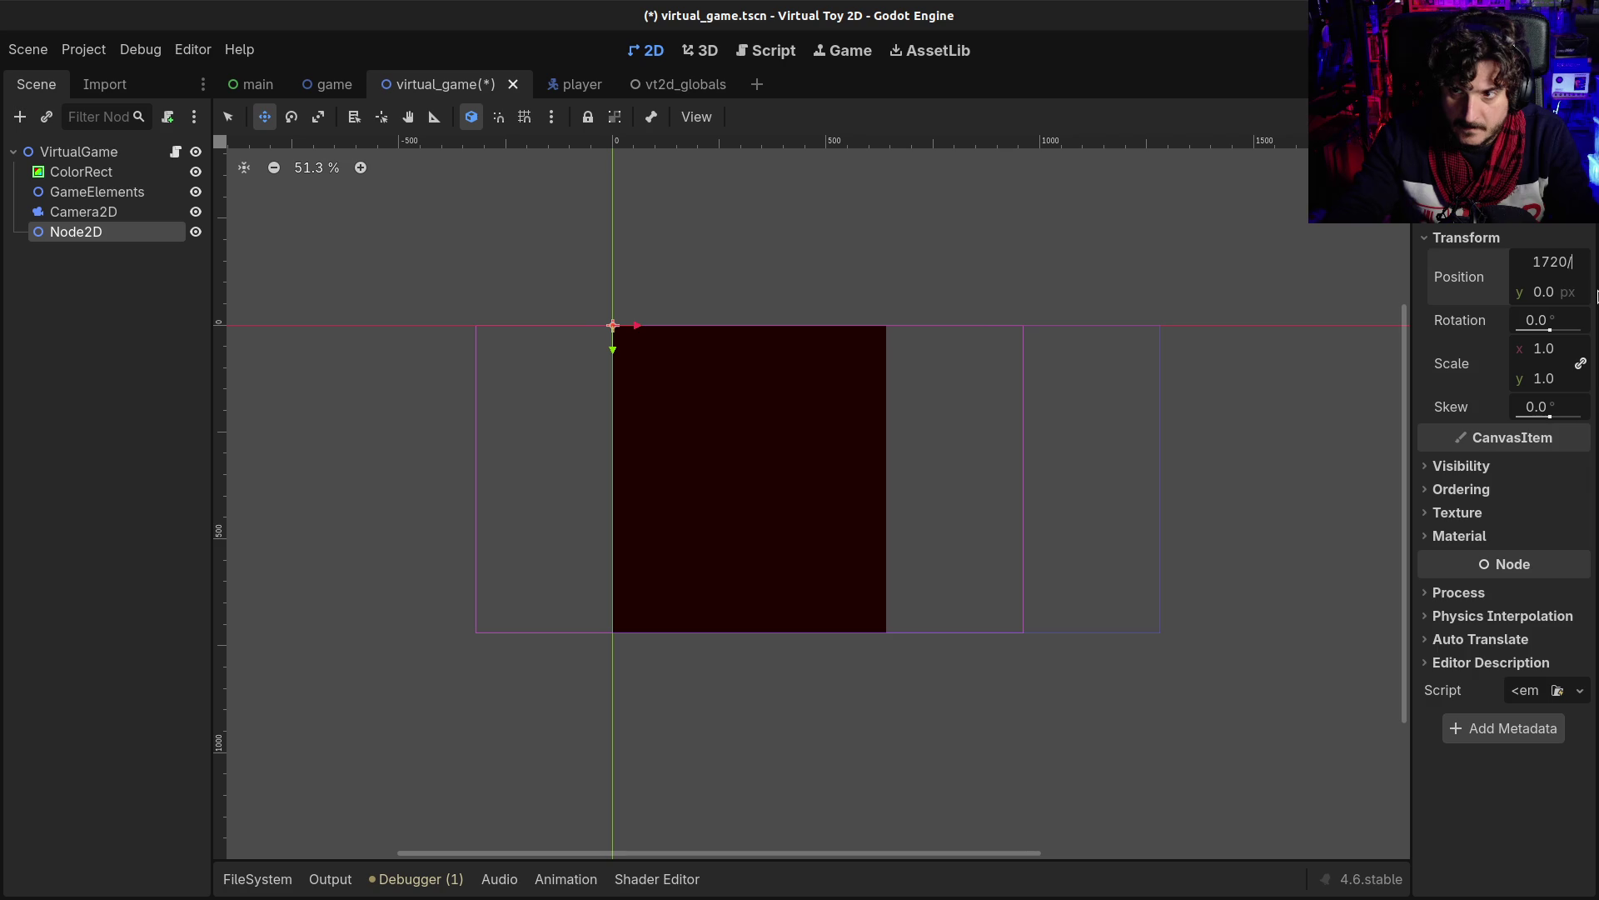
type("2")
key("Return")
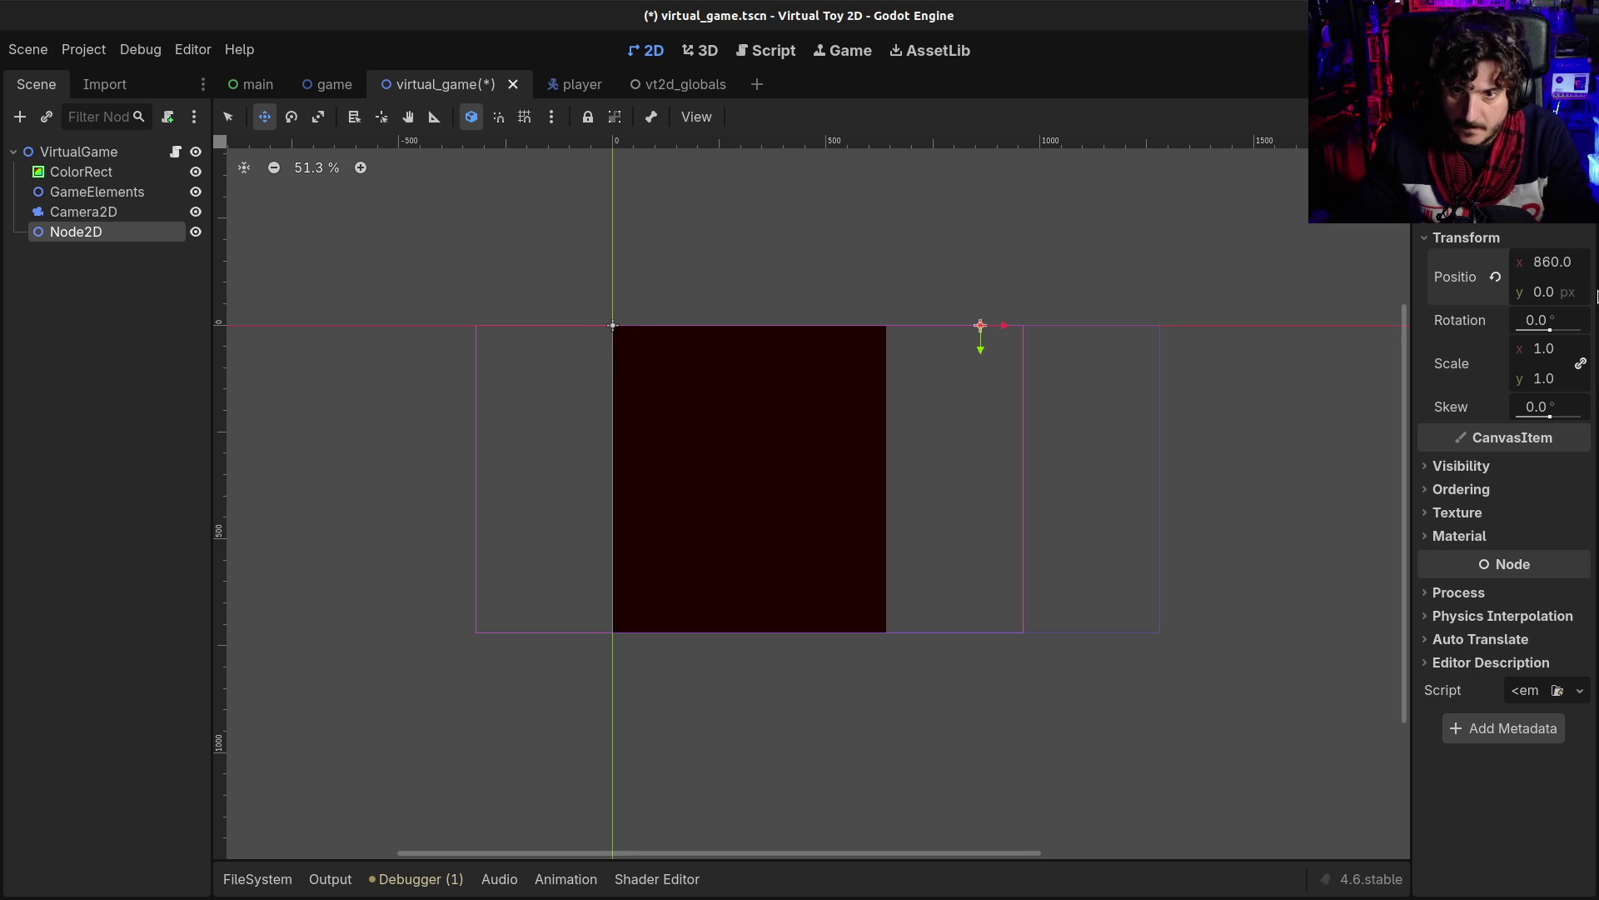
left_click(1569, 265)
type("1280")
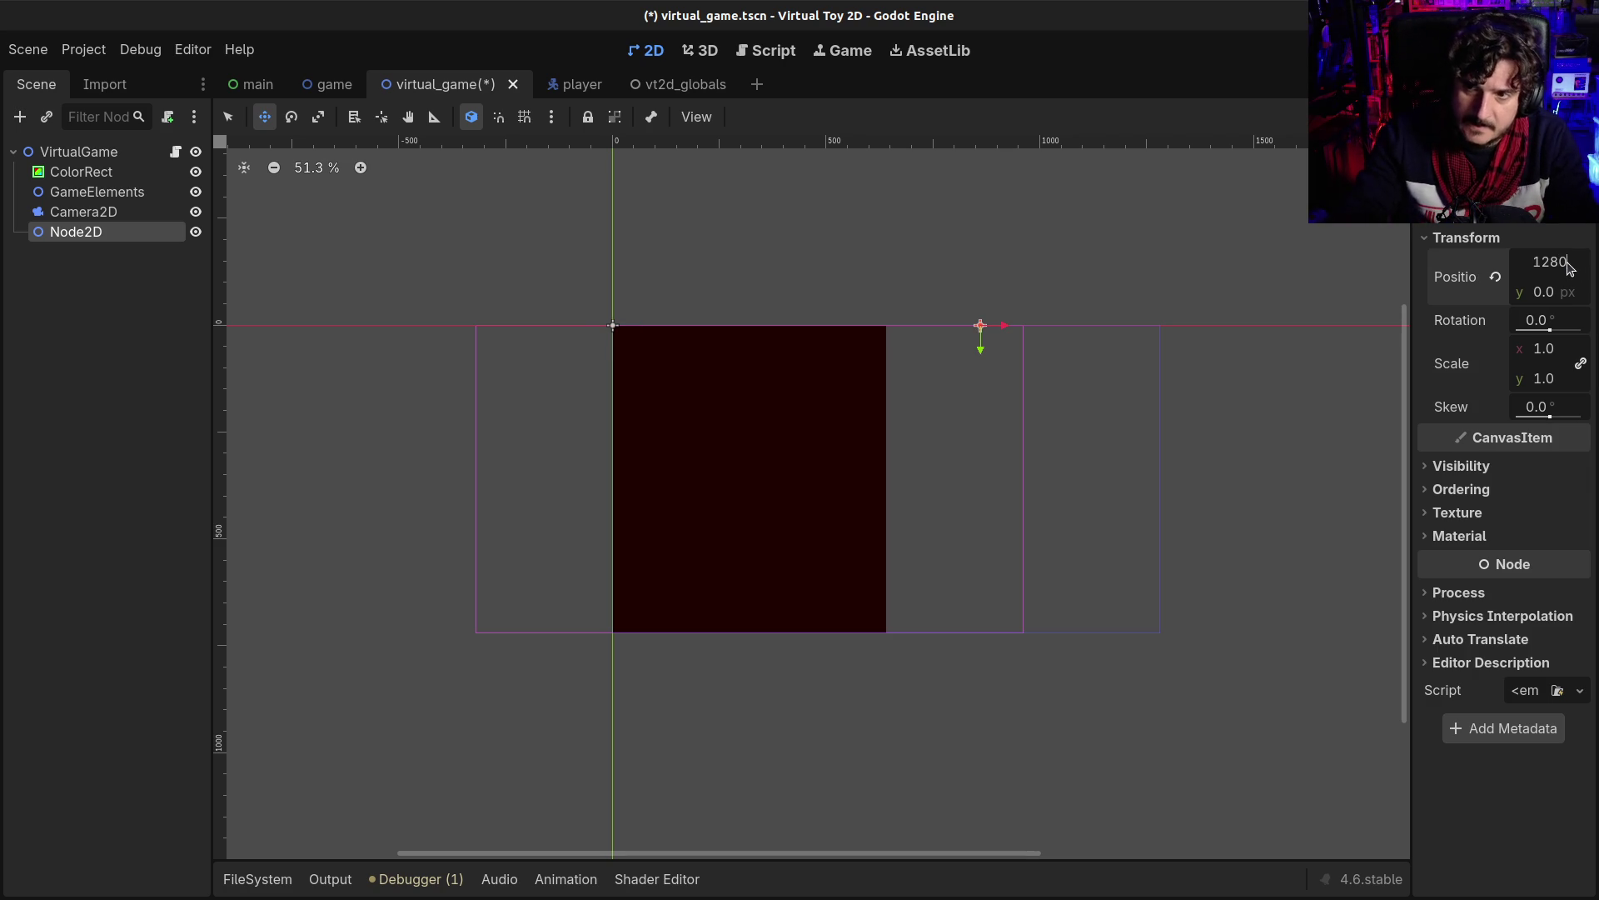
type("2")
key("Return")
- Set the Node2D's y position to 720/2 (360) and nest ColorRect under it
key("Tab")
type("720/2")
key("Return")
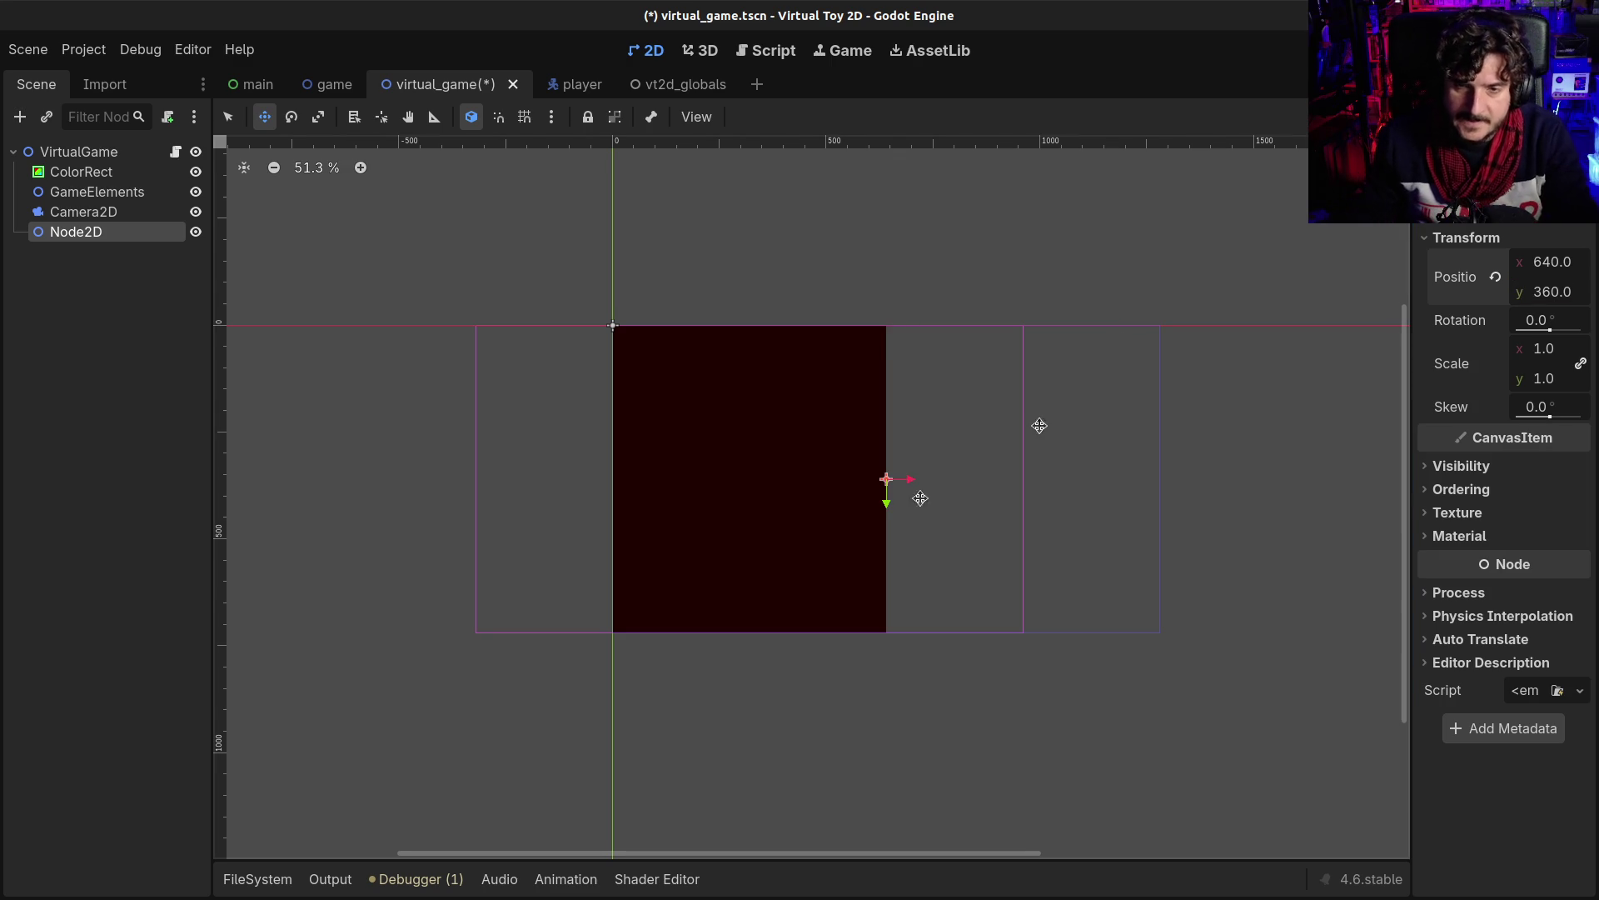
left_click(51, 173)
mouse_move(52, 173)
left_mouse_down()
mouse_move(83, 200)
mouse_move(83, 233)
left_mouse_up()
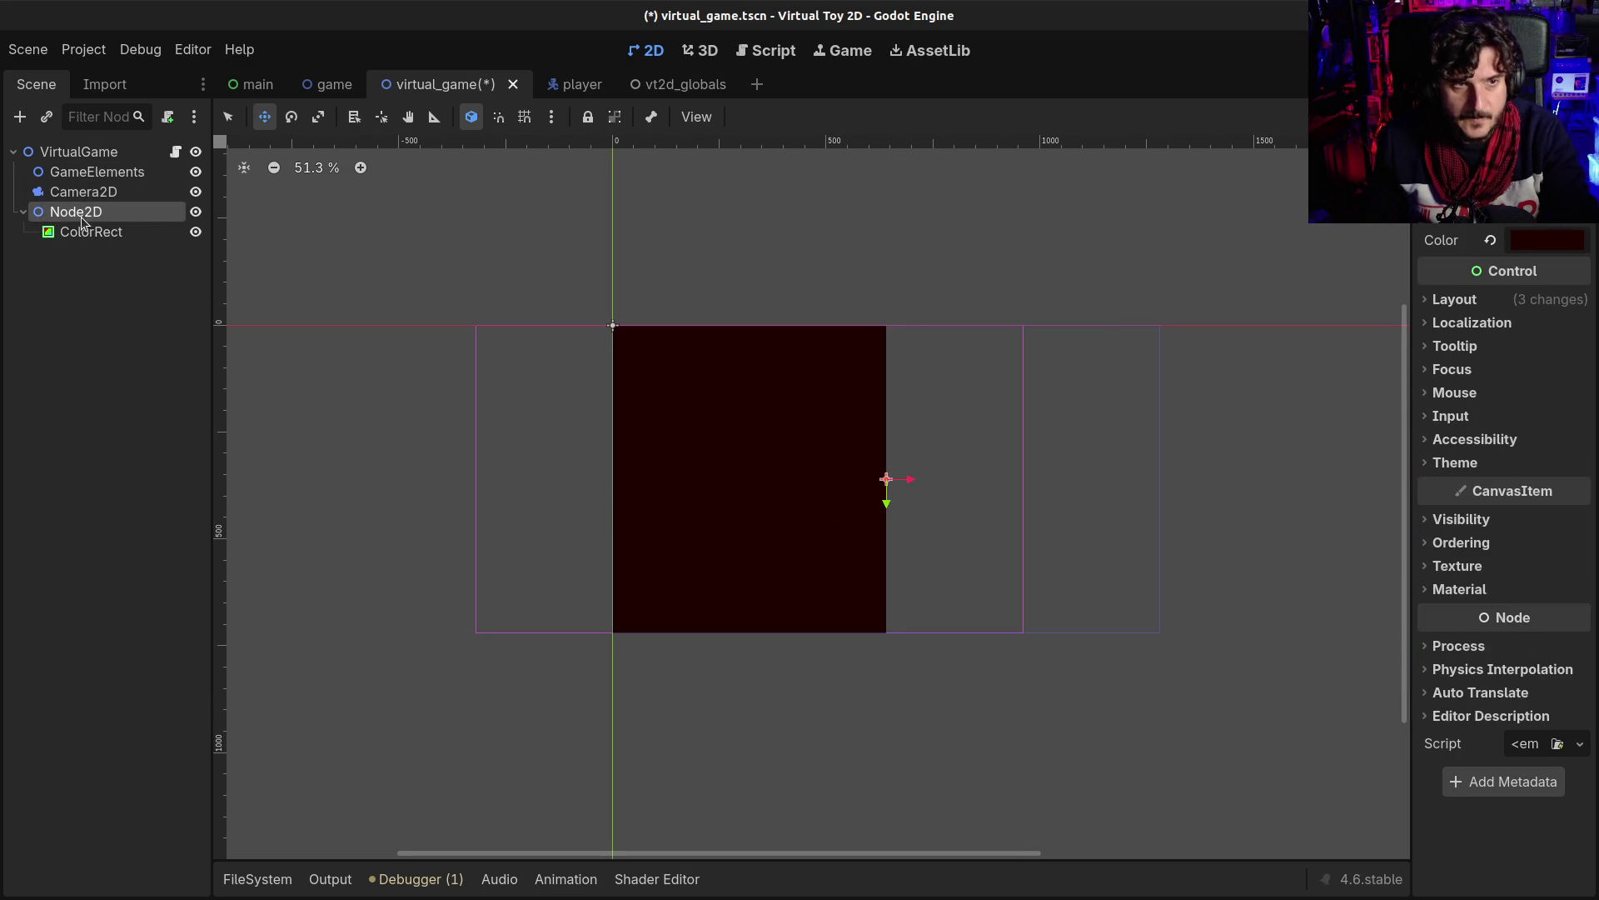
- Rename the new Node2D to Background
left_click(76, 212)
double_click(76, 212)
type("Backgron")
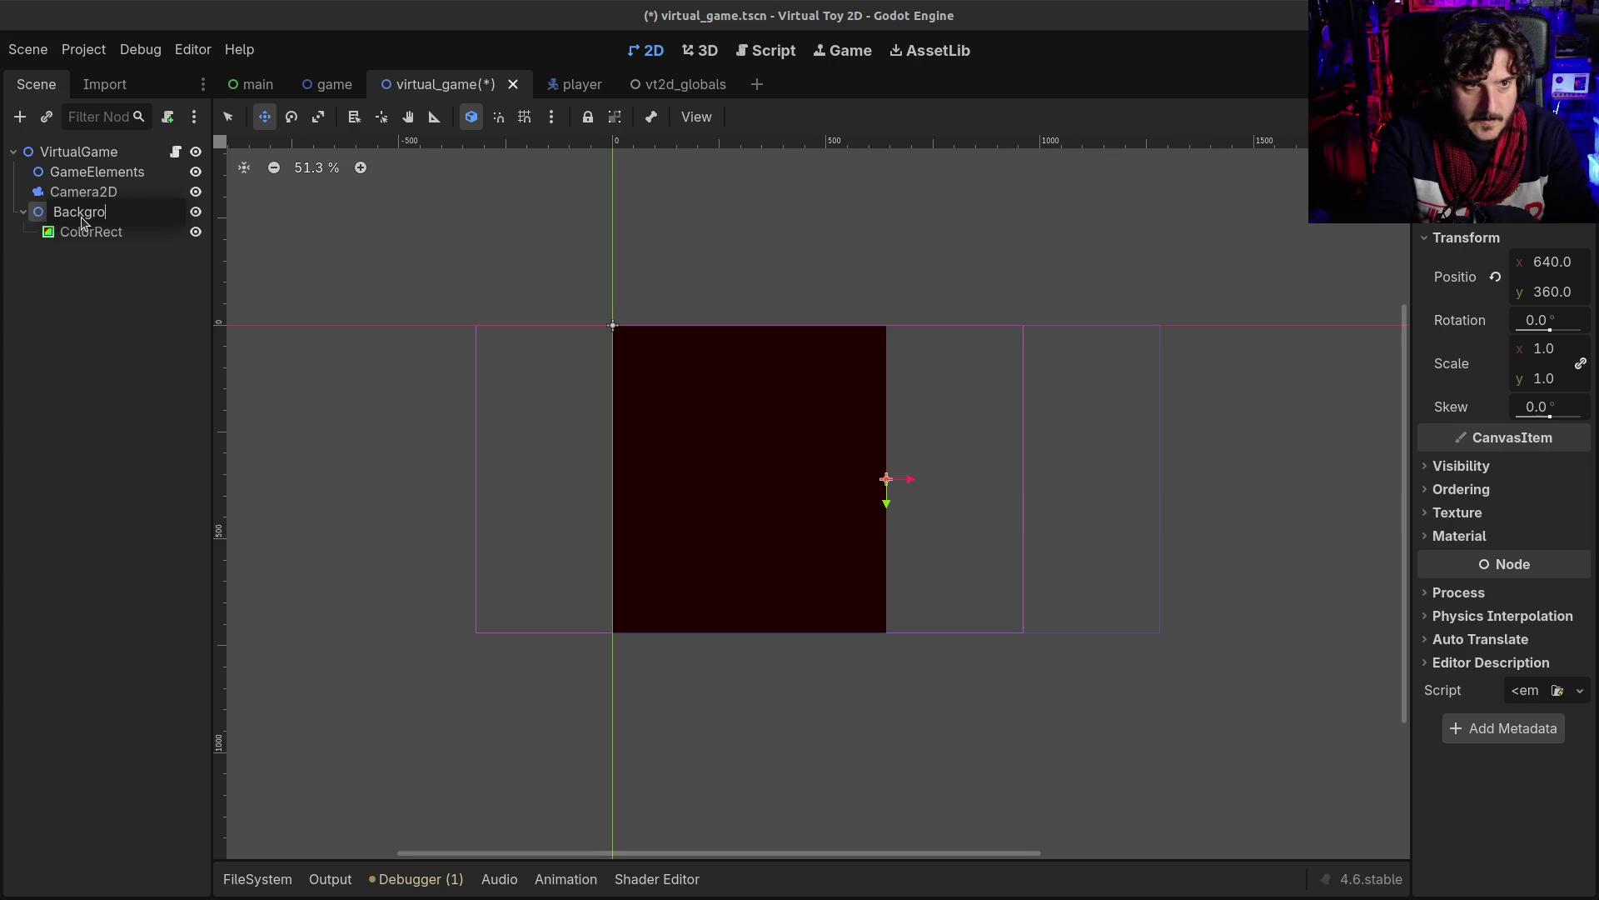
type("und")
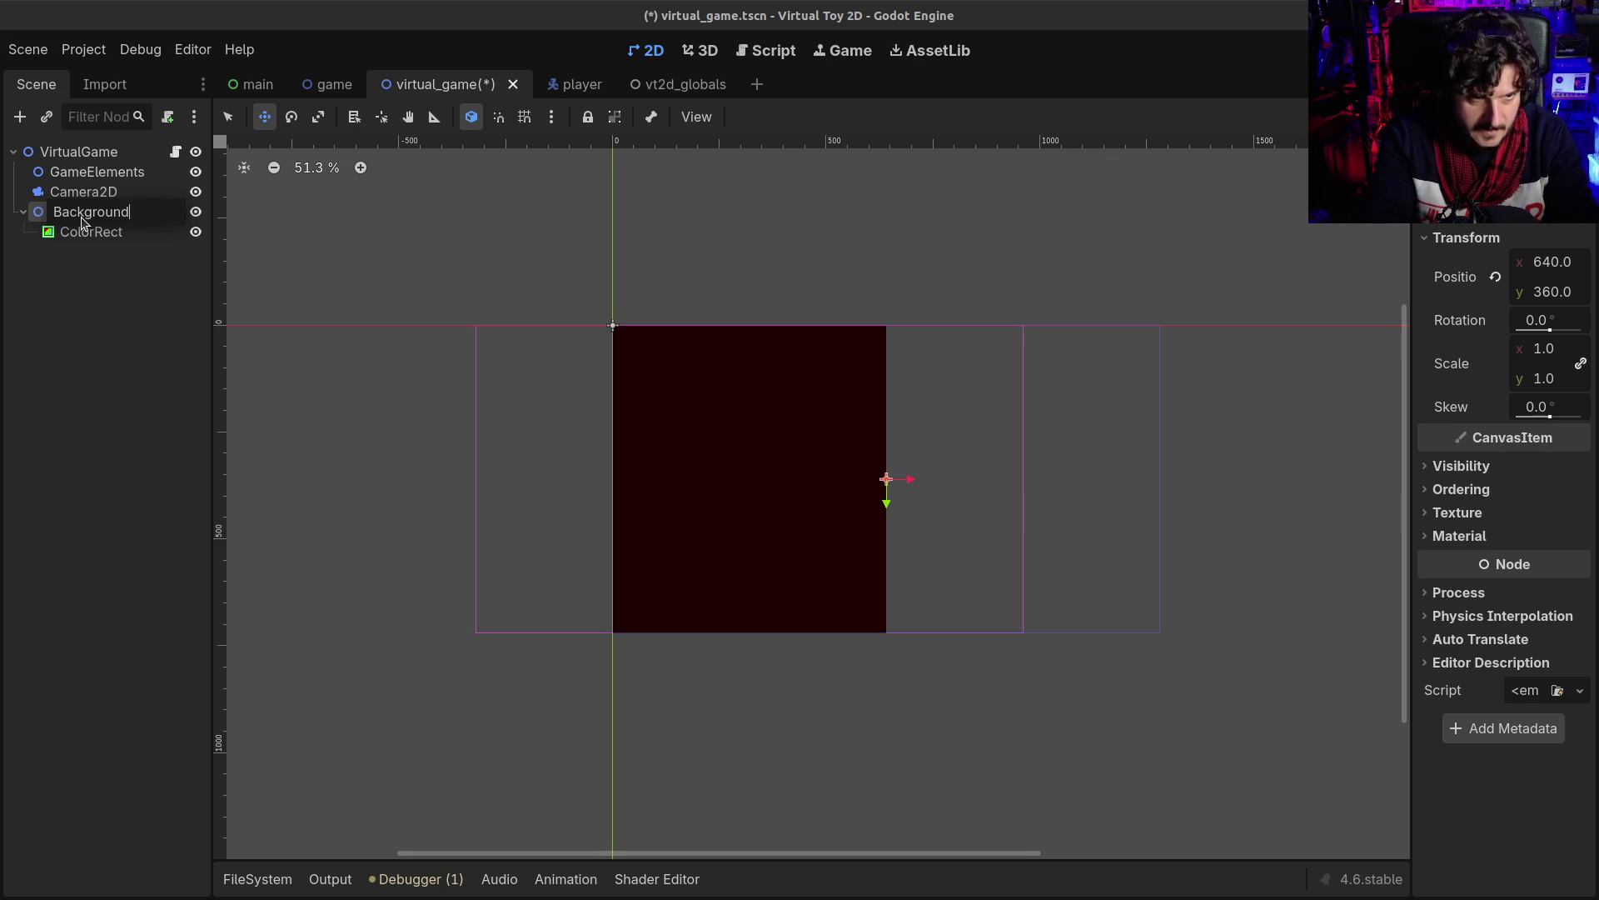
key("Return")
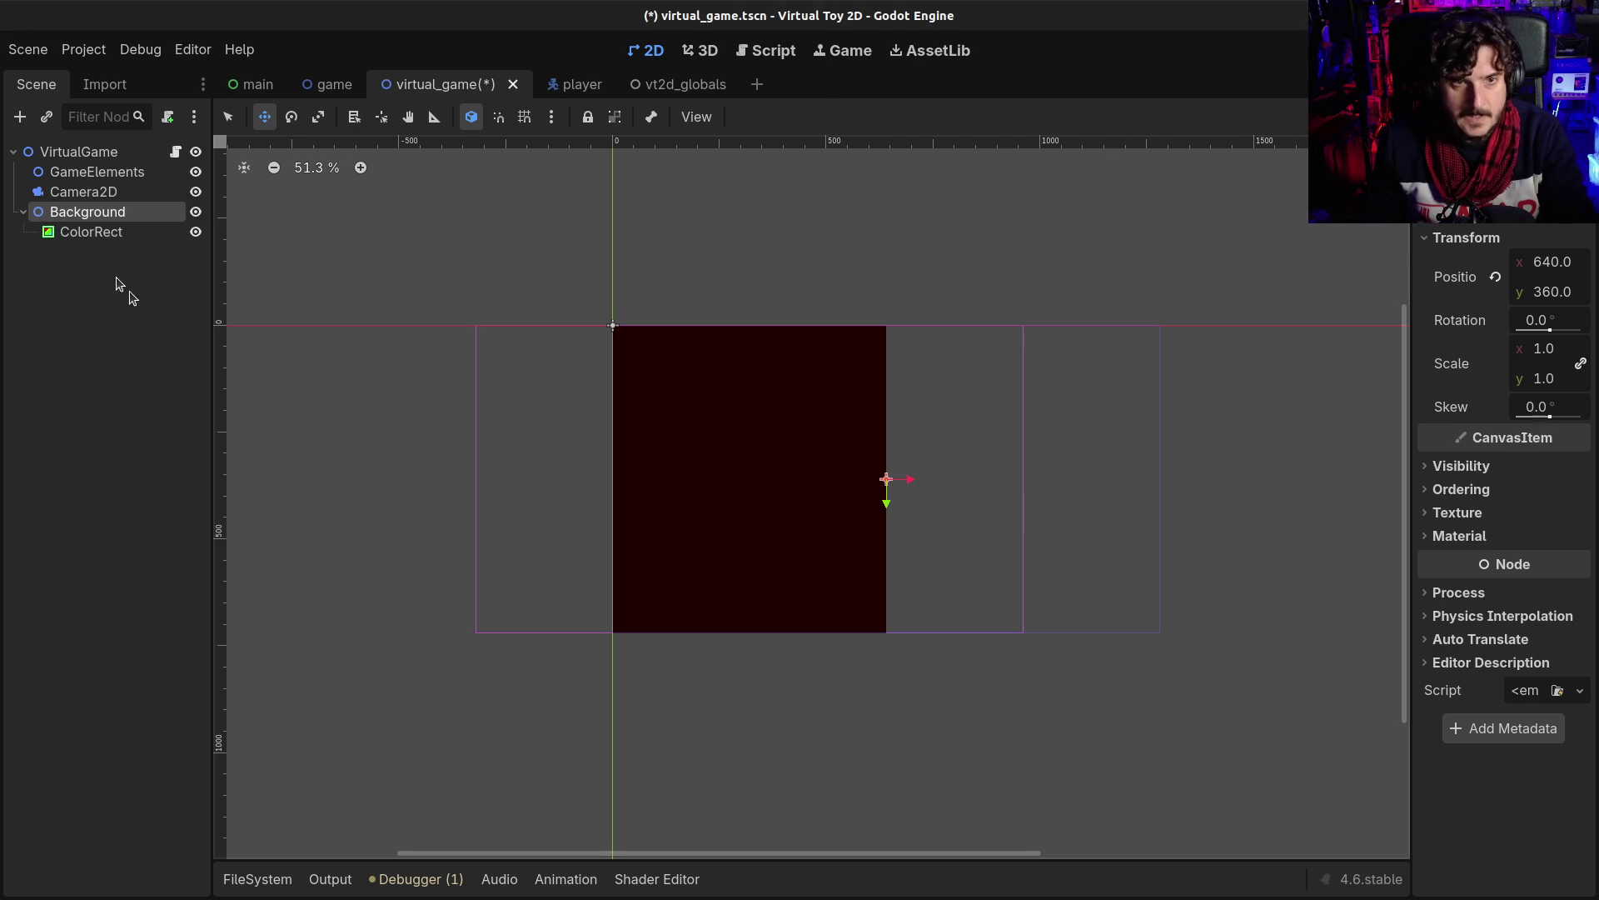
- Anchor Background's ColorRect at its parent's centre with the Center preset
left_click(75, 233)
left_click(750, 117)
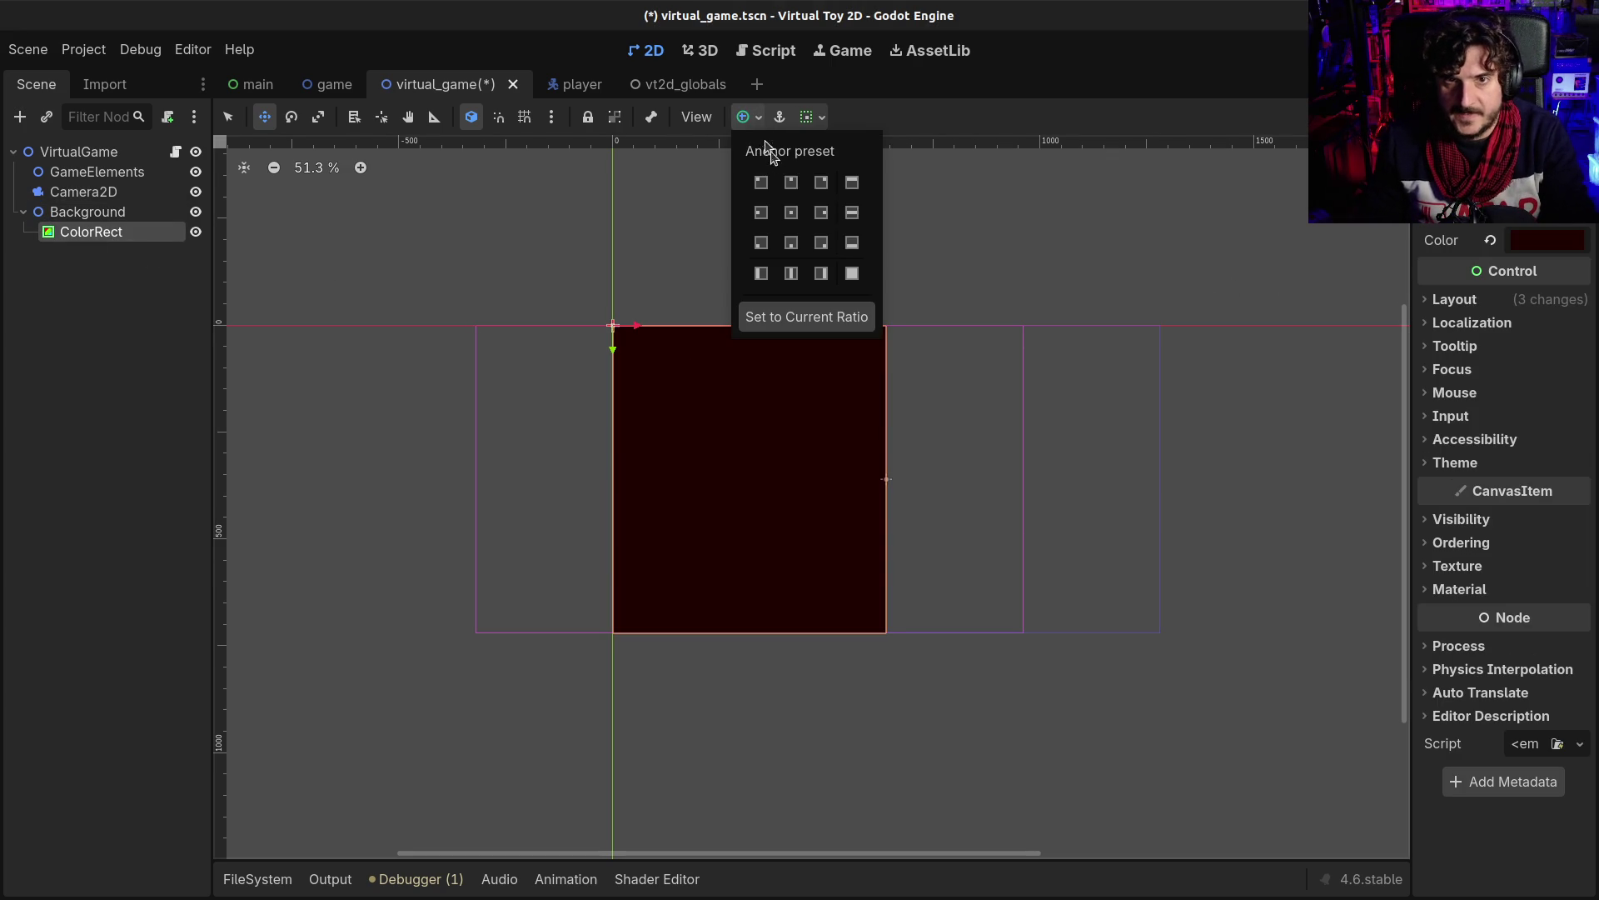
left_click(792, 214)
left_click(933, 55)
left_click_drag(1055, 328, 827, 327)
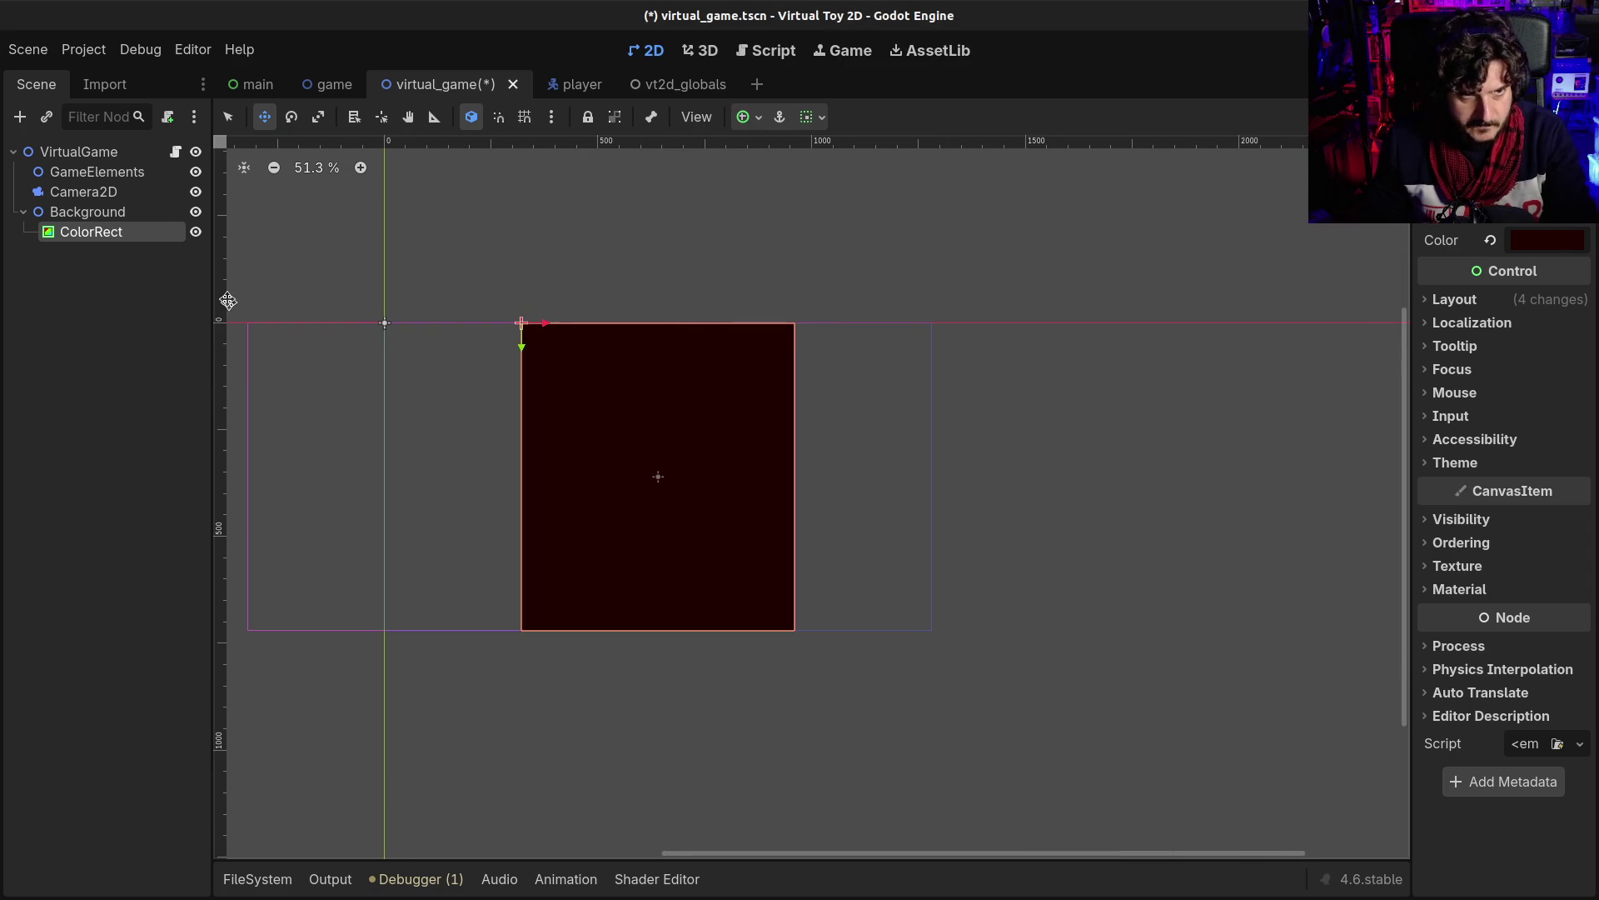
left_click(83, 192)
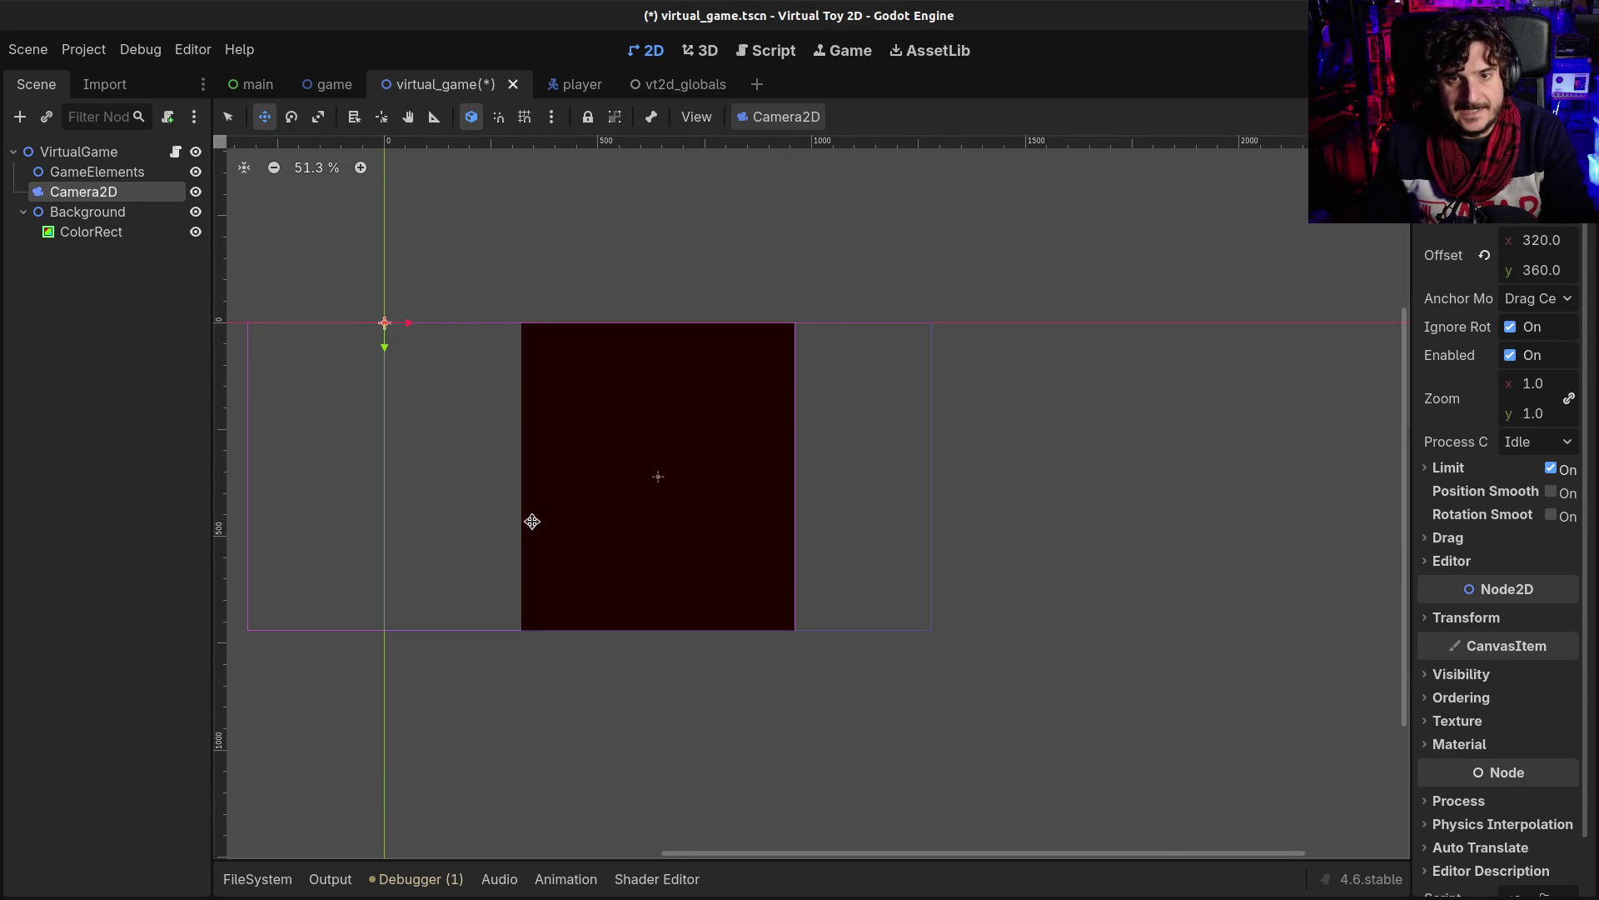
- Set the Camera2D offset to 1280/2 (640) by 360
scroll(492, 560, "down", 2)
left_click_drag(493, 561, 643, 570)
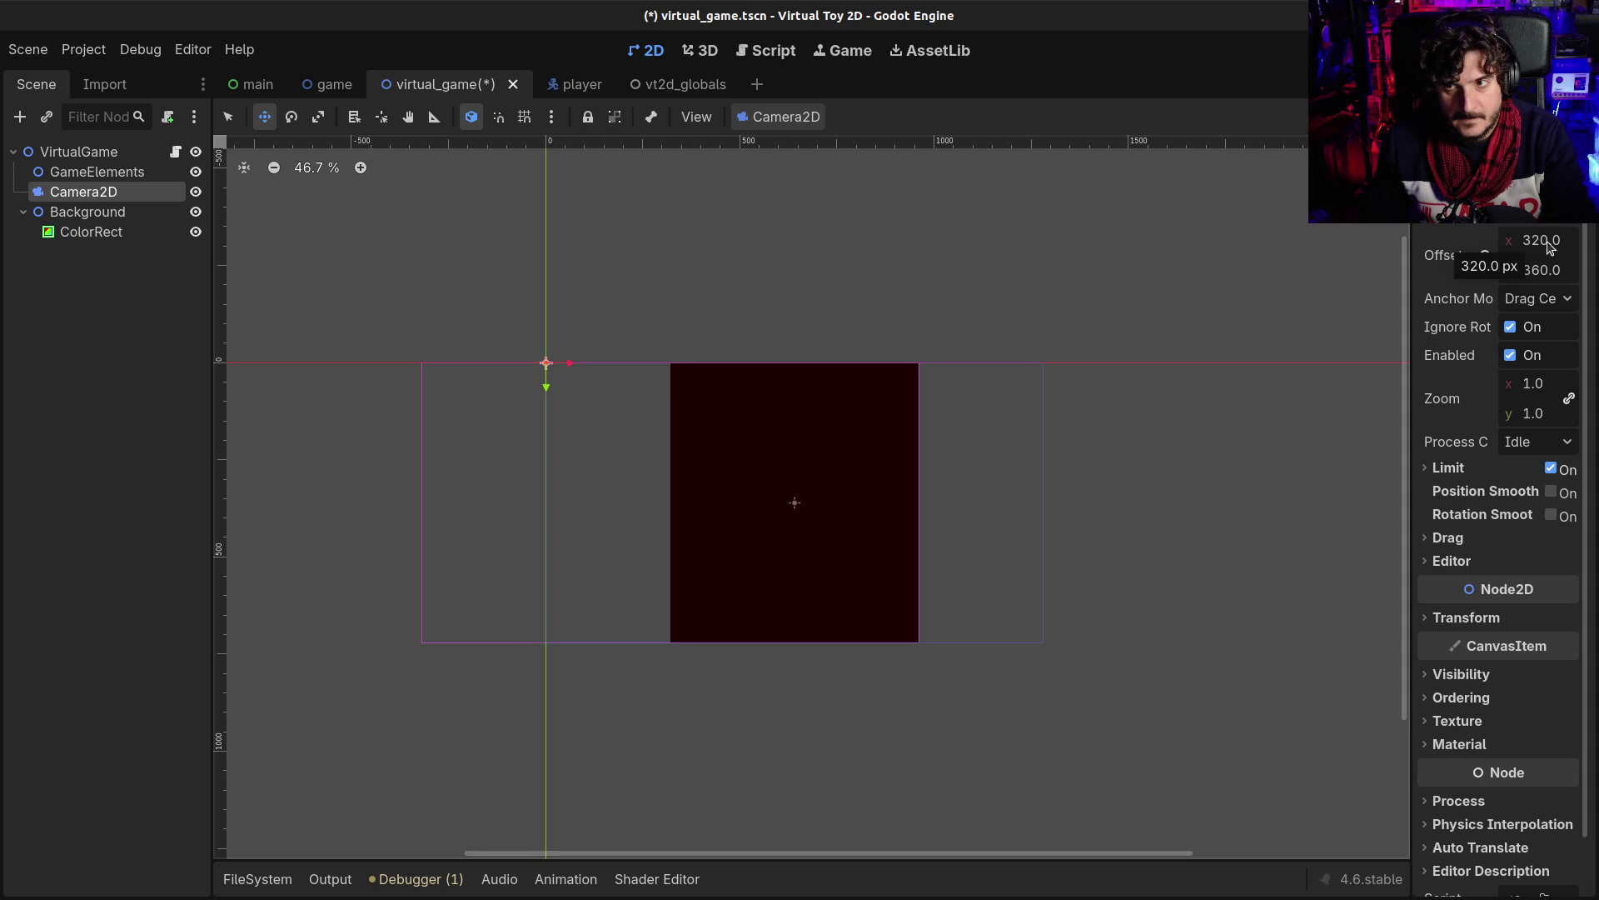
left_click(1549, 244)
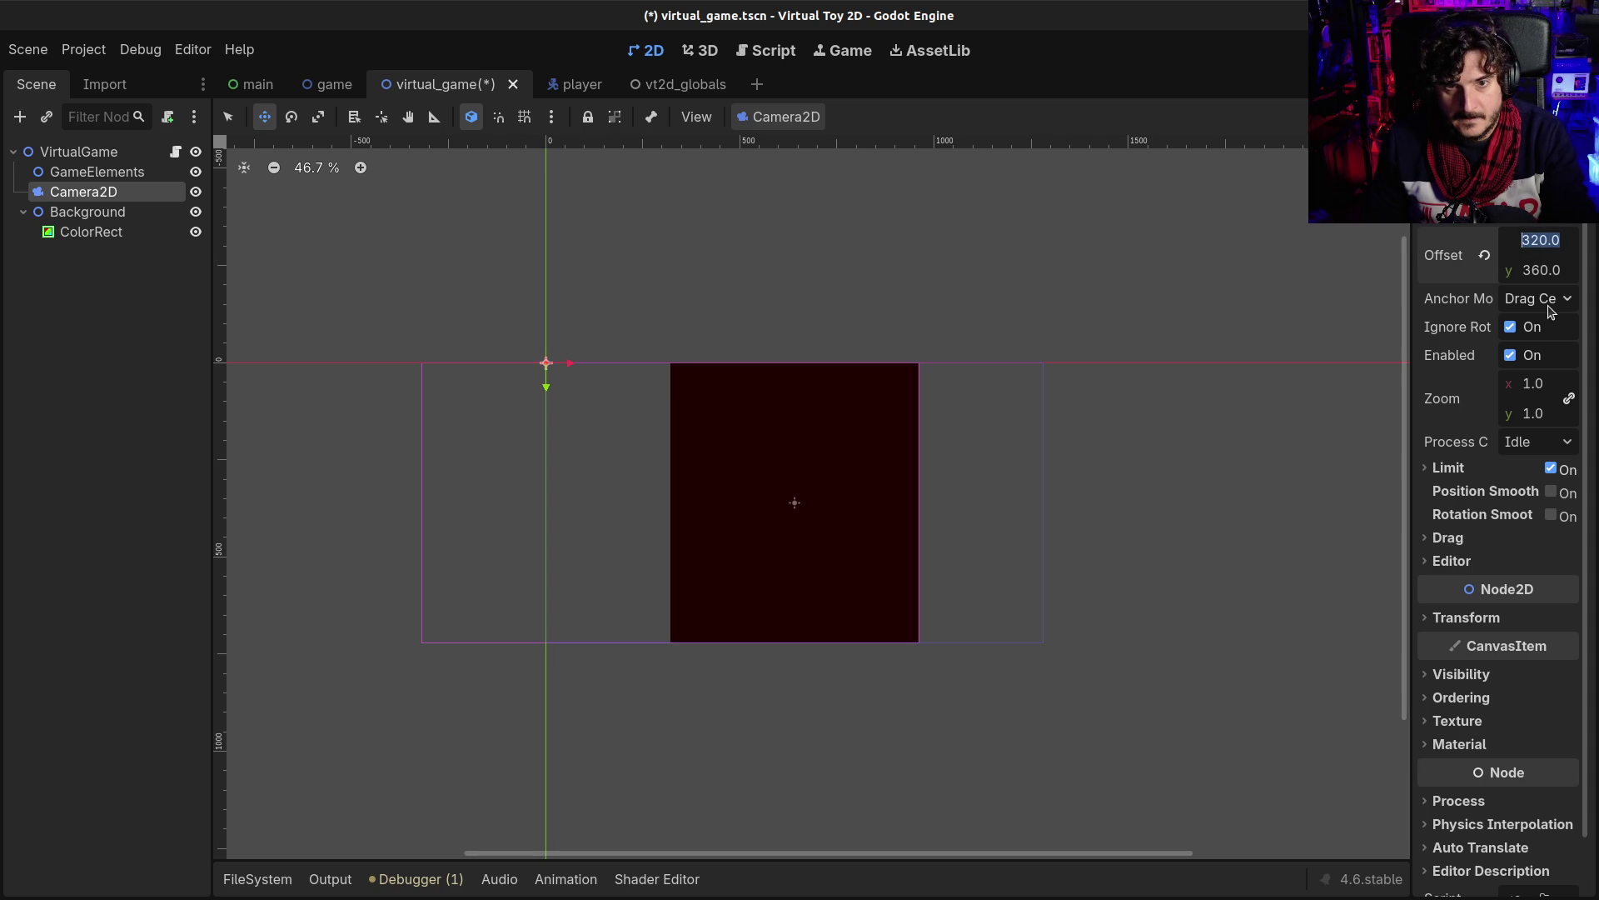
type("0")
key("Return")
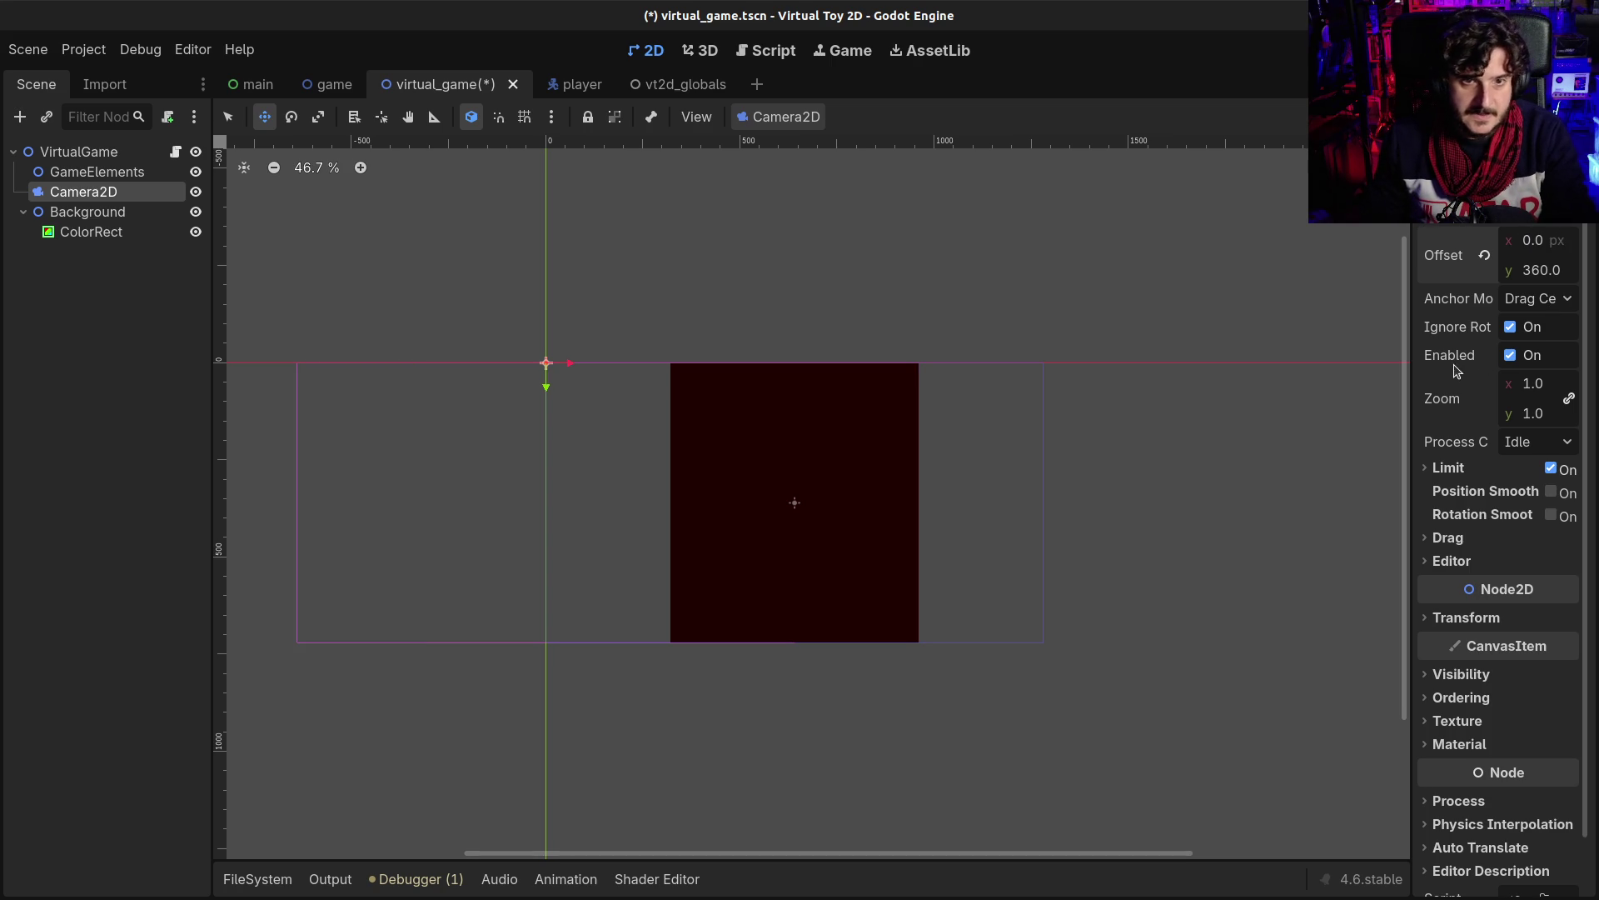
left_click(1551, 241)
type("1280/2")
key("Return")
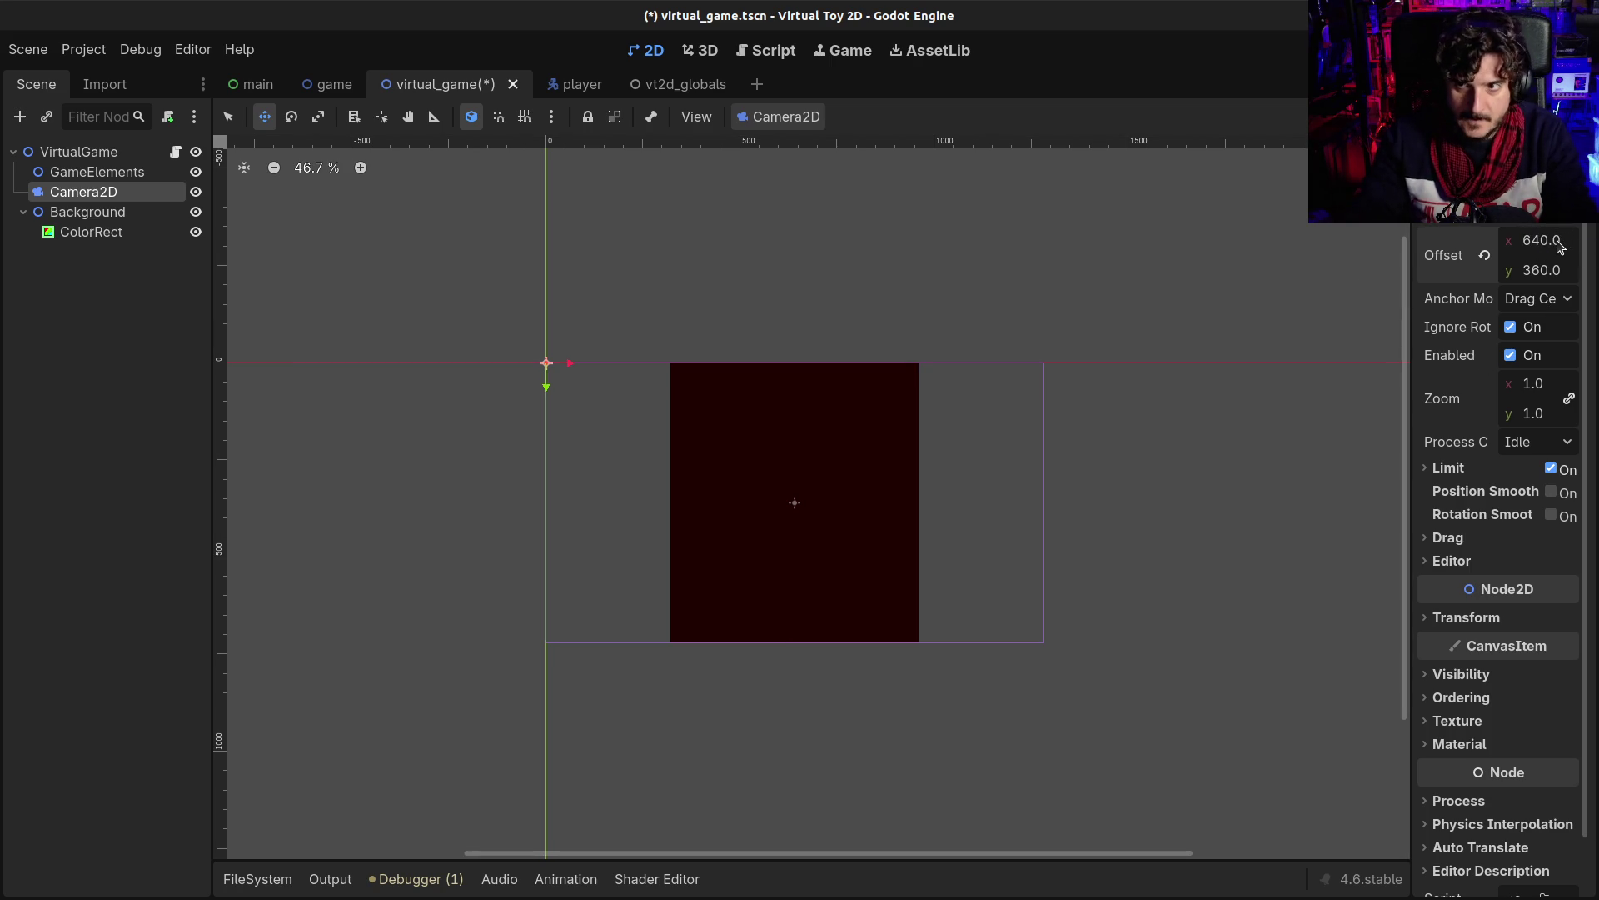
left_click(1541, 272)
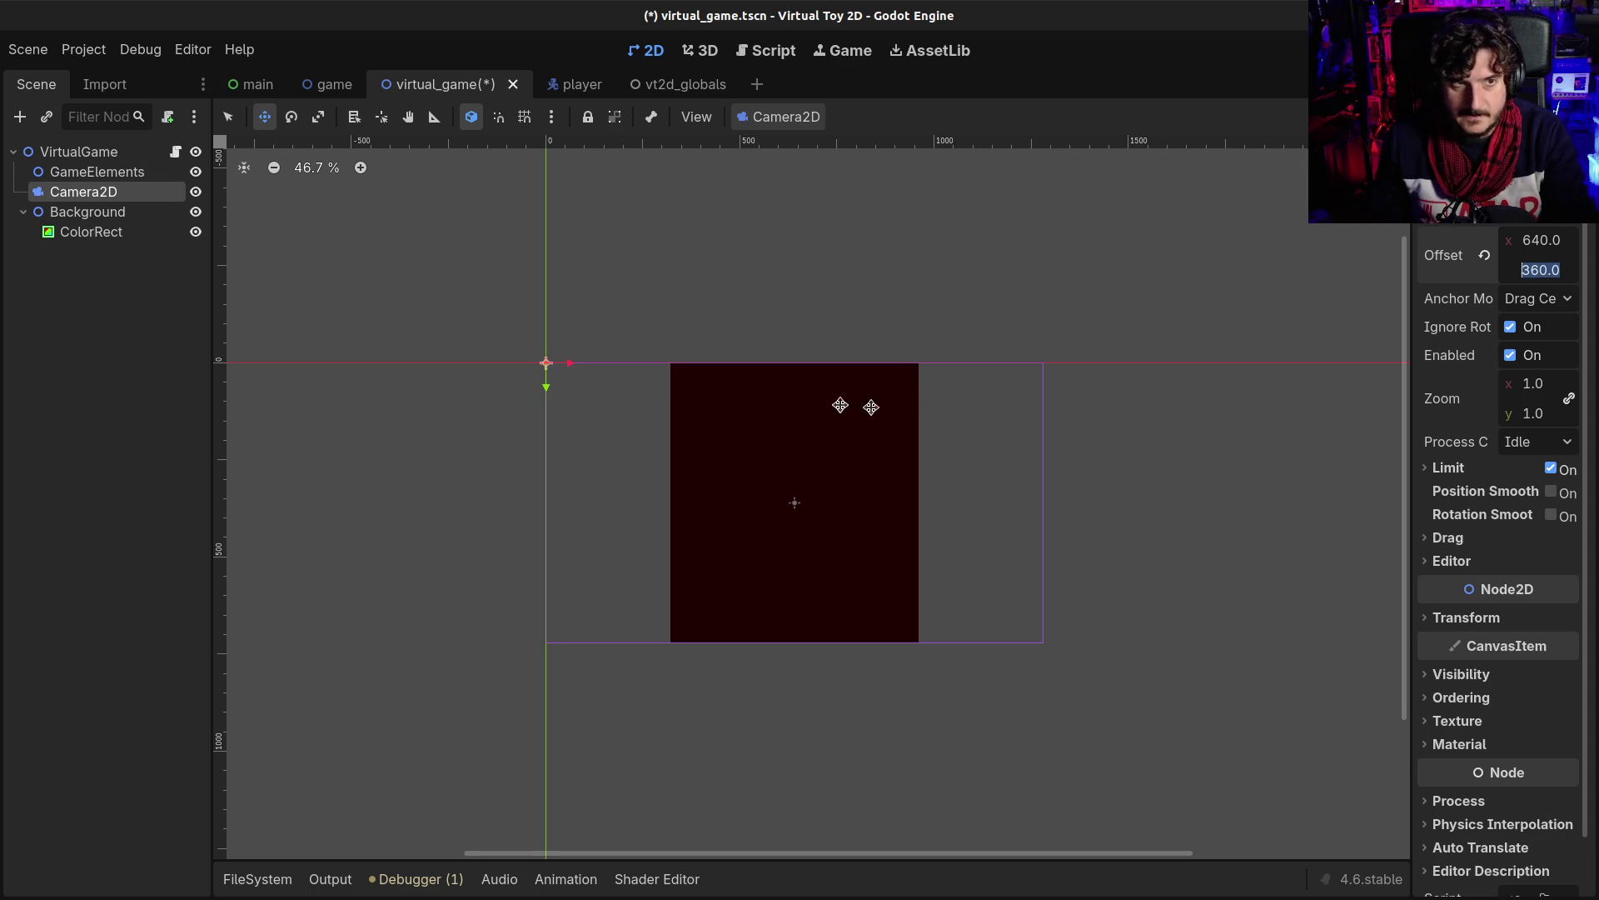
left_click(792, 516)
left_click(659, 359)
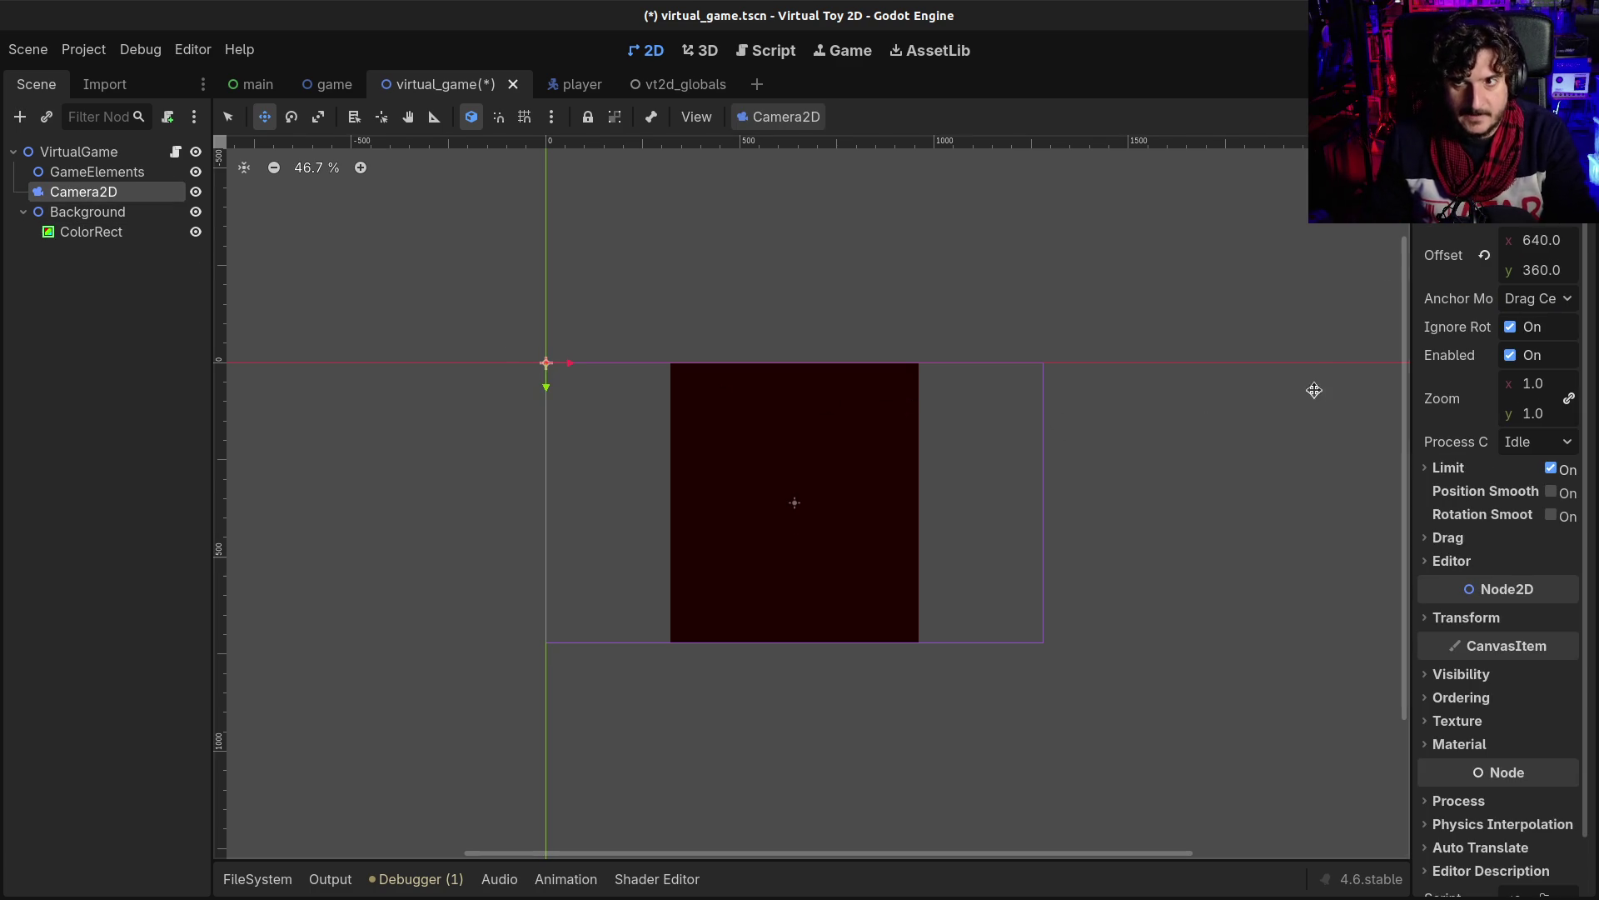
- Save the virtual_game scene and bring up the virtual_game.gd script
key("ctrl+s")
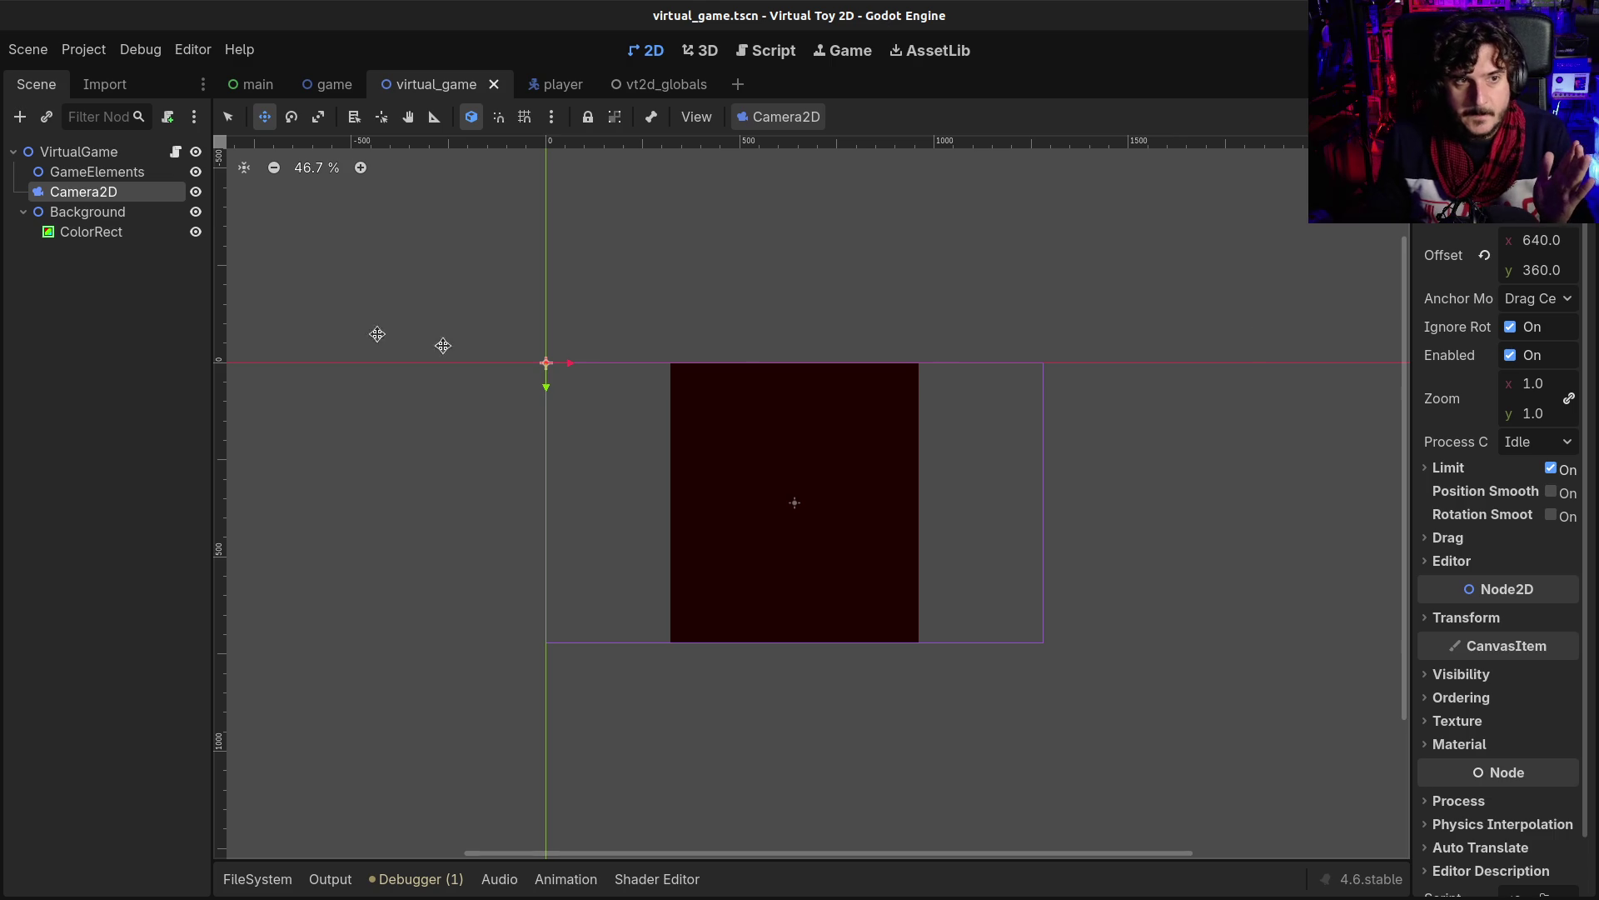
left_click(104, 212)
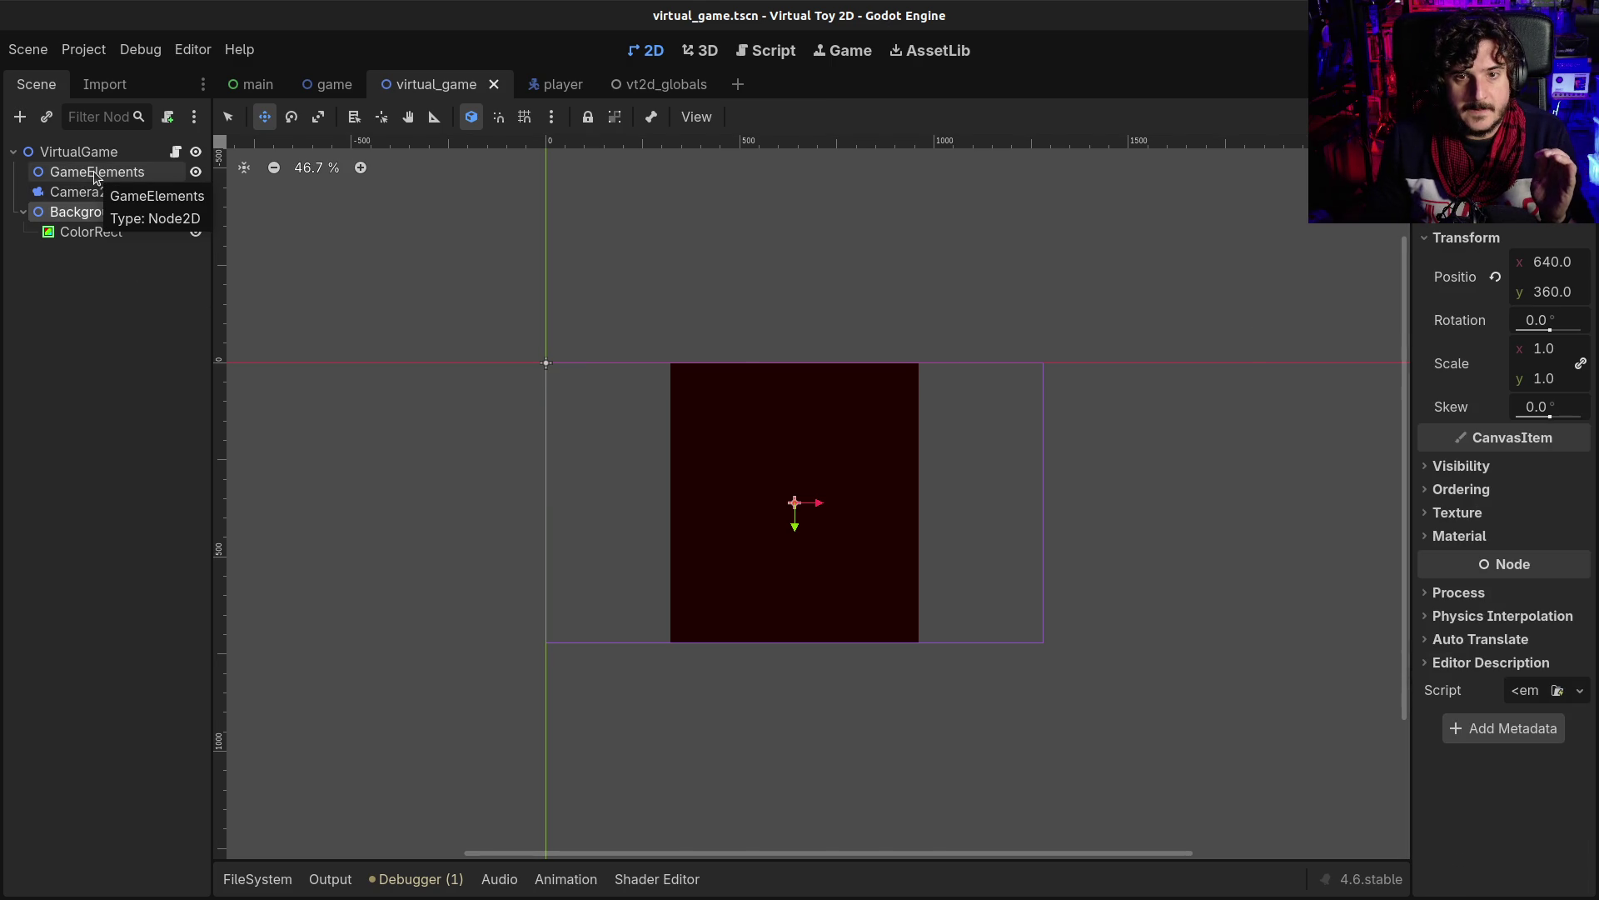
left_click(175, 152)
left_click(740, 407)
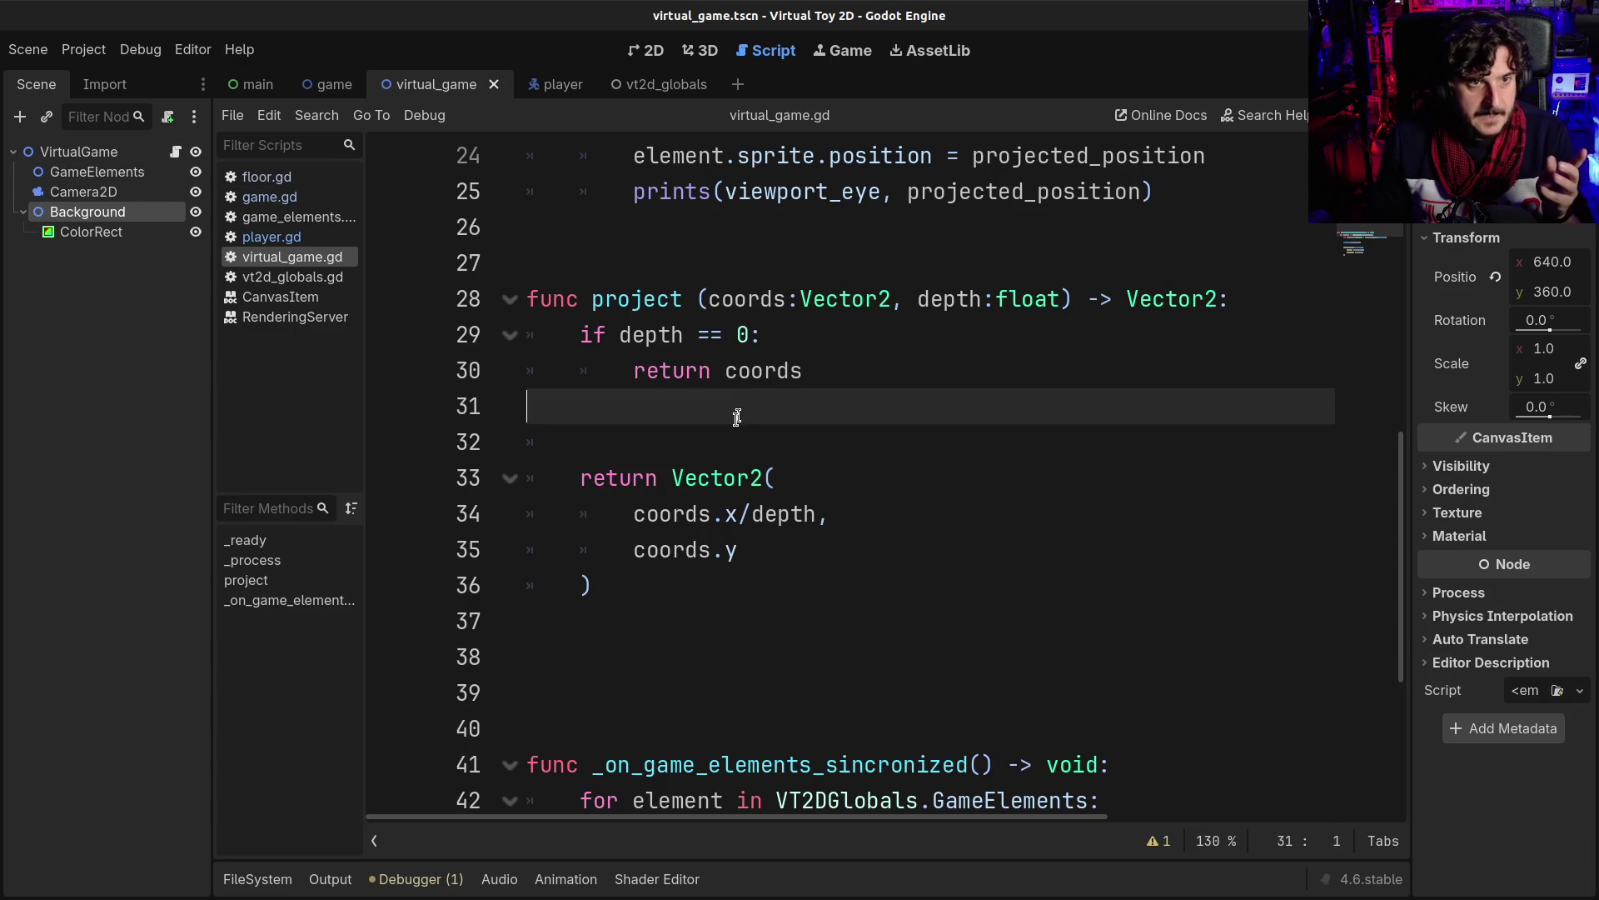
- Open a new indented line at the start of the _ready function body
scroll(725, 430, "up", 8)
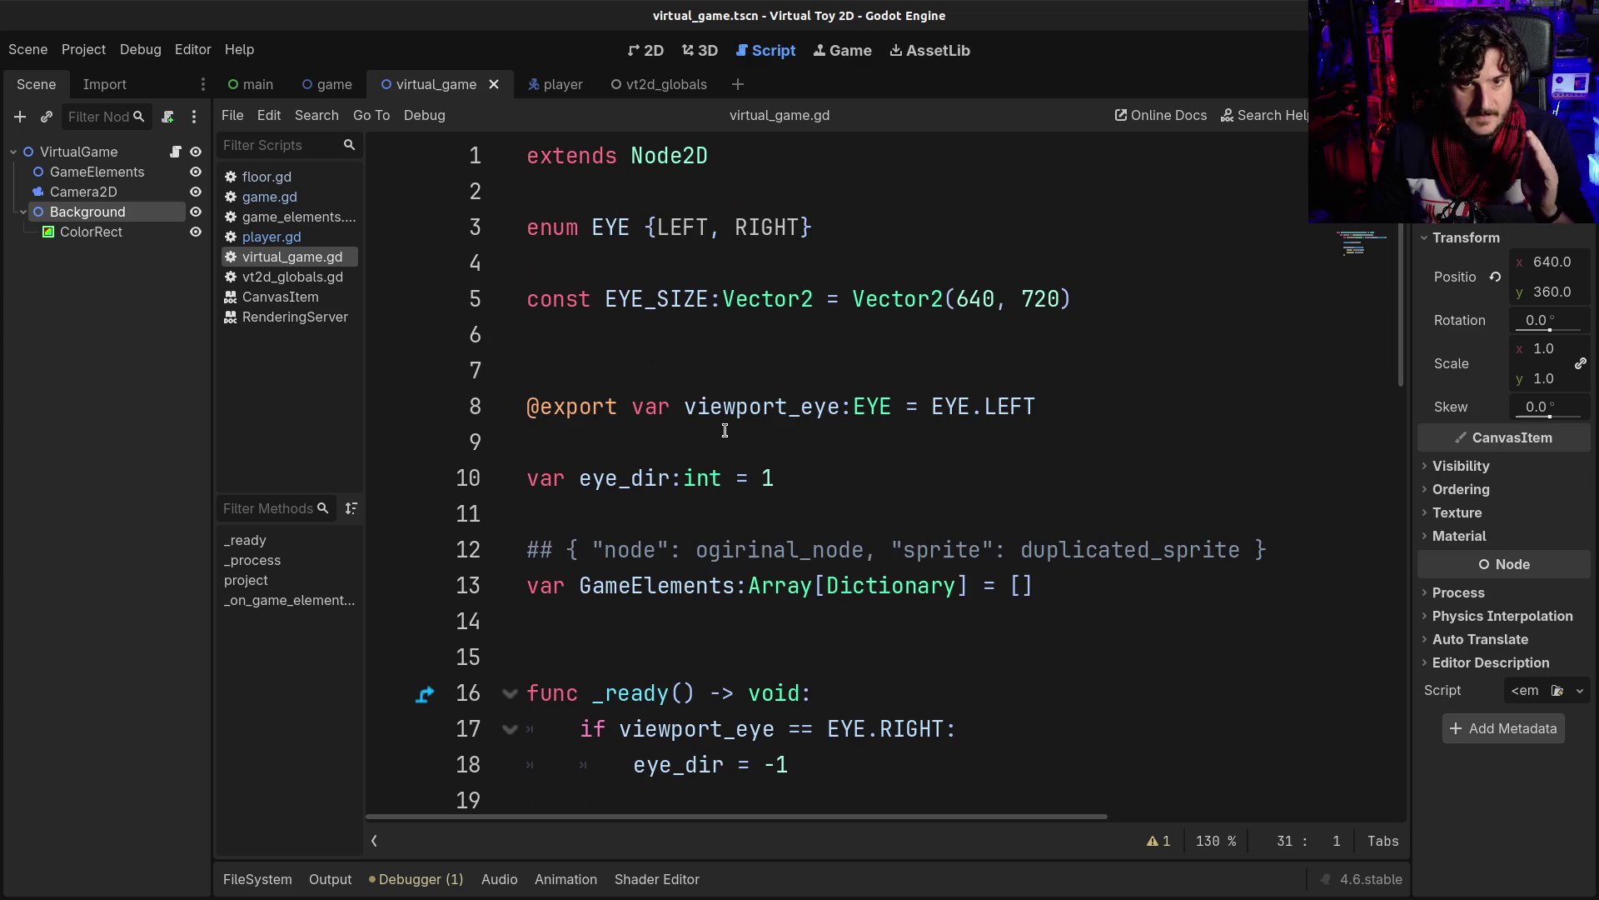
scroll(725, 430, "down", 2)
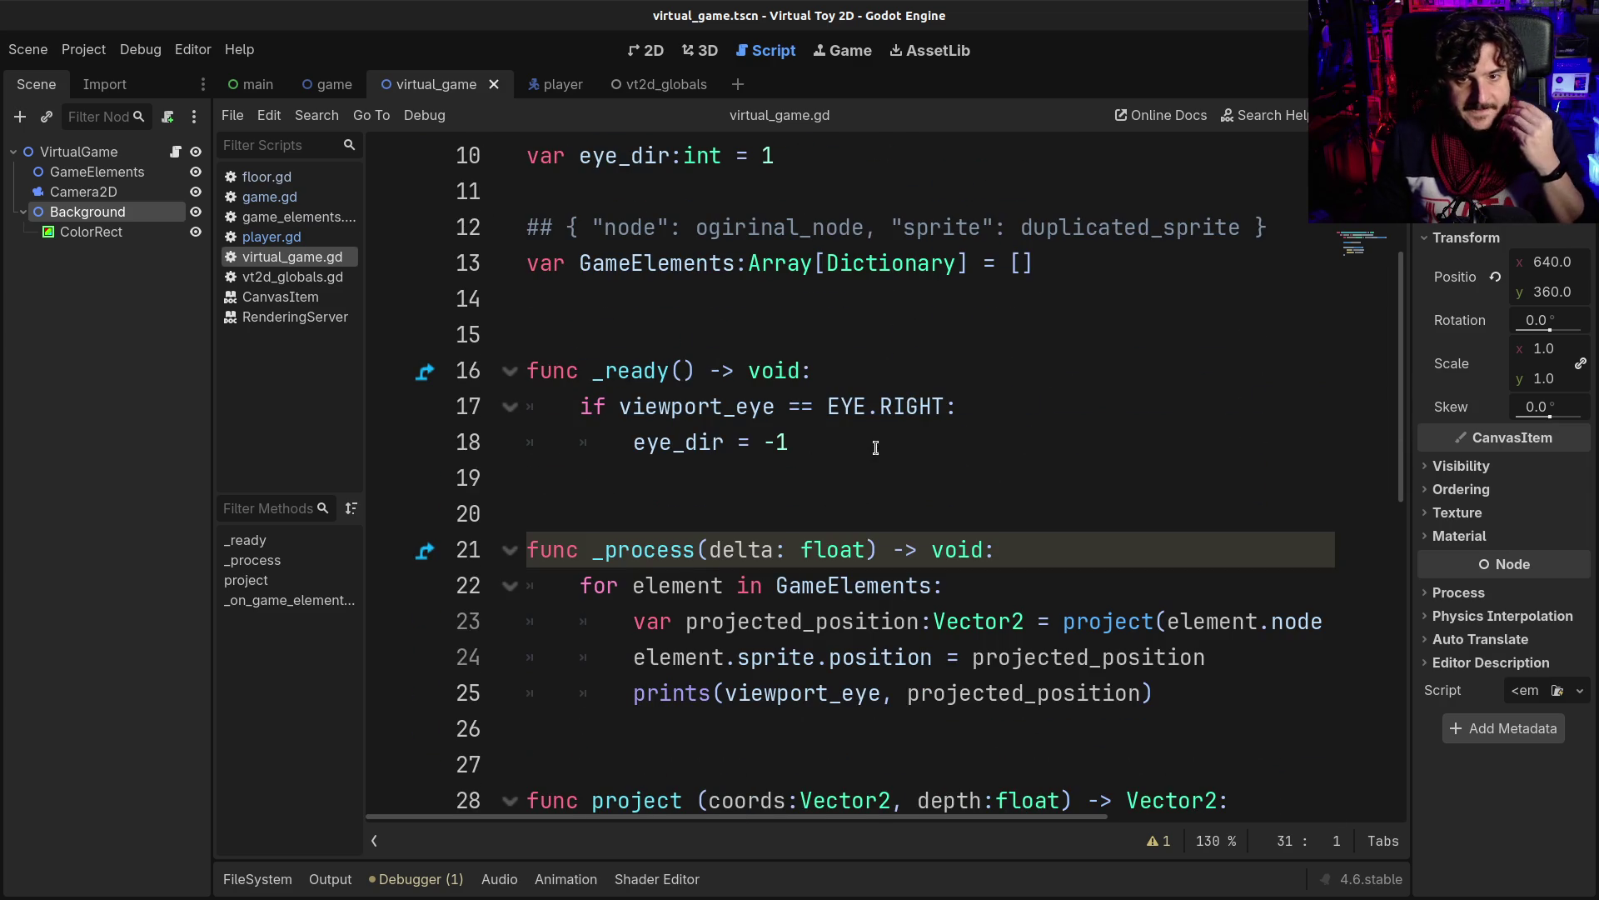
left_click(870, 446)
left_click(843, 382)
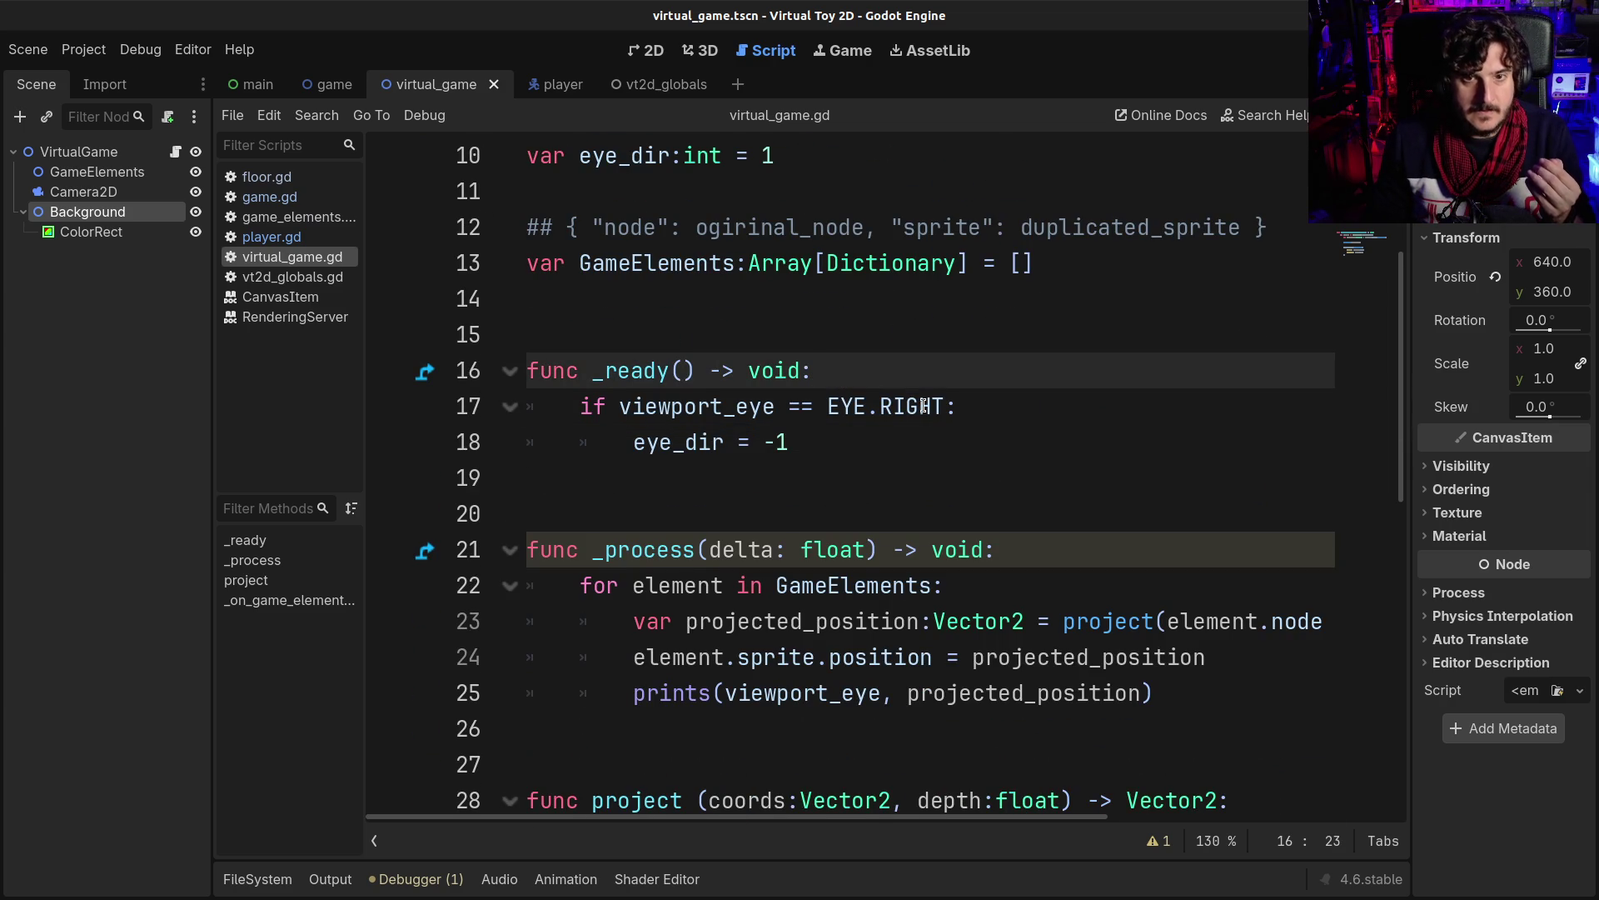
mouse_move(925, 406)
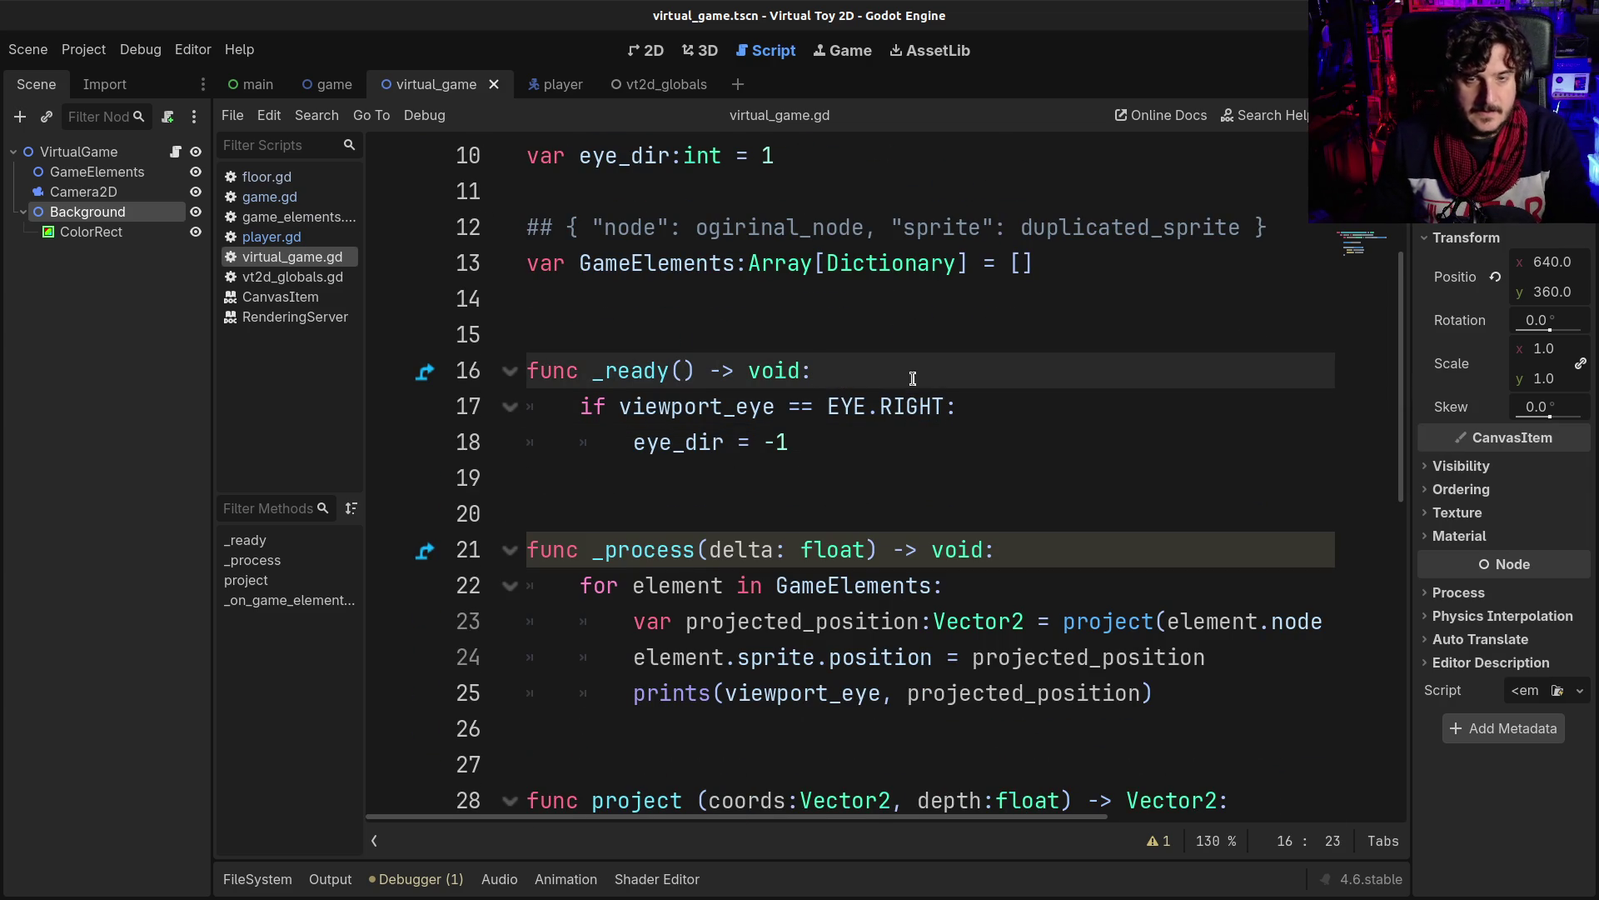
scroll(909, 379, "up", 2)
scroll(908, 379, "down", 1)
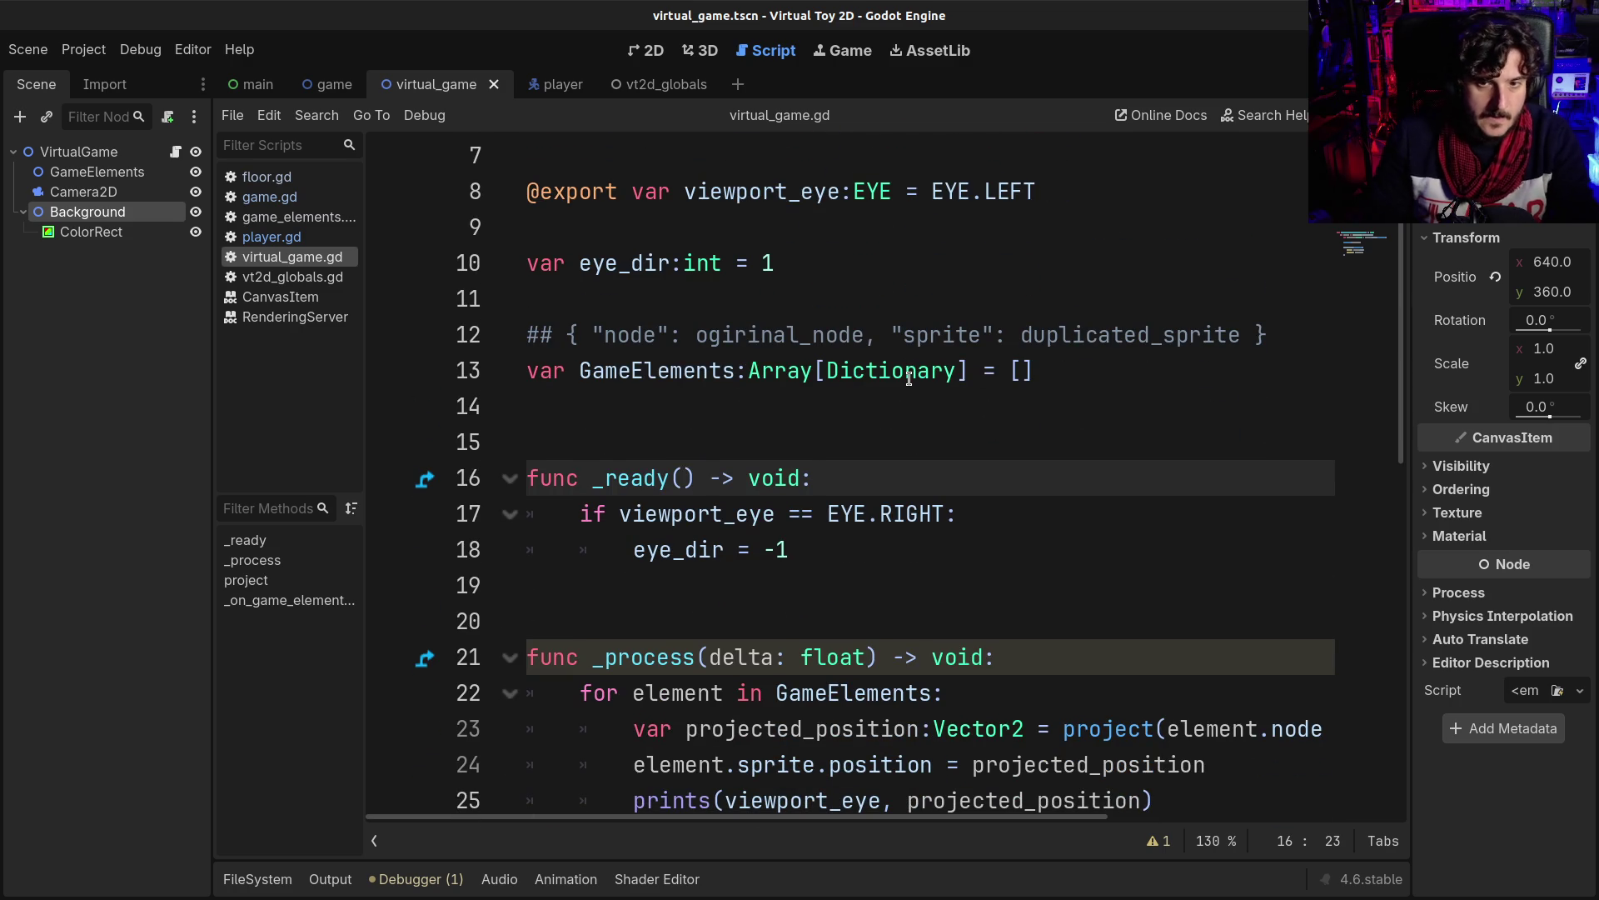
key("Down")
key("Up")
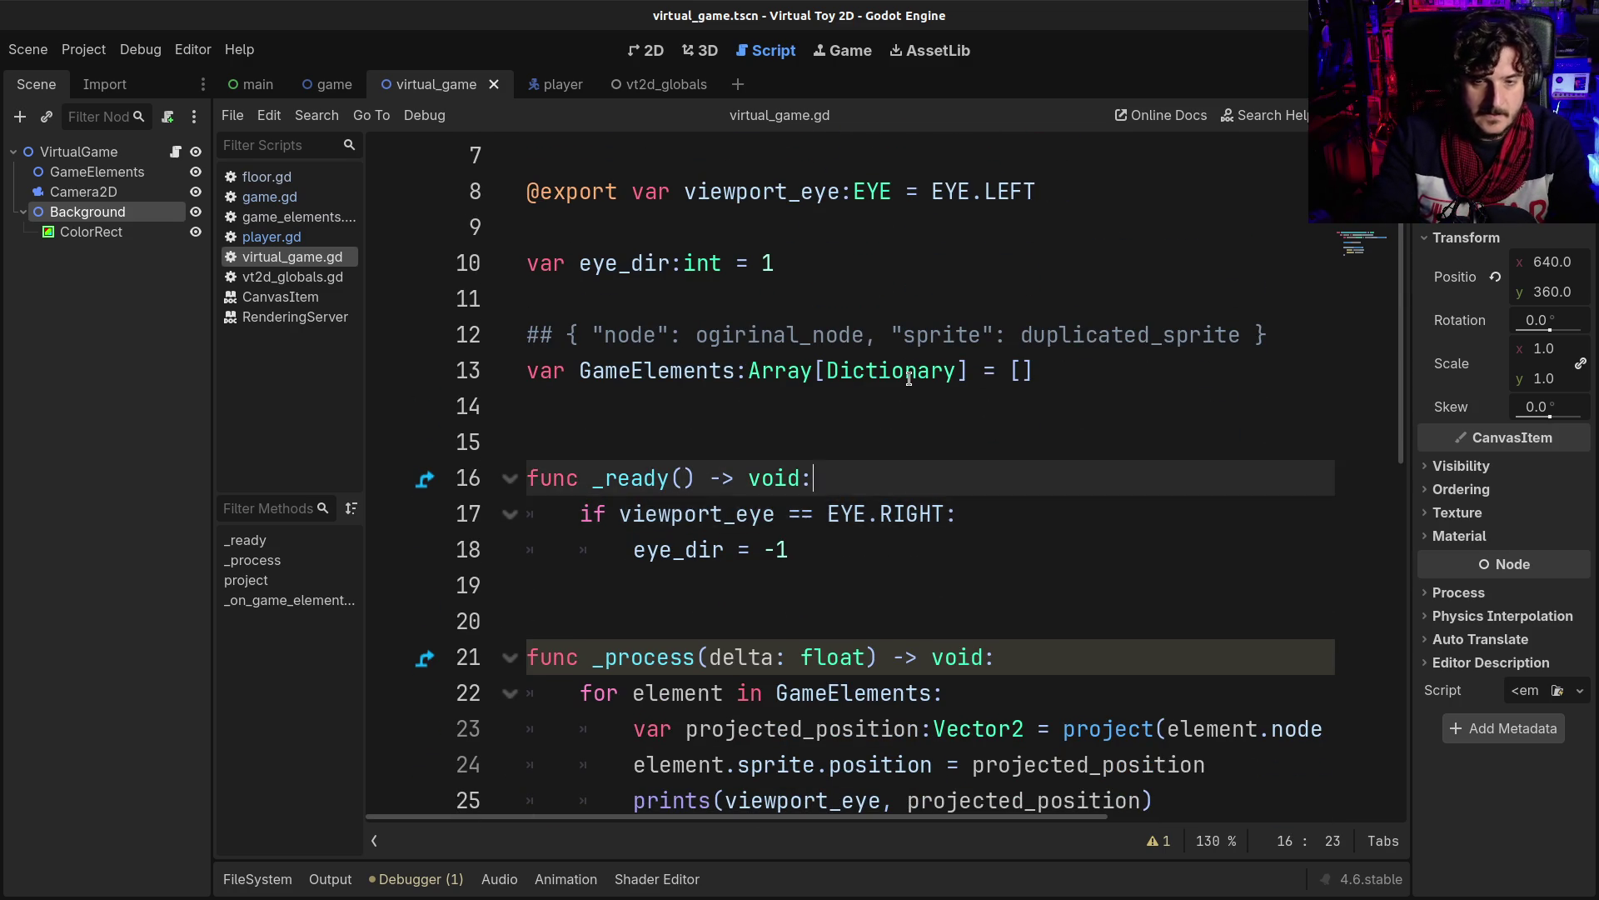
key("Return")
- Add 'match viewport_eye:' at the top of _ready
type("match viewport_eye")
key("Return")
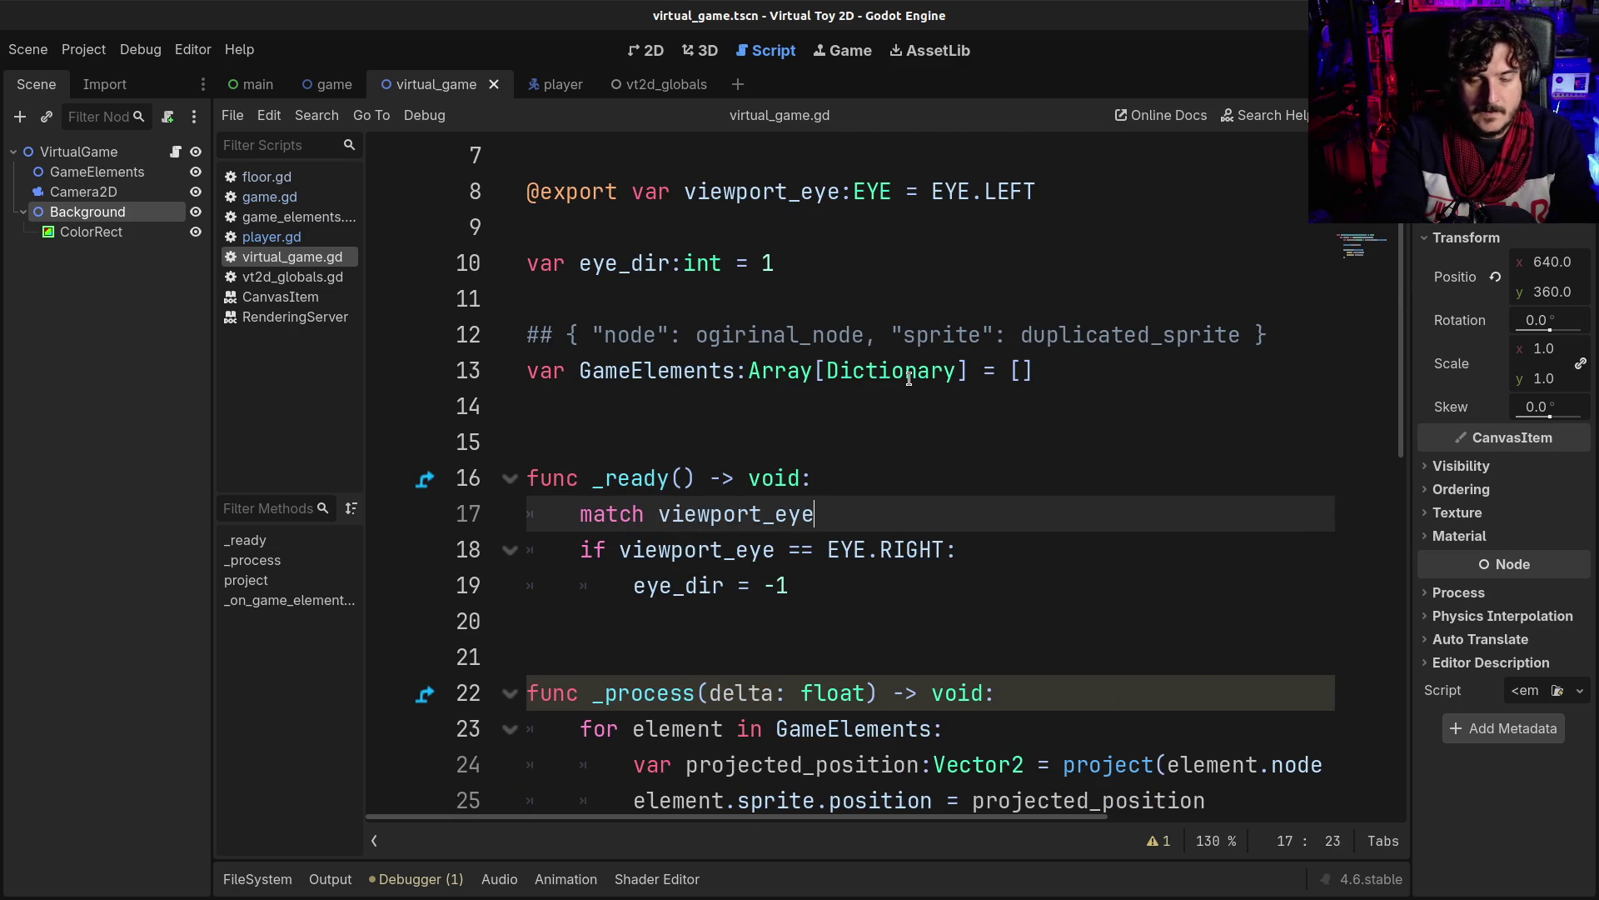
type(":")
key("Return")
- Add an EYE.LEFT: case under the match and save the script
type("E")
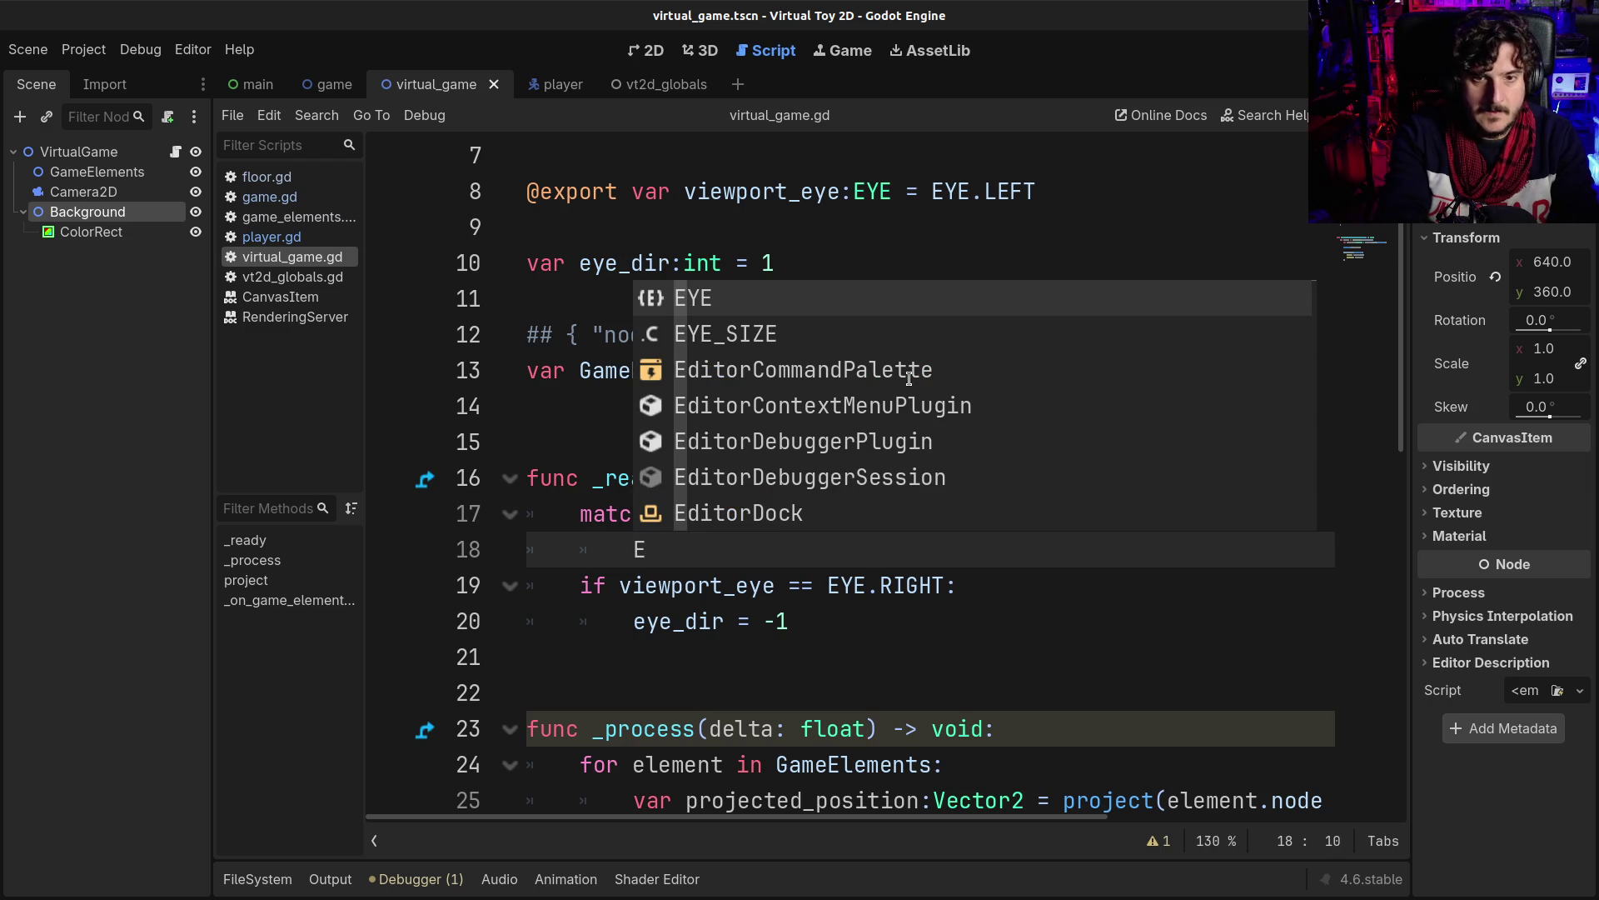
key("Down")
key("Up")
key("Return")
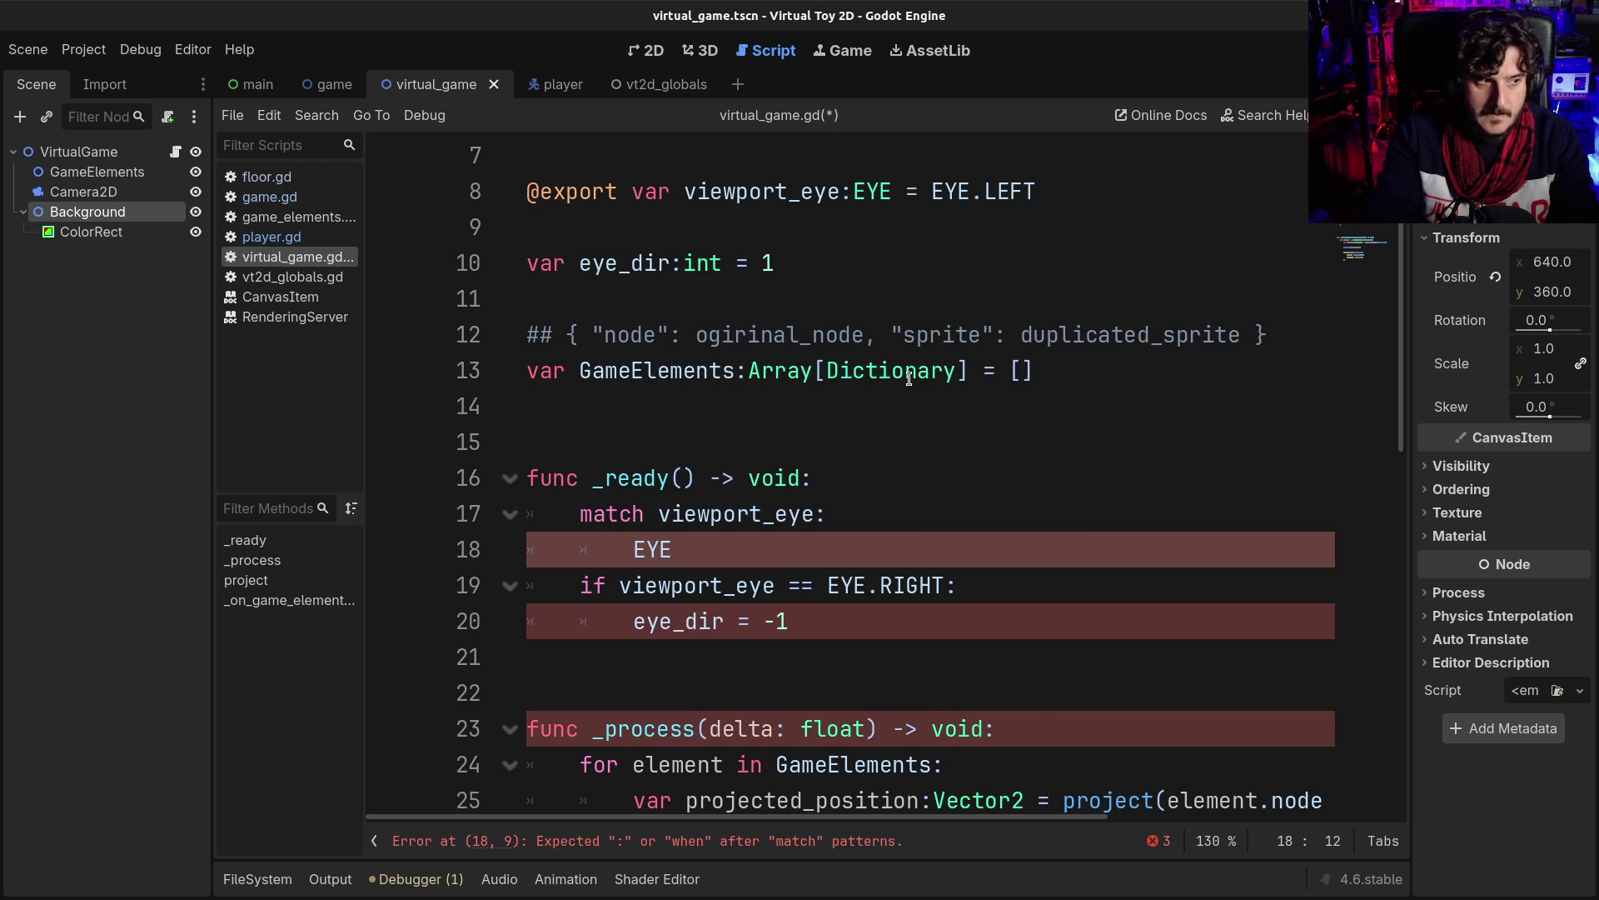
type(".R")
key("Return")
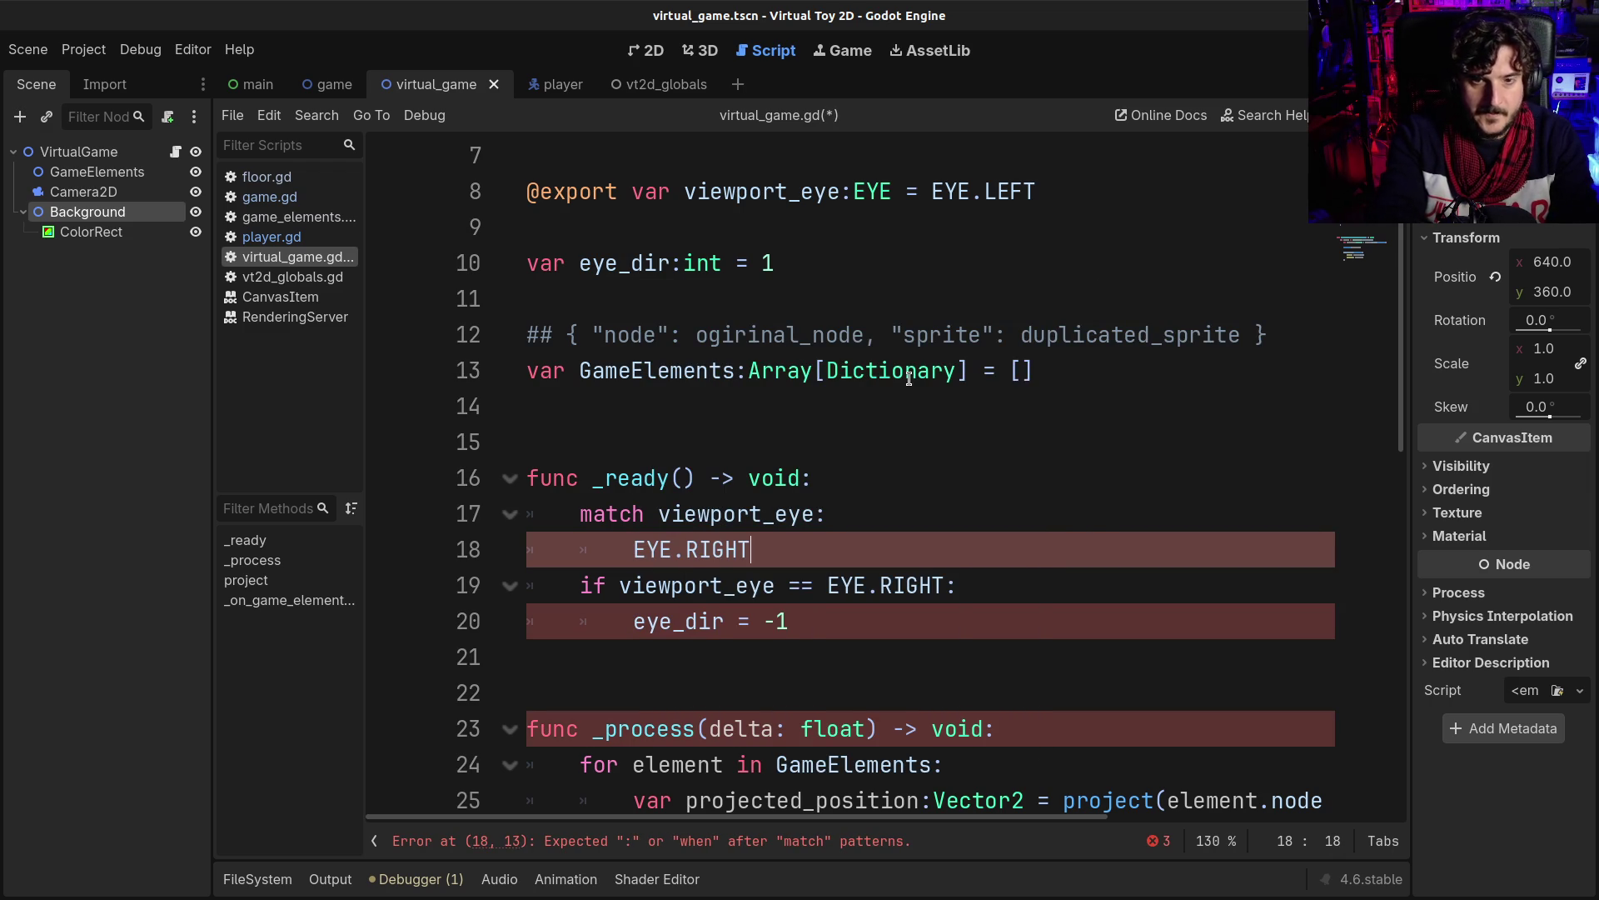
type(":")
key("Return")
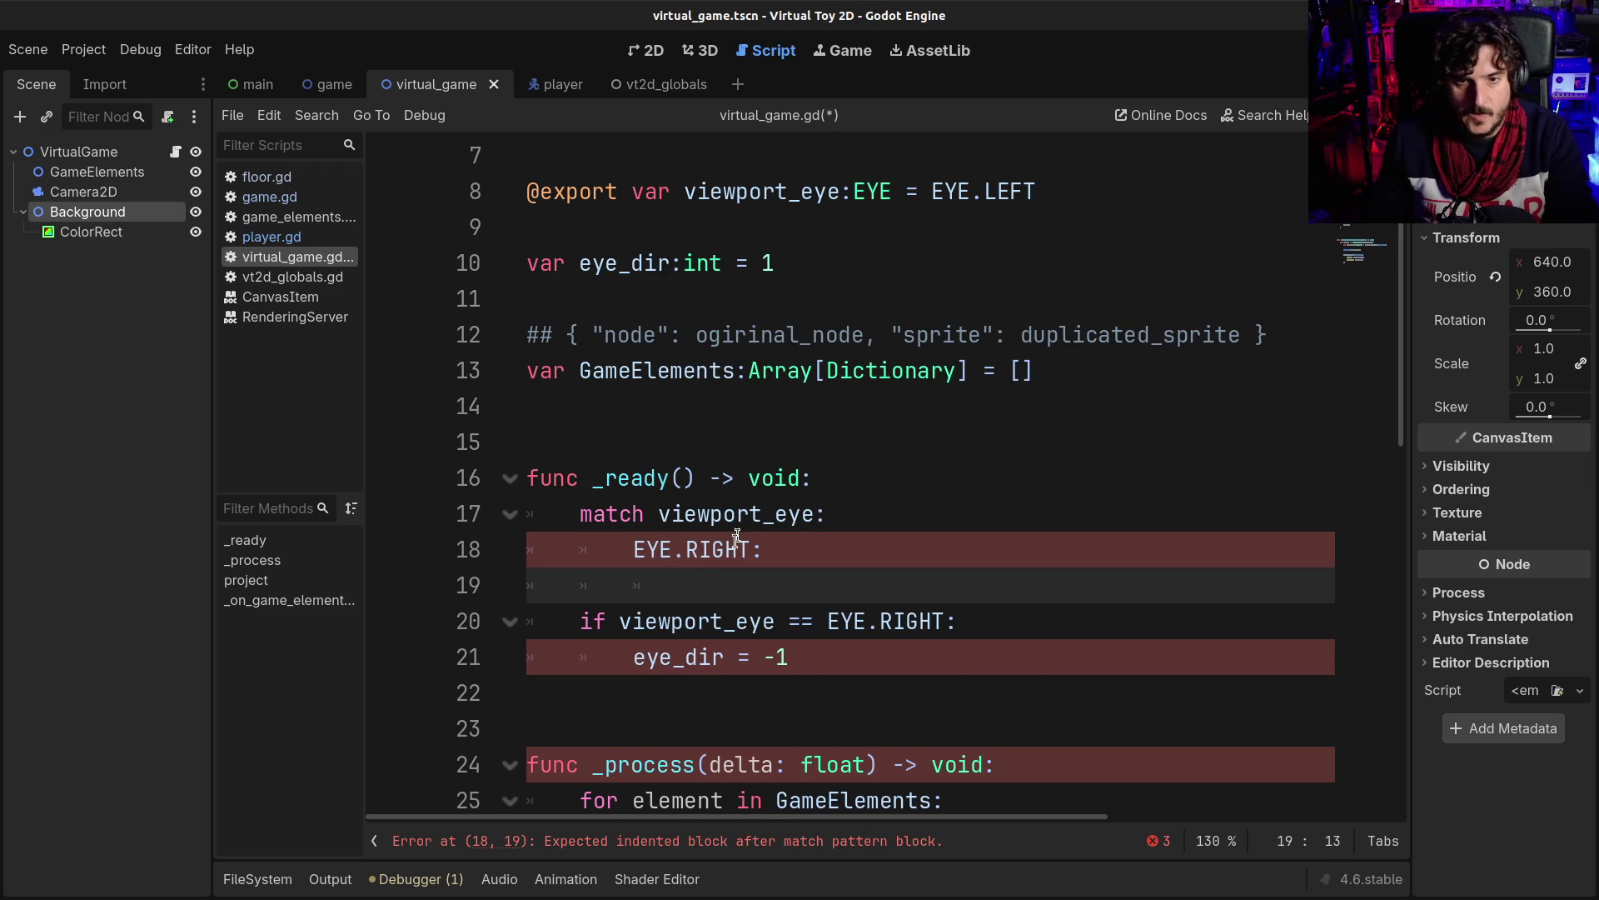
double_click(713, 550)
type("LEFT")
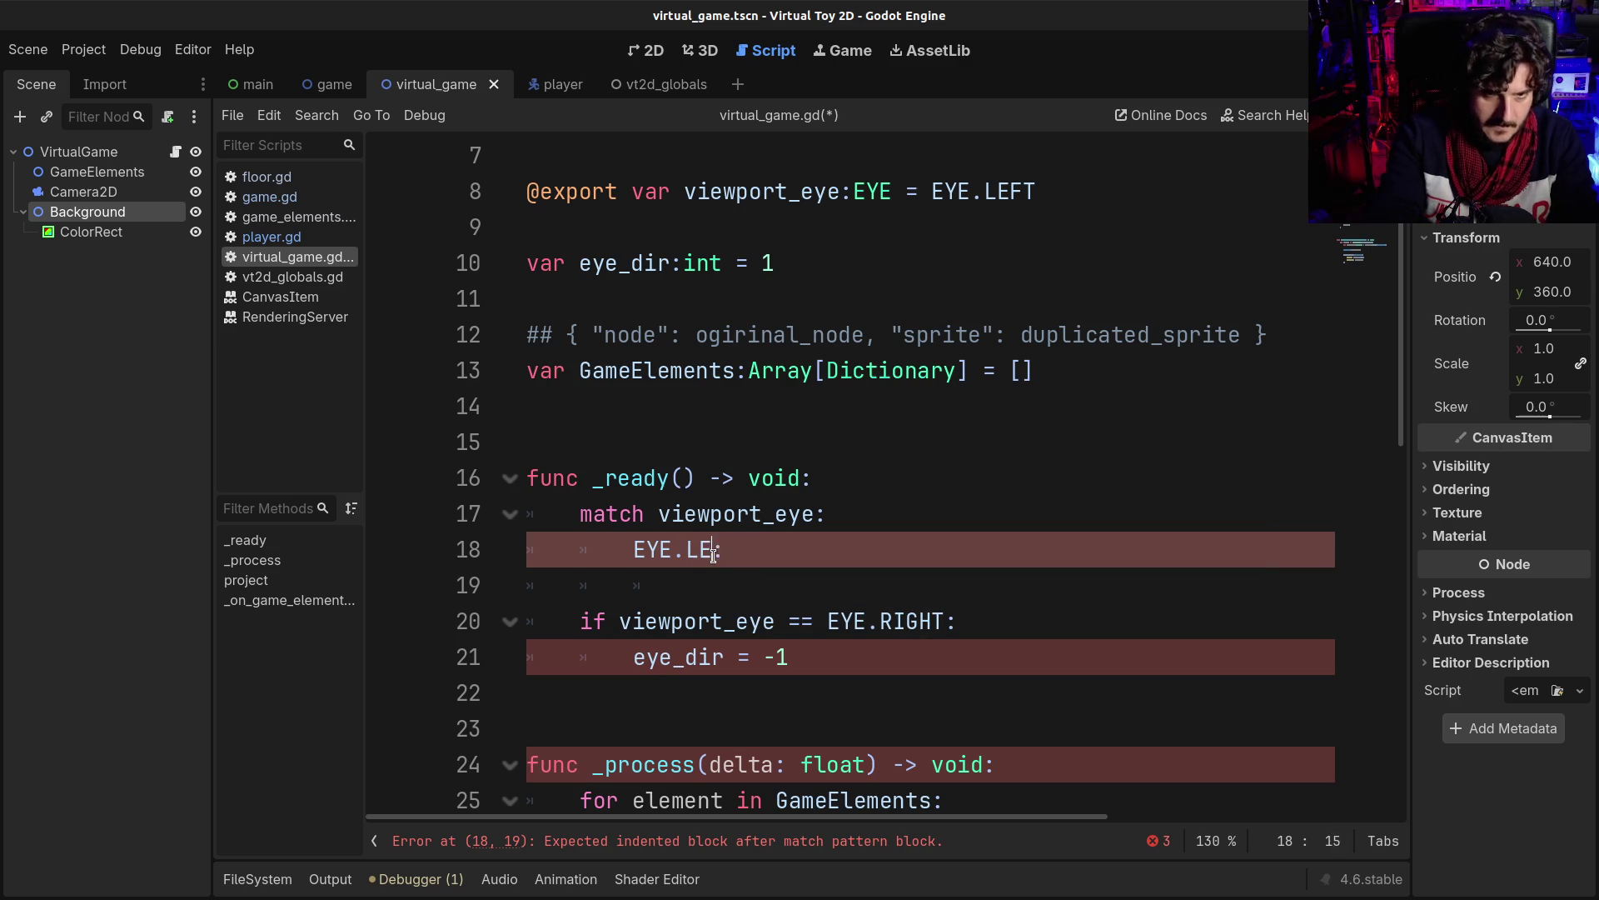
key("ctrl+s")
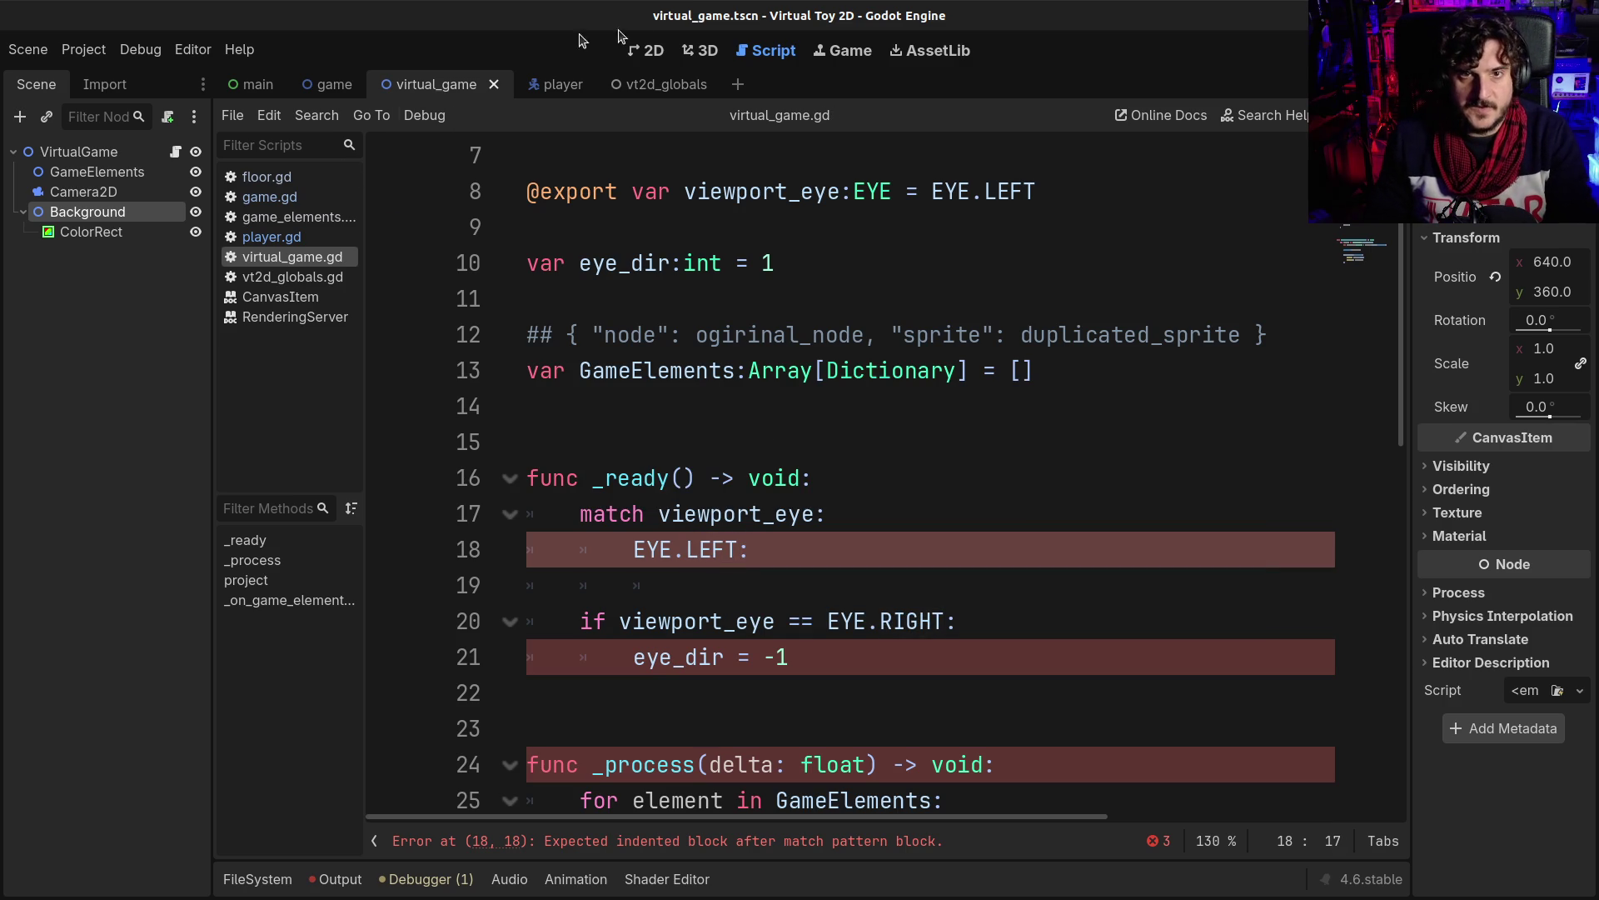
left_click(654, 52)
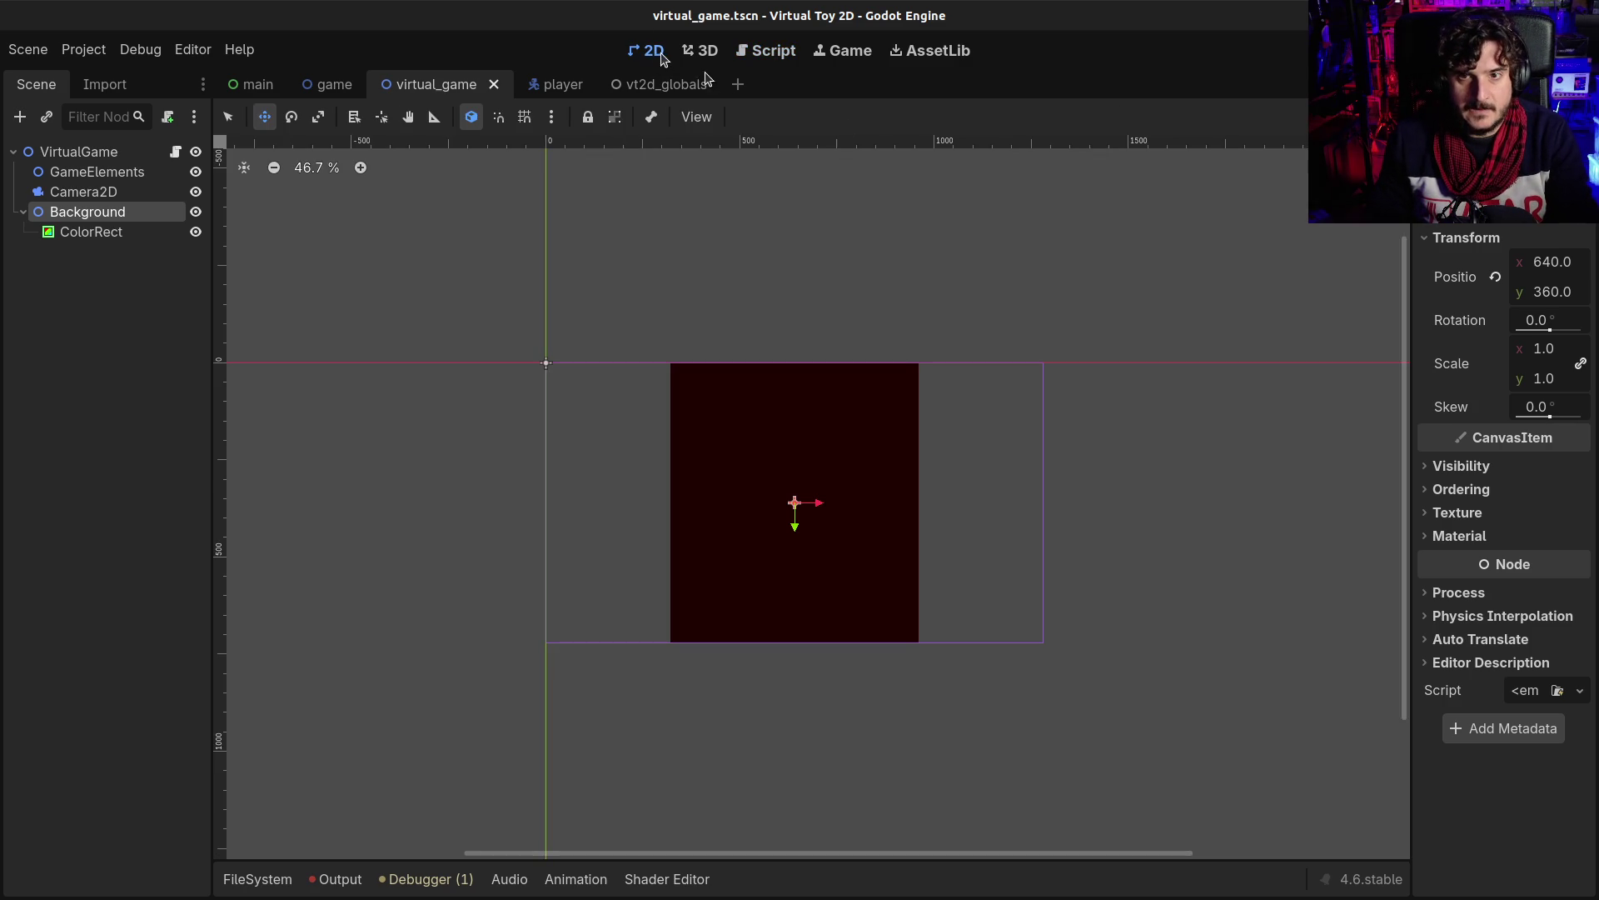
left_click(1559, 268)
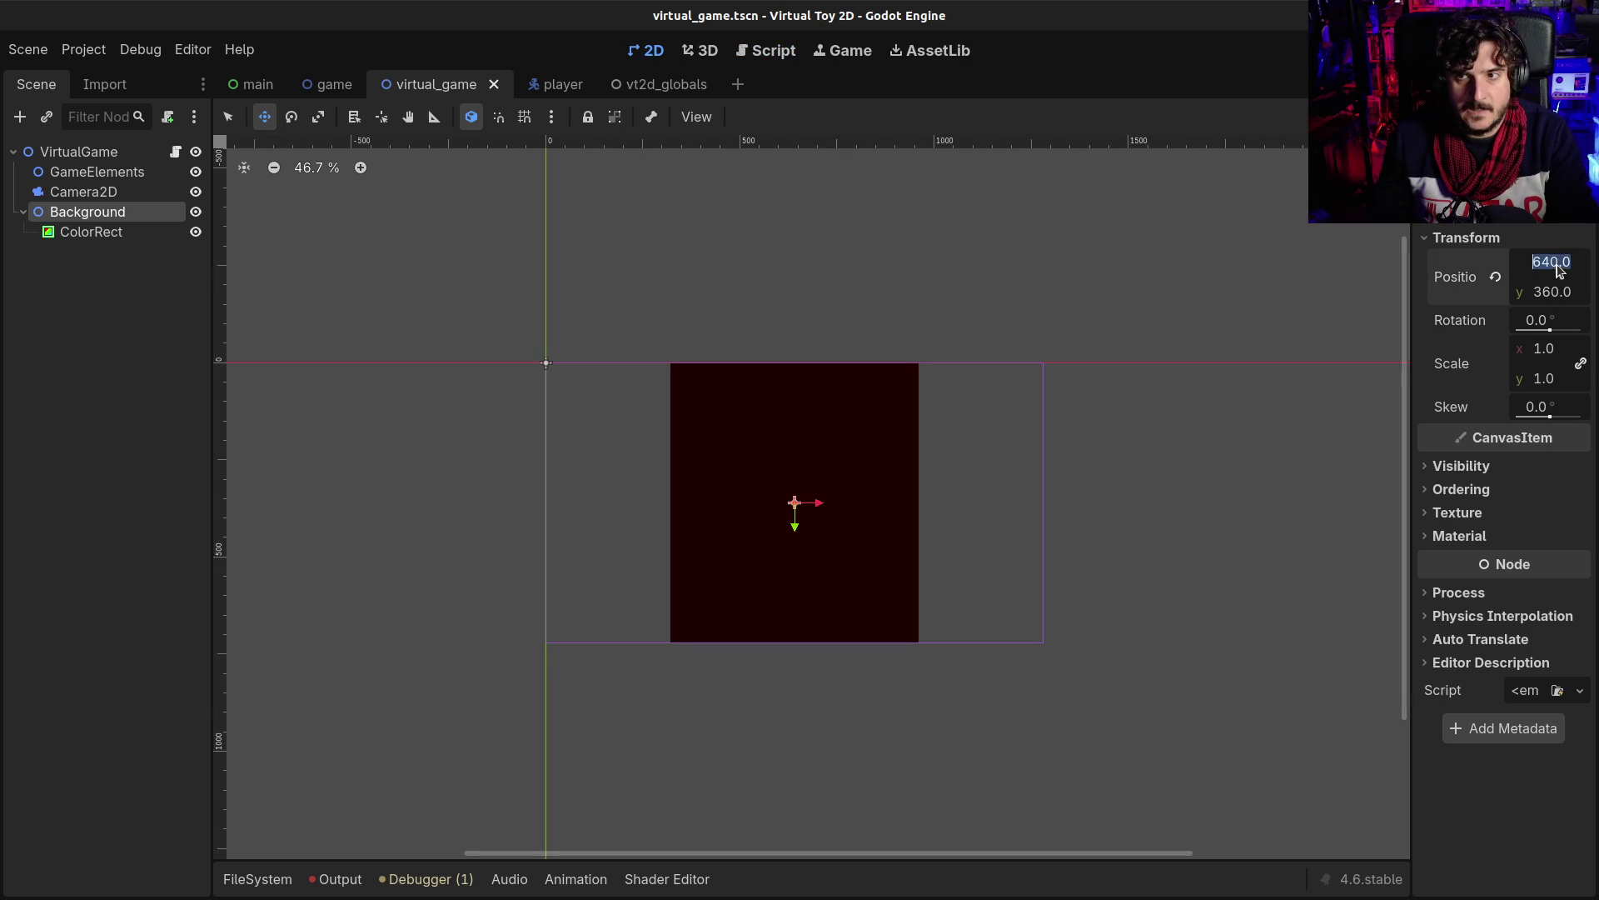
type("/2")
key("Return")
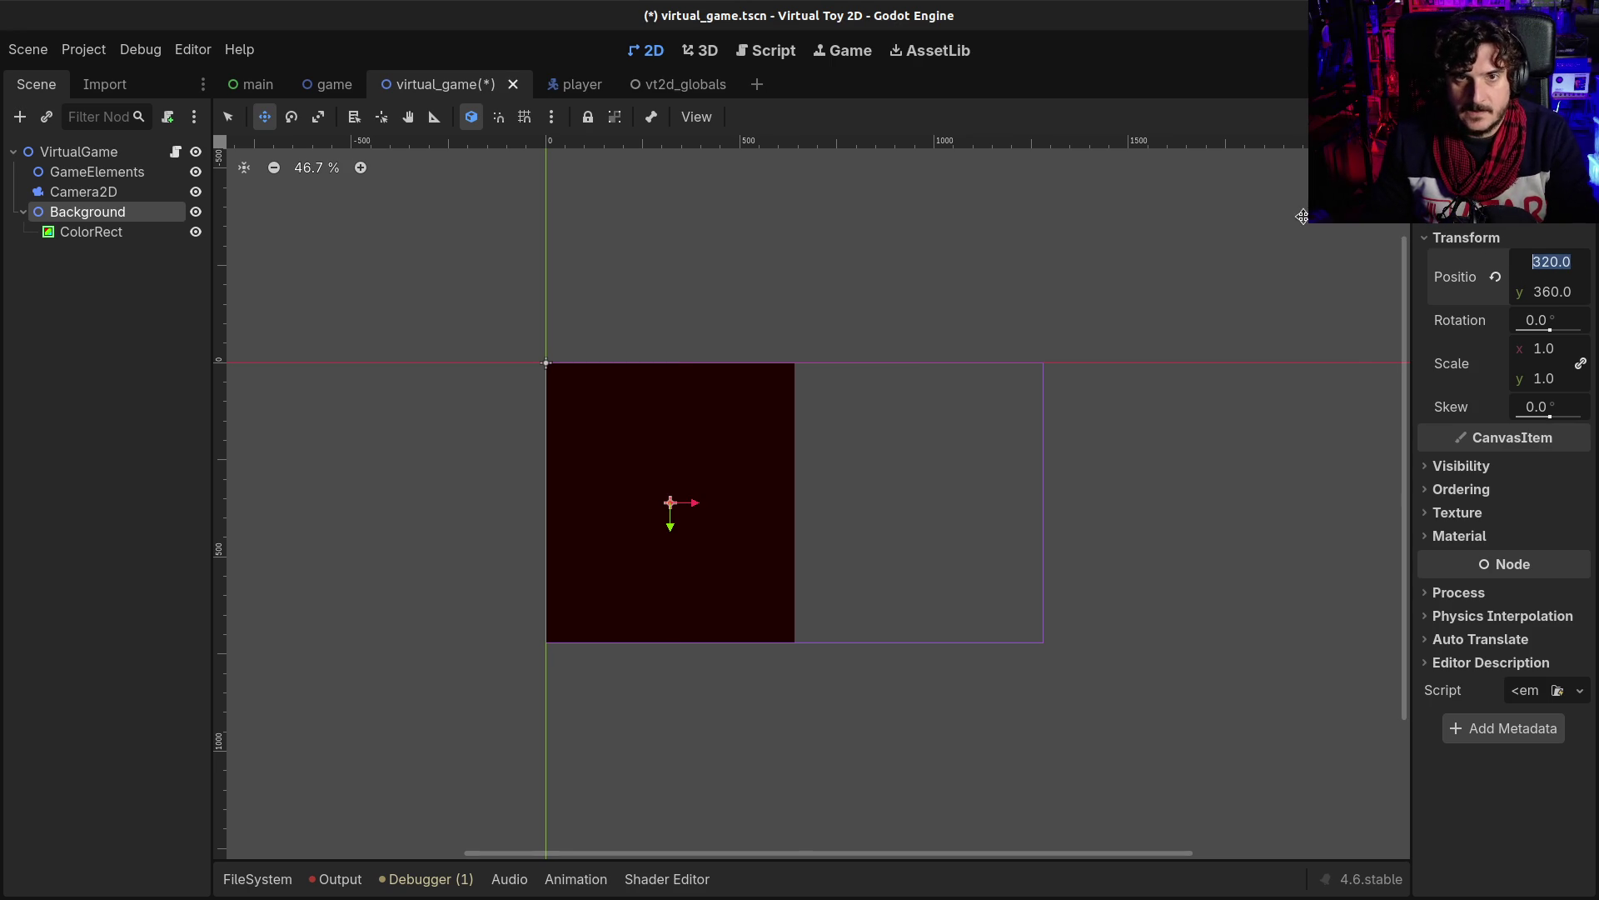
key("ctrl+z")
left_click(702, 55)
left_click(646, 51)
left_click(766, 50)
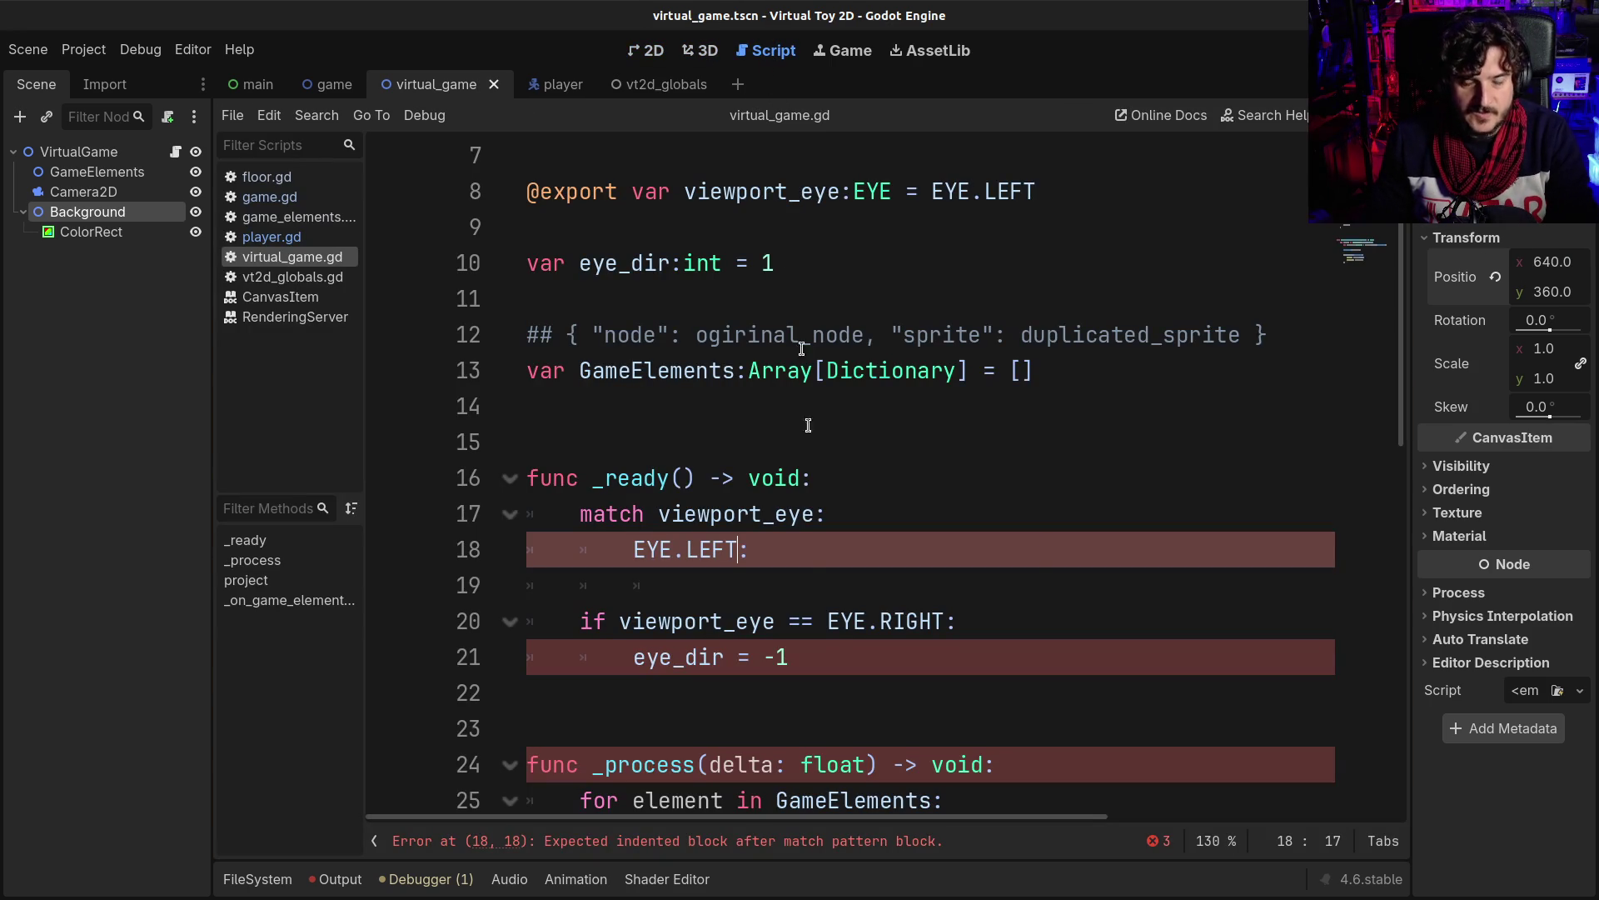
- Under EYE.LEFT, add '$Background.position.x = 320.0'
key("Return")
type("$B")
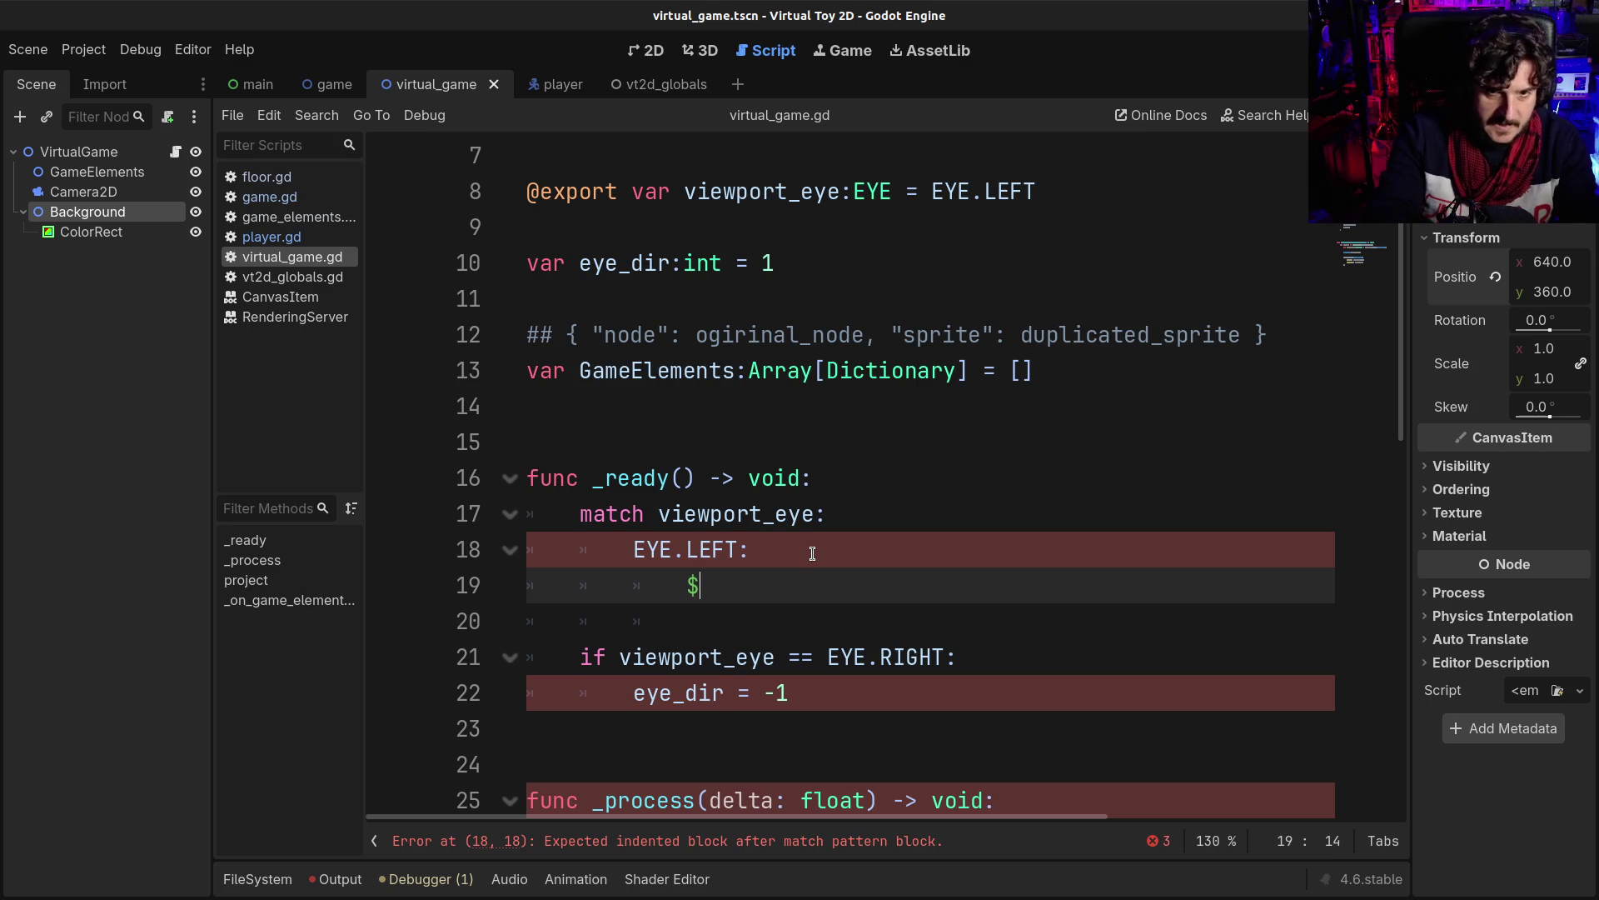
key("Return")
type("position.x = 320.0")
key("BackSpace")
- Add '$Camera2D.position.x = 320.0' below it and save the script
key("Return")
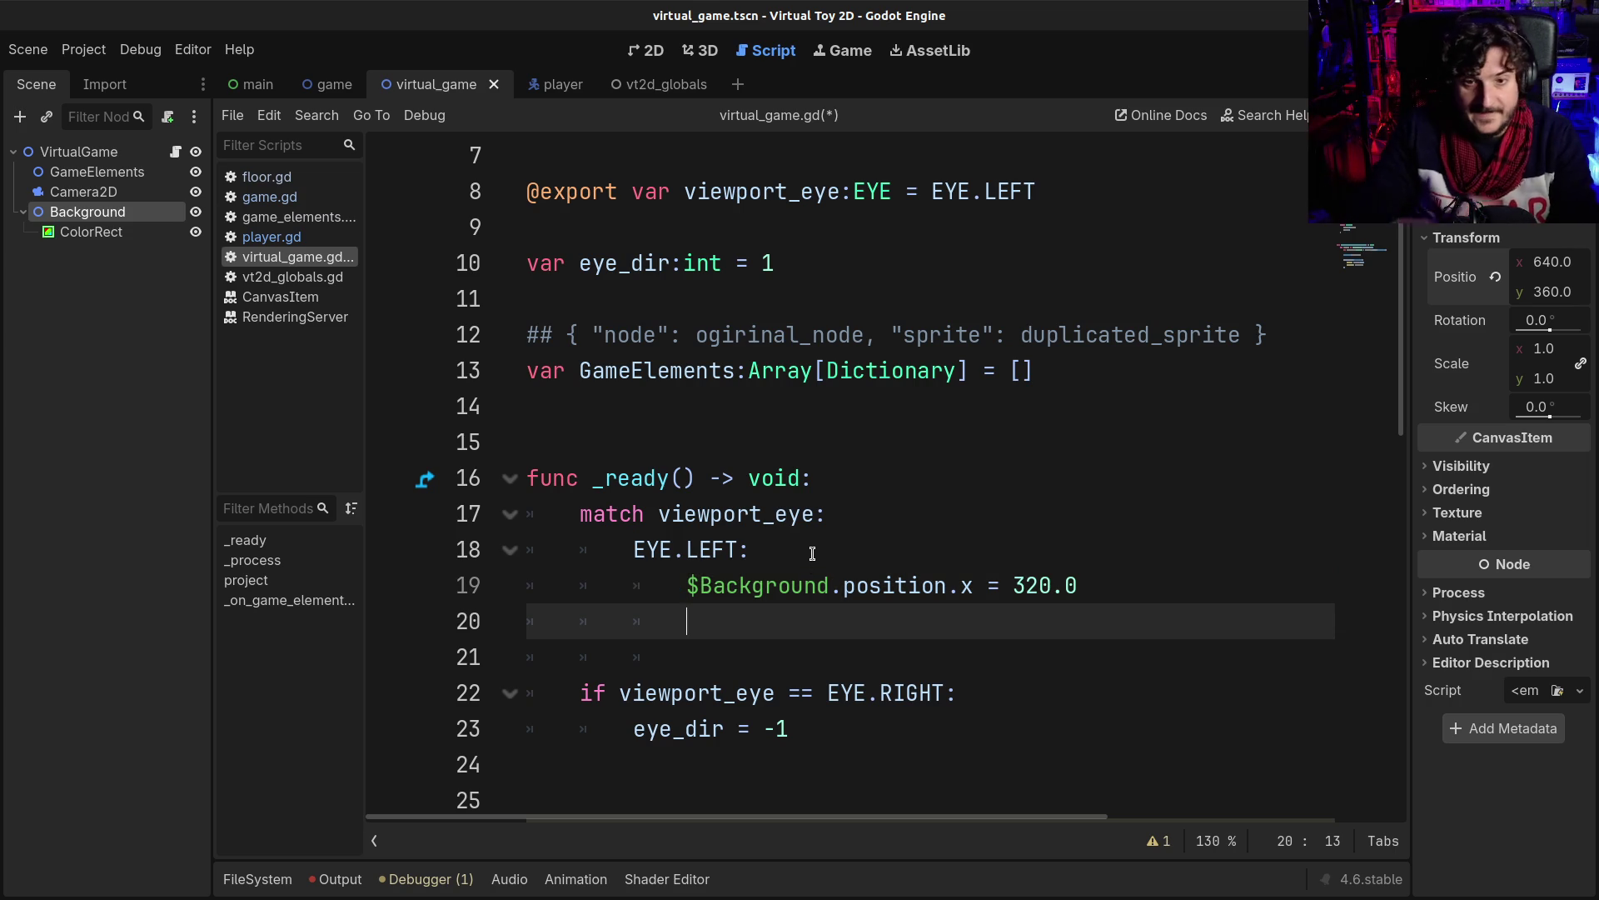
type("$Ca")
key("Return")
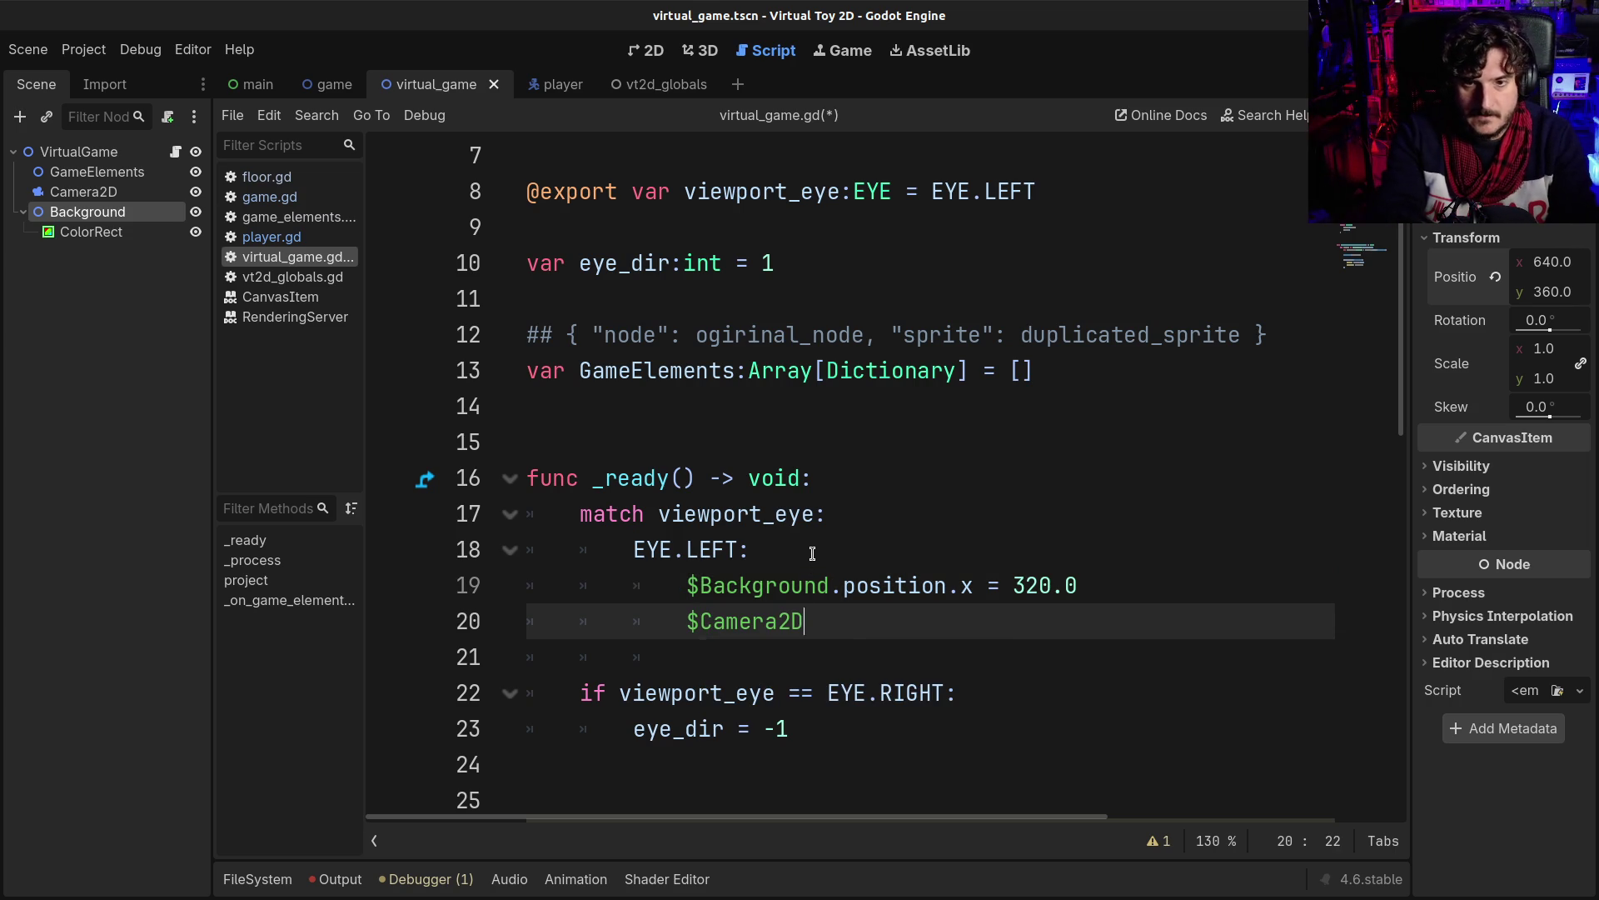
type(".pos")
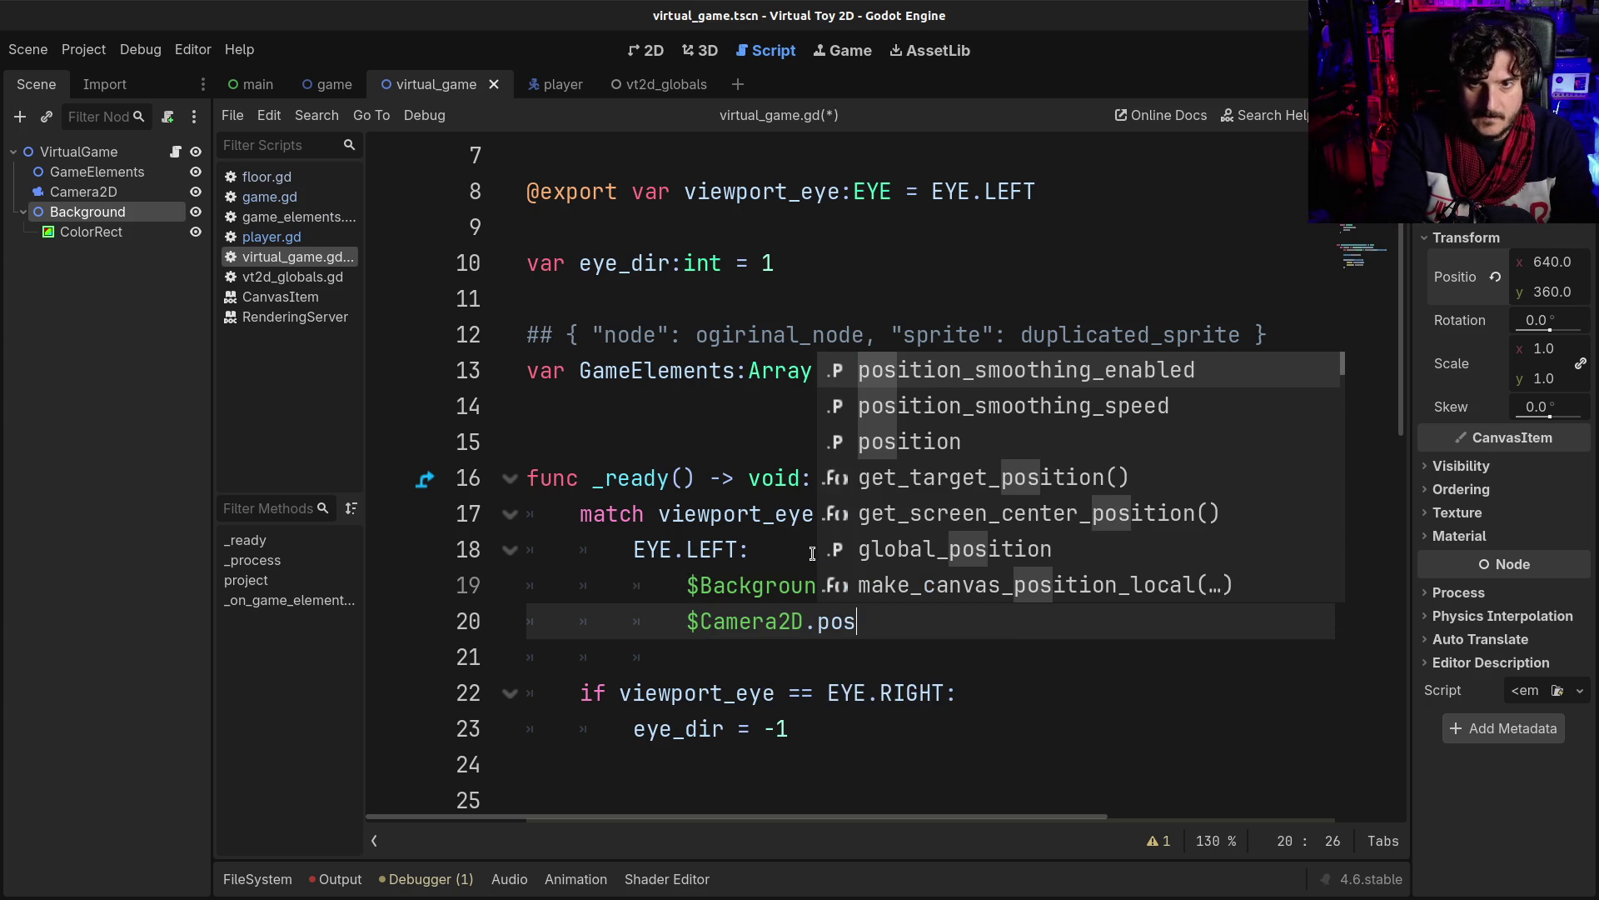
key("Down")
key("Down")
key("Return")
type(".x = 320.0")
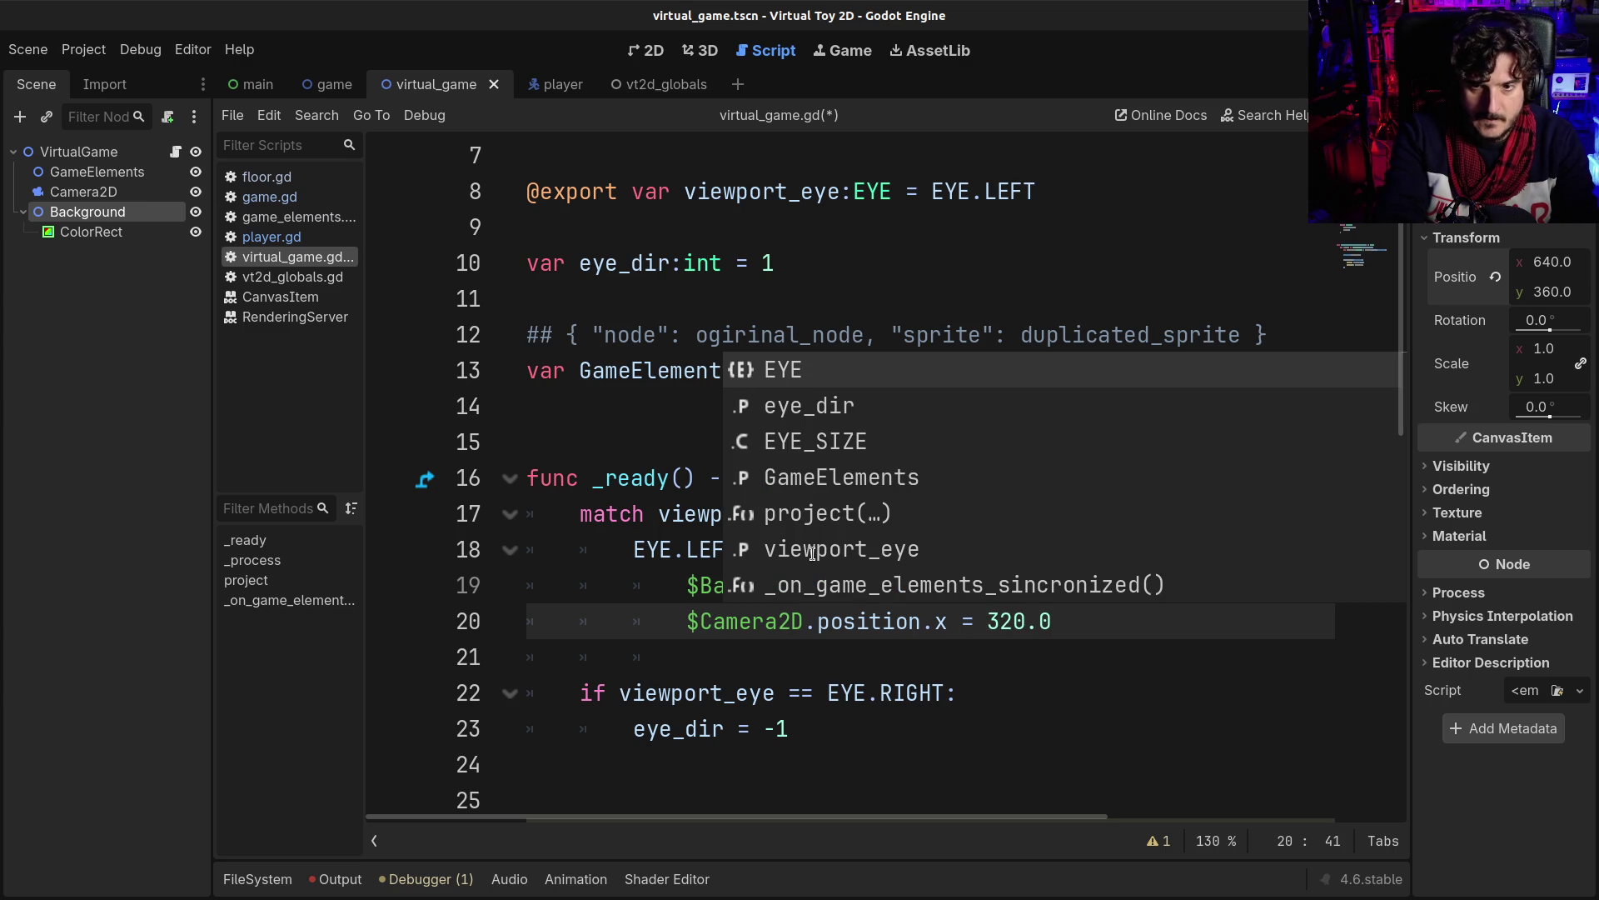
key("ctrl+s")
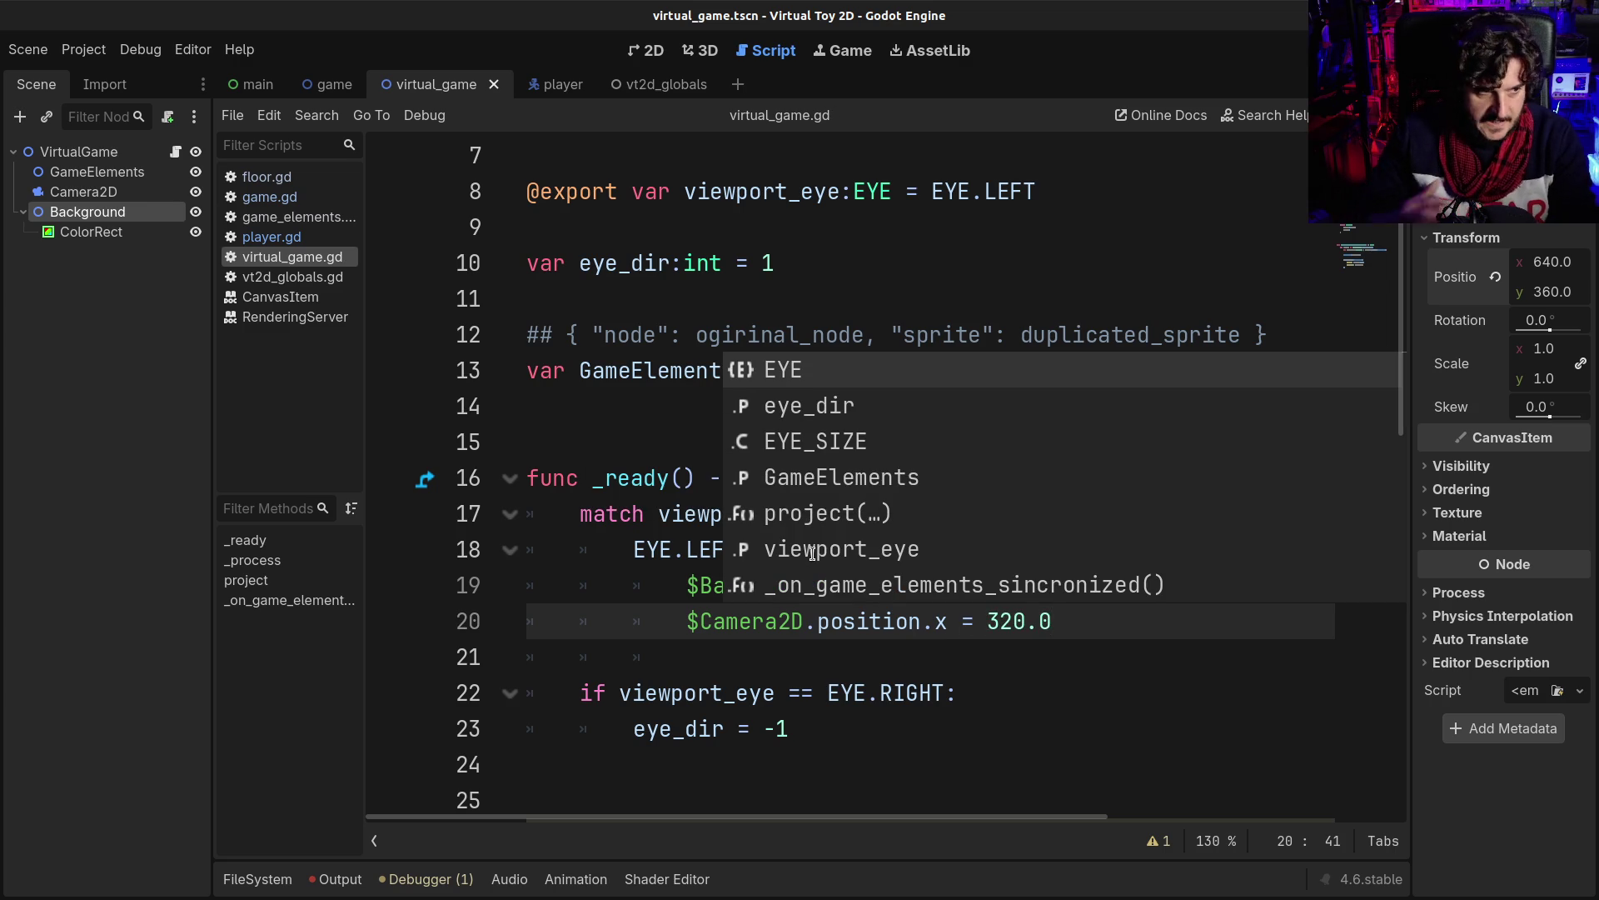
- In the 2D view, try Background Position x 320, then undo it
left_click(637, 50)
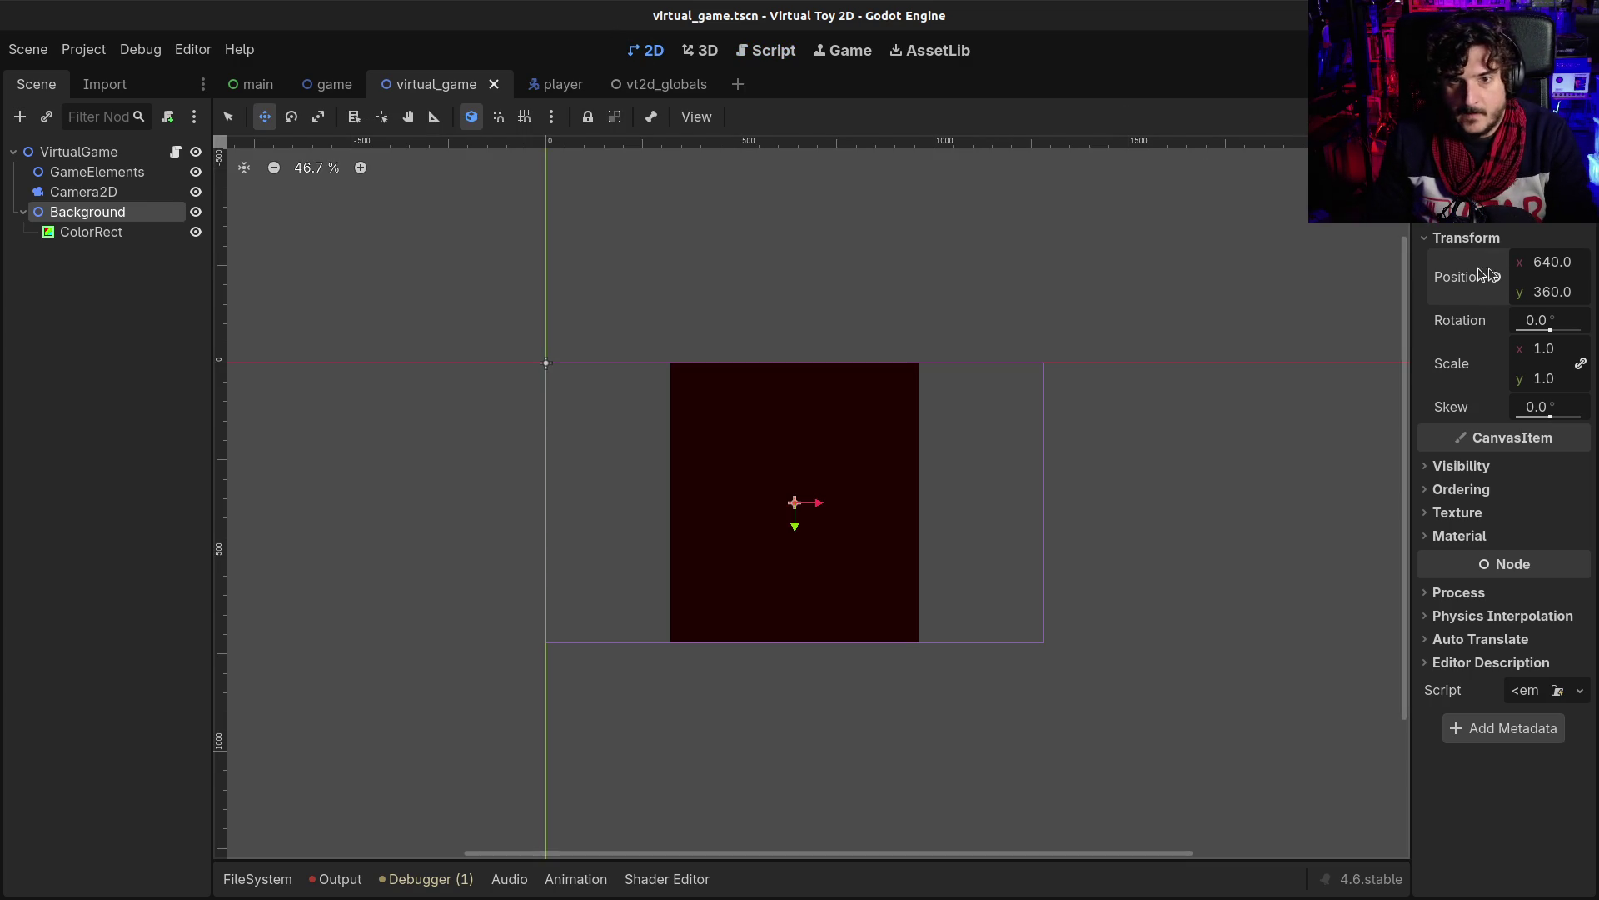
left_click(1551, 263)
type("320")
key("Return")
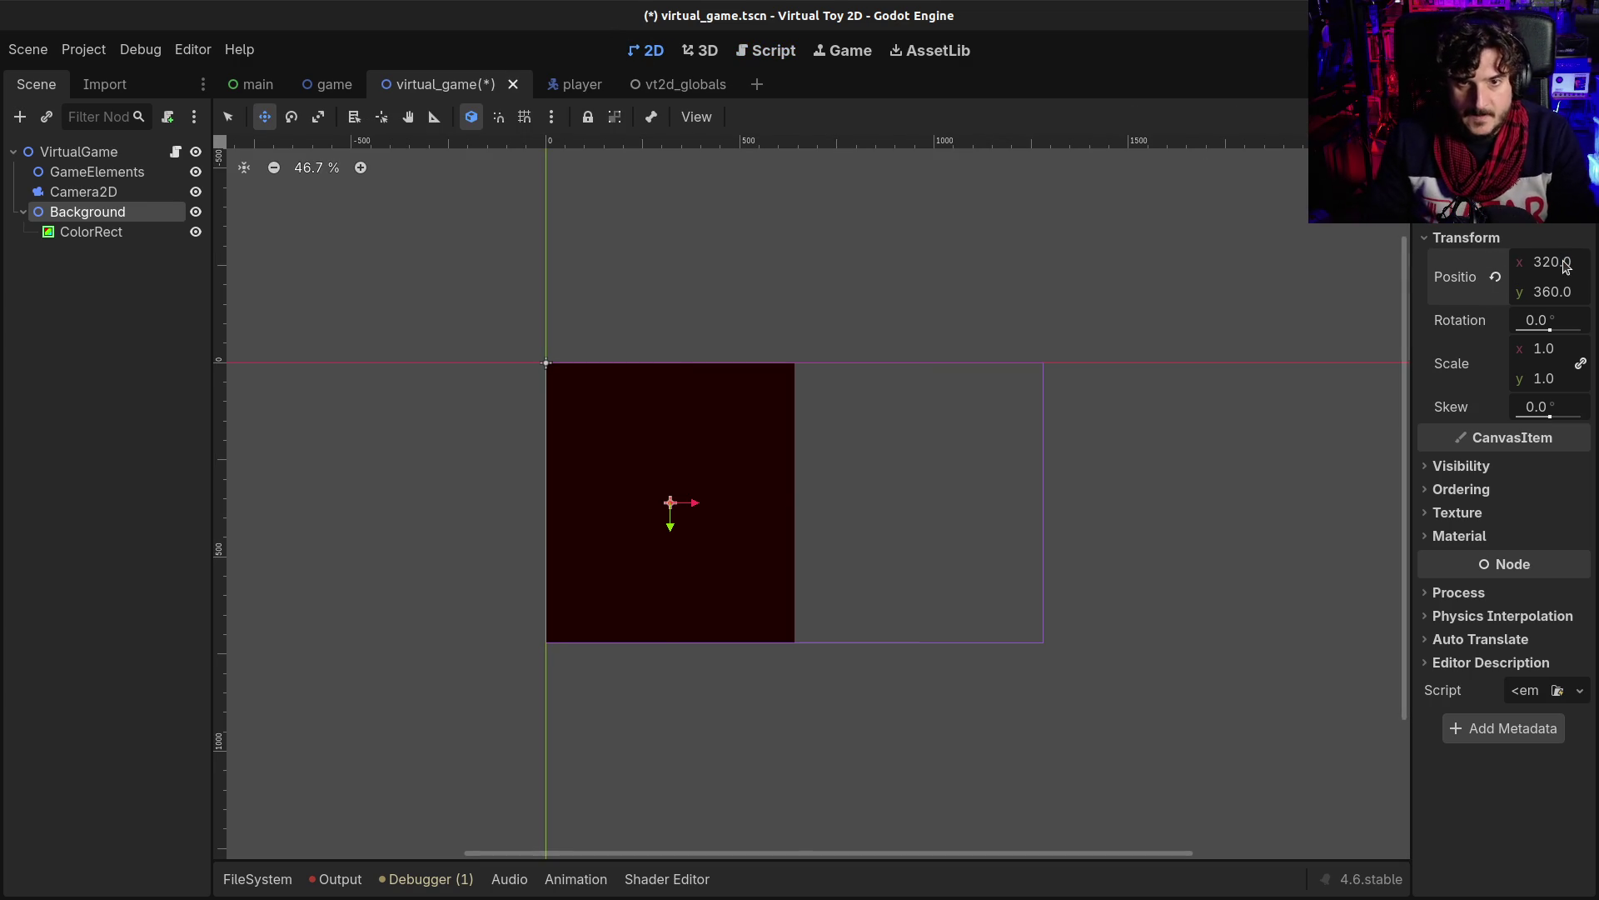
key("ctrl+z")
- Try Background Position x 960 in the Inspector, then undo it back to 640
left_click(83, 191)
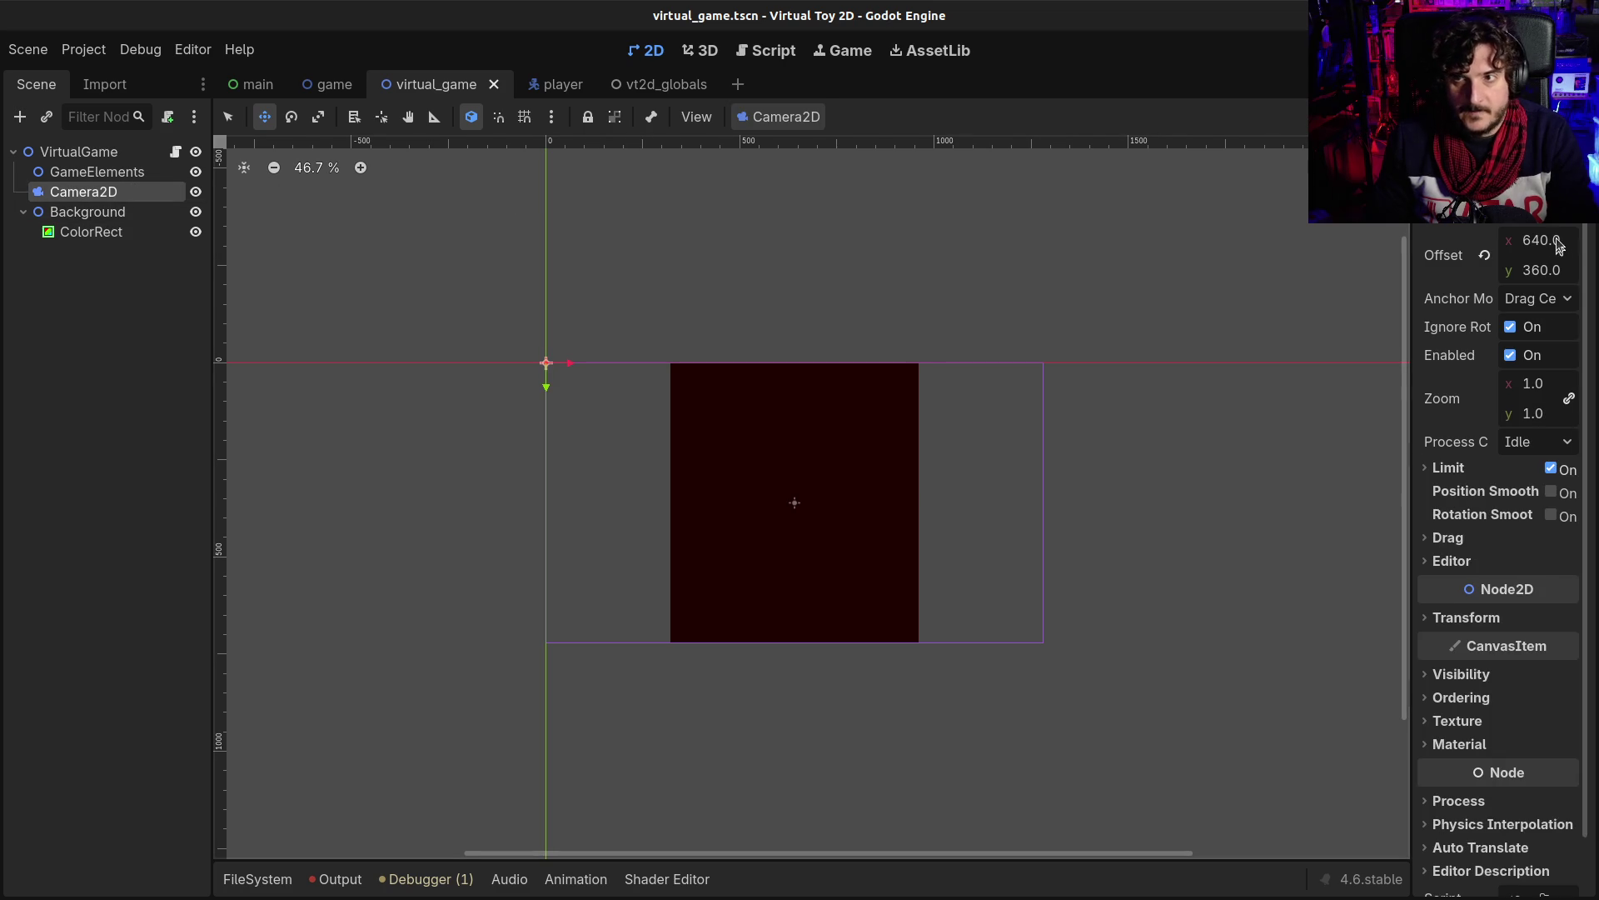
left_click(88, 211)
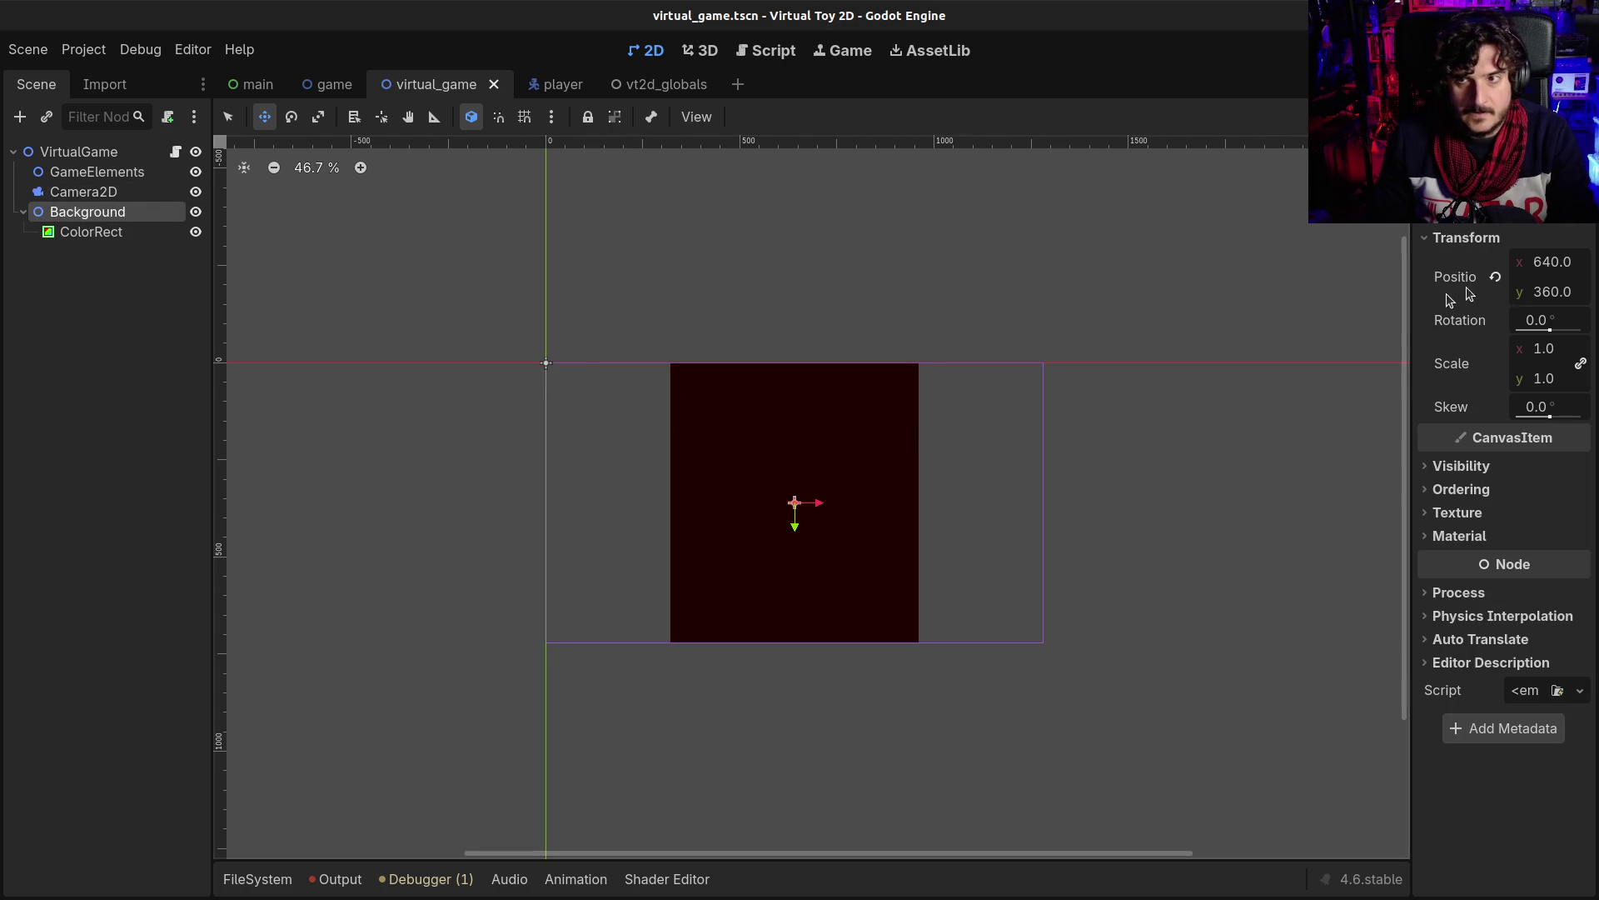
left_click(1563, 272)
type("960")
key("Return")
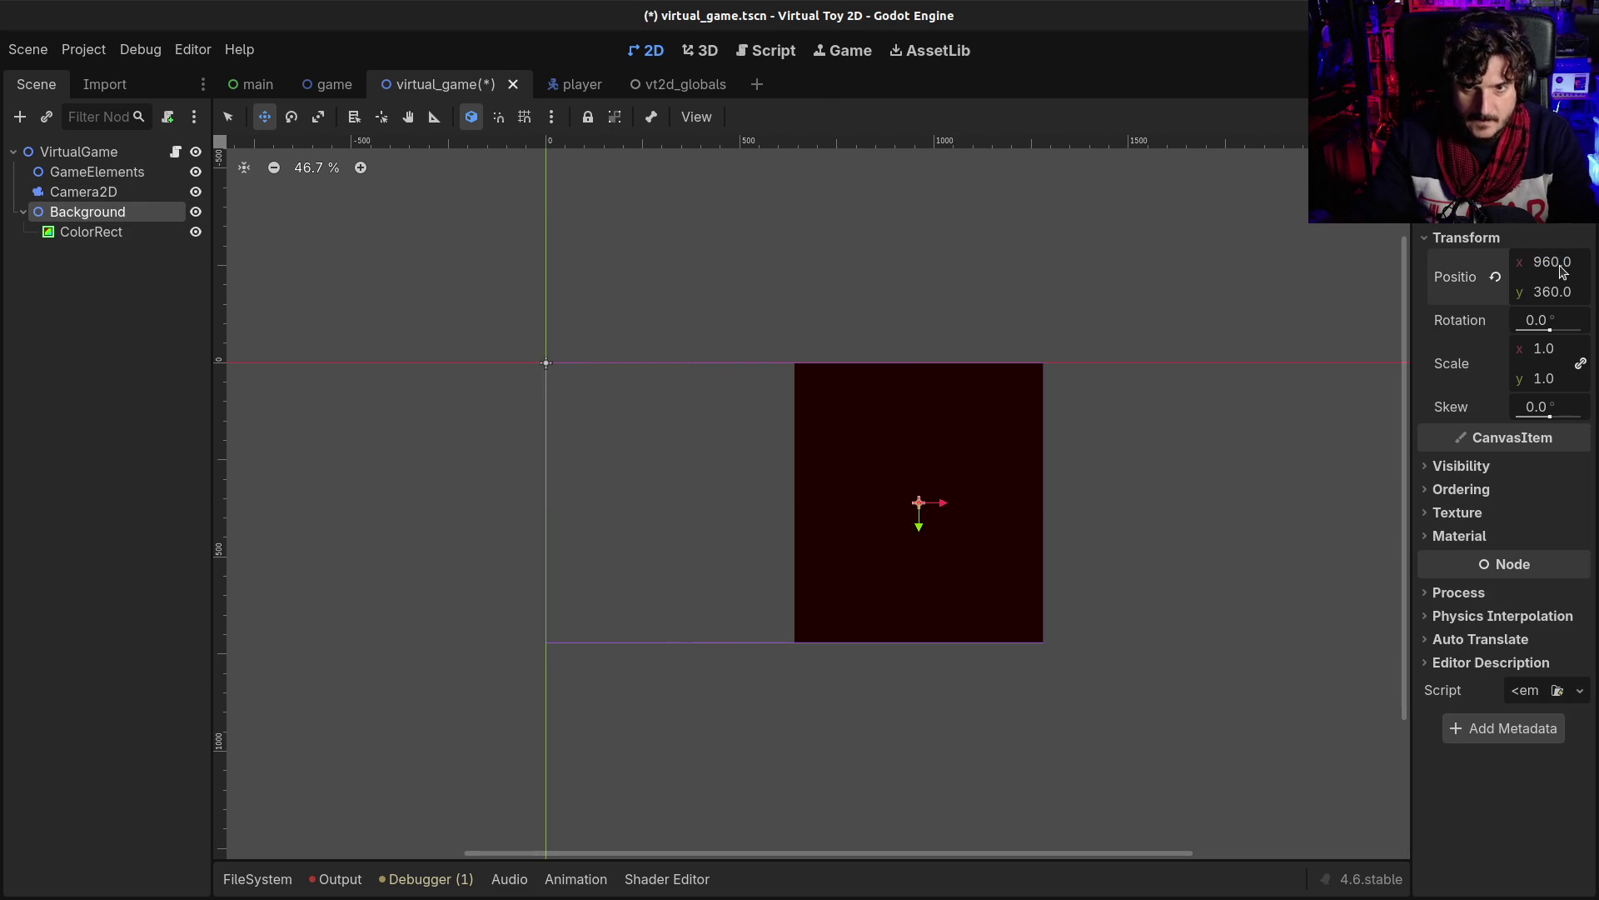
key("ctrl+z")
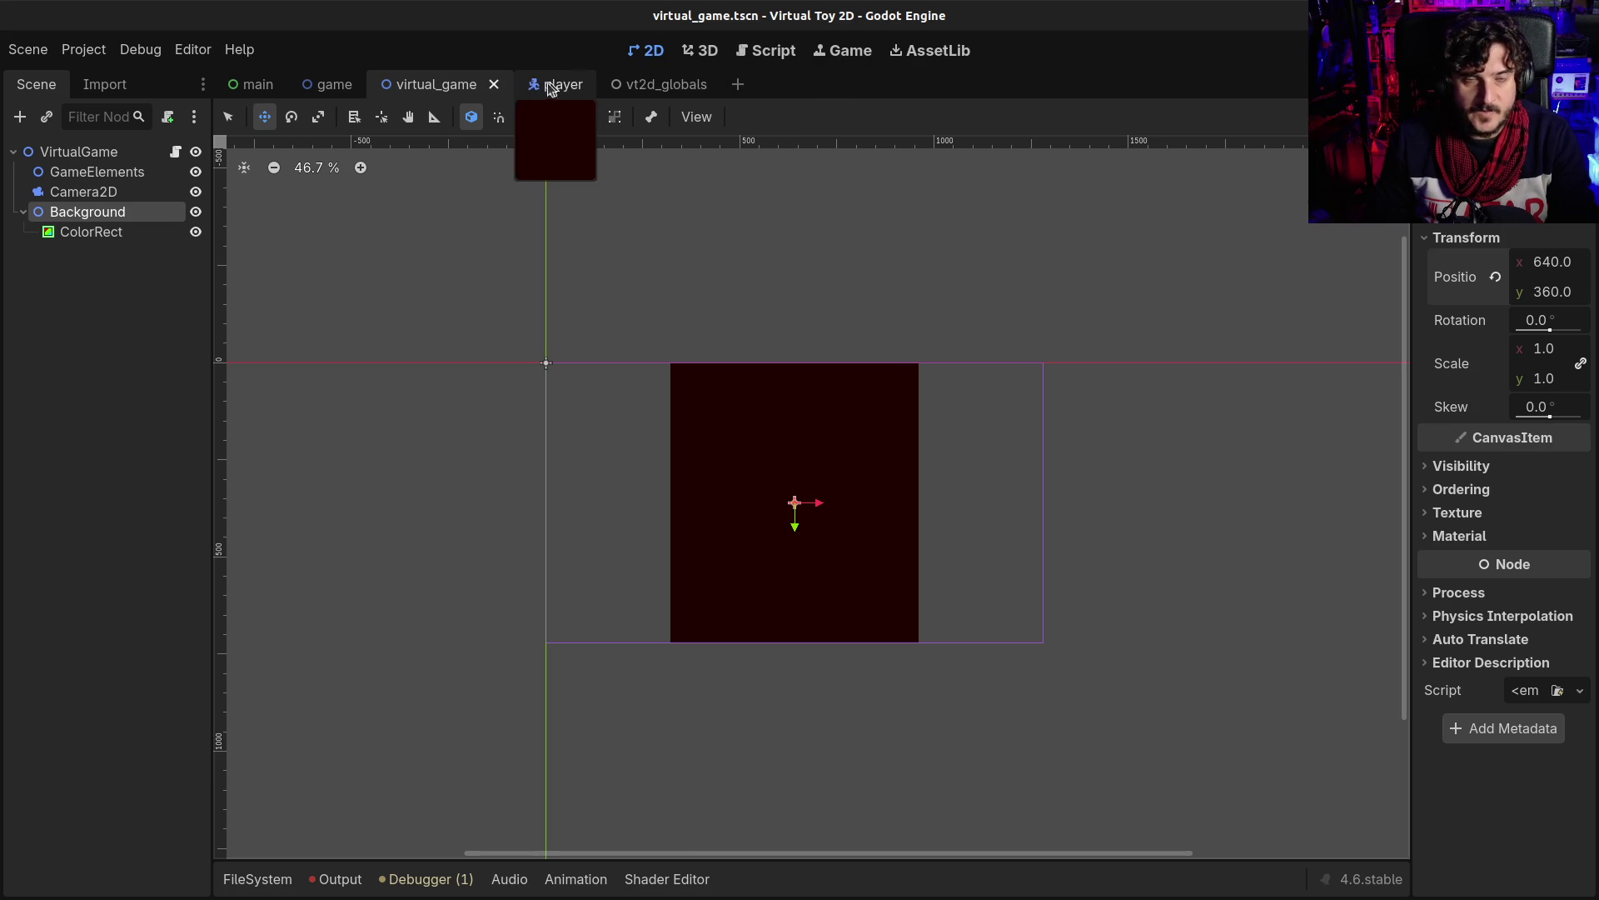
left_click(779, 55)
- Duplicate the EYE.LEFT case below itself and rename the copy to EYE.RIGHT
key("Escape")
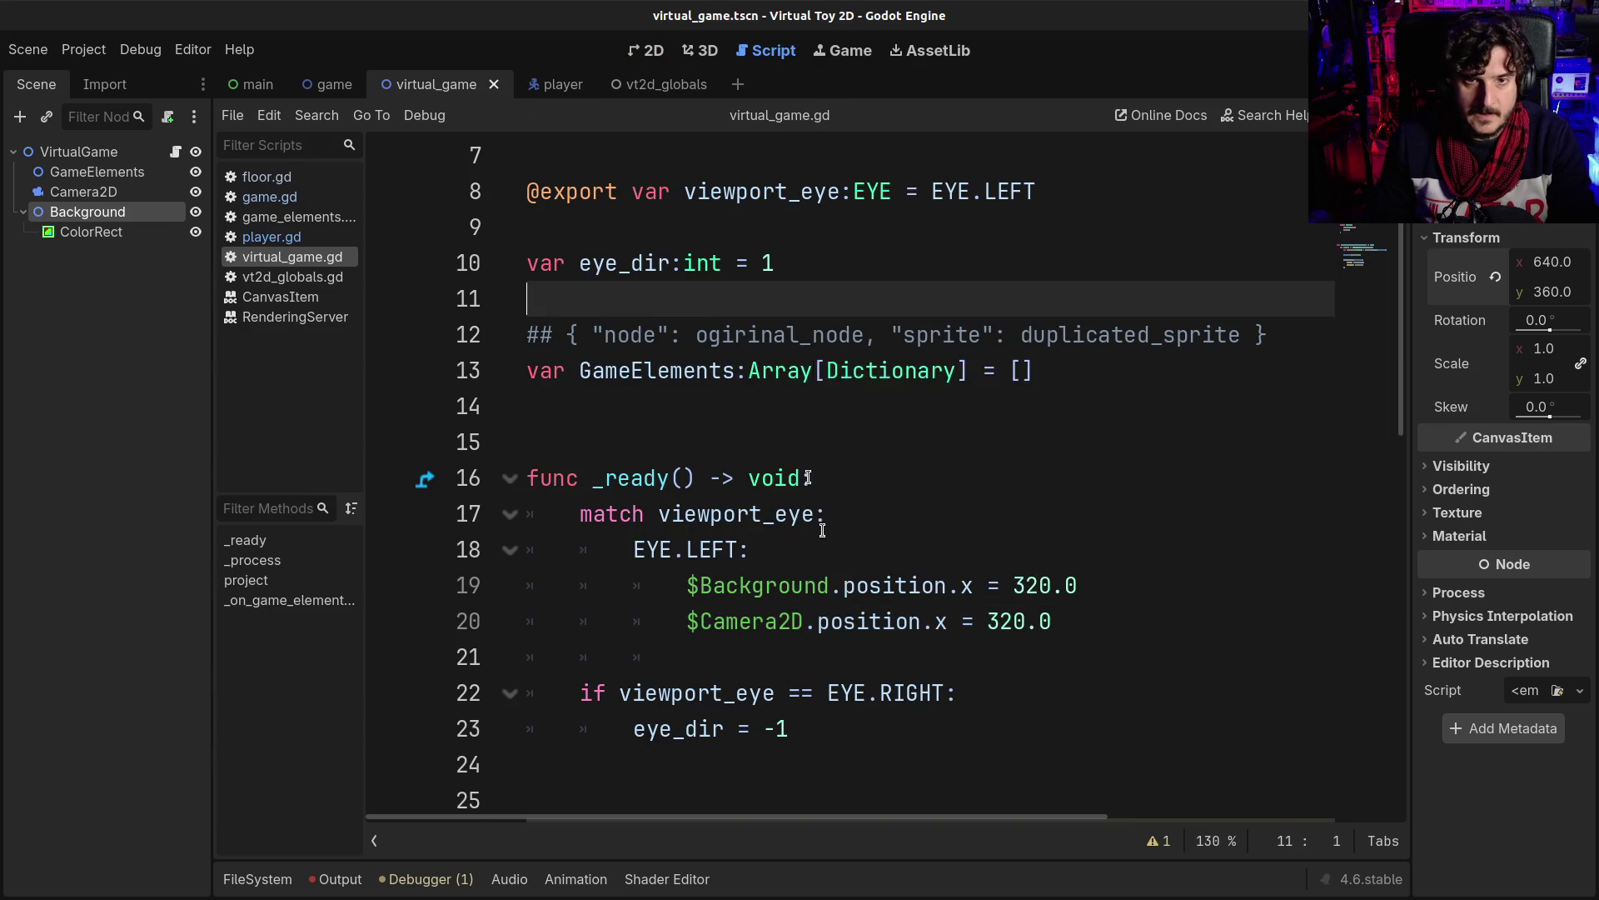
scroll(1045, 487, "down", 2)
mouse_move(1058, 408)
left_mouse_down()
mouse_move(599, 347)
mouse_move(614, 336)
left_mouse_up()
key("ctrl+c")
left_click(1080, 413)
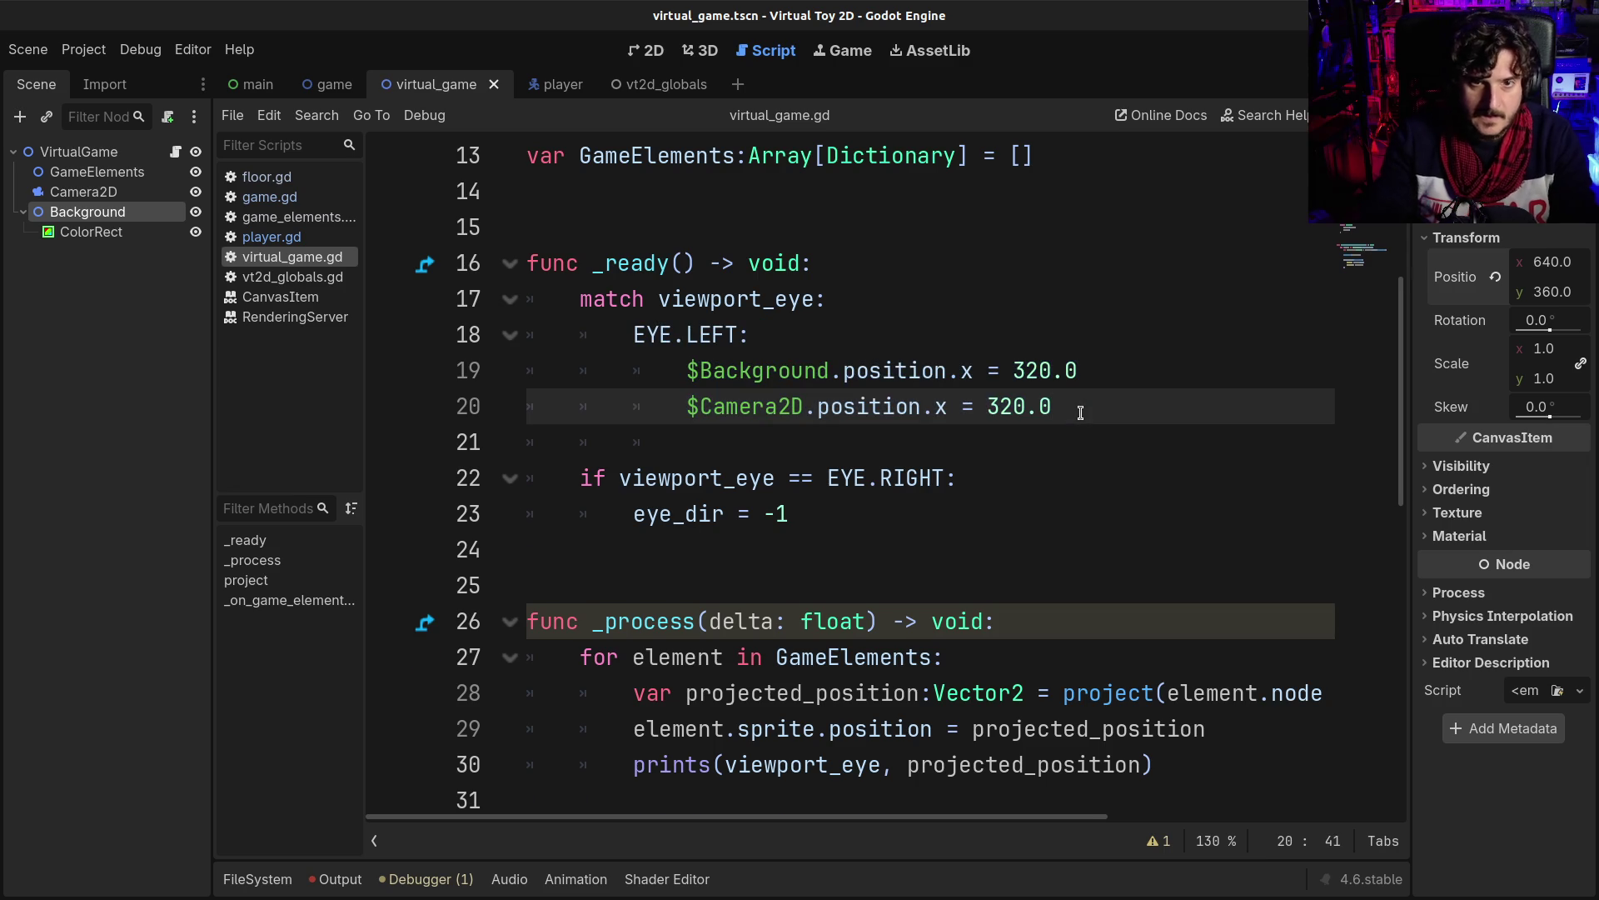
key("Return")
key("ctrl+v")
key("Up")
key("Up")
key("Left")
key("shift+Left")
key("shift+Left")
key("shift+Left")
key("shift+Left")
type("RIGHT")
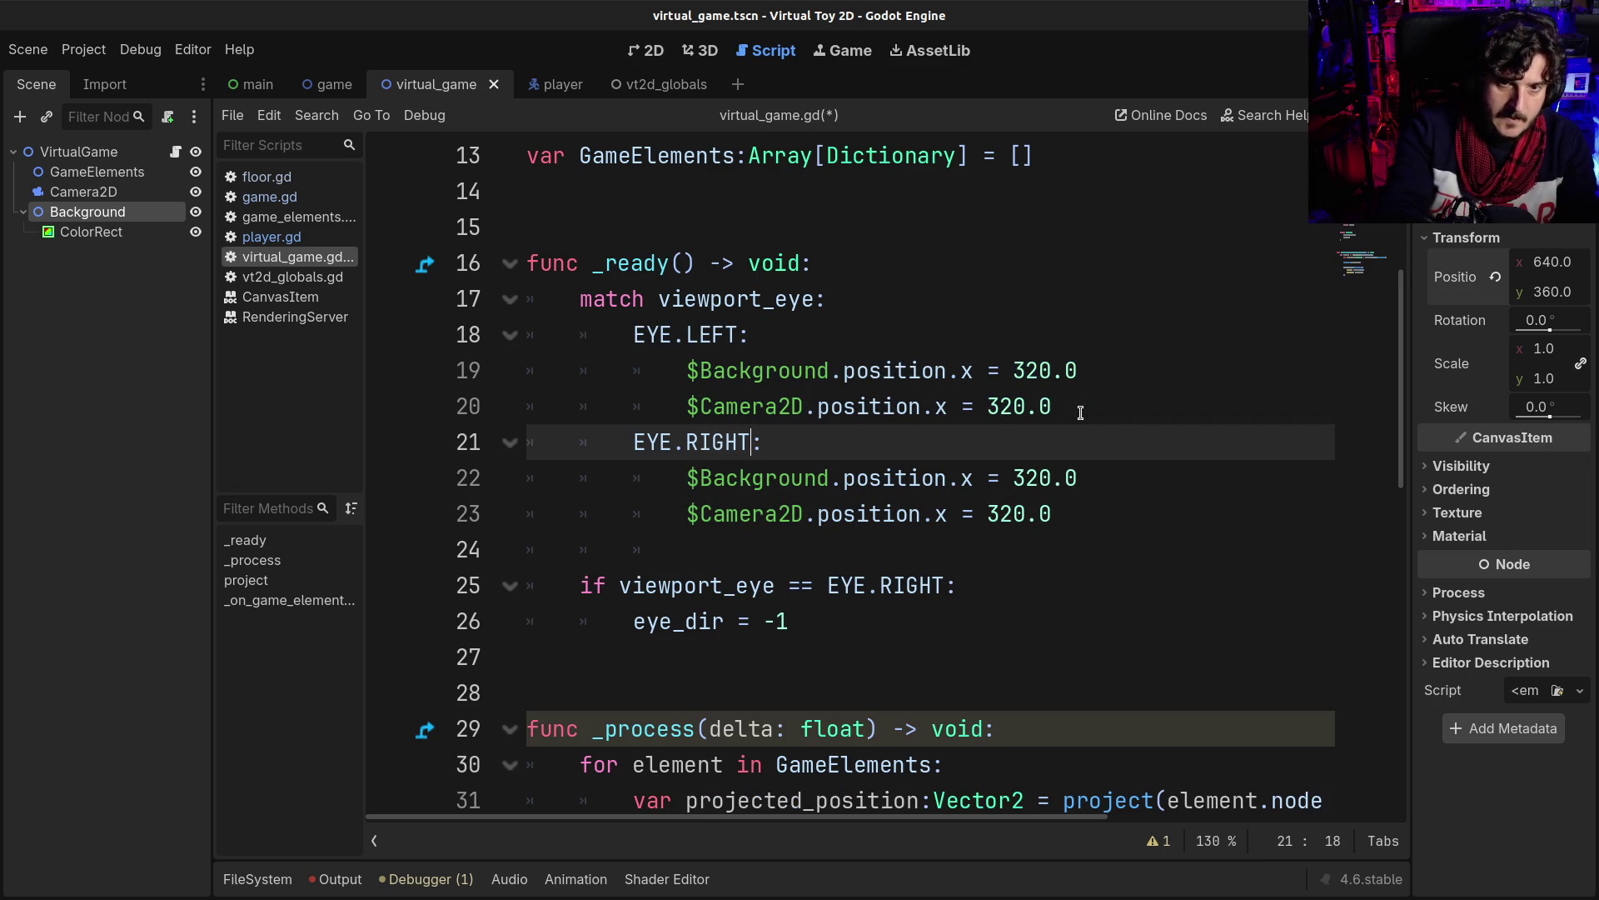
- Change both Background and Camera2D x values in EYE.RIGHT to 960.0 and save
left_click_drag(1014, 472, 1036, 473)
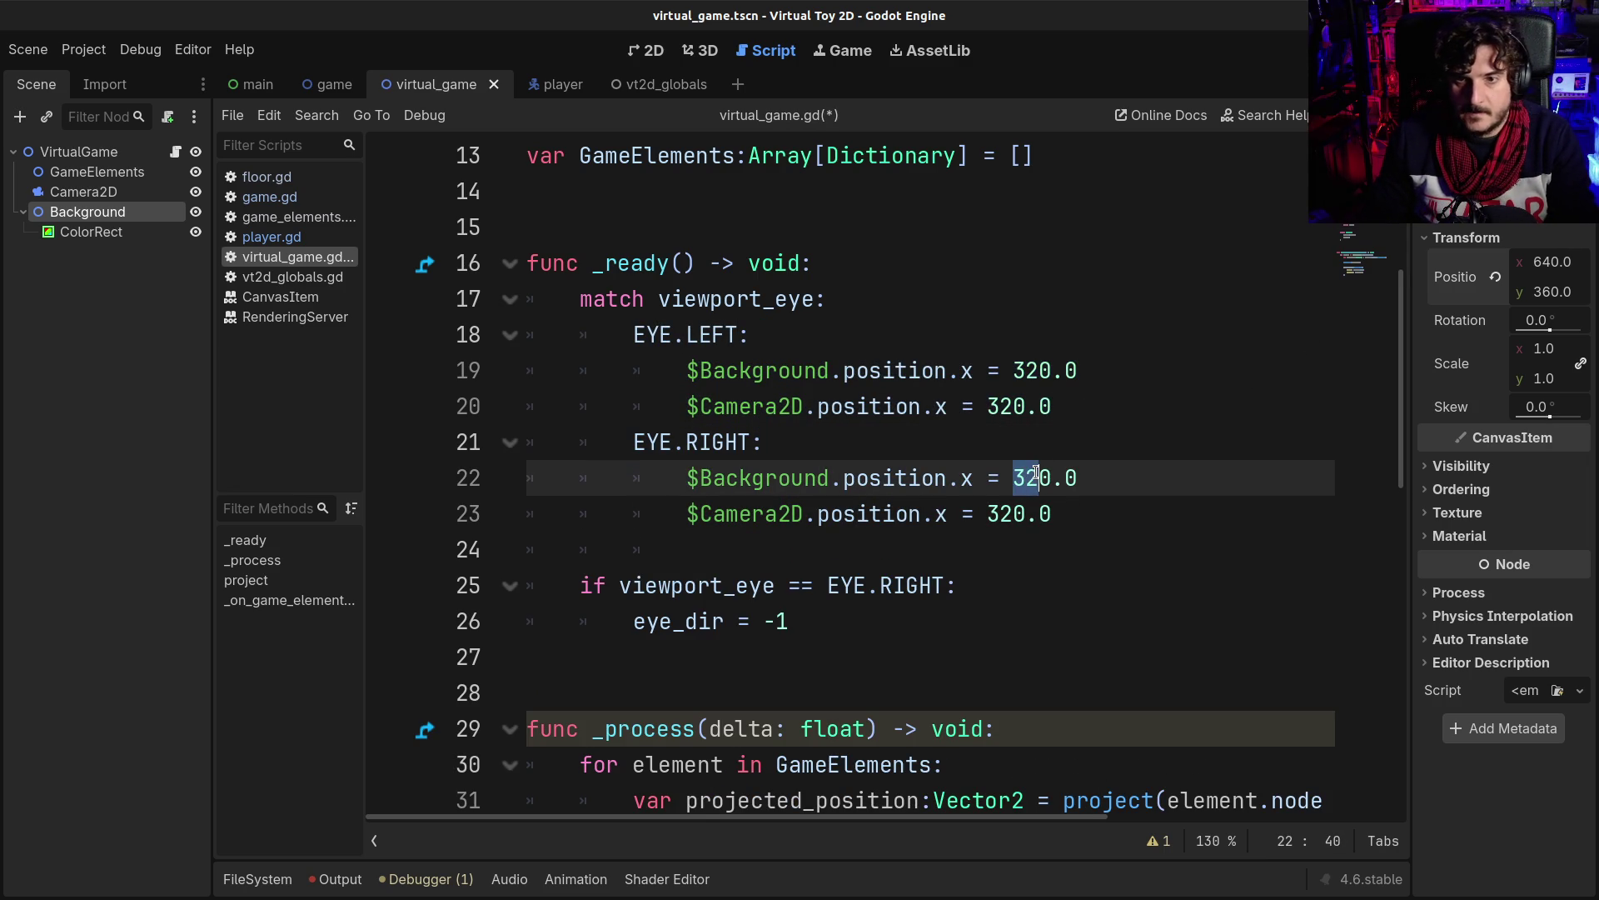
type("960")
scroll(1037, 473, "down", 1)
key("BackSpace")
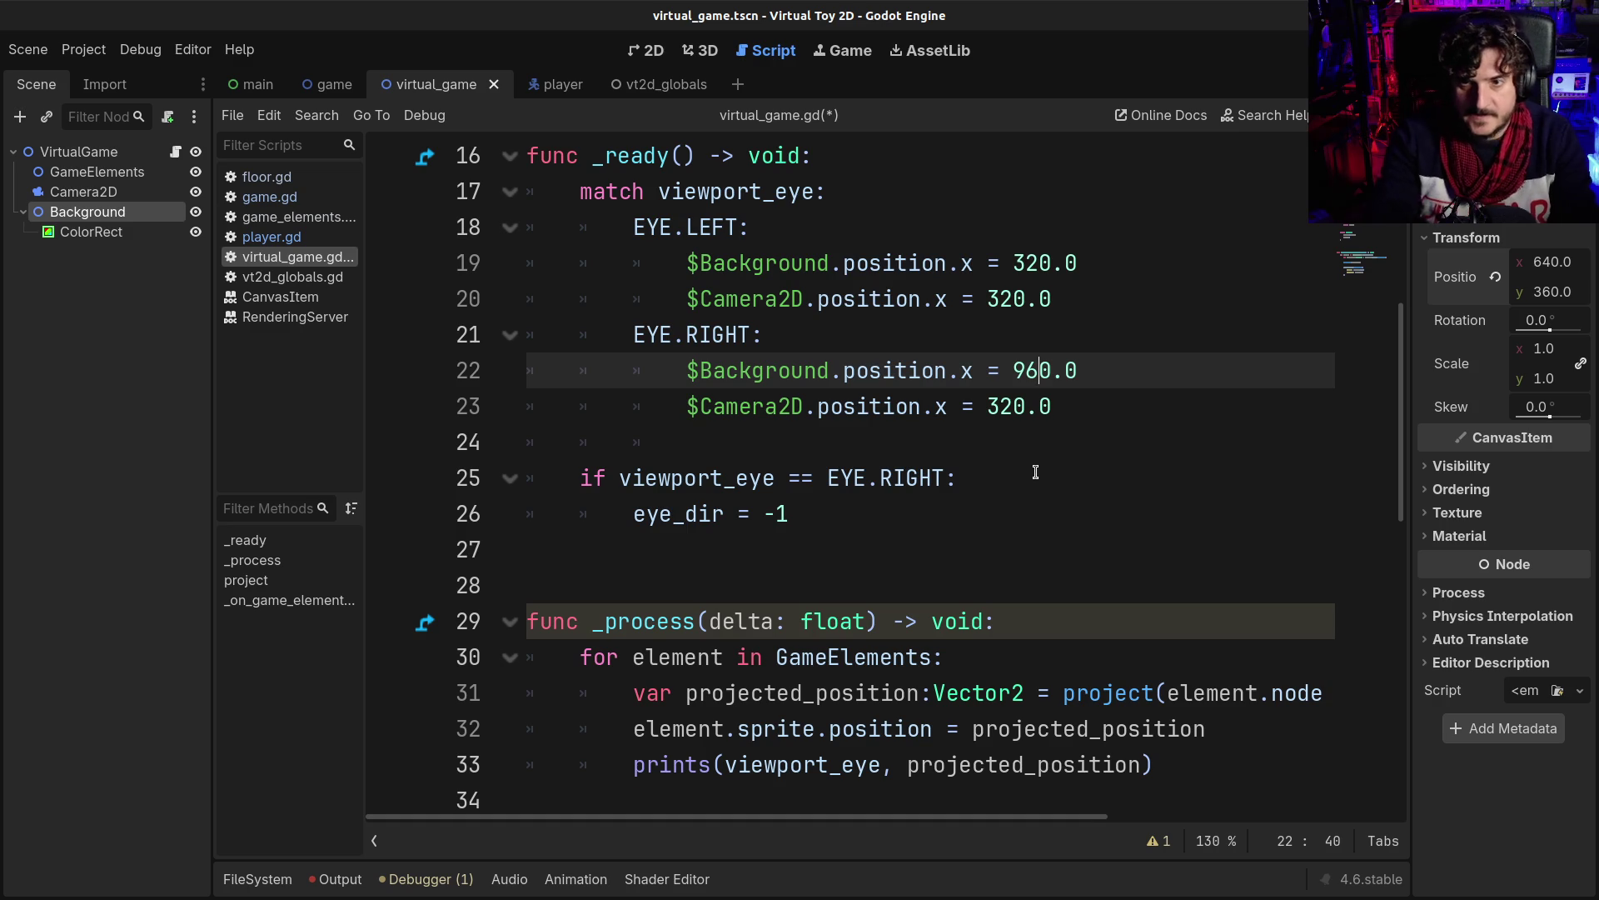
double_click(1031, 370)
key("ctrl+c")
double_click(999, 406)
key("ctrl+v")
key("ctrl+s")
left_click(889, 377)
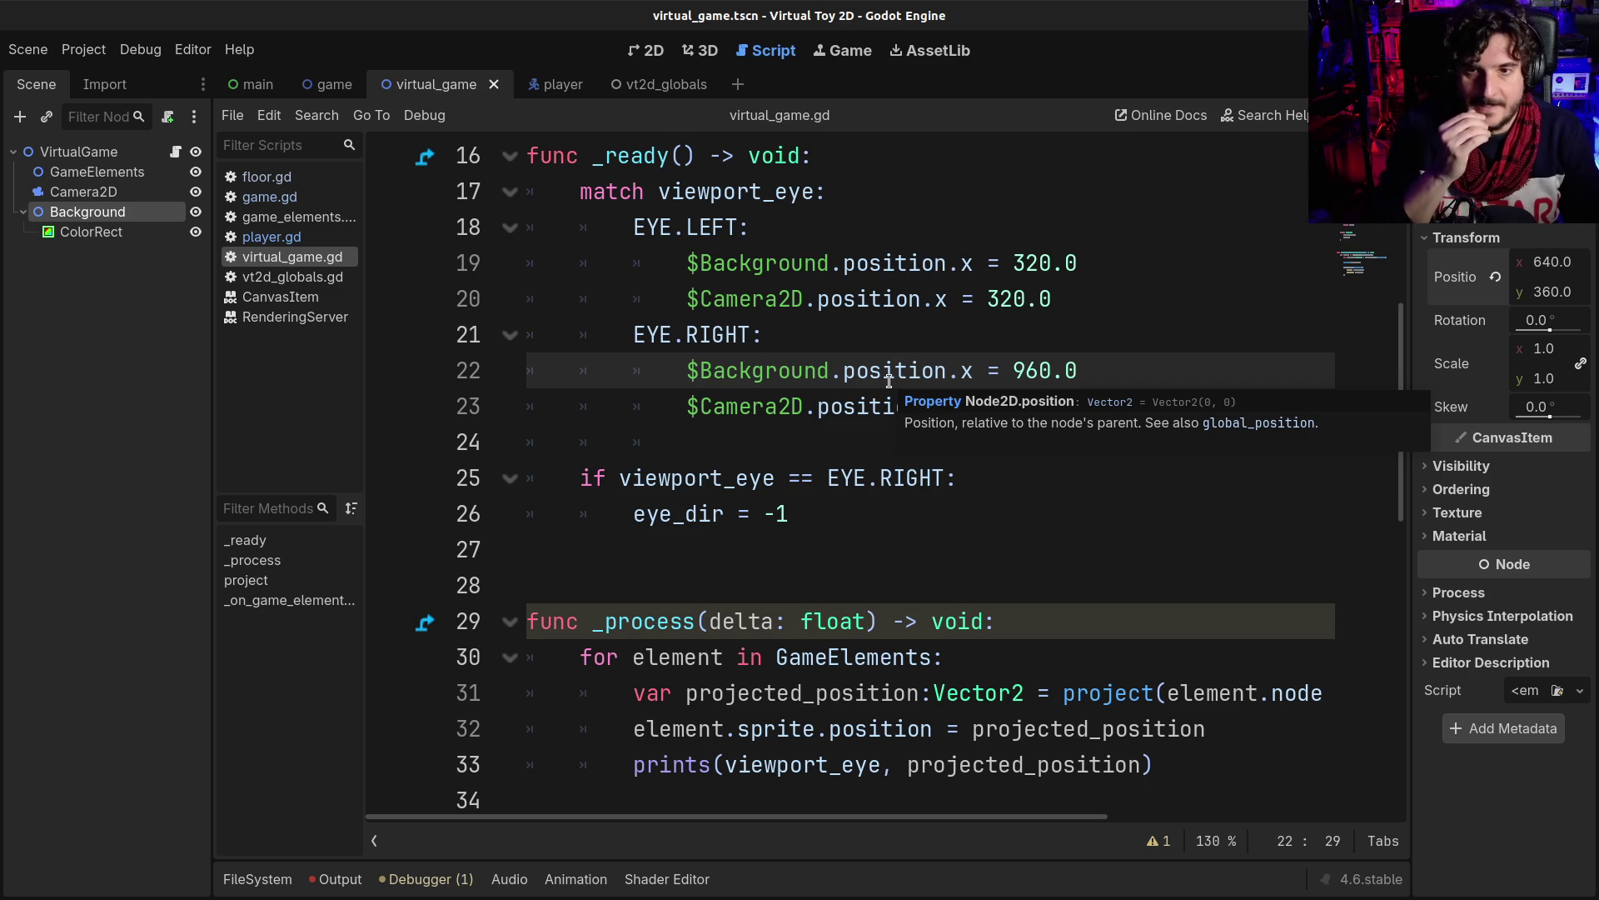
left_click(921, 301)
double_click(1025, 266)
scroll(900, 430, "up", 2)
scroll(899, 429, "up", 3)
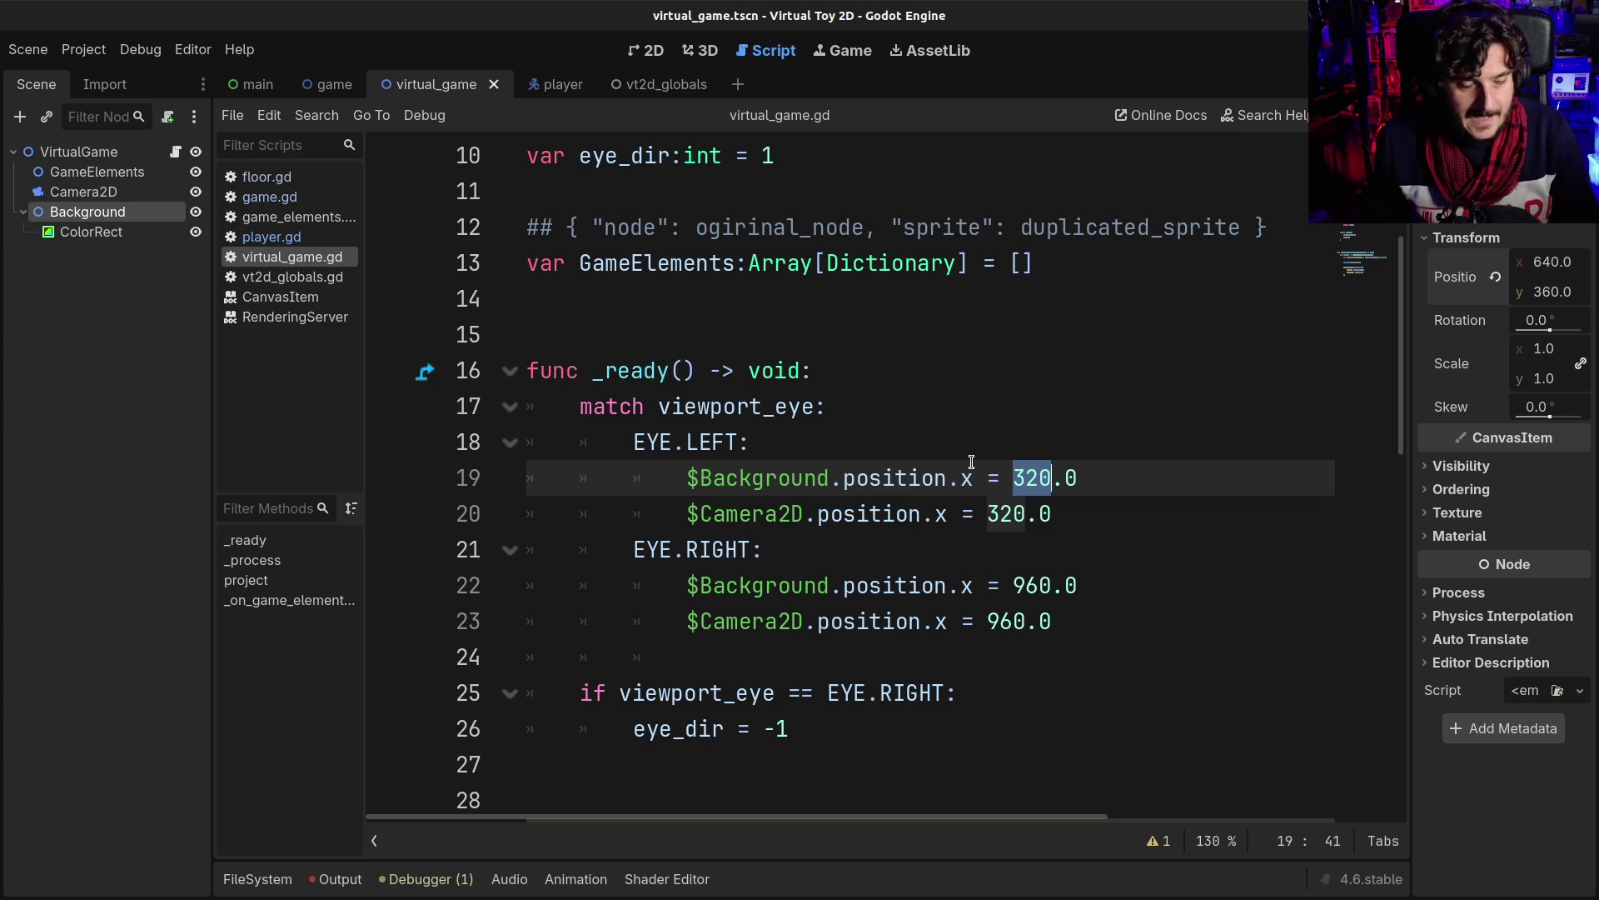
left_click(896, 514)
scroll(878, 541, "down", 1)
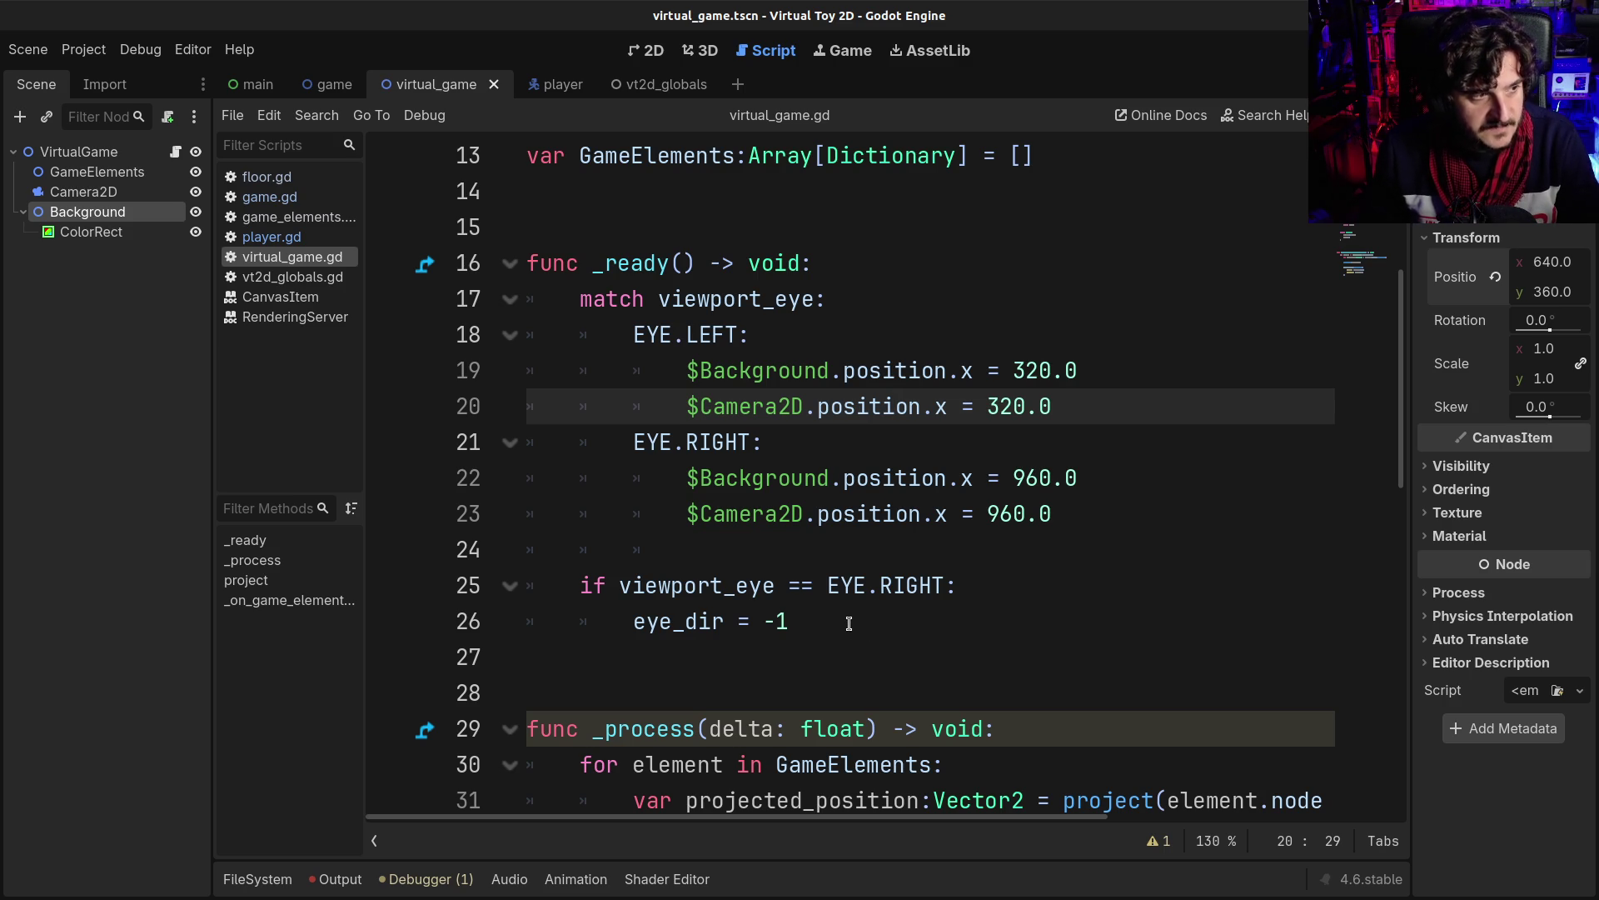
double_click(1032, 370)
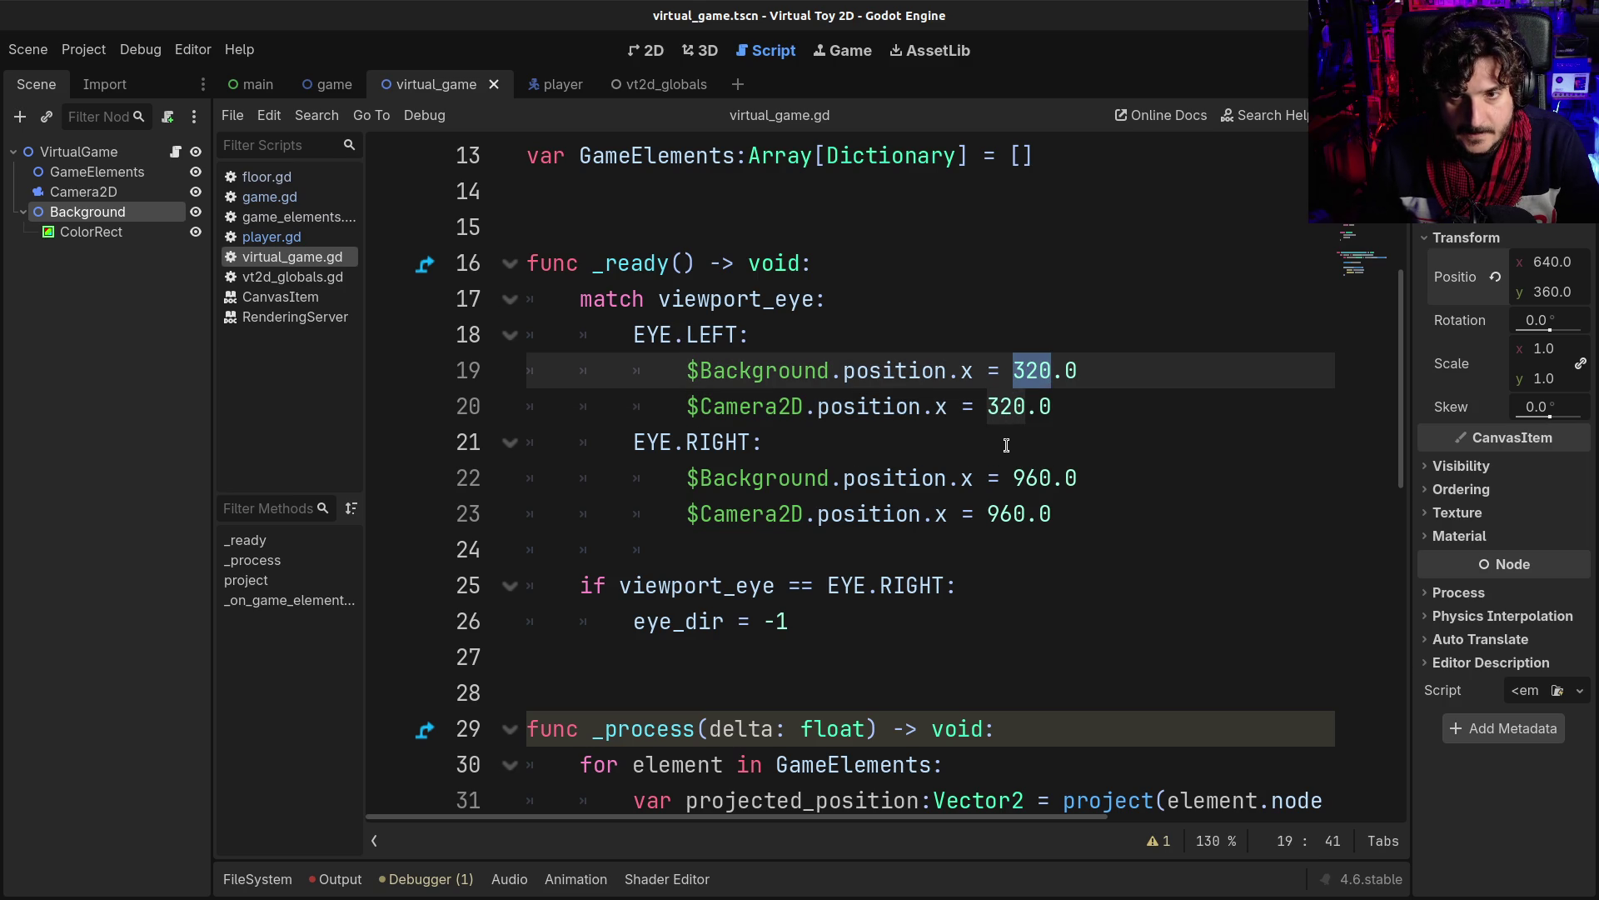
double_click(1032, 478)
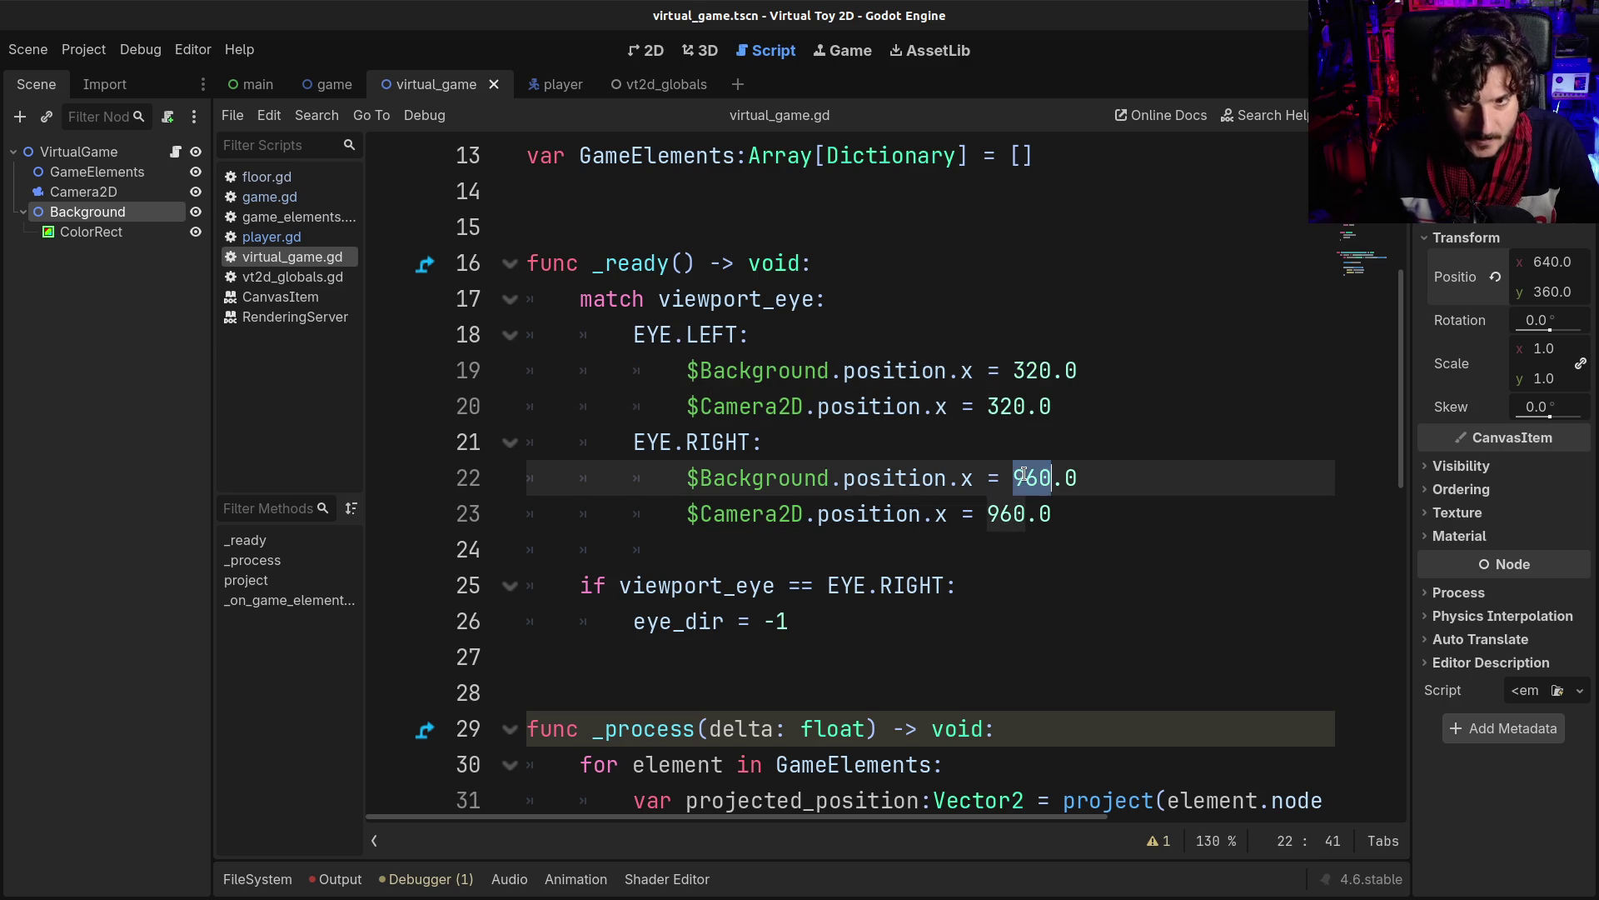
double_click(1032, 368)
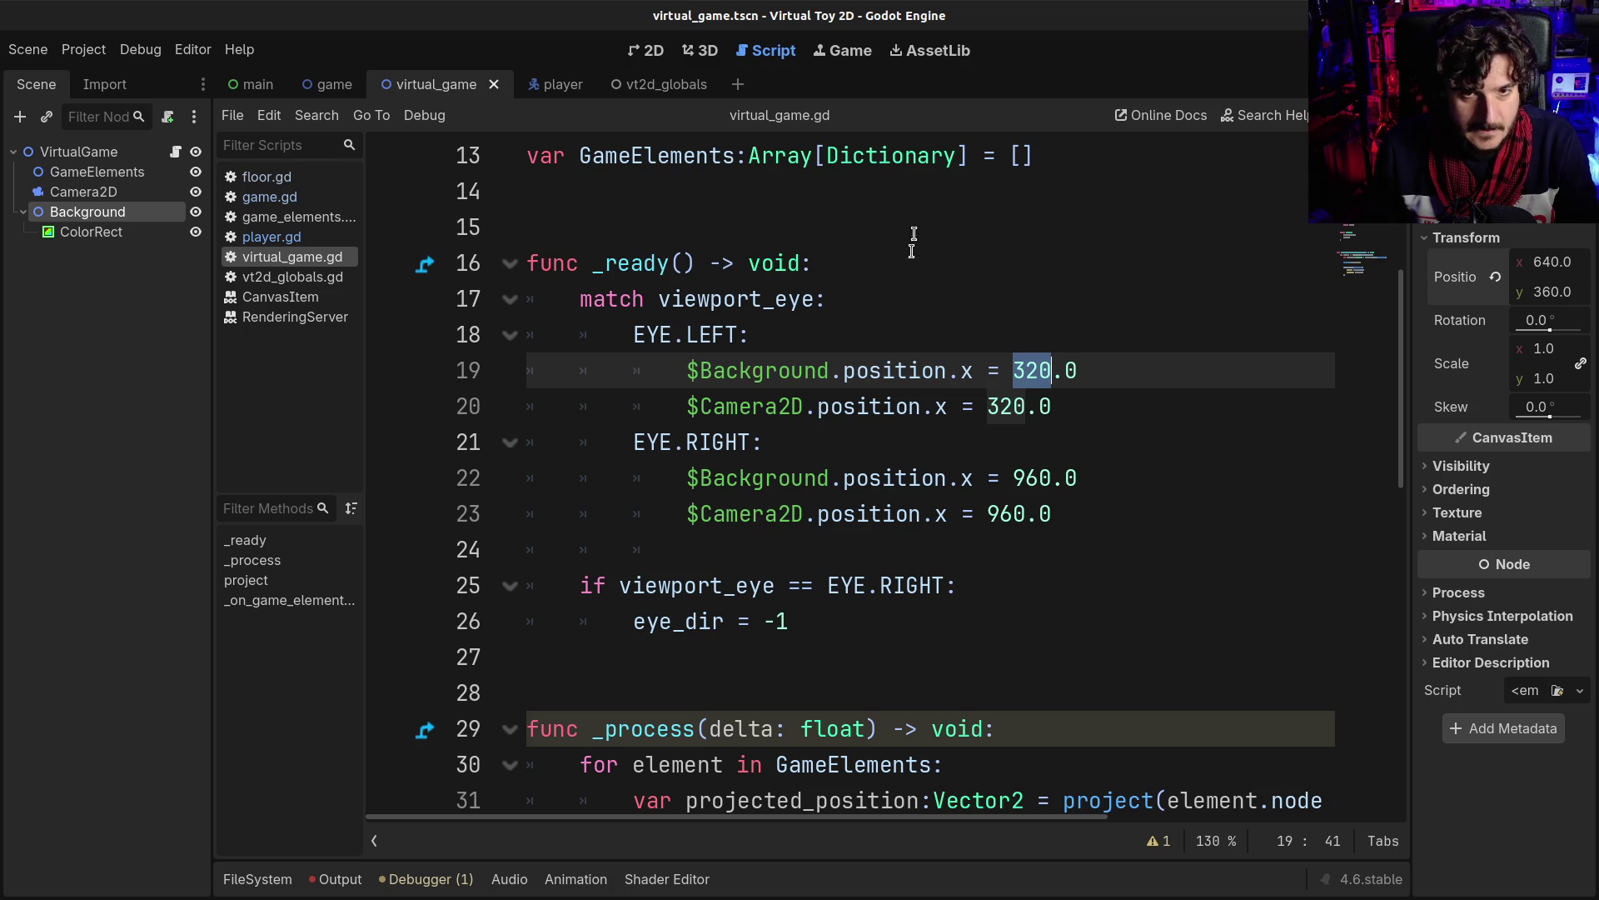
- Start a new variable declaration named eye_center above _ready
left_click(913, 202)
key("Return")
key("Return")
key("Up")
type("var center")
key("BackSpace")
key("BackSpace")
key("BackSpace")
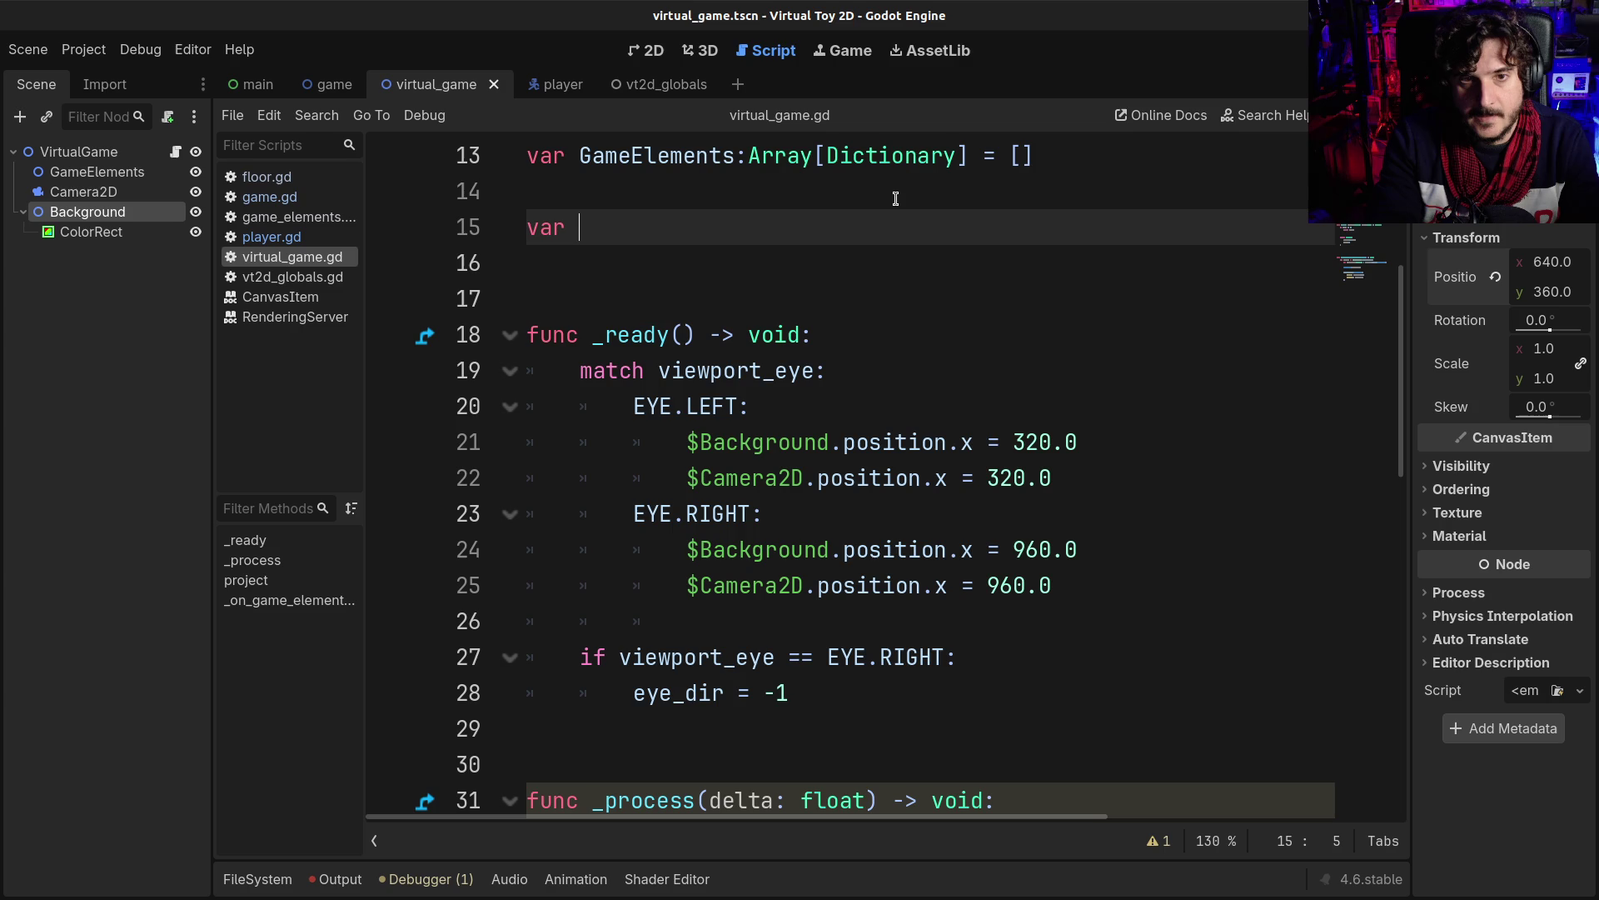
type("eye_")
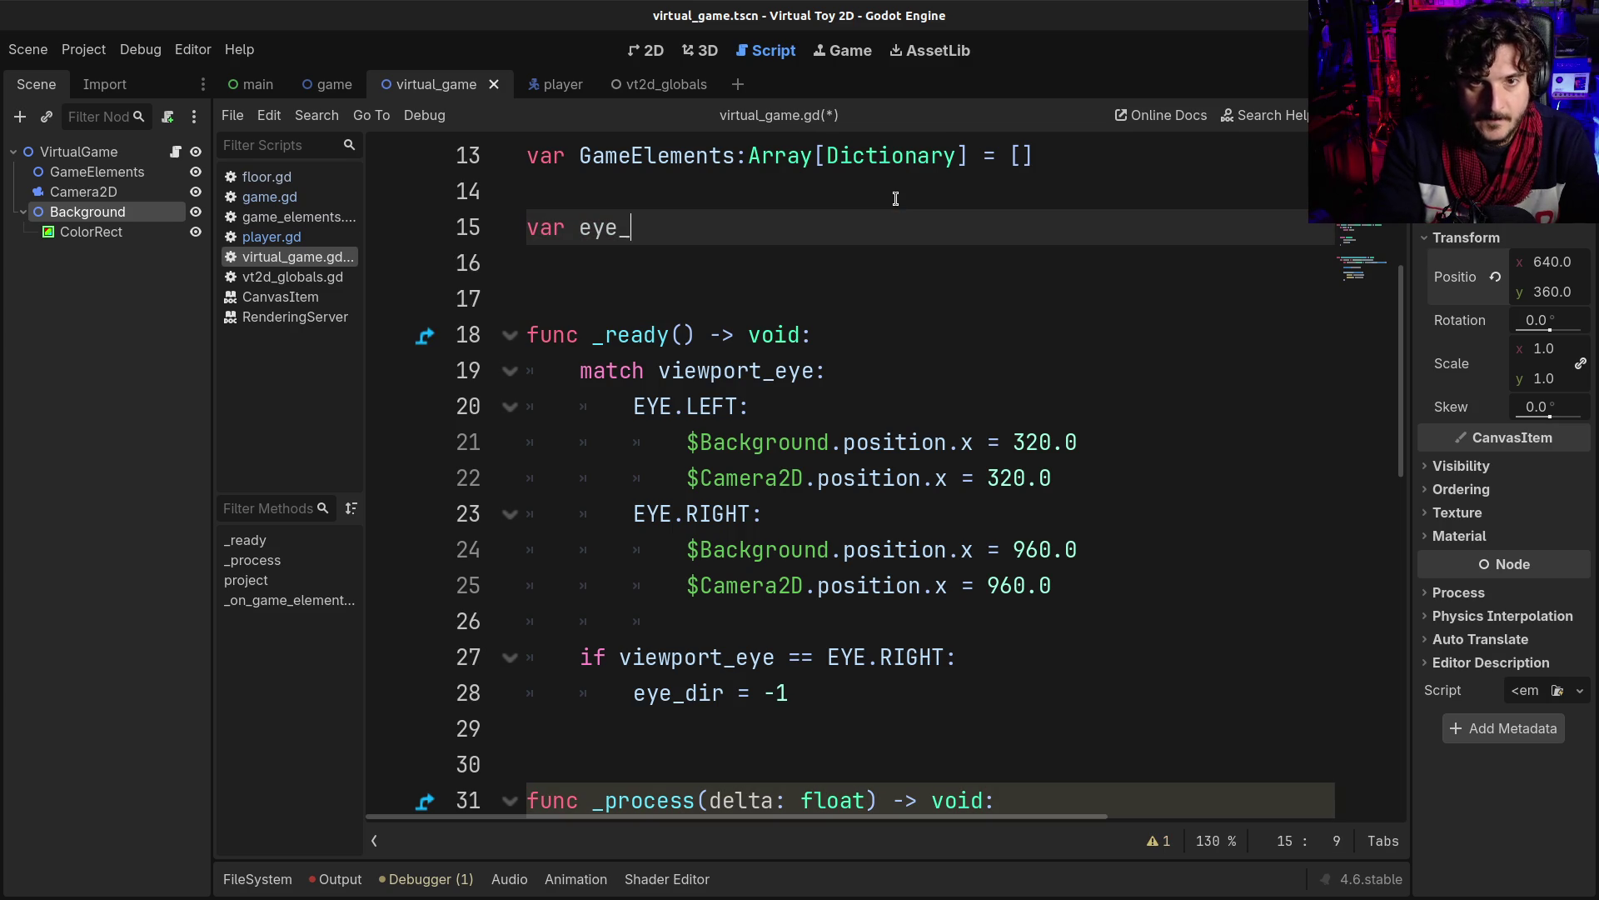
type("center =")
- Type eye_center as Vector2 initialised to Vector2.ZERO and save the script
key("BackSpace")
key("BackSpace")
key("BackSpace")
type(":v")
key("BackSpace")
type("Vec")
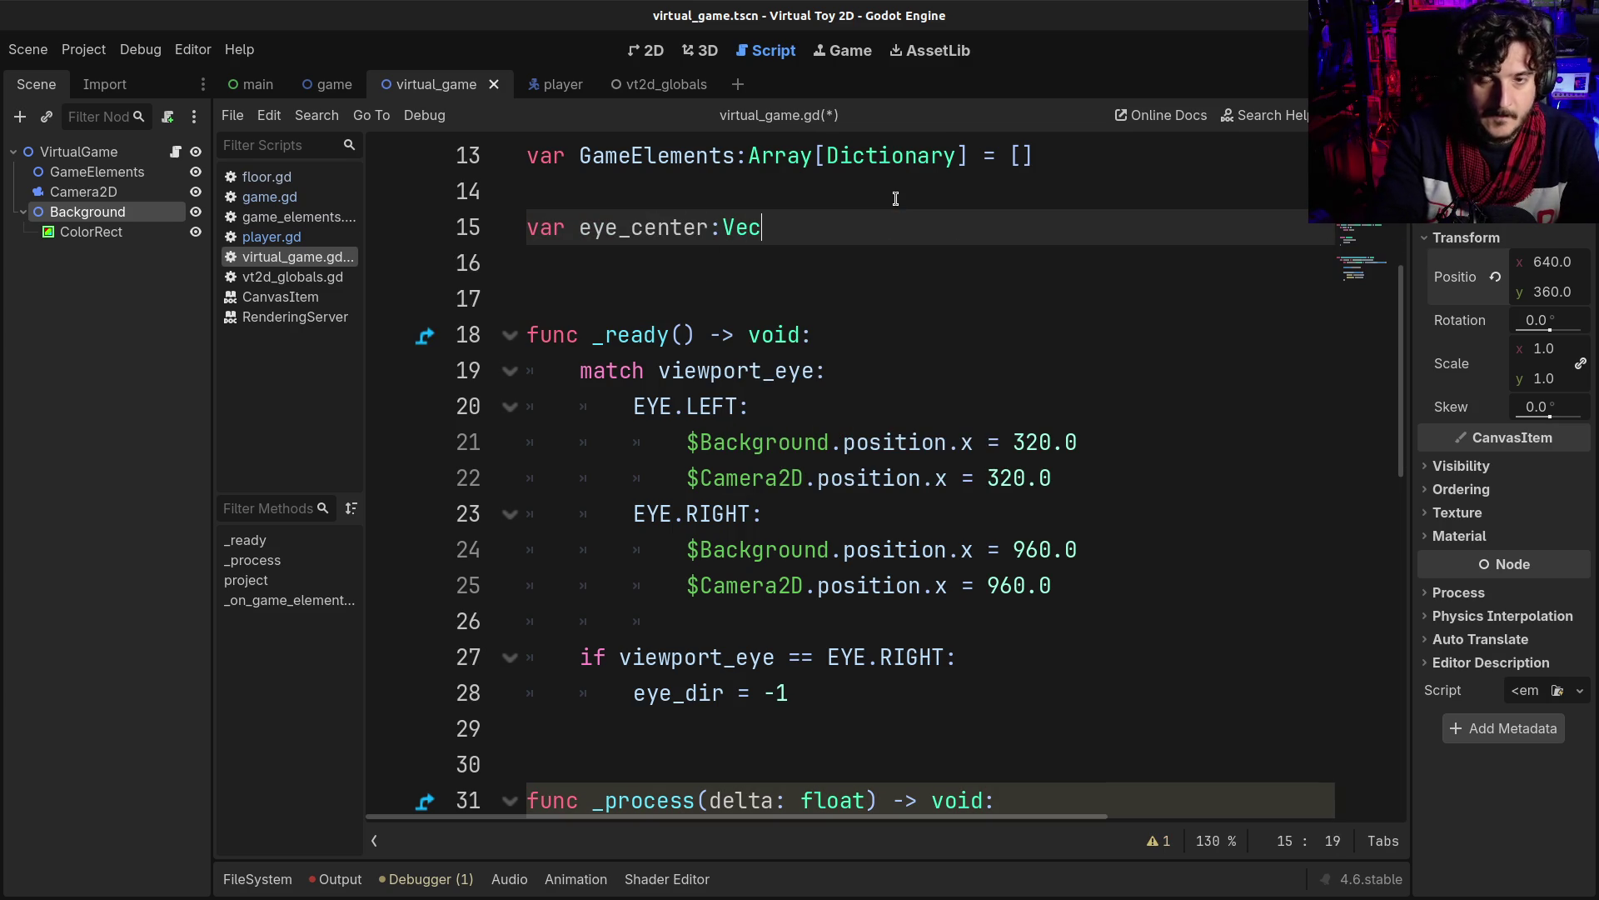
type("tor2 = Ve")
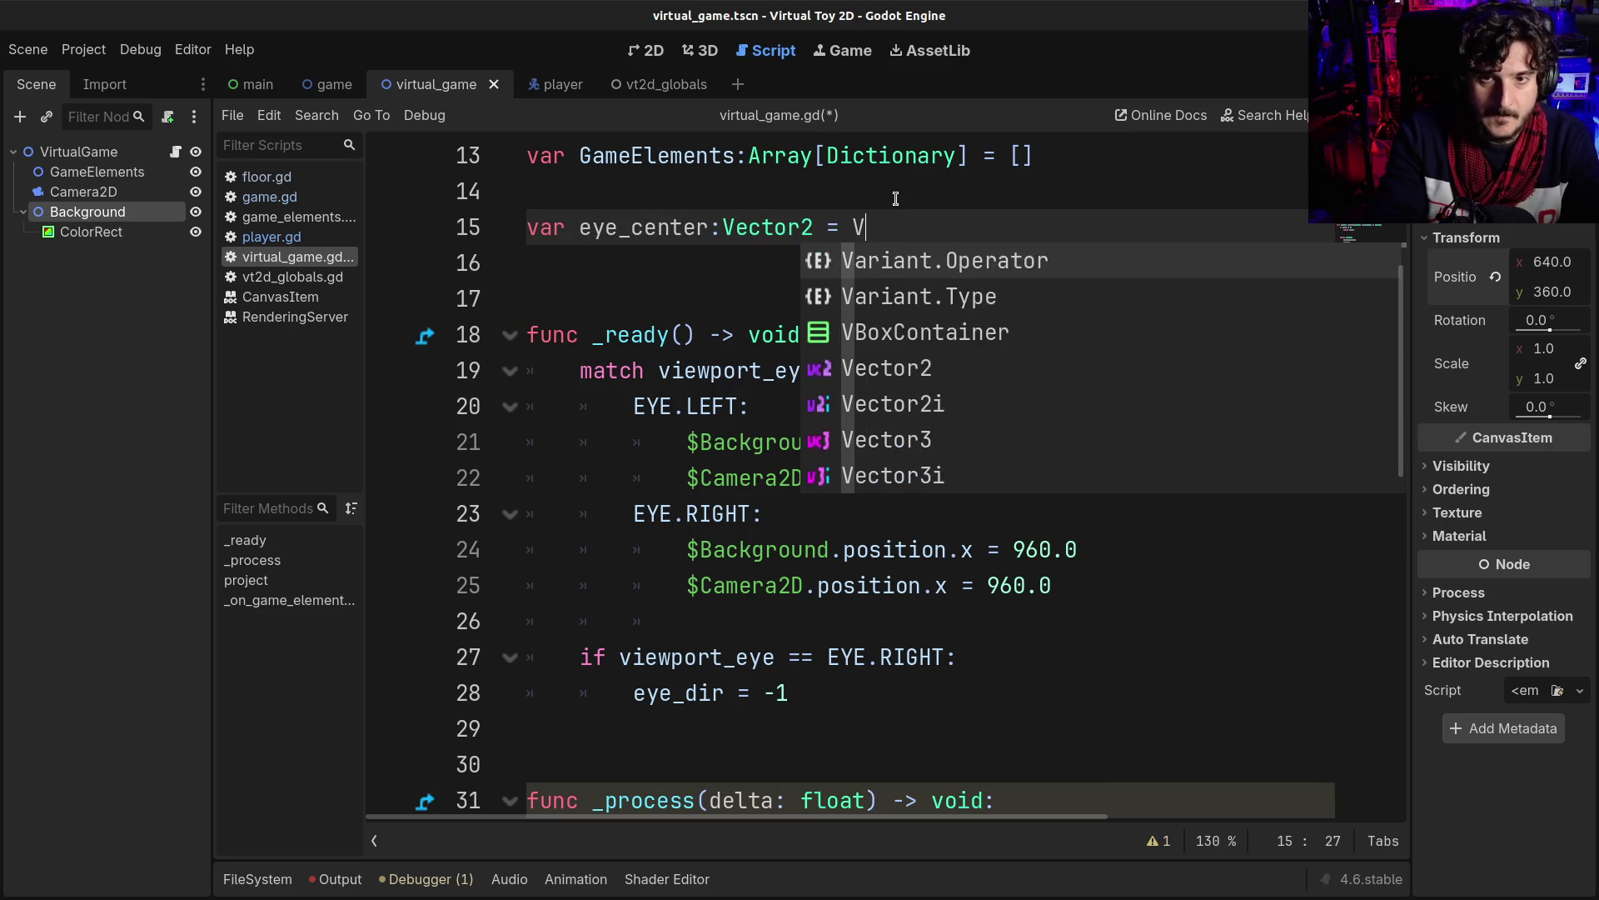
key("Return")
type(".Z")
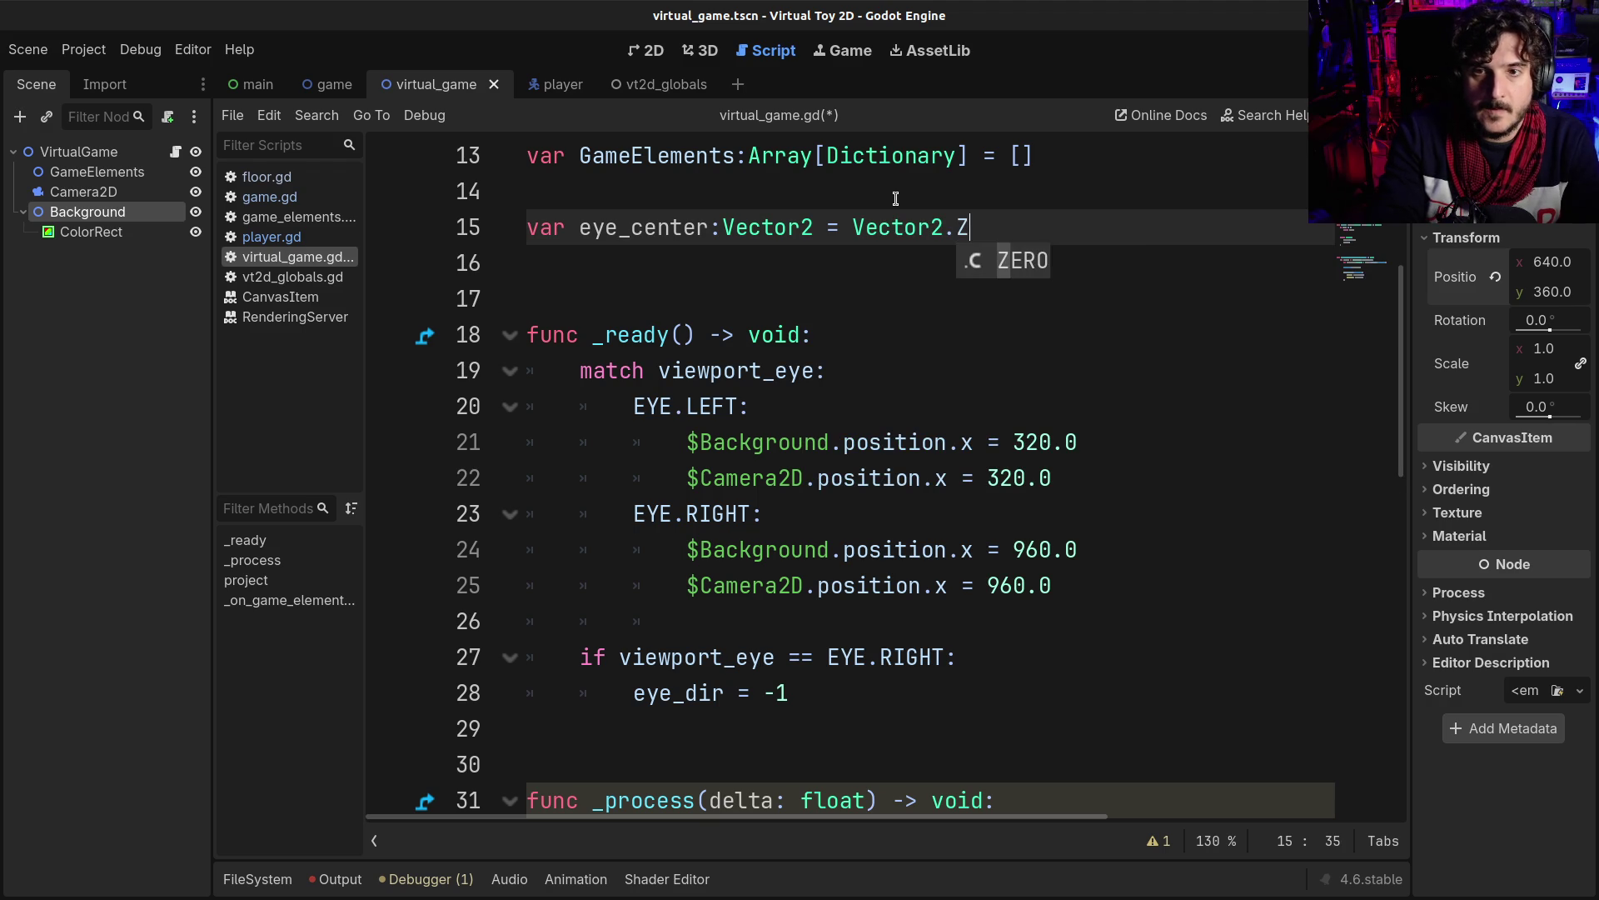
key("Return")
key("ctrl+s")
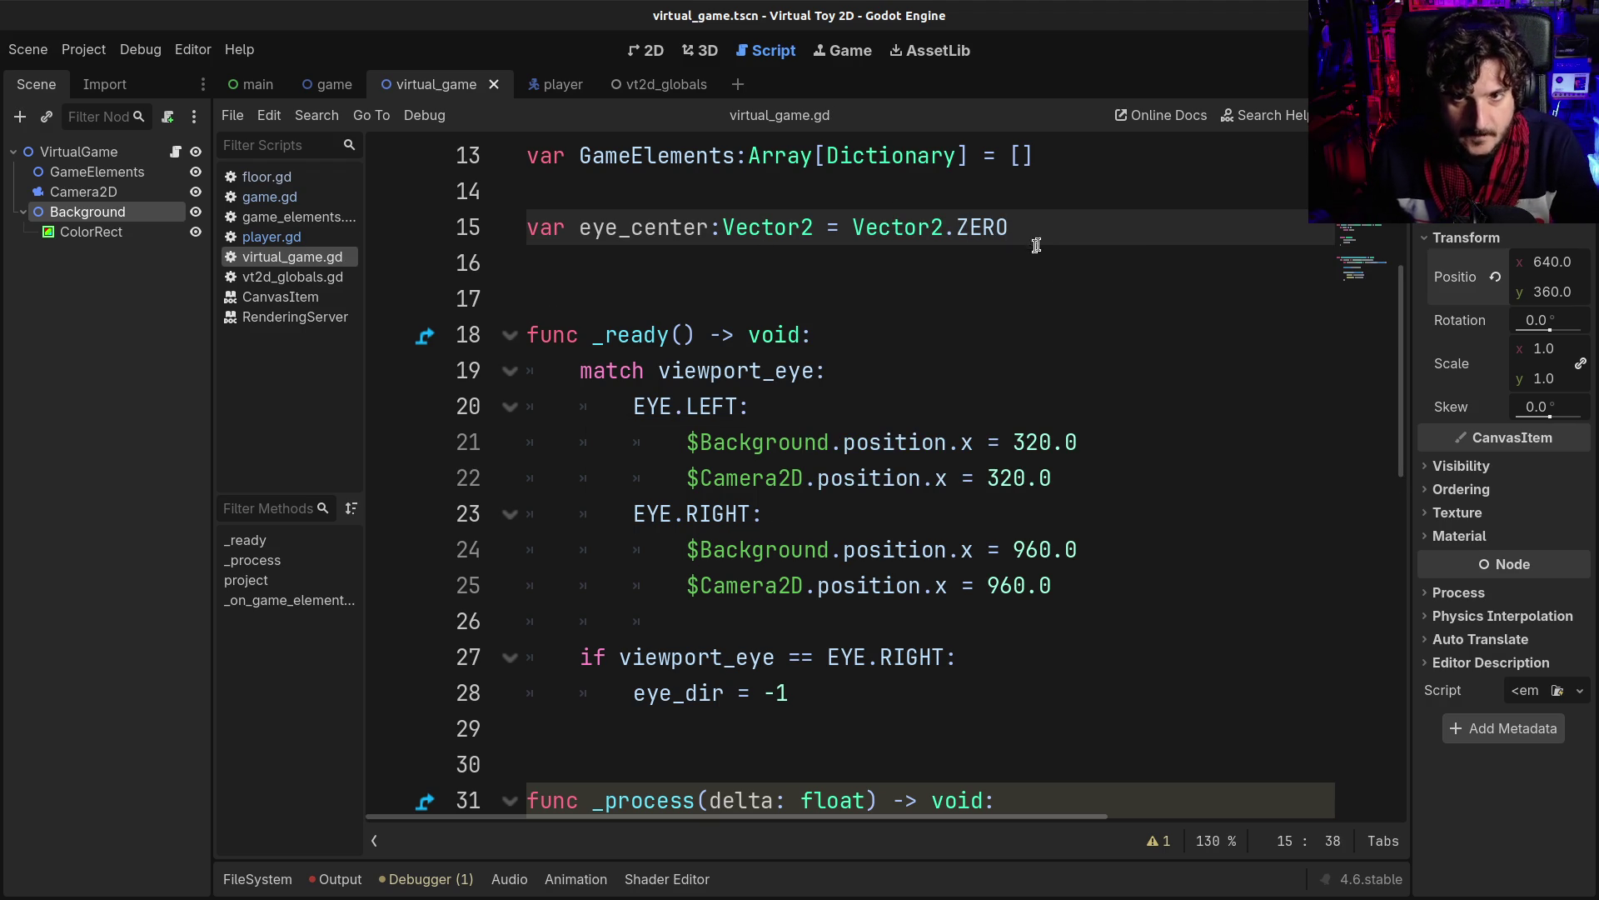
left_click(816, 404)
- Add 'eye_center = Vector2(320, 0)' after the Camera2D line in EYE.LEFT and save
left_click(1092, 478)
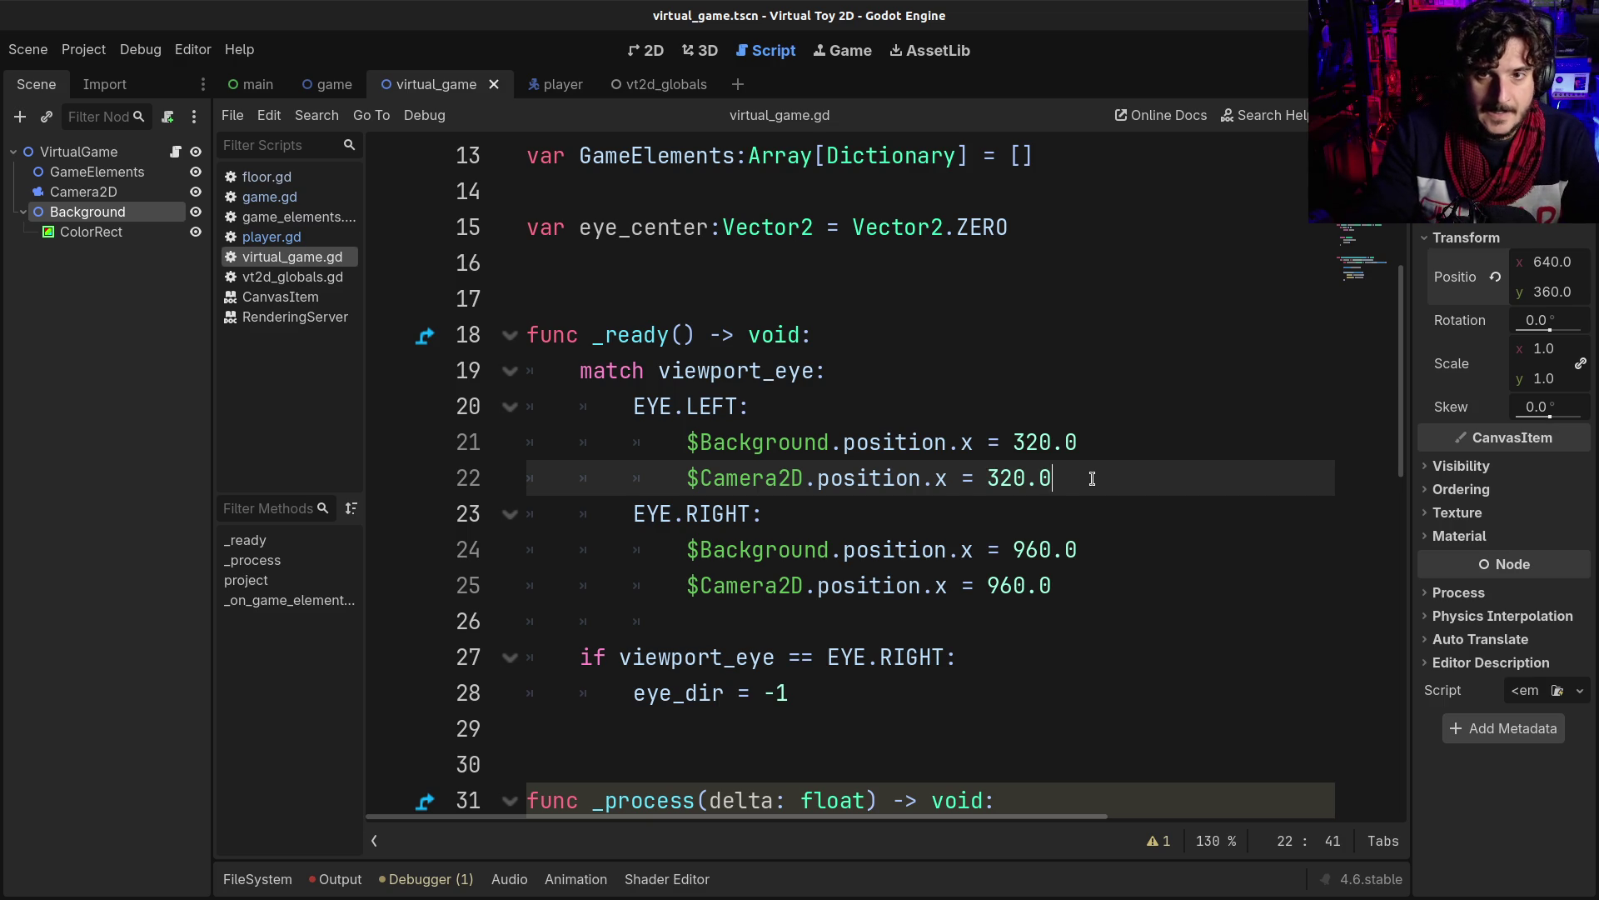
key("Return")
type("ey")
key("Return")
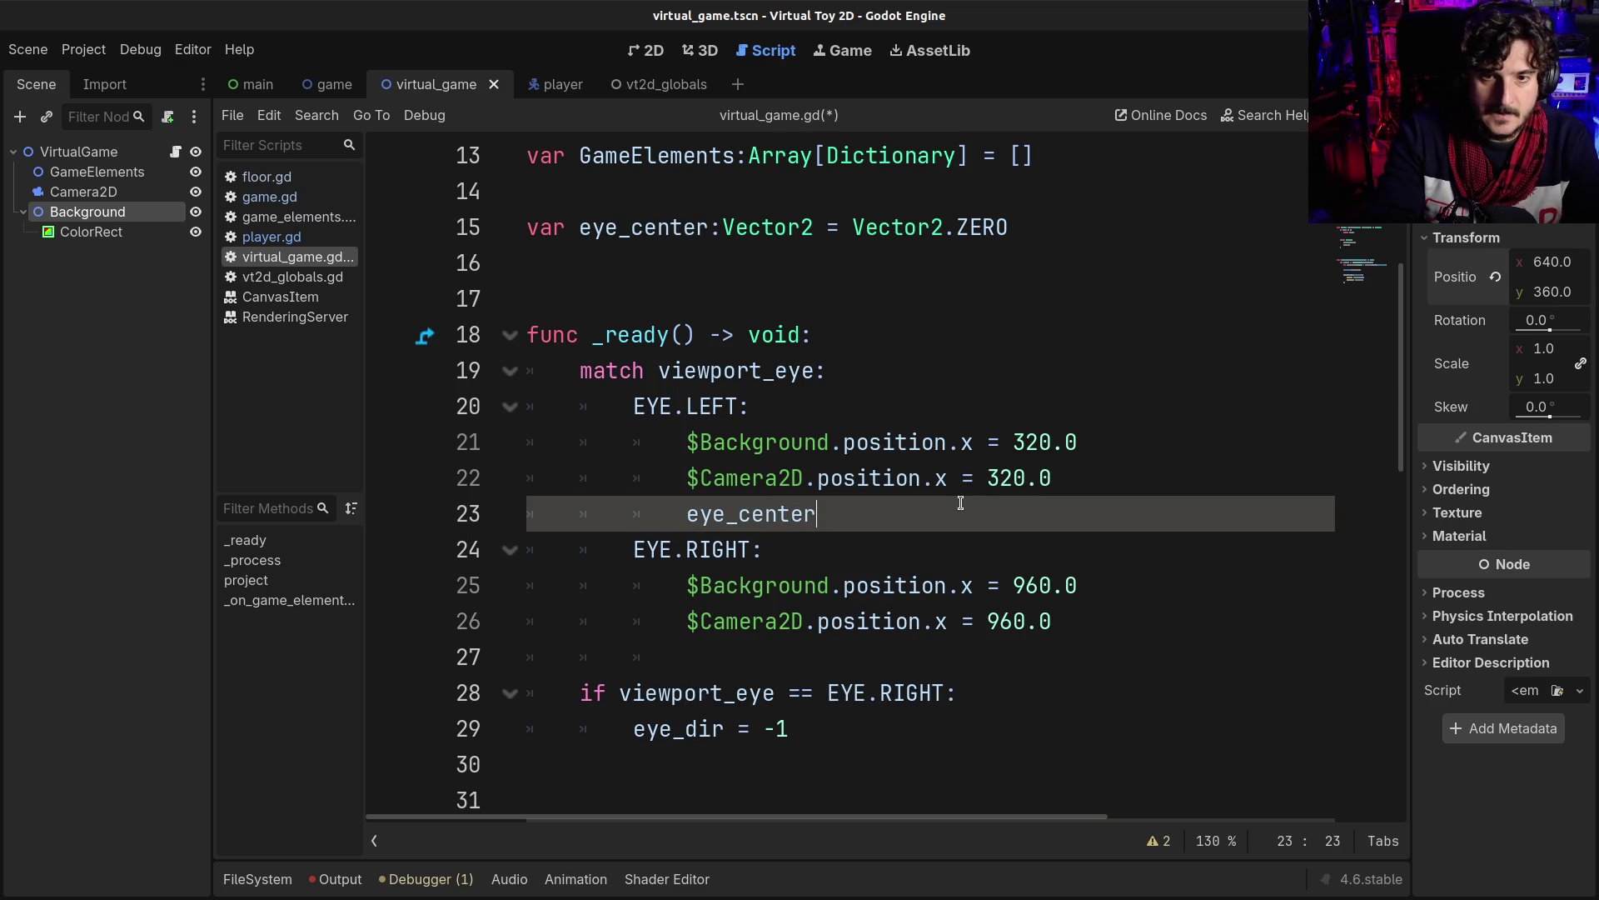
type(" = Ve")
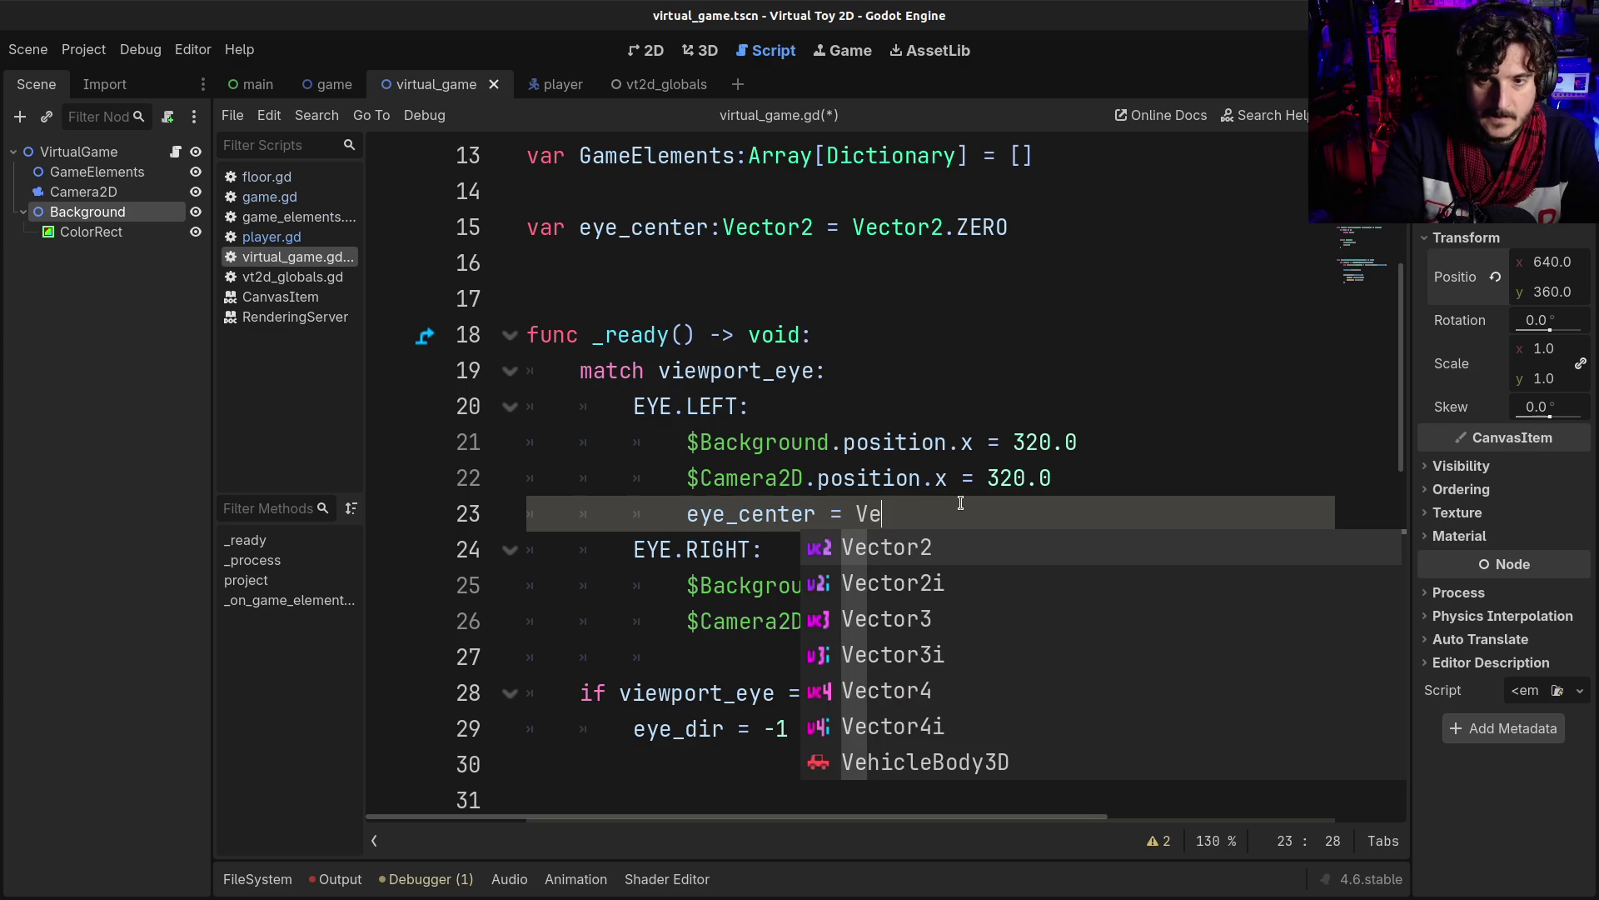
key("Return")
type("(320,")
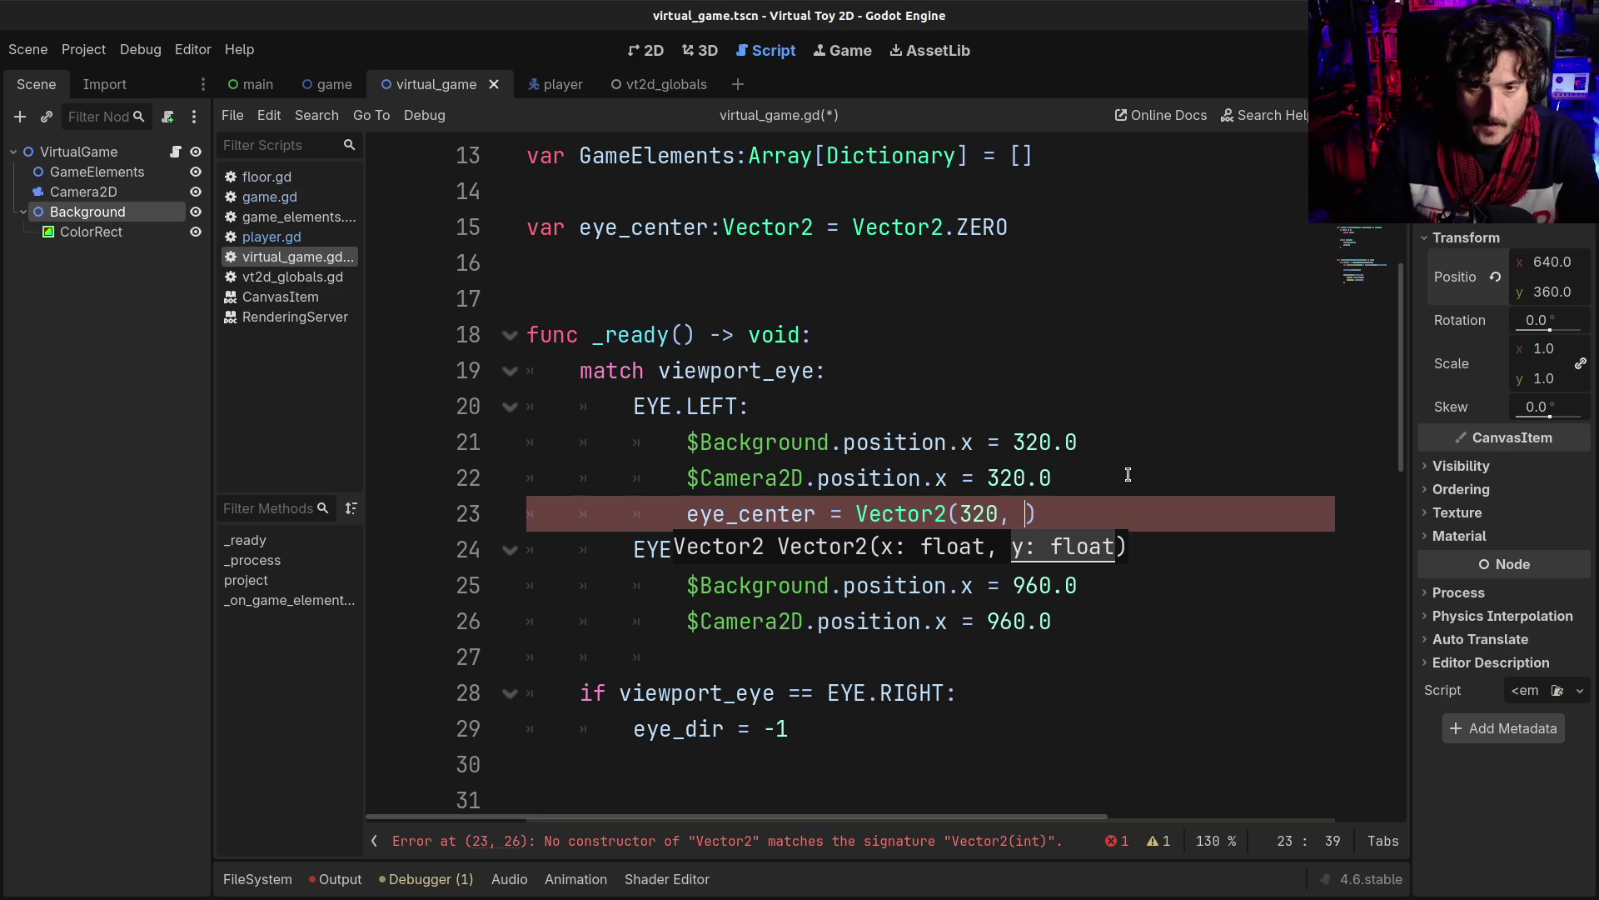
type("0")
key("ctrl+s")
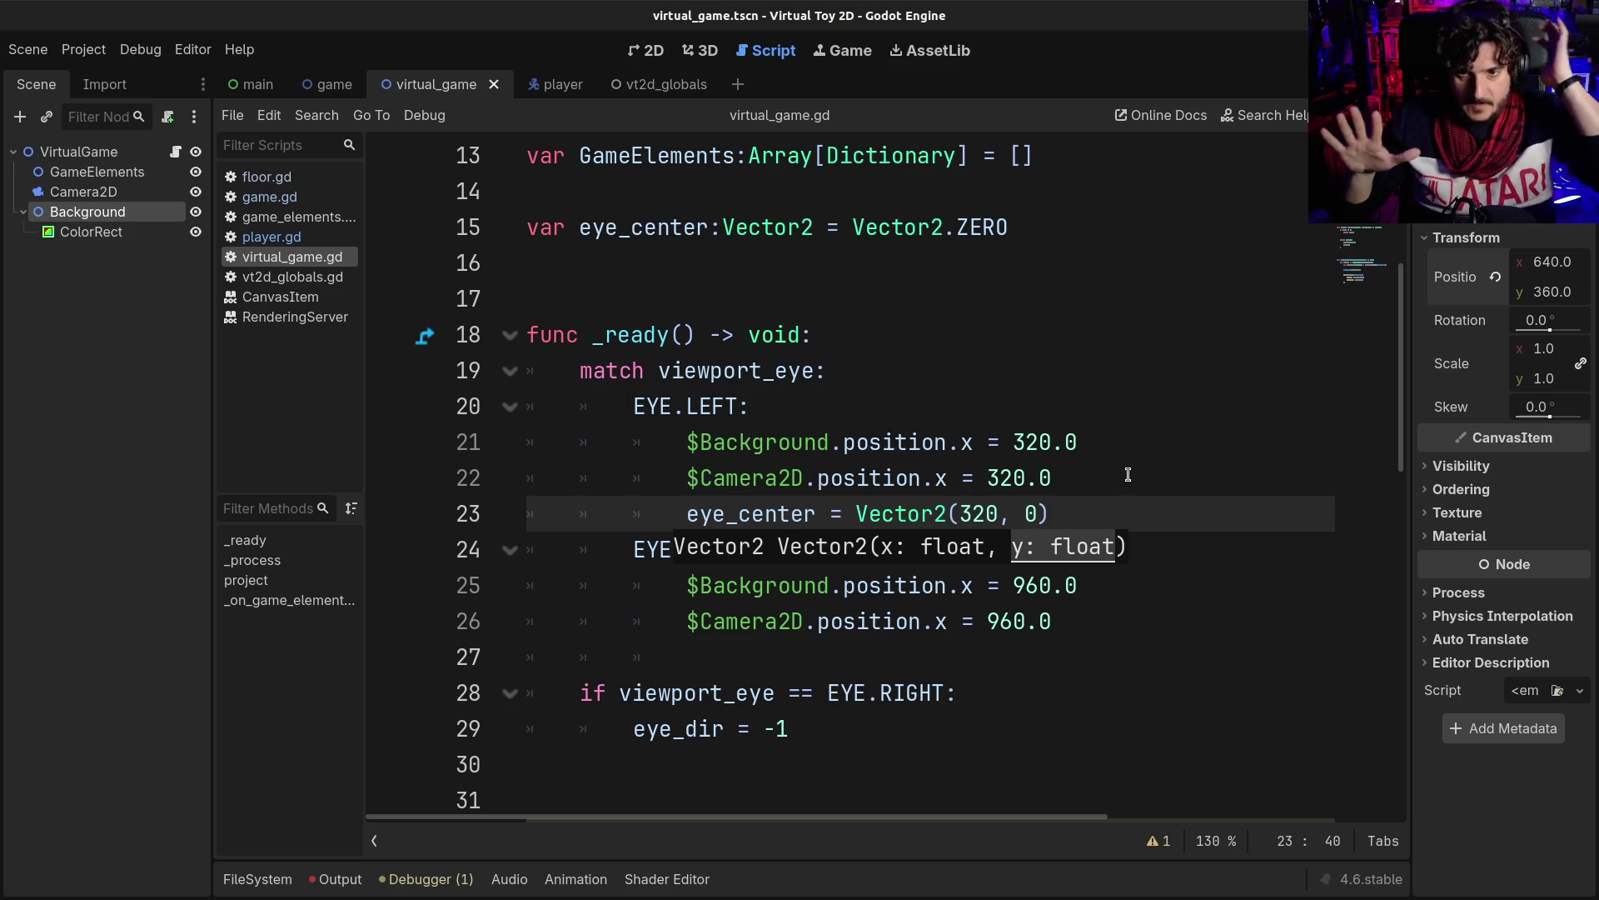
- Review the new eye_center line against the EYE.RIGHT case's Camera2D line
left_click(1065, 502)
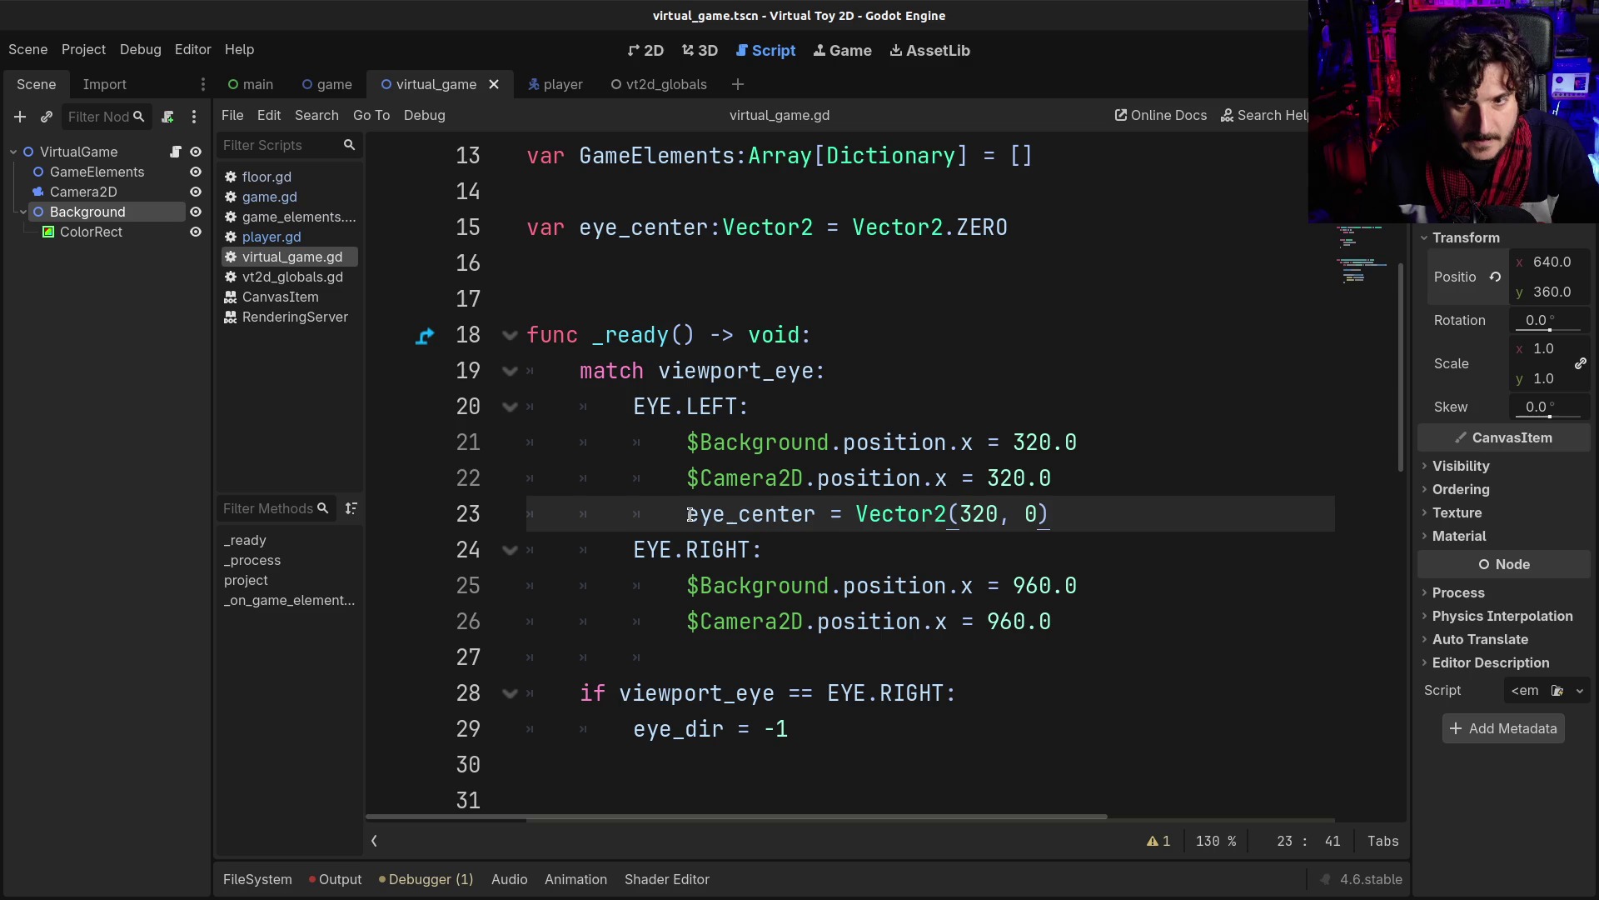
left_click(688, 514, "shift")
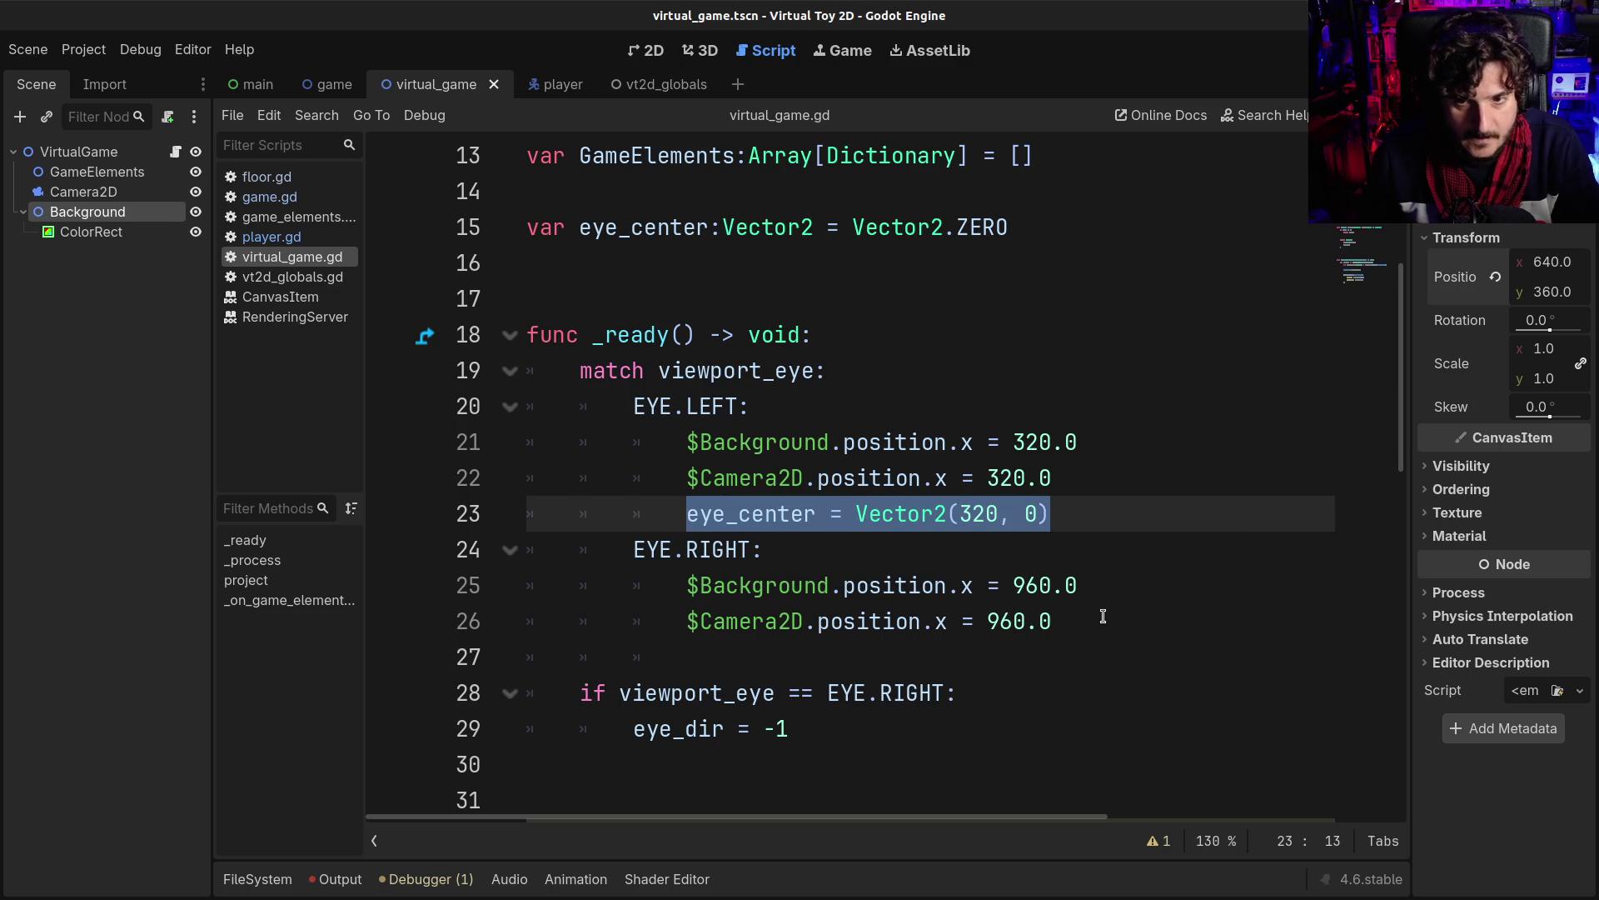
left_click(1096, 617)
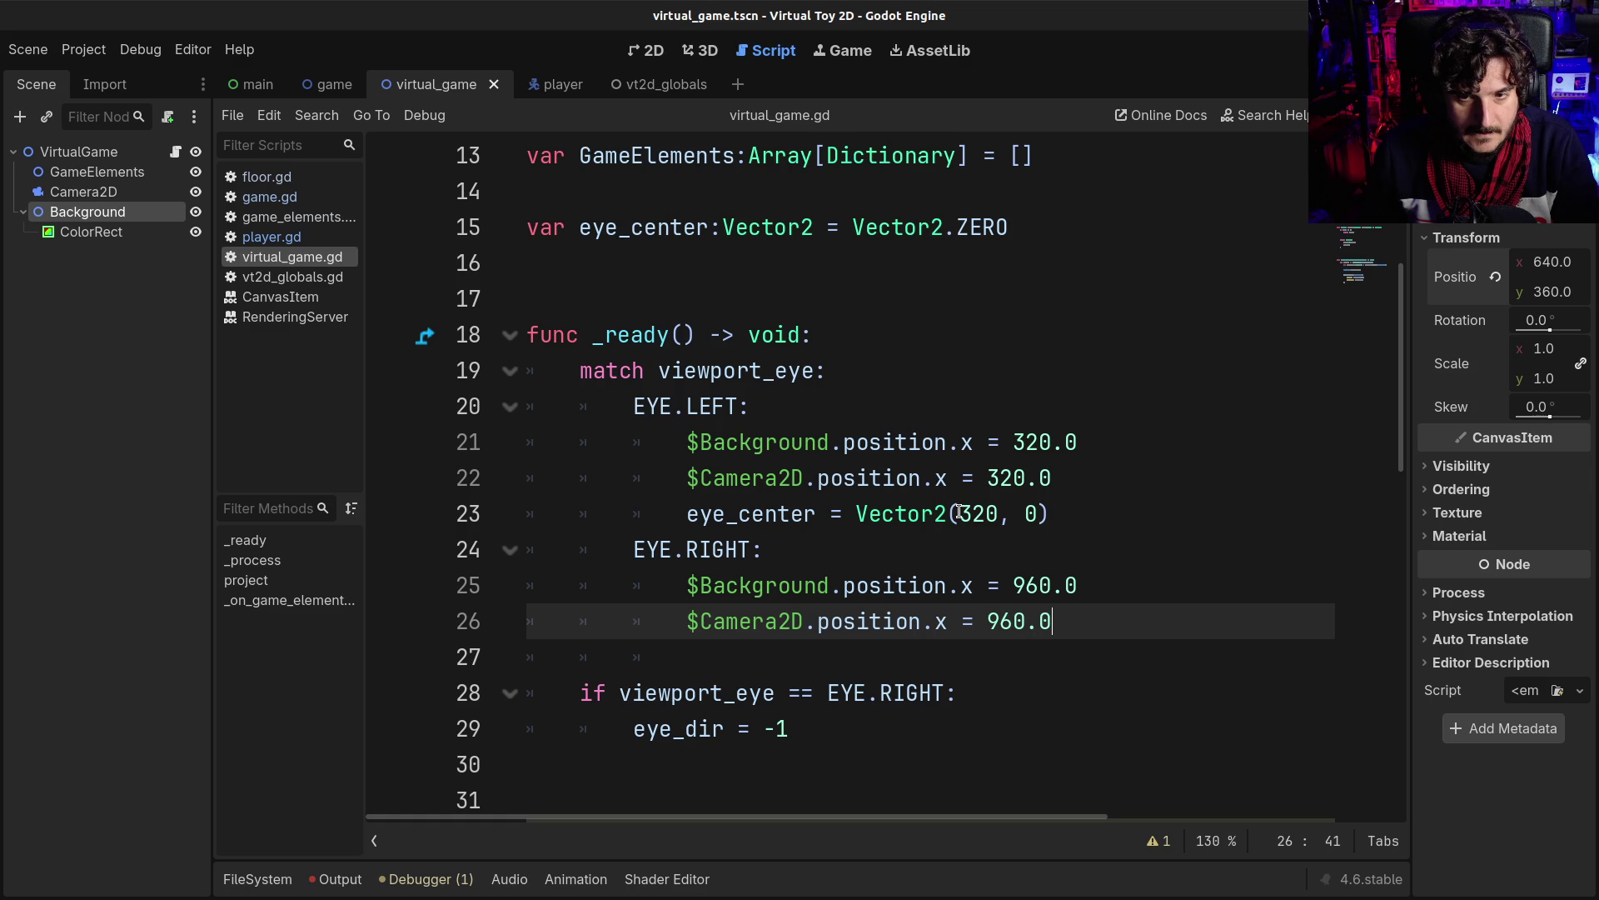
left_click(961, 511)
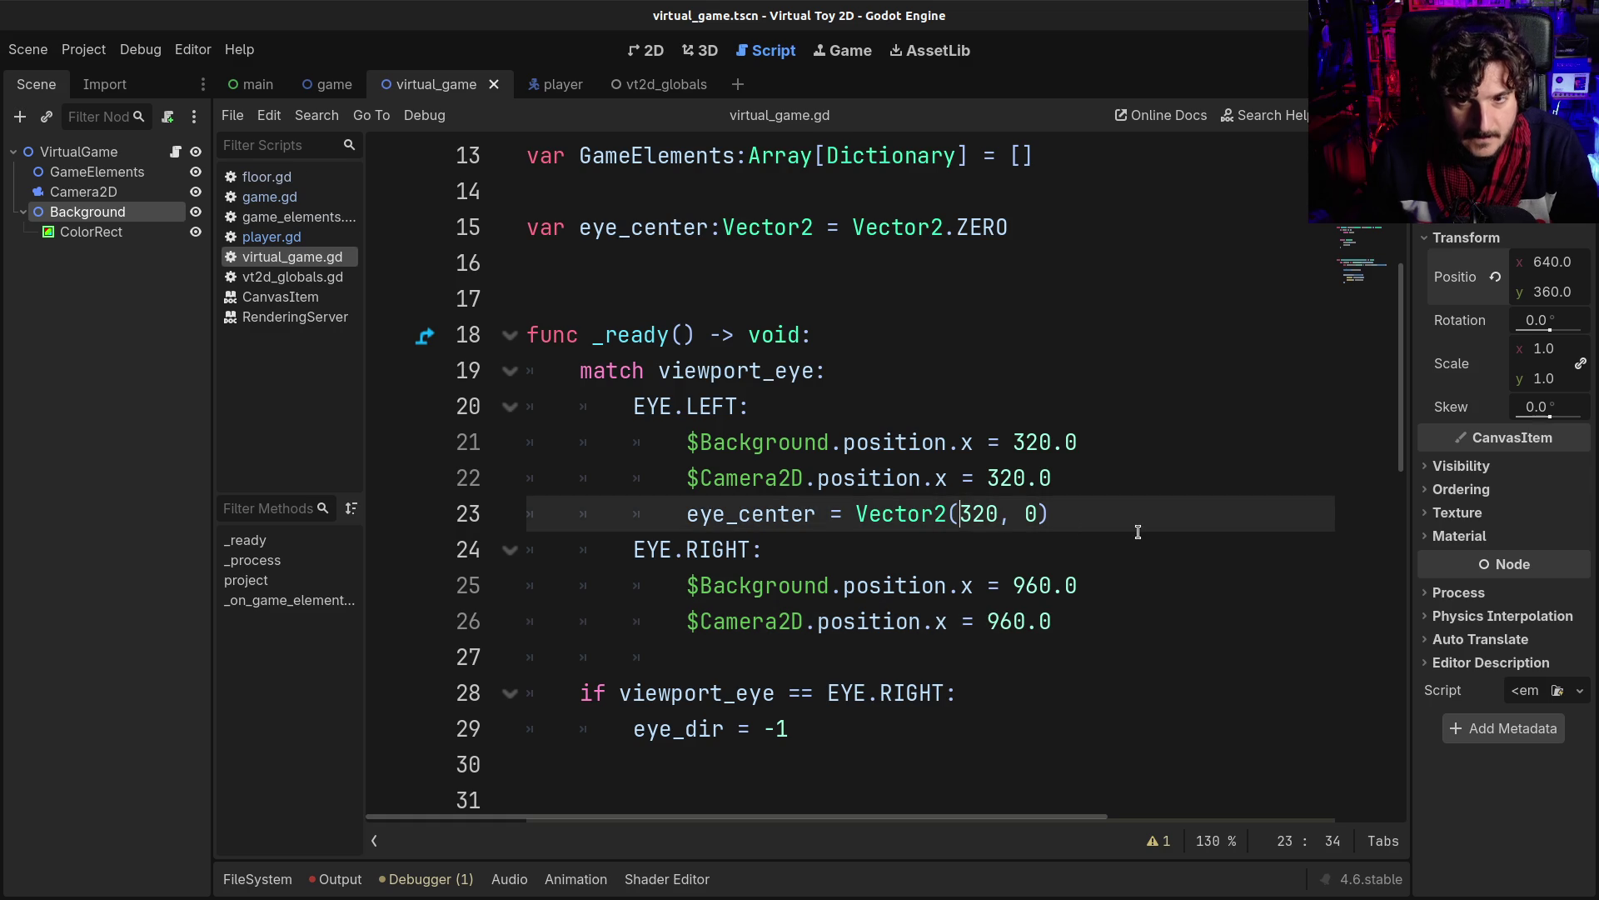
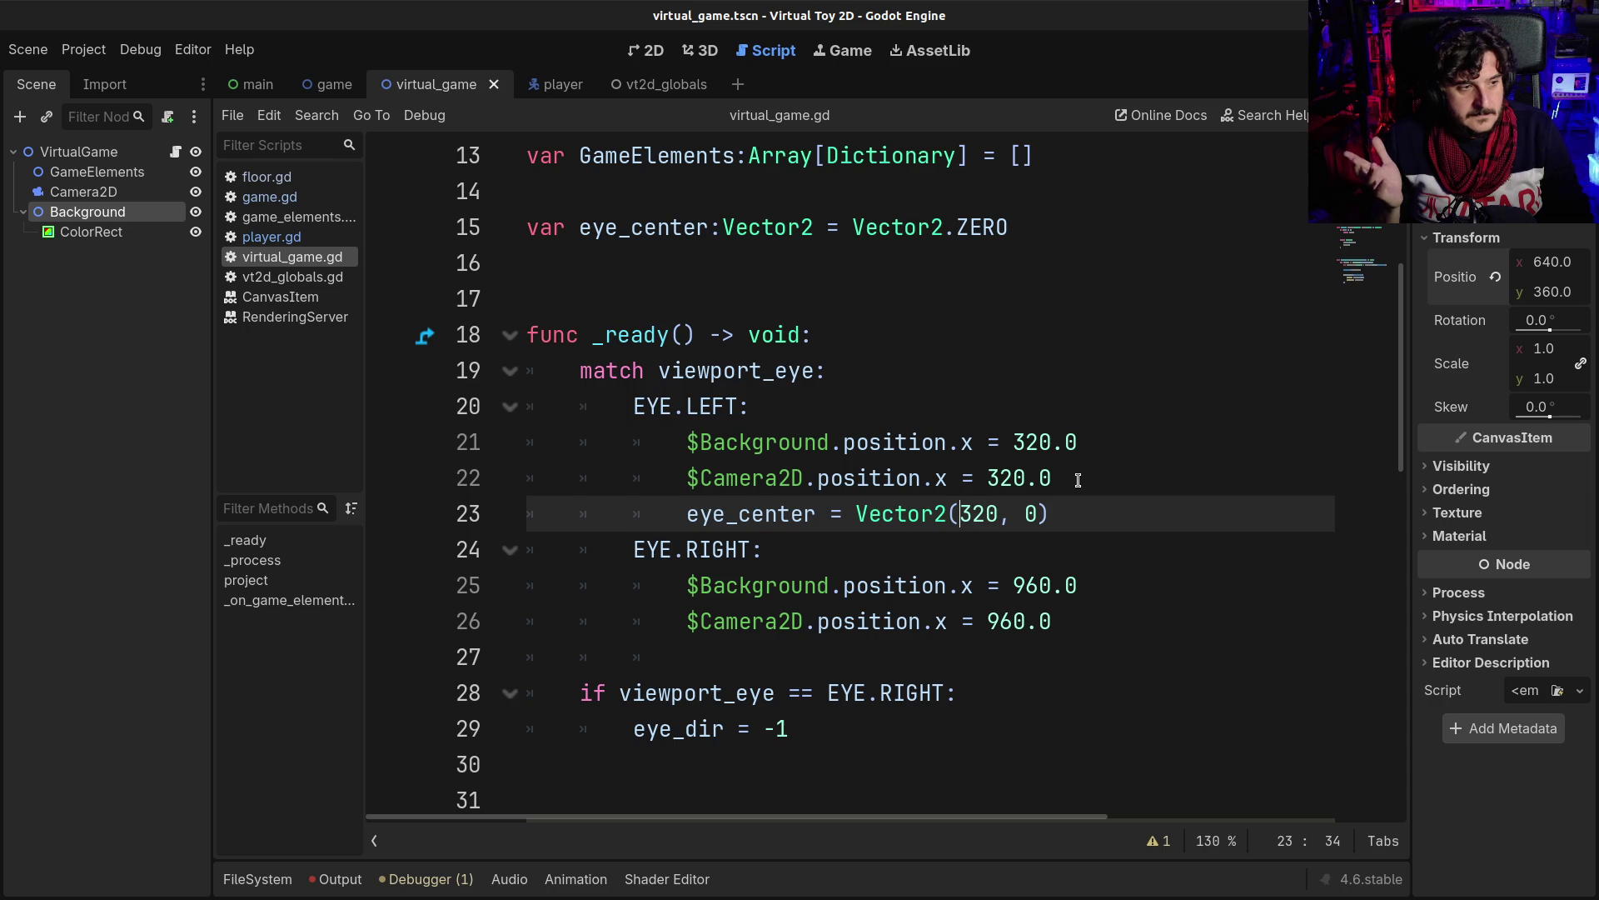
- Copy the left-eye eye_center line into the right-eye branch of the _ready match
left_click(925, 534)
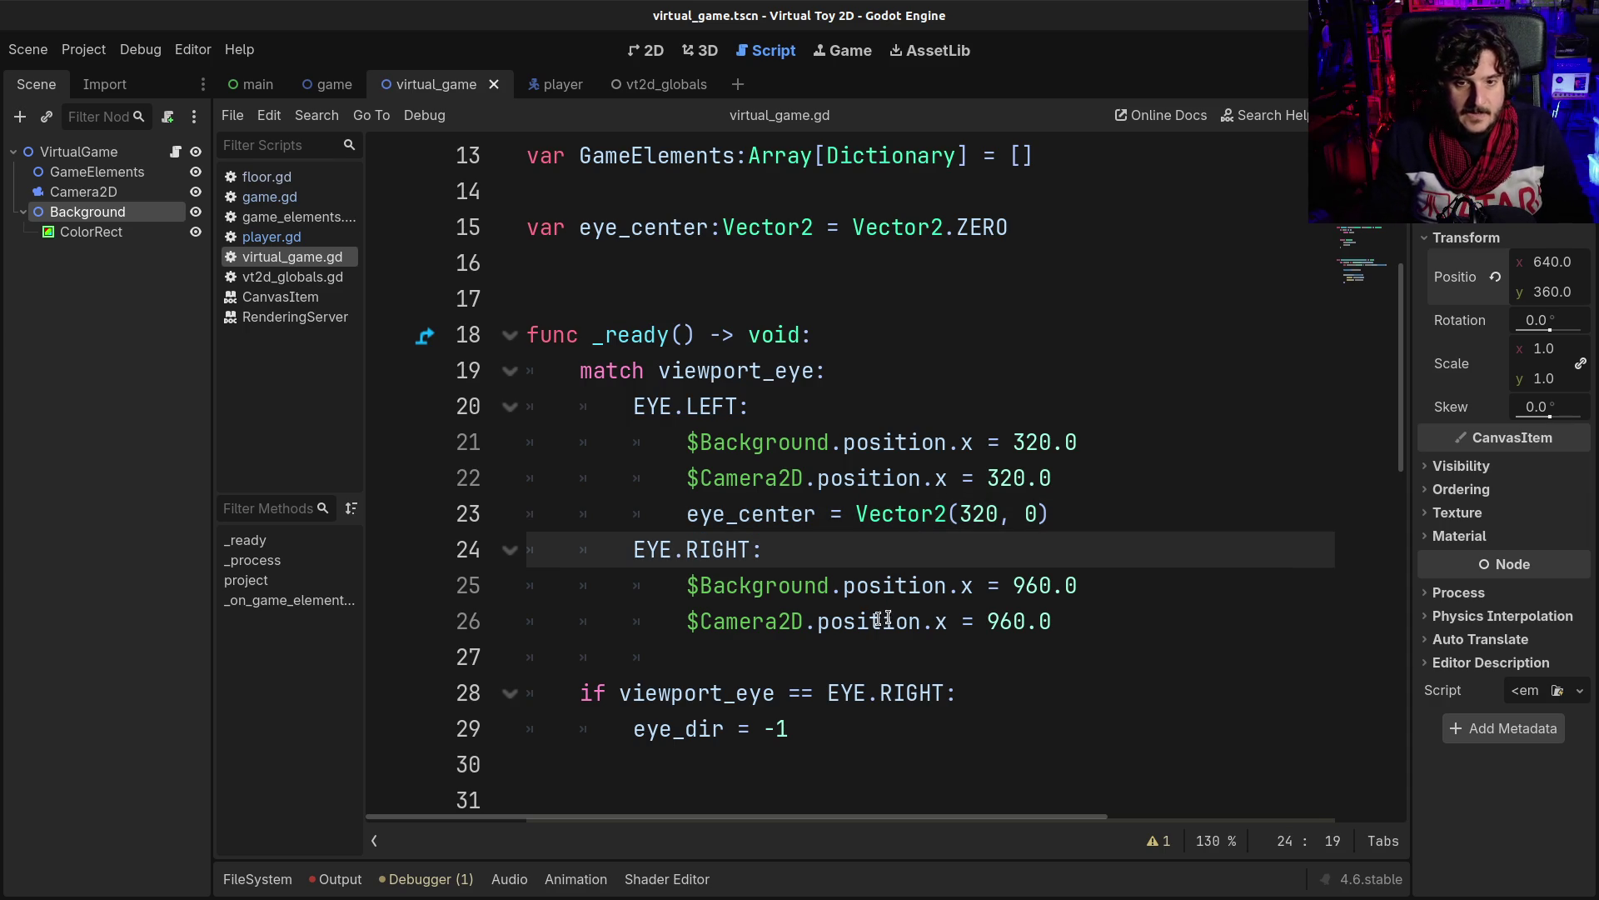
left_click(679, 515)
left_click_drag(680, 515, 1058, 520)
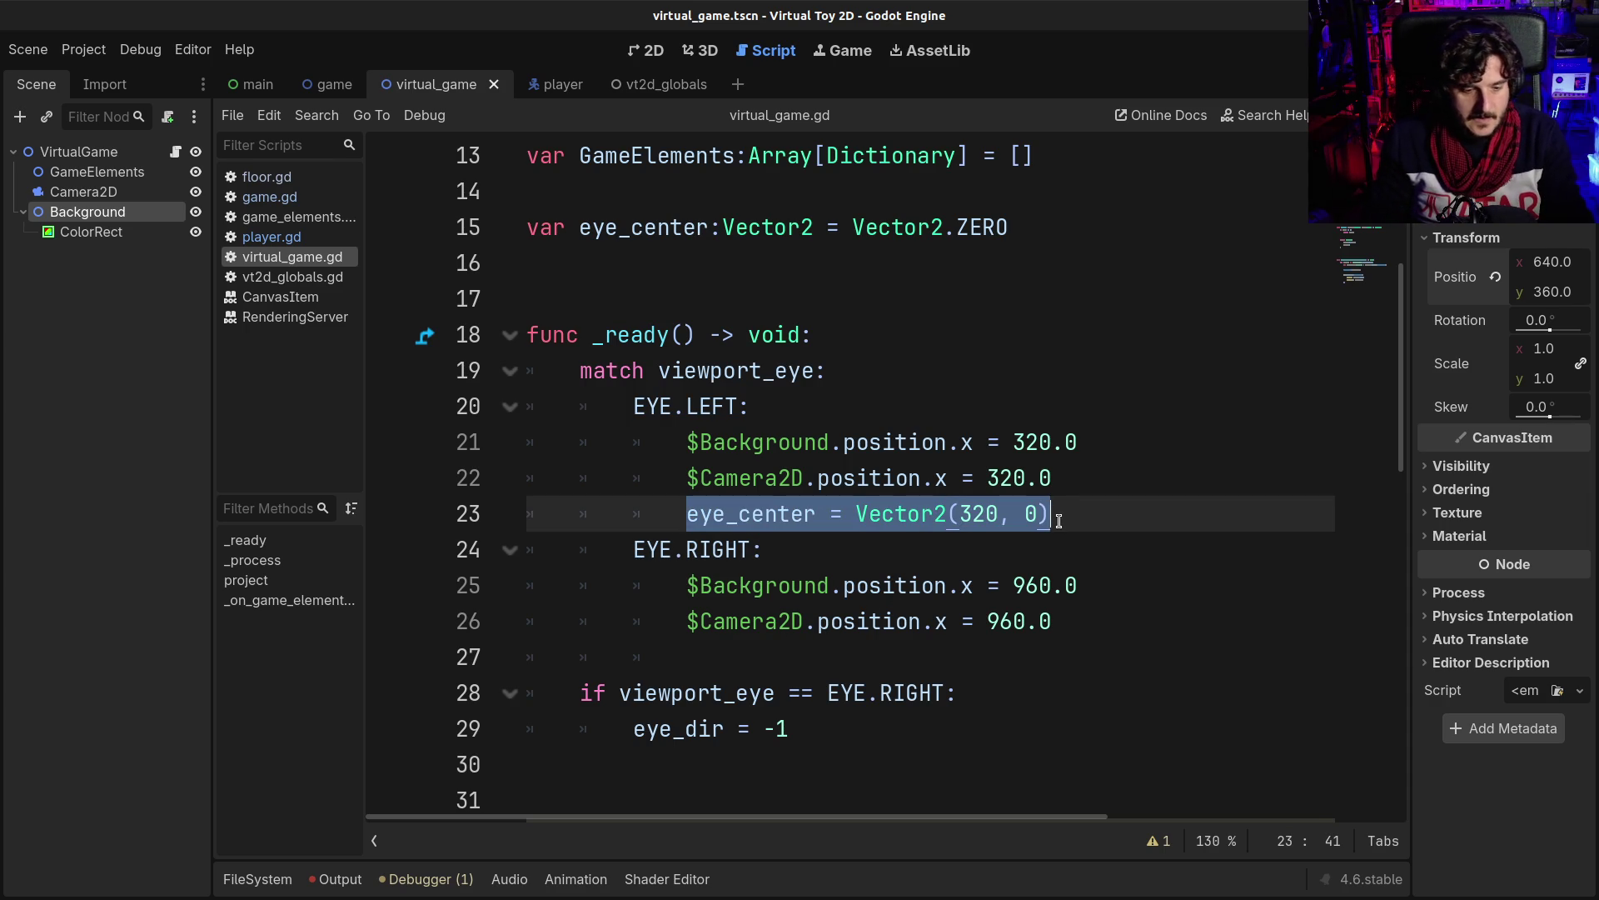
left_click(1089, 616)
key("Return")
type("eye_center = Vector2(320, 0)")
- Change the pasted eye_center x value from 320 to 960 and save virtual_game.gd
double_click(1008, 620)
key("BackSpace")
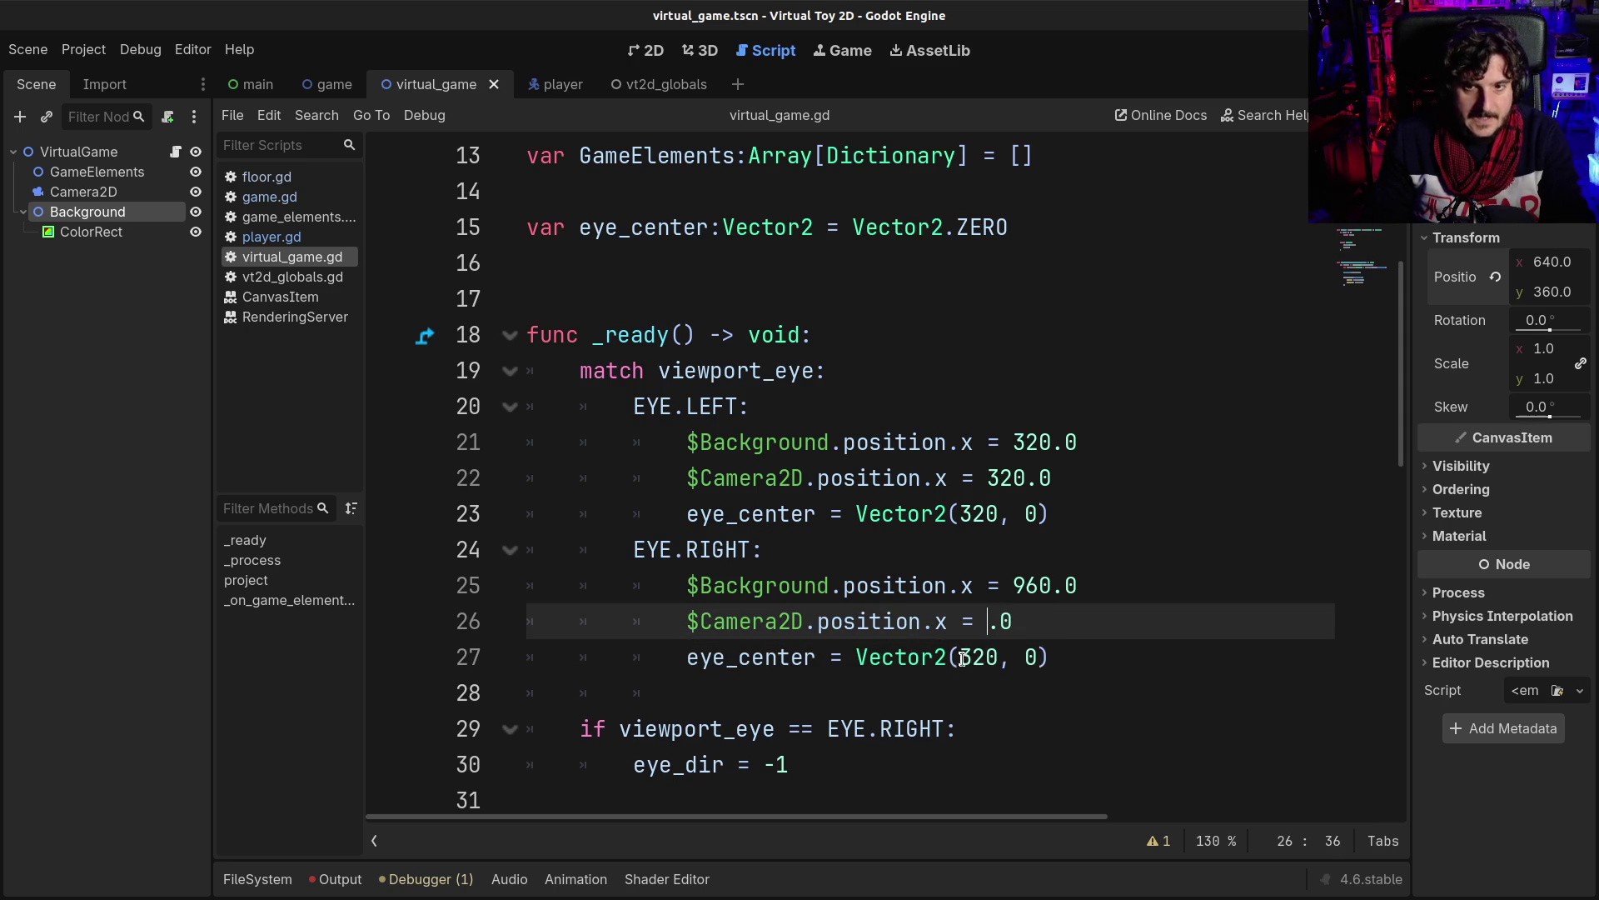
double_click(962, 657)
key("ctrl+z")
key("ctrl+c")
double_click(978, 657)
key("ctrl+v")
key("ctrl+s")
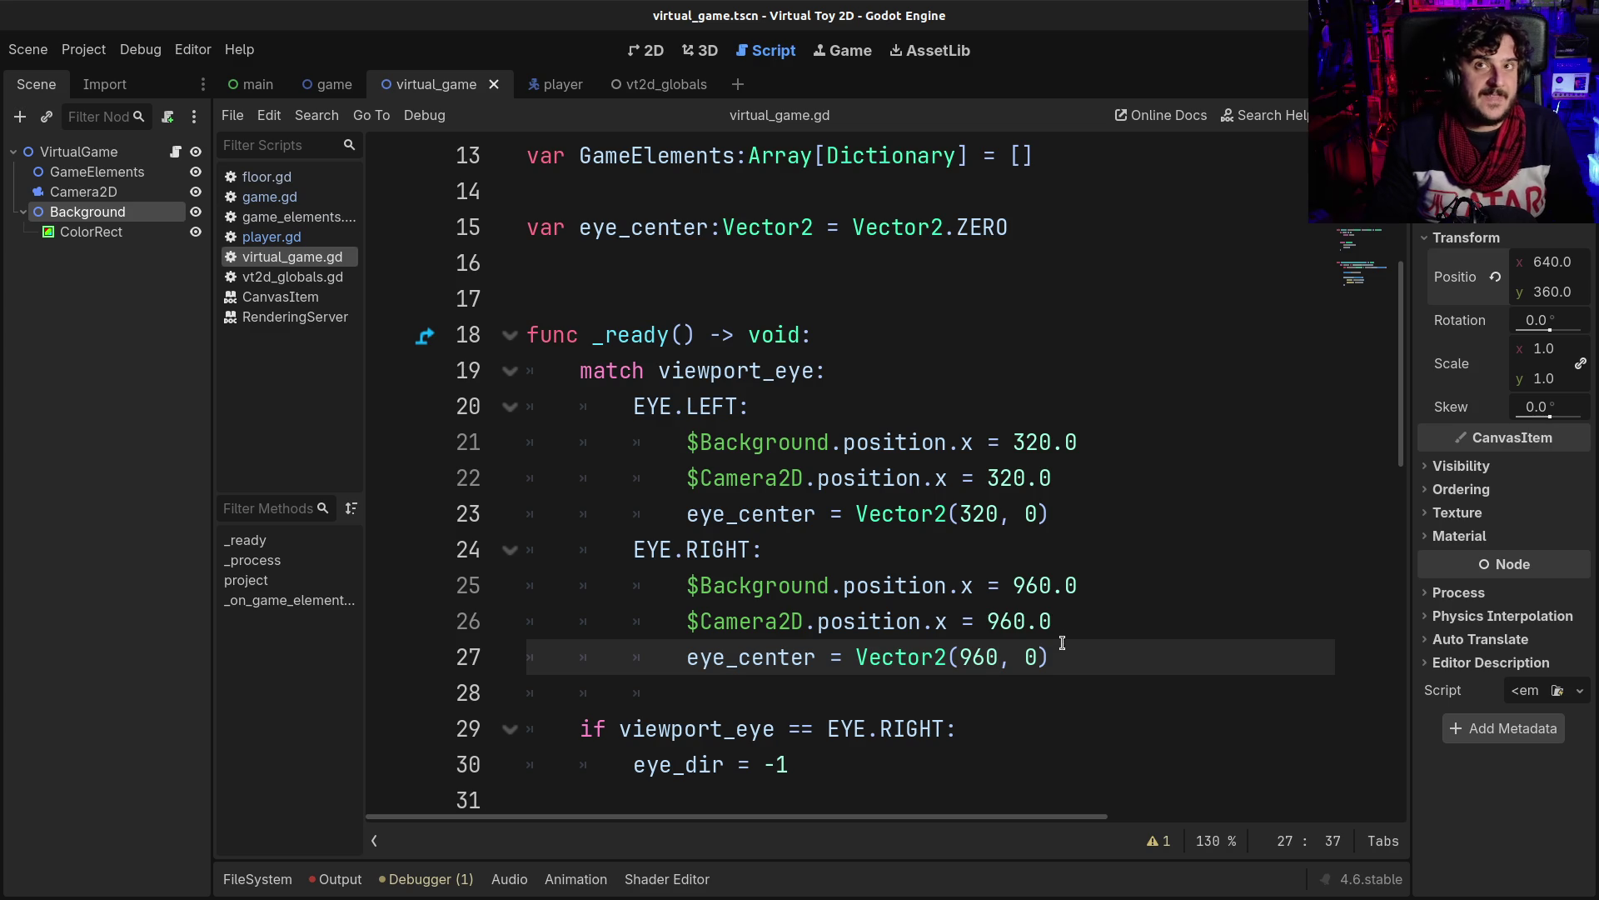
left_click(1060, 634)
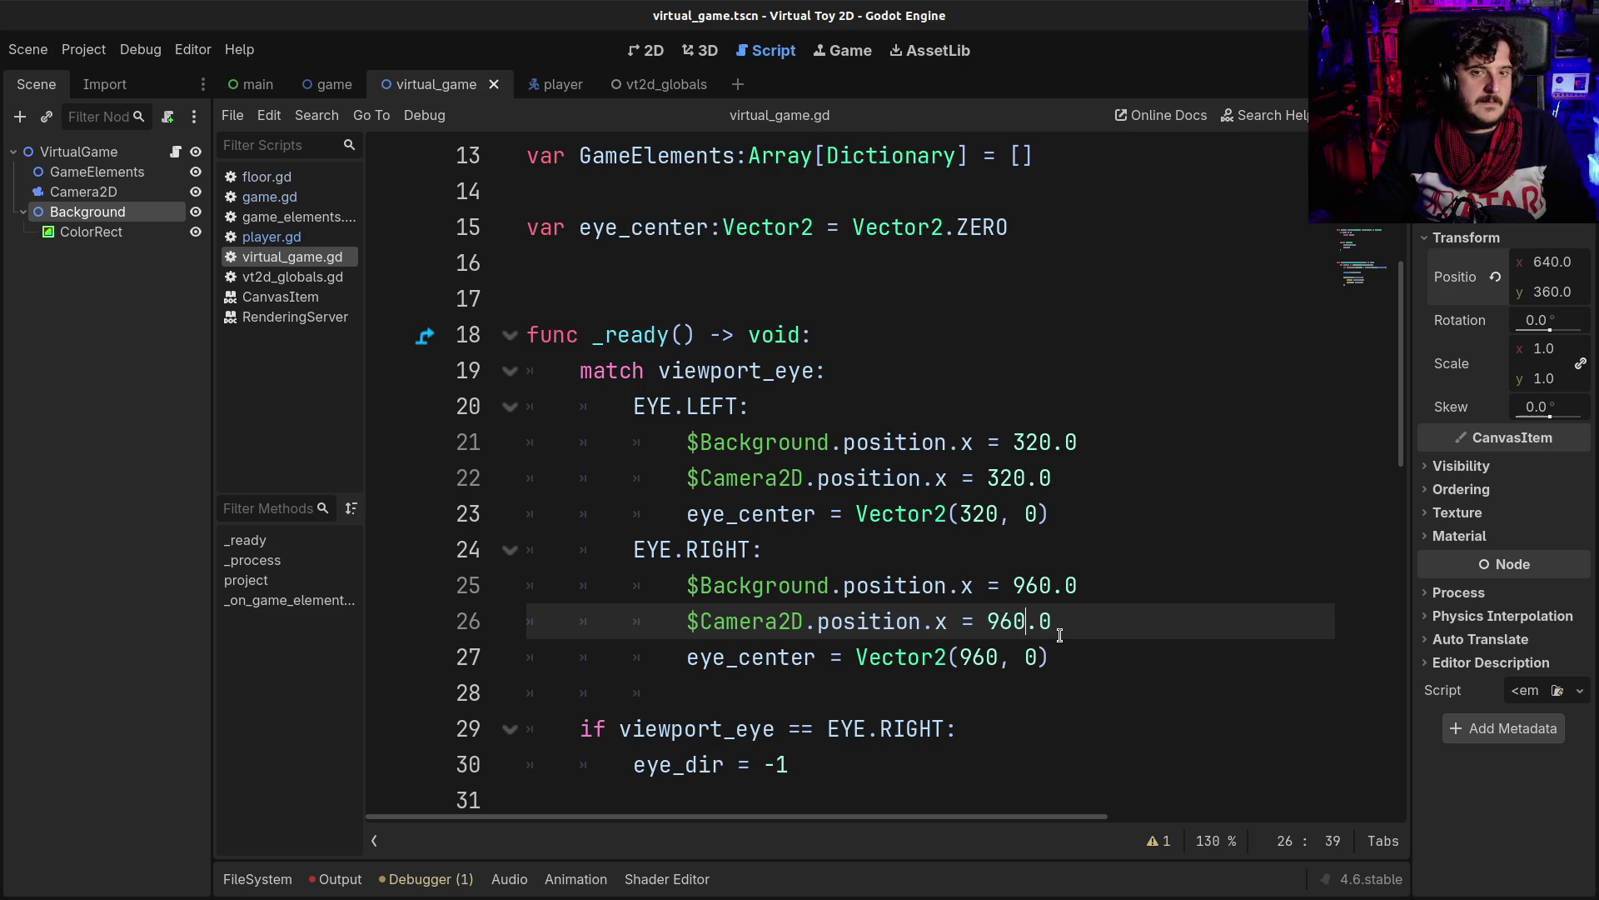
scroll(1060, 635, "down", 3)
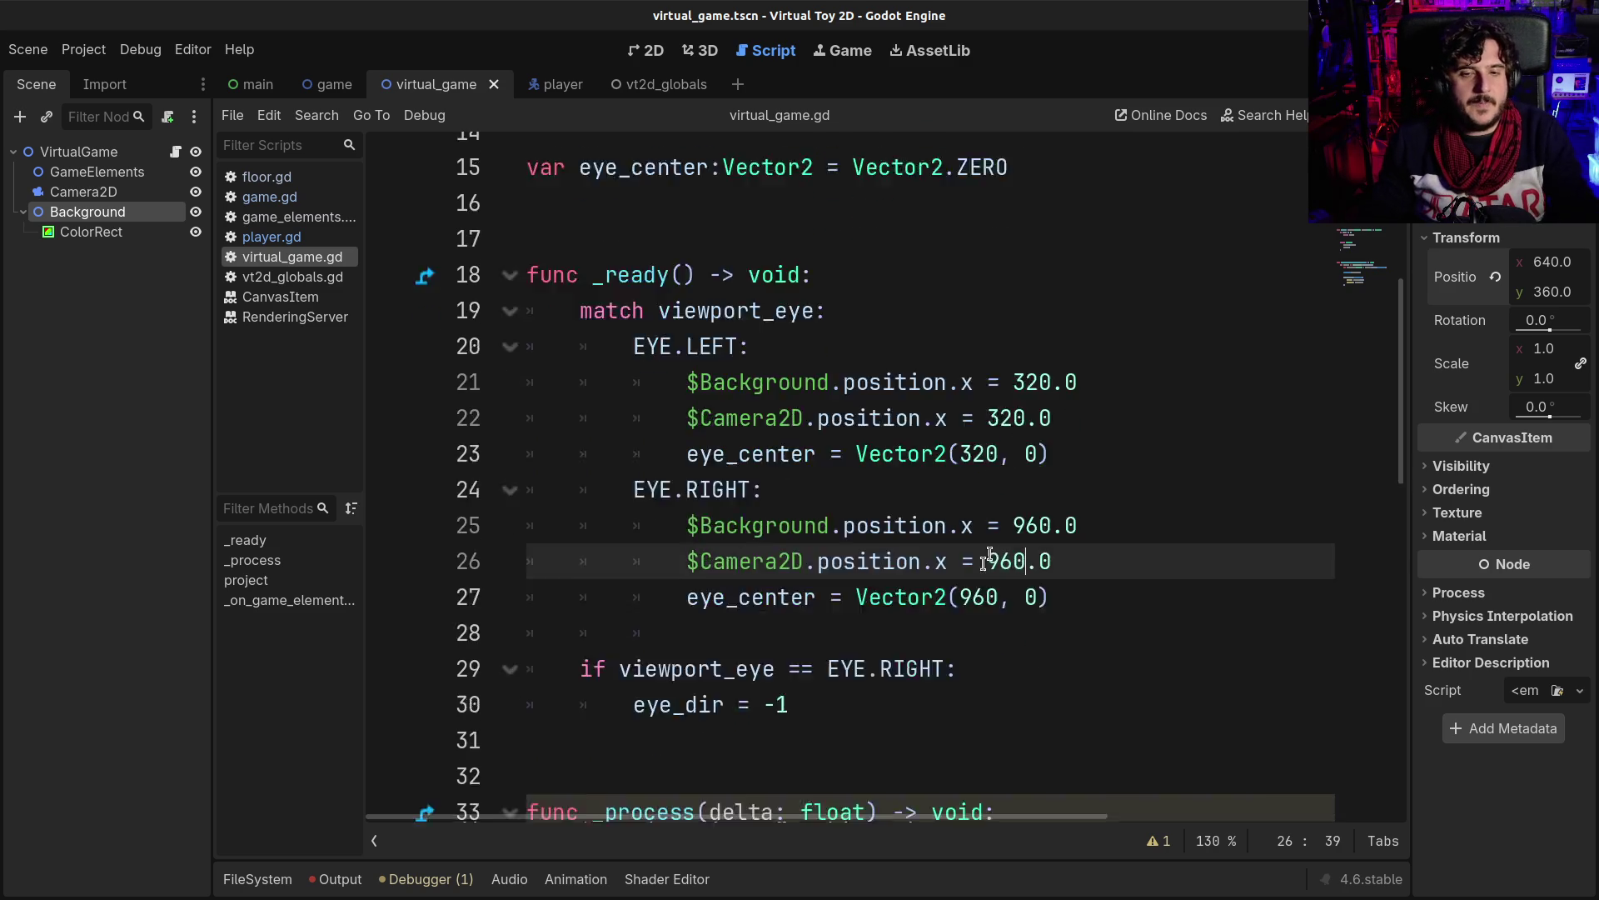
- Comment out lines 29–30, the EYE.RIGHT check that sets eye_dir to -1
left_click(794, 442)
left_click_drag(579, 403, 813, 450)
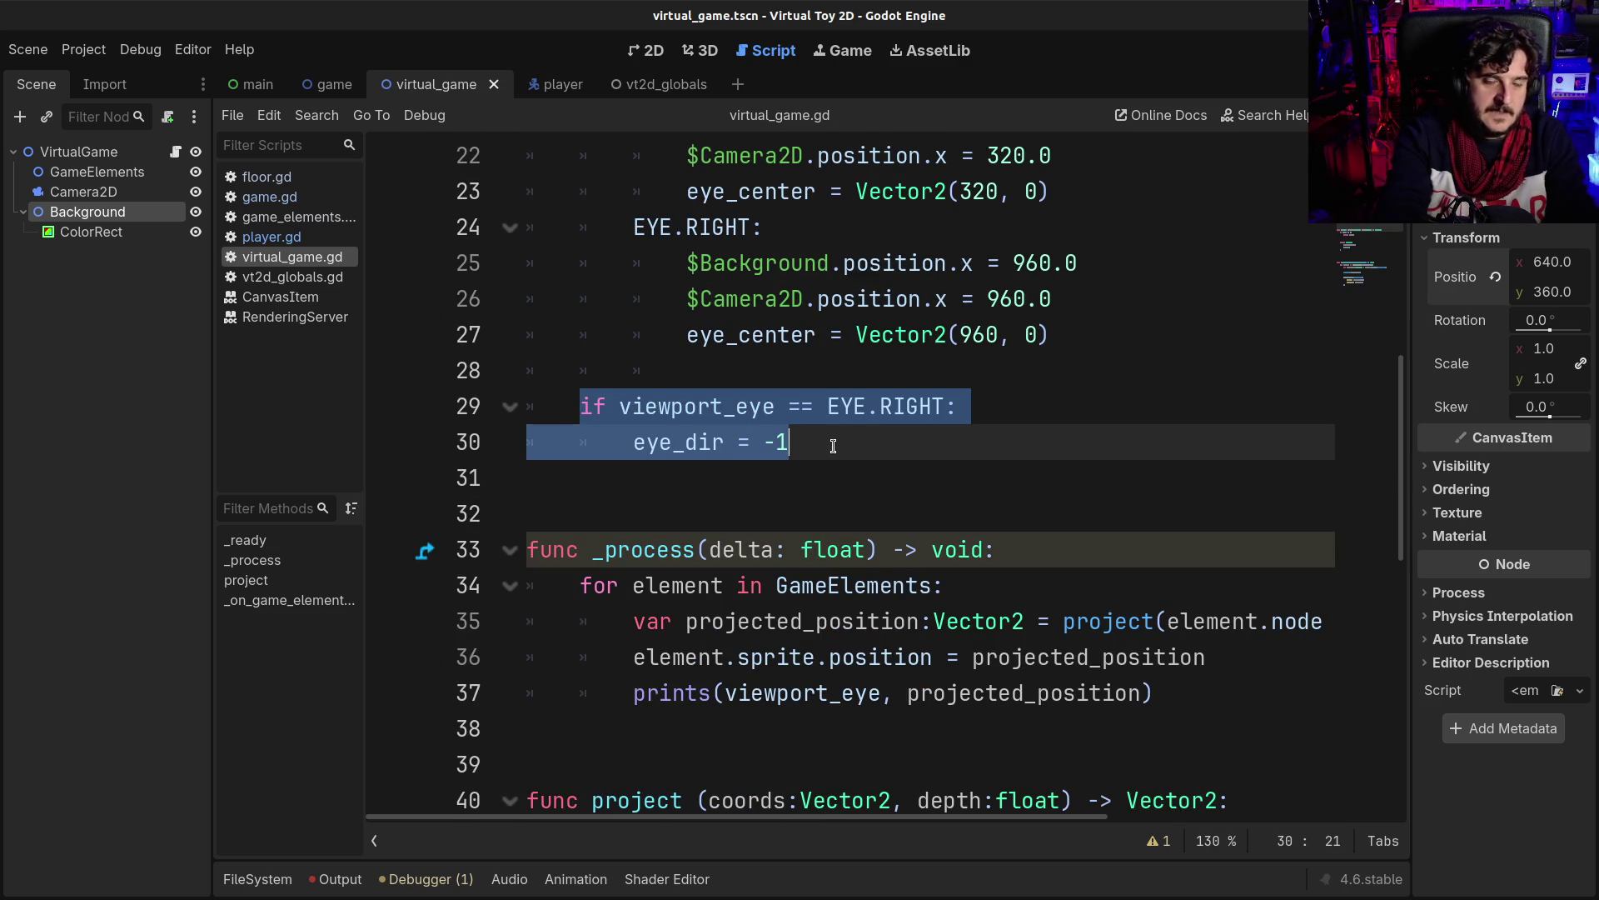
key("ctrl+k")
scroll(833, 445, "up", 4)
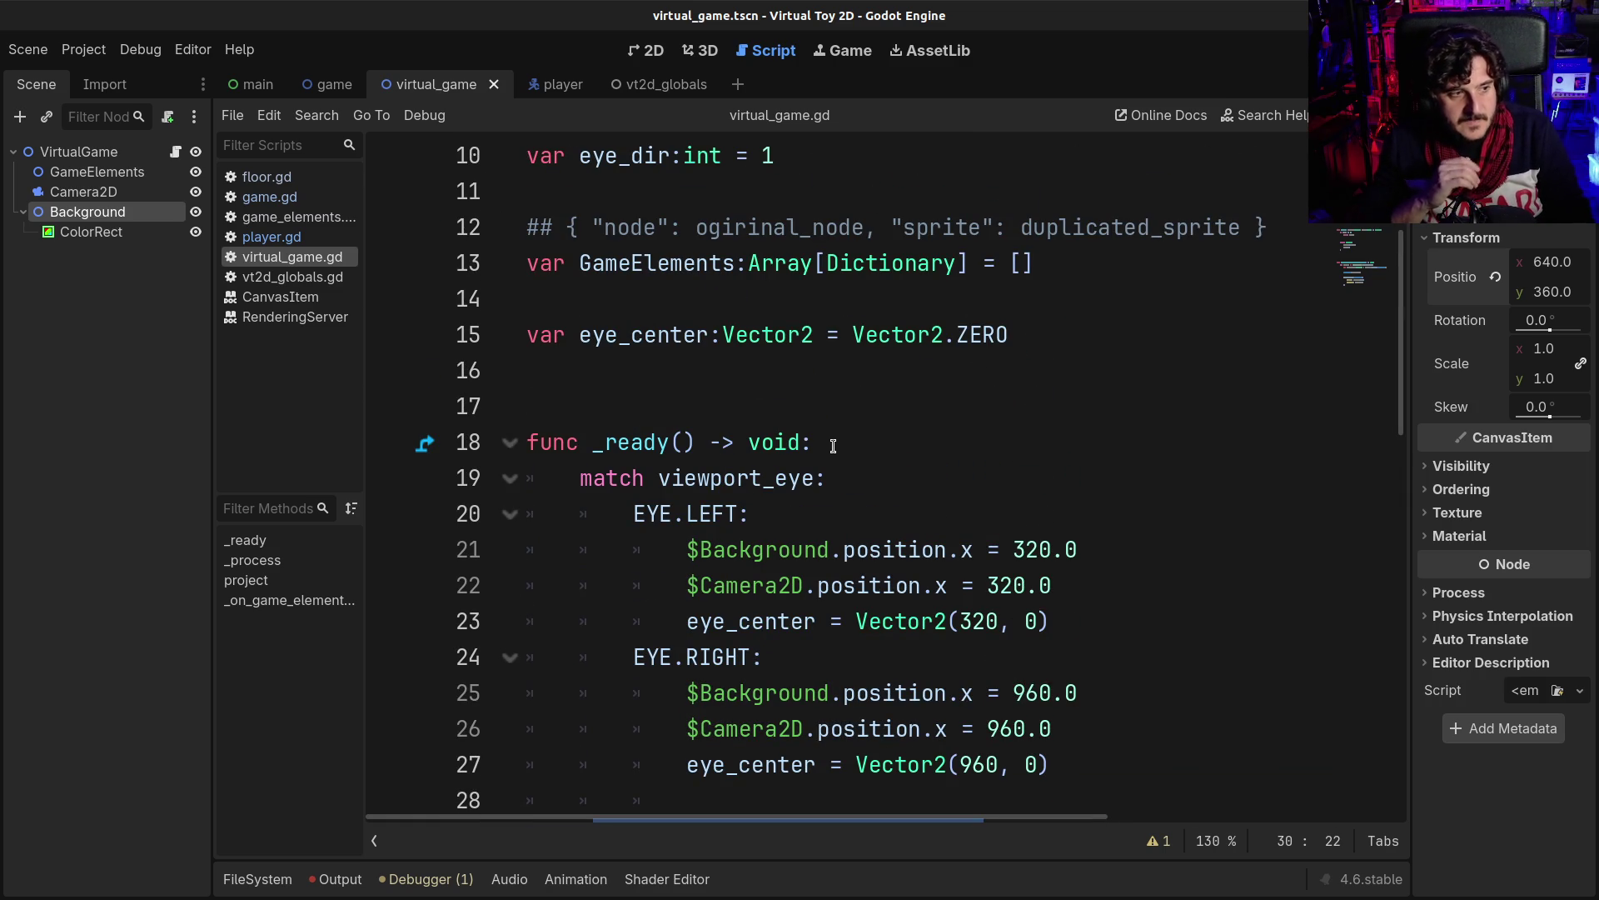
scroll(833, 446, "down", 2)
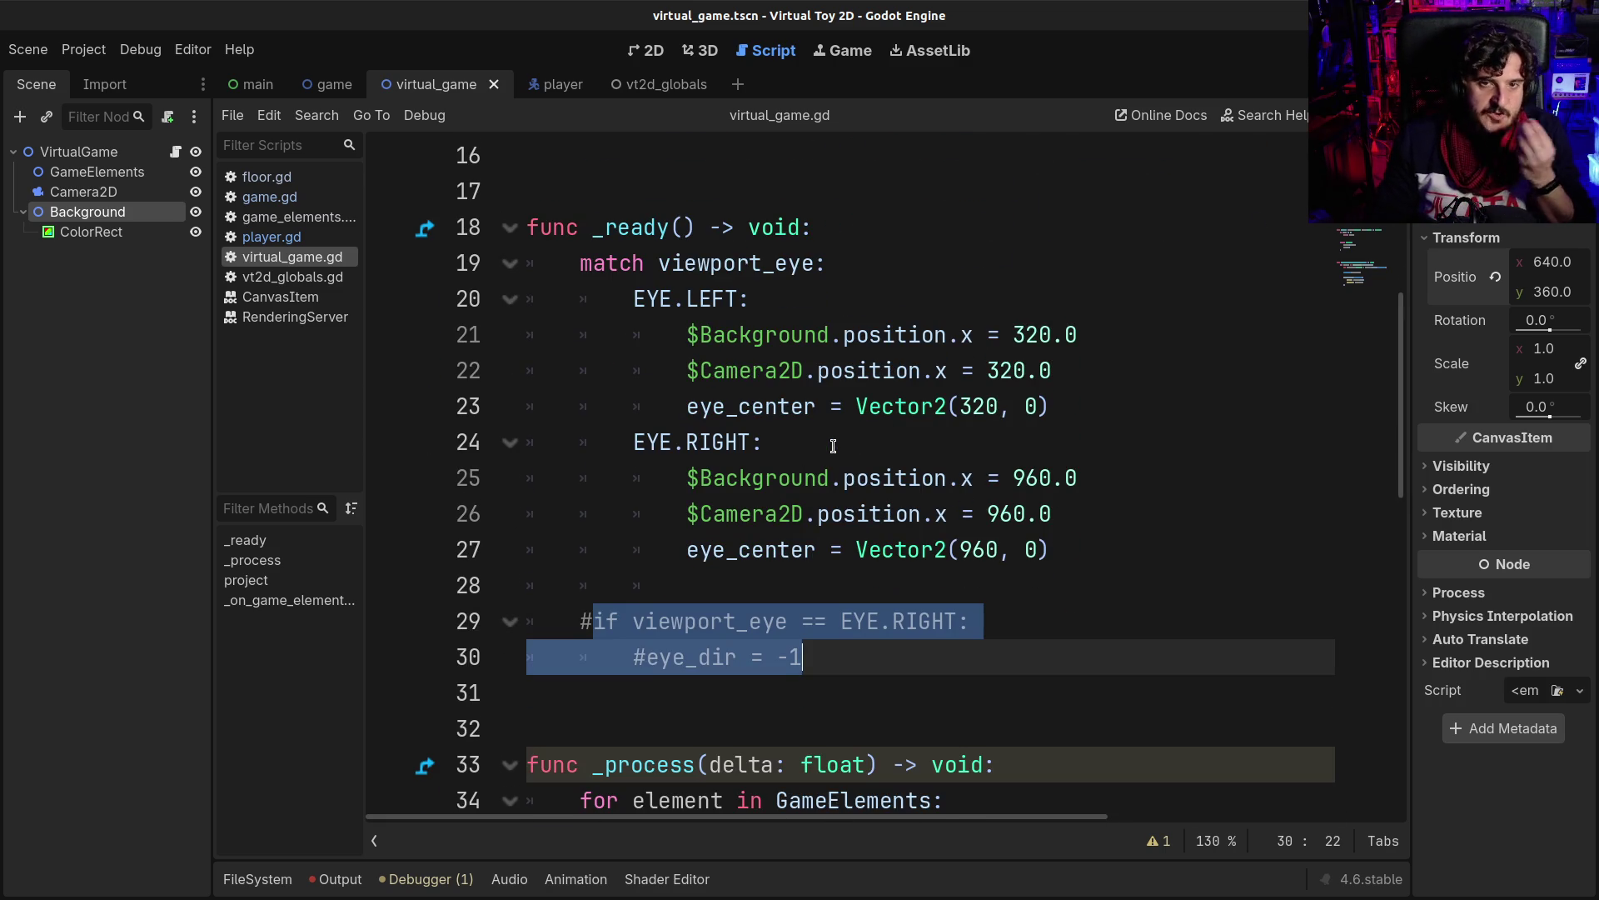
scroll(825, 455, "down", 7)
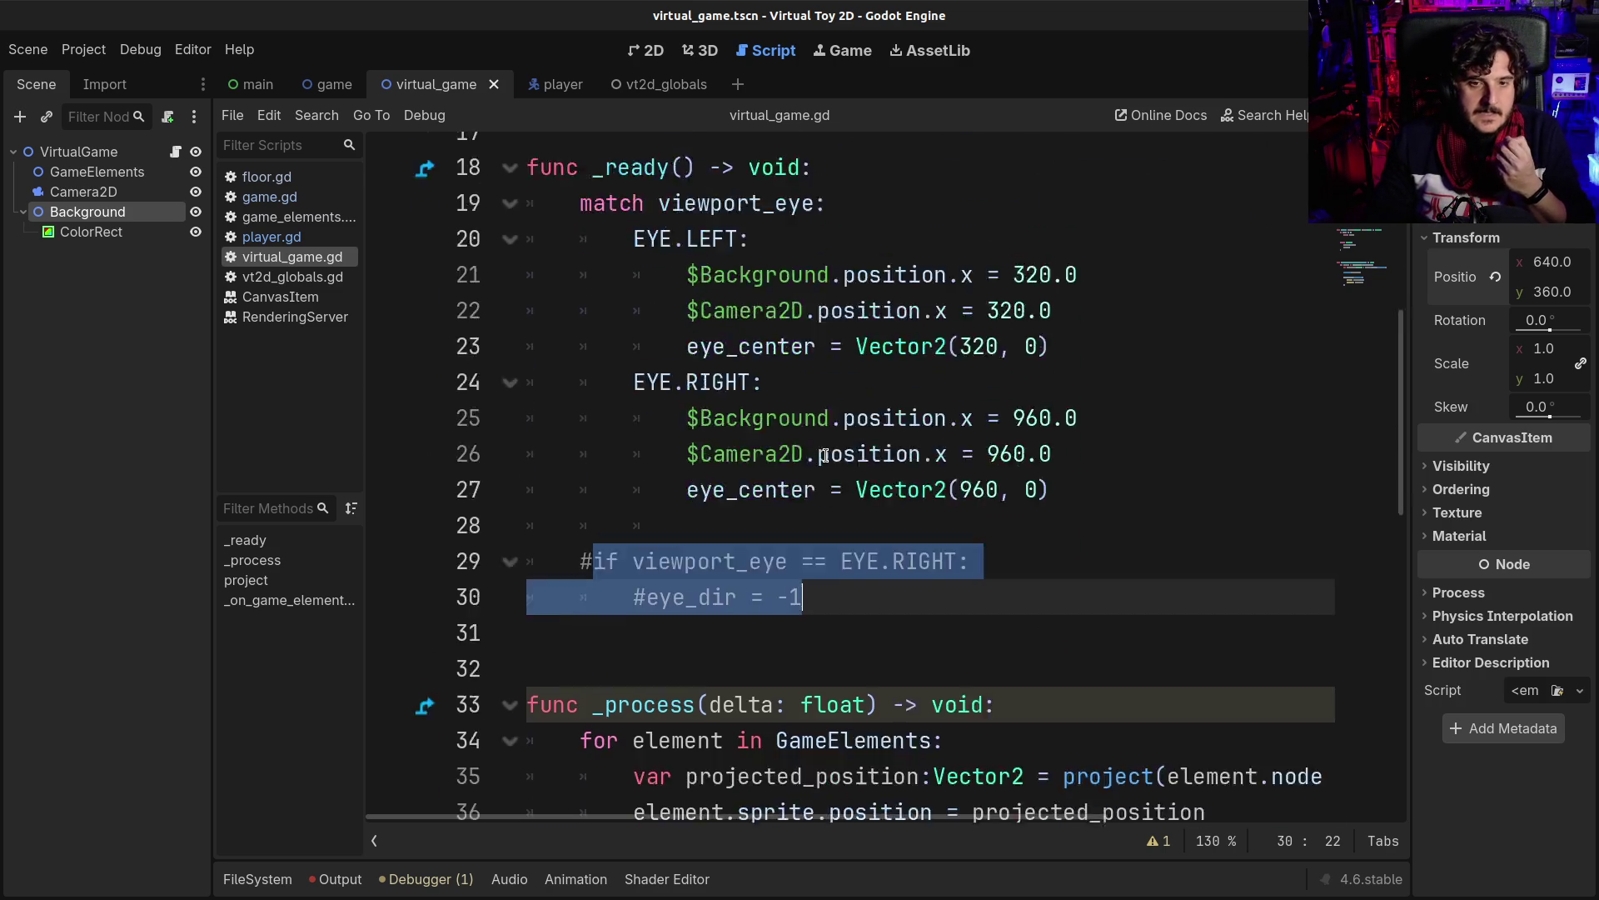
scroll(818, 516, "down", 1)
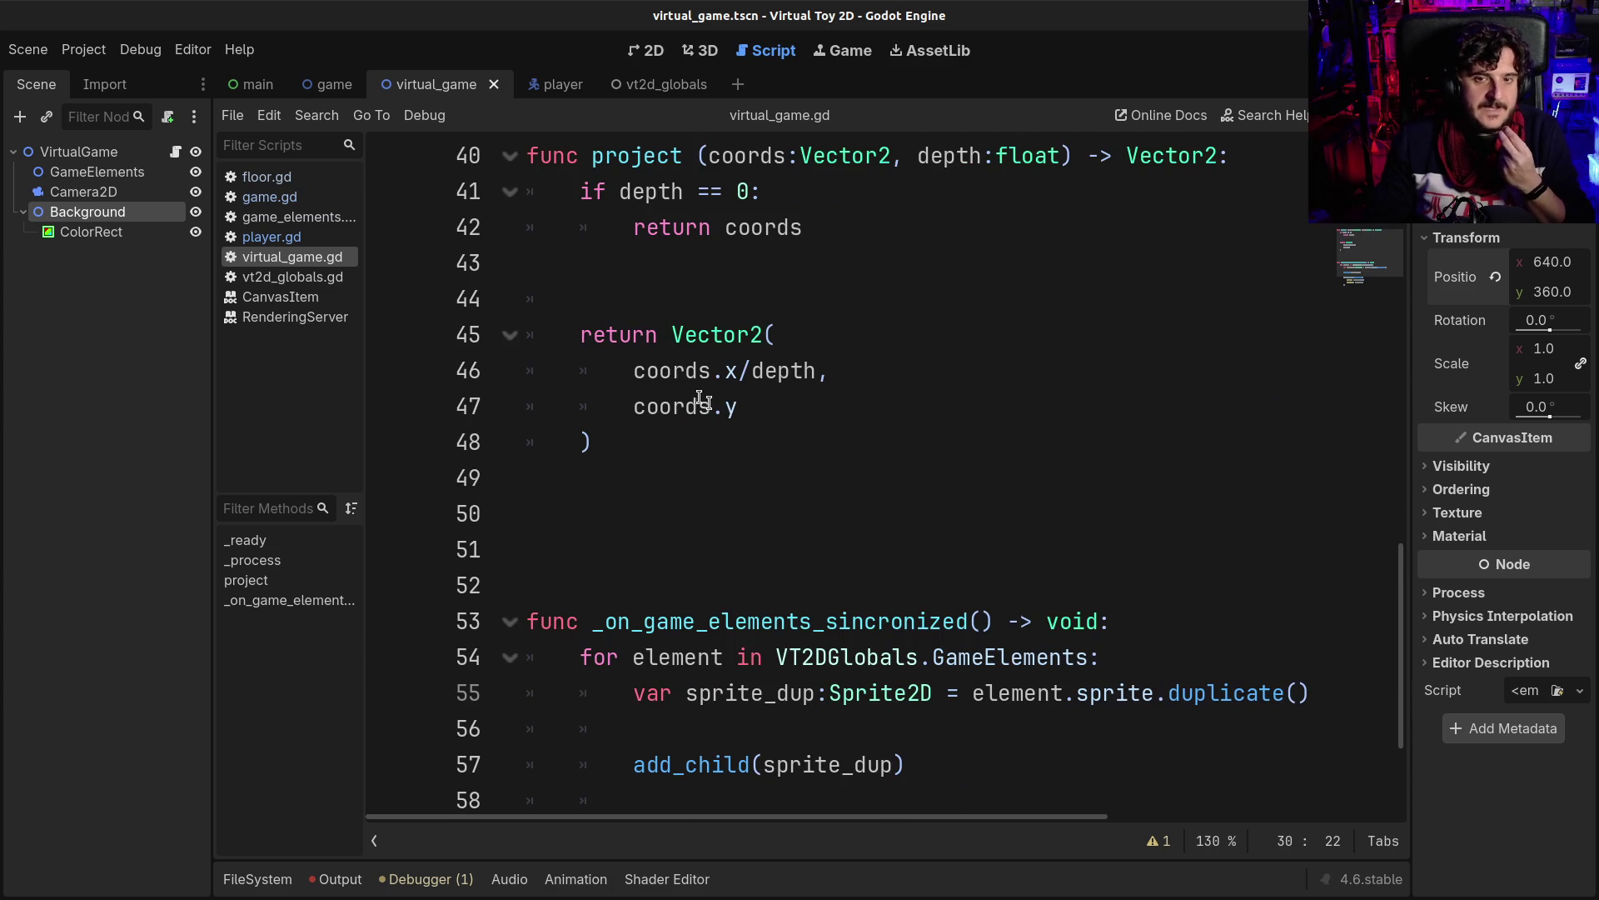
triple_click(662, 371)
key("End")
left_click_drag(664, 372, 804, 371)
left_click(804, 372)
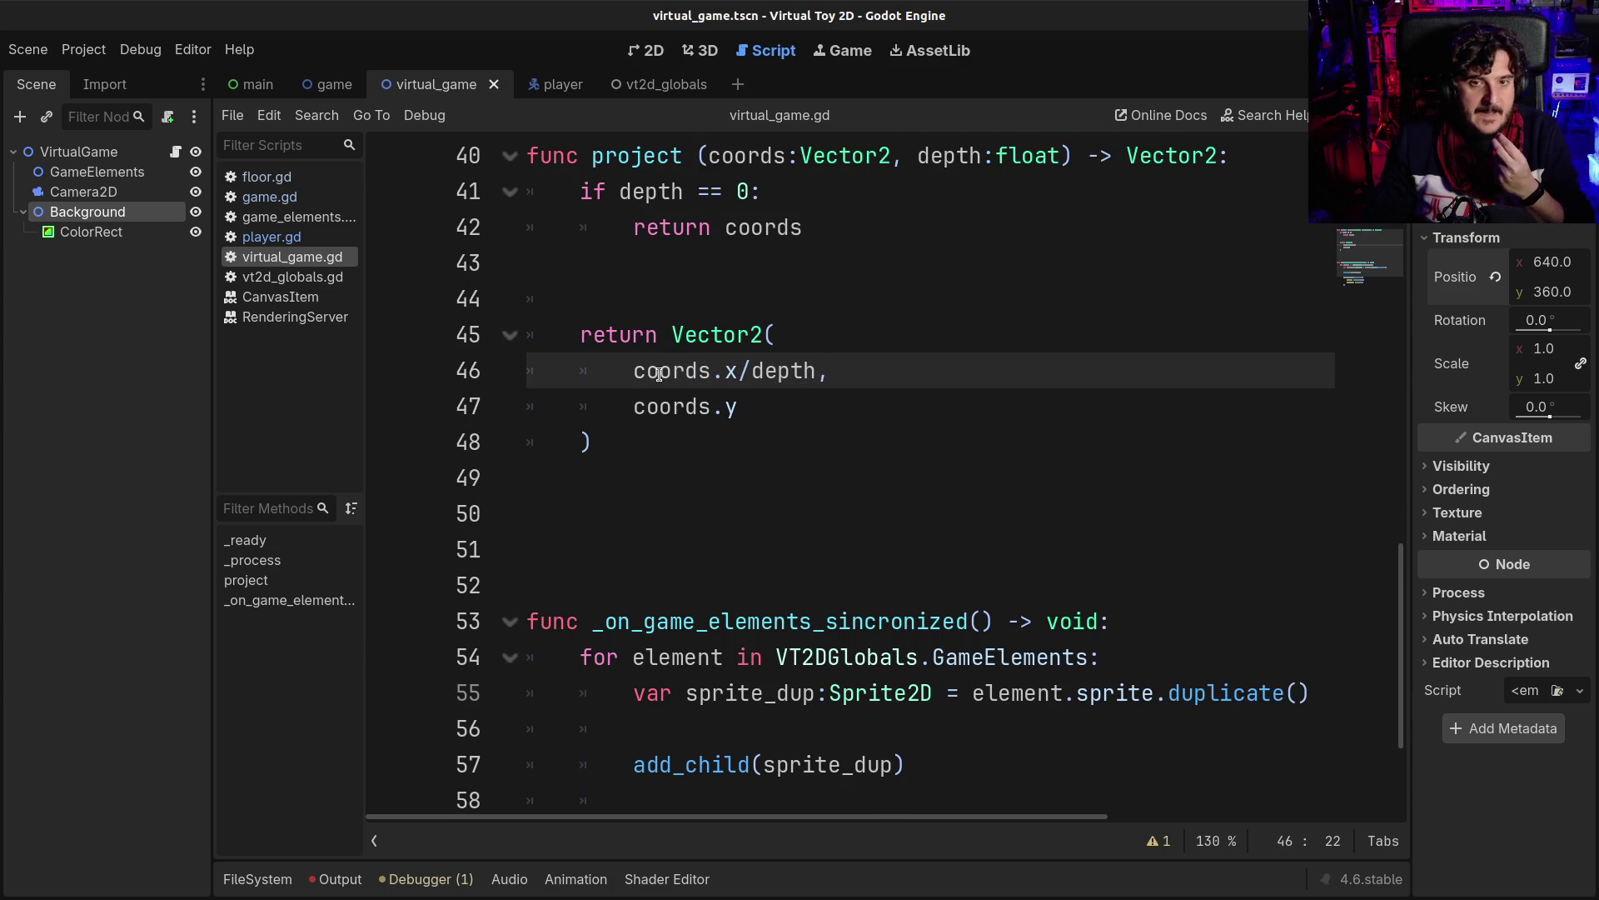
double_click(793, 371)
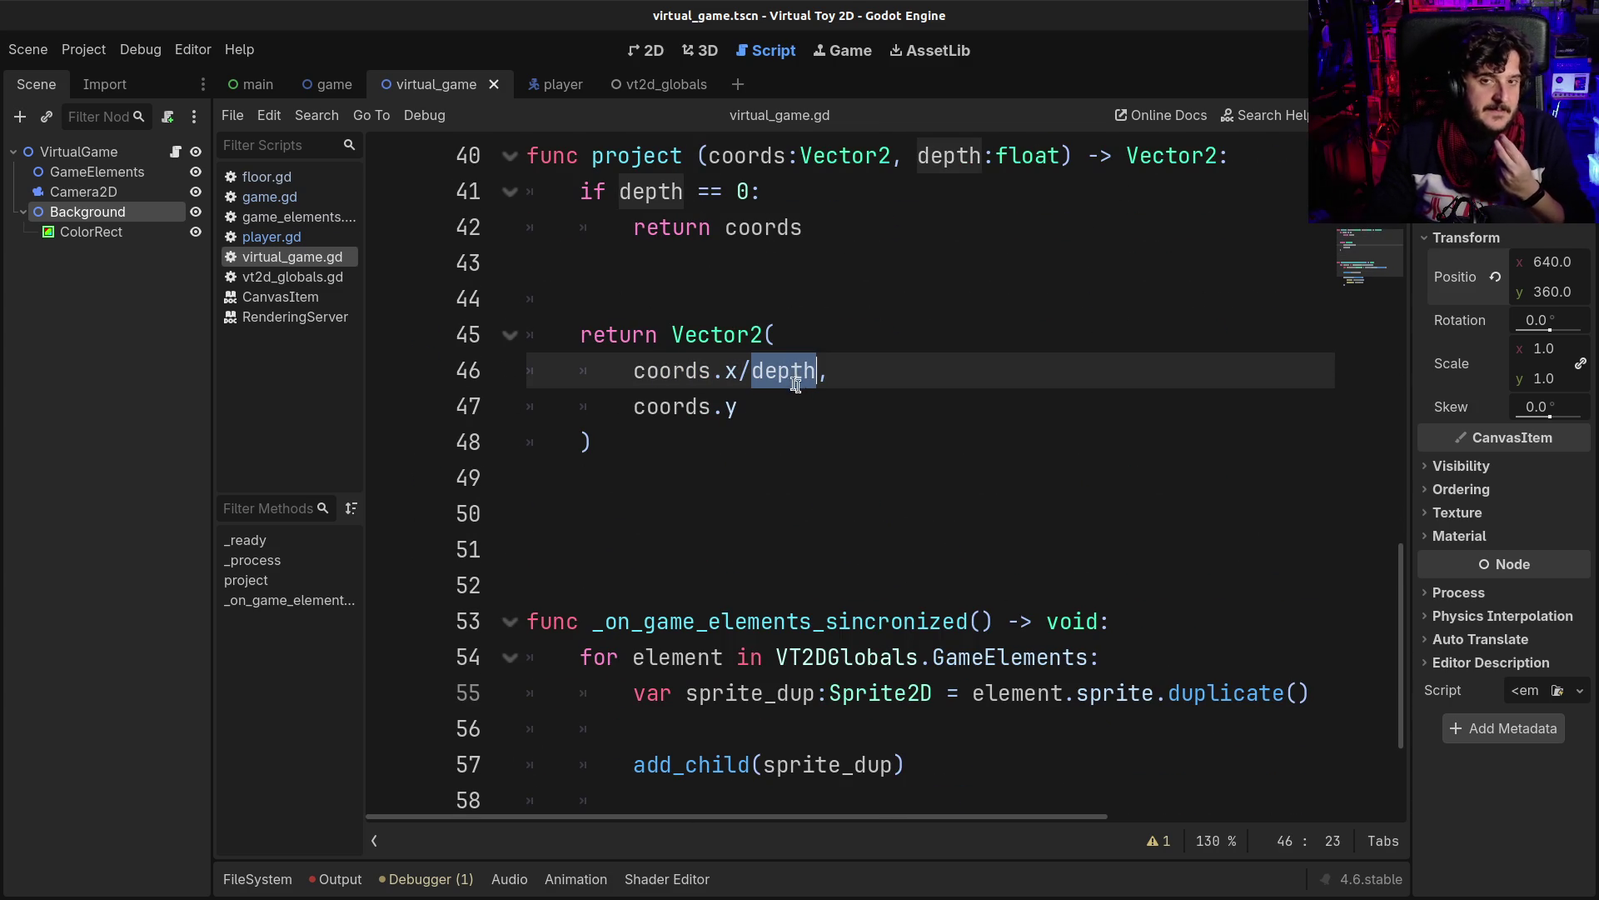
mouse_move(789, 374)
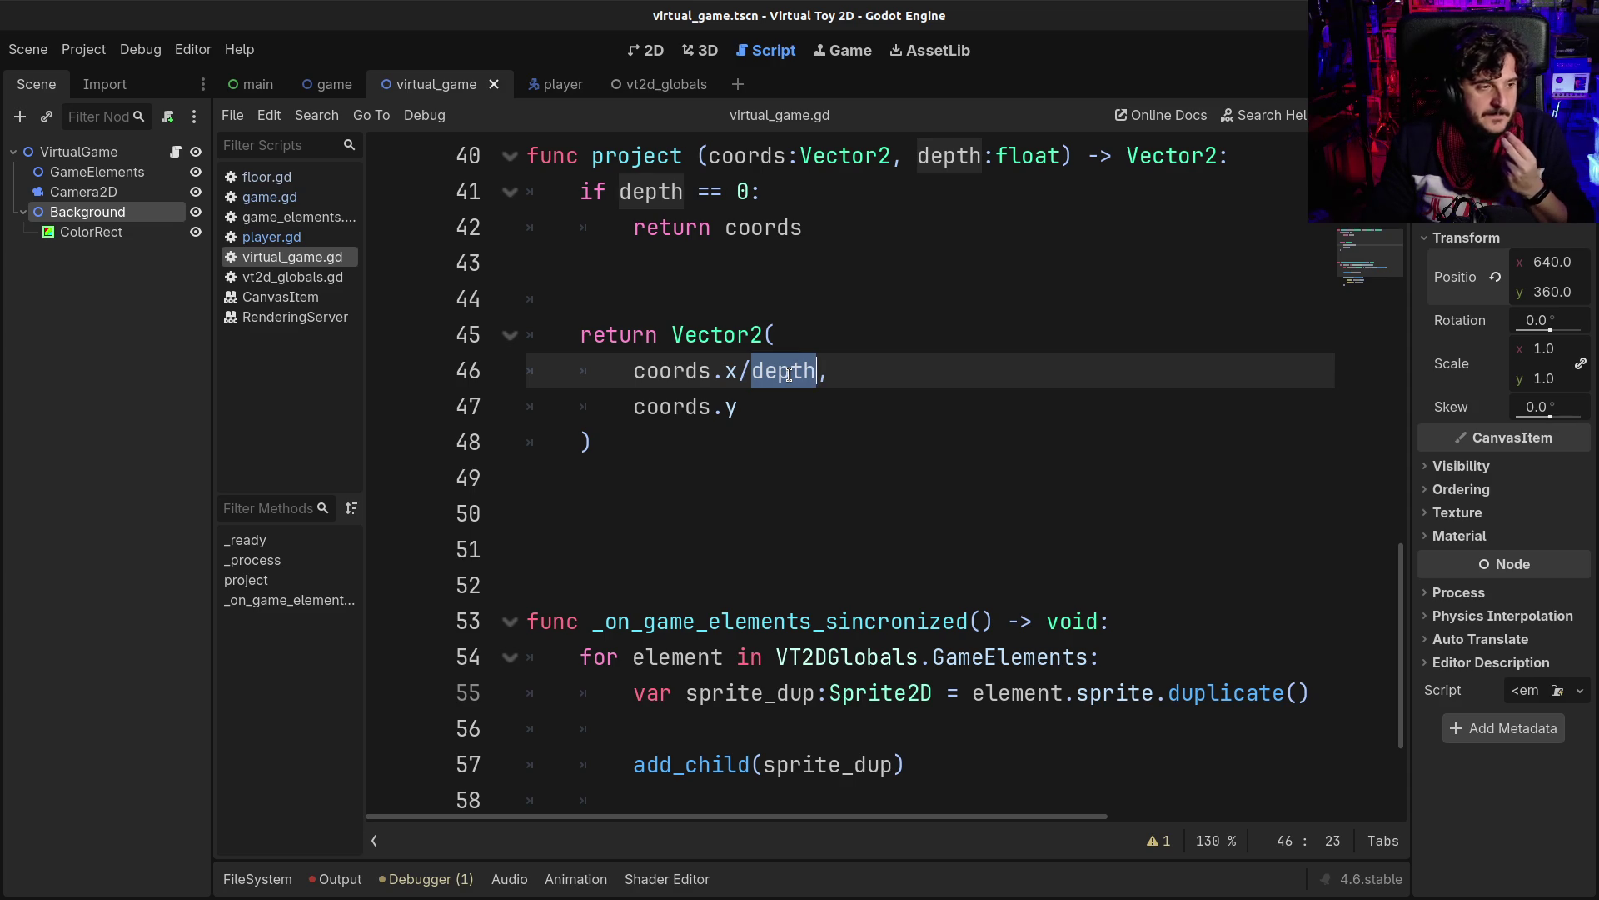
scroll(791, 375, "up", 1)
left_click(793, 377)
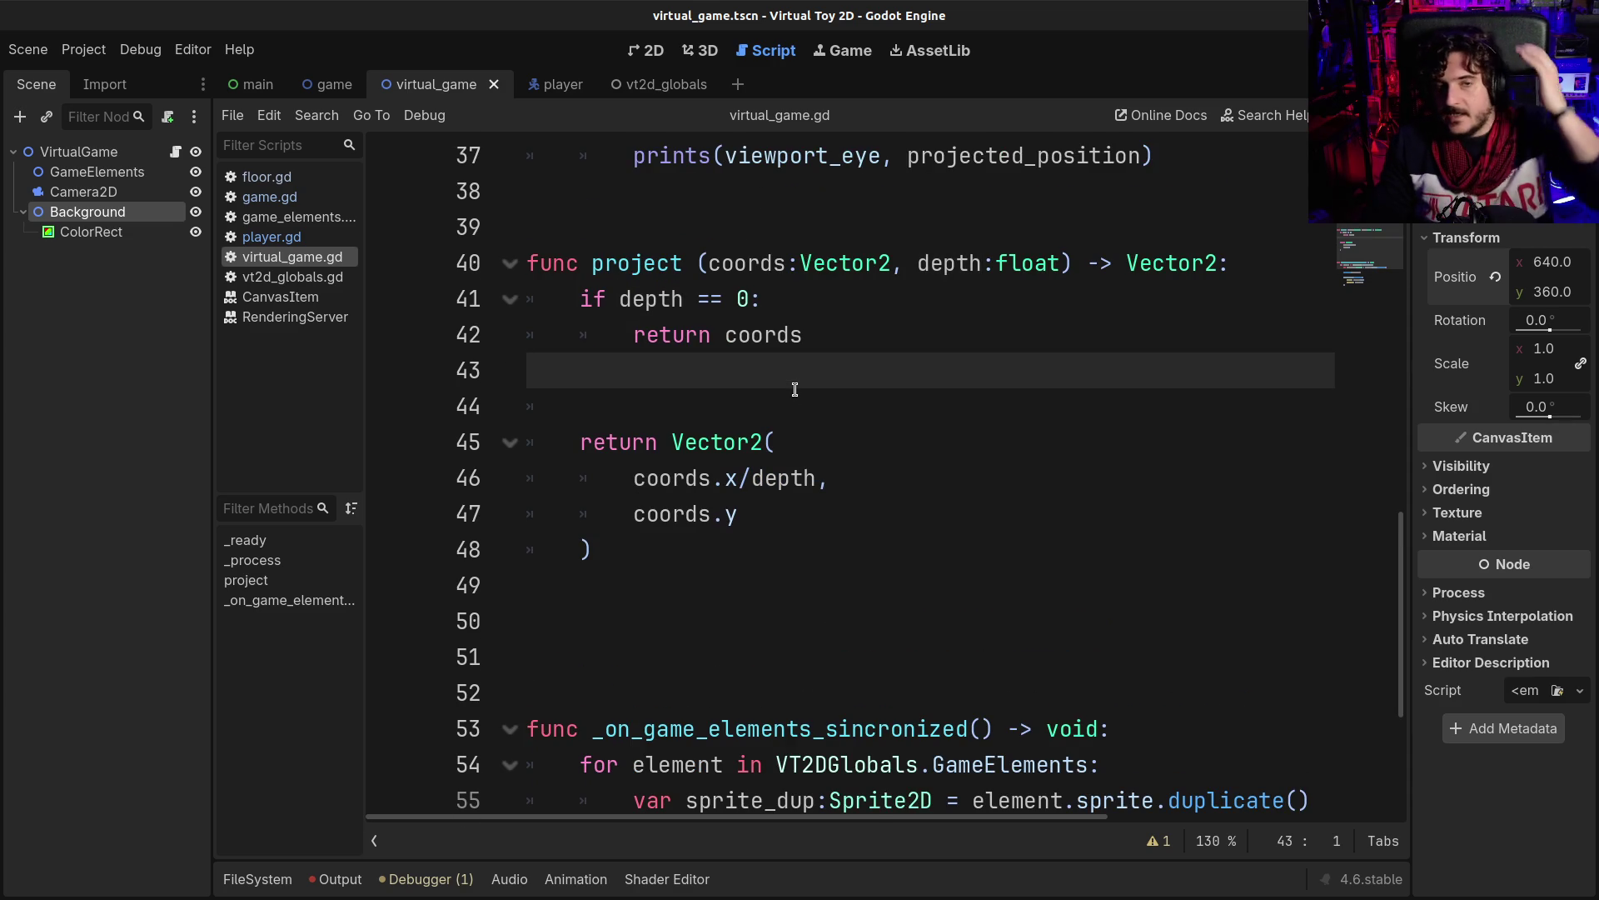
left_click(796, 391)
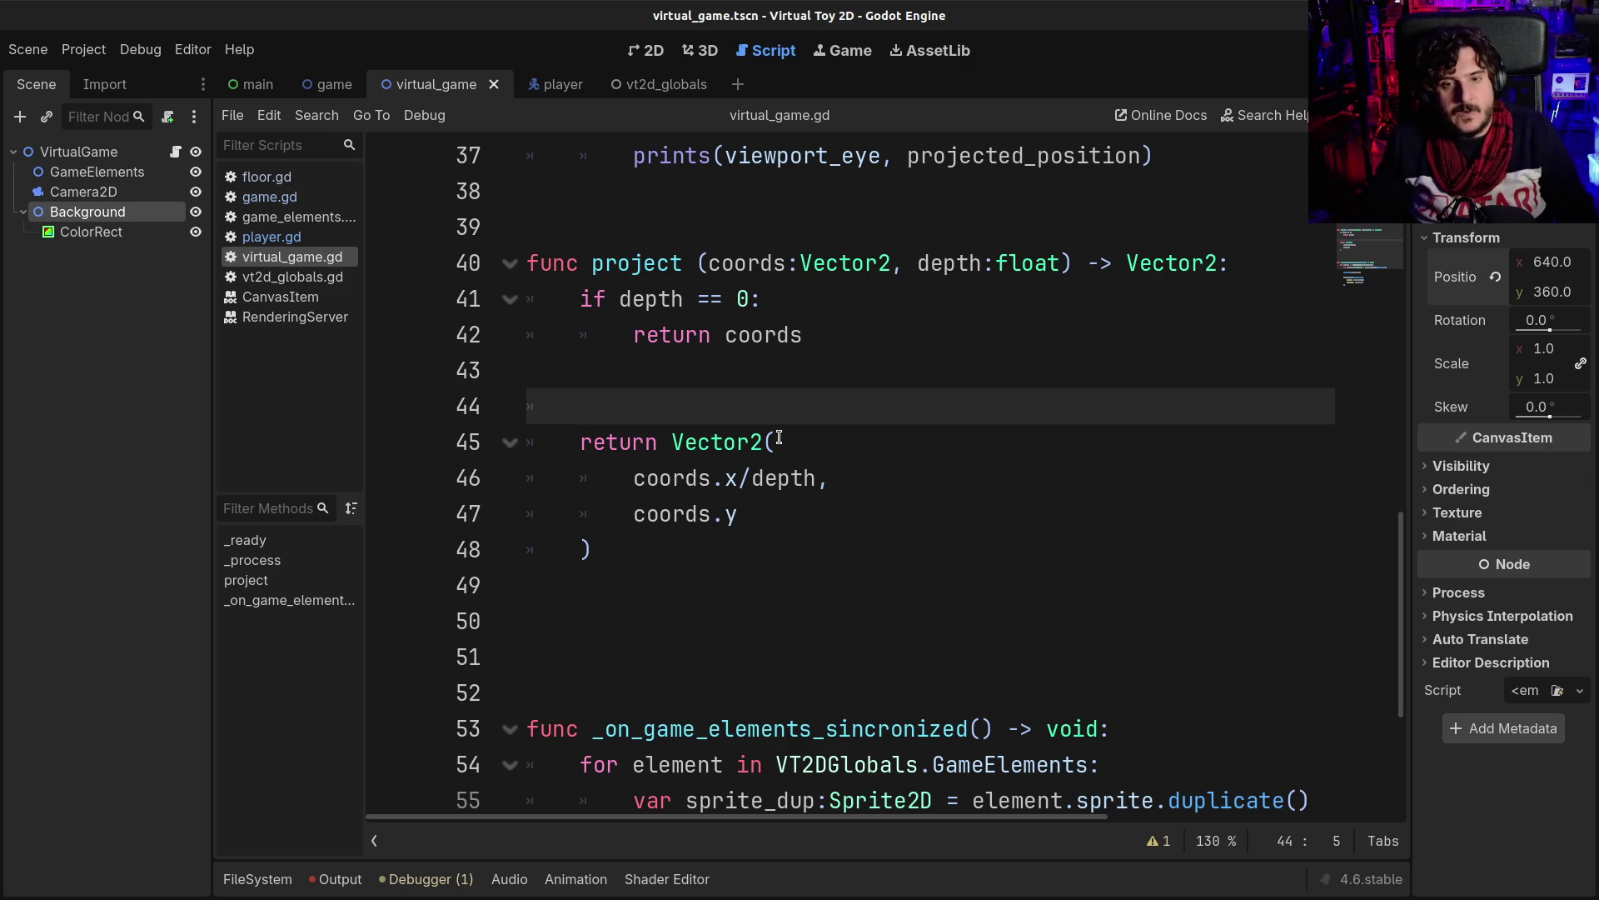
scroll(779, 437, "up", 3)
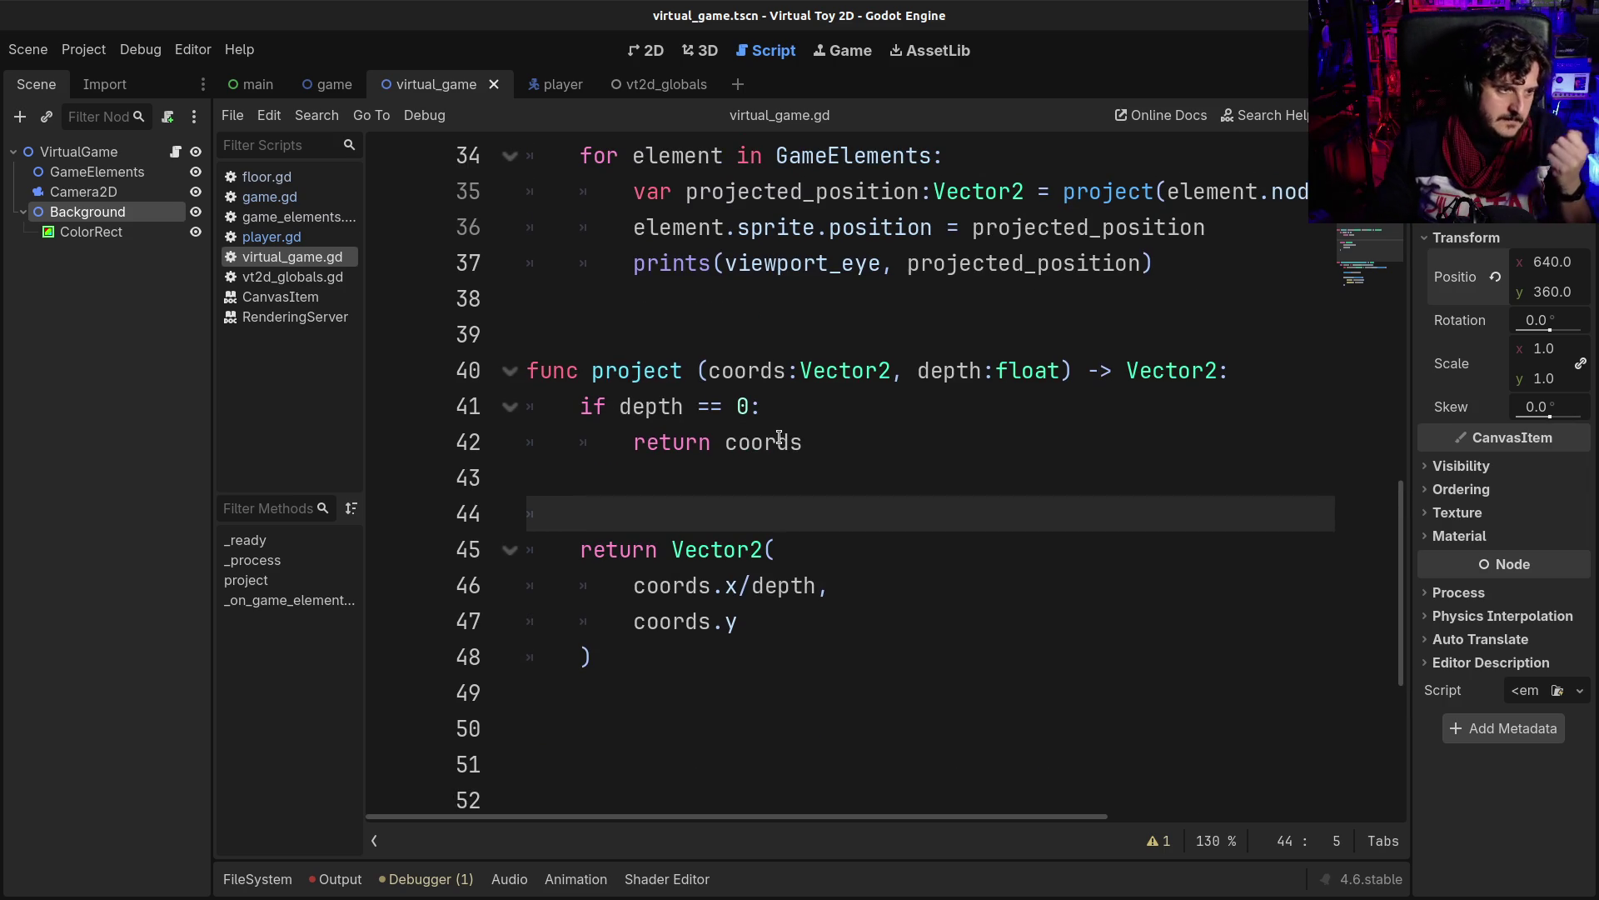
scroll(779, 437, "up", 1)
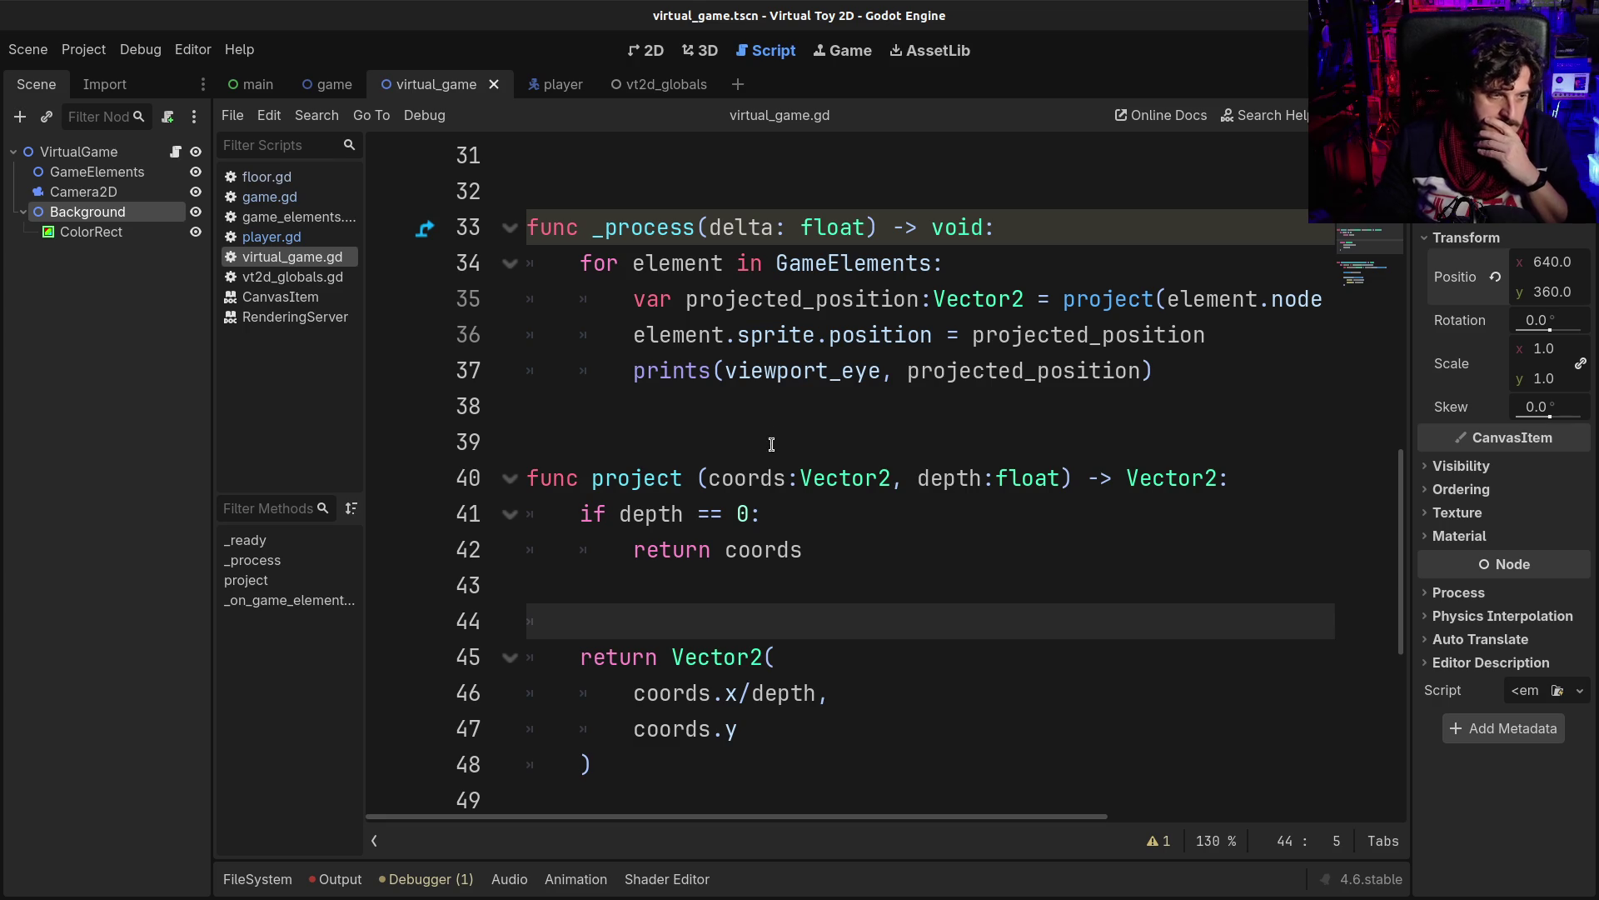
scroll(755, 436, "down", 2)
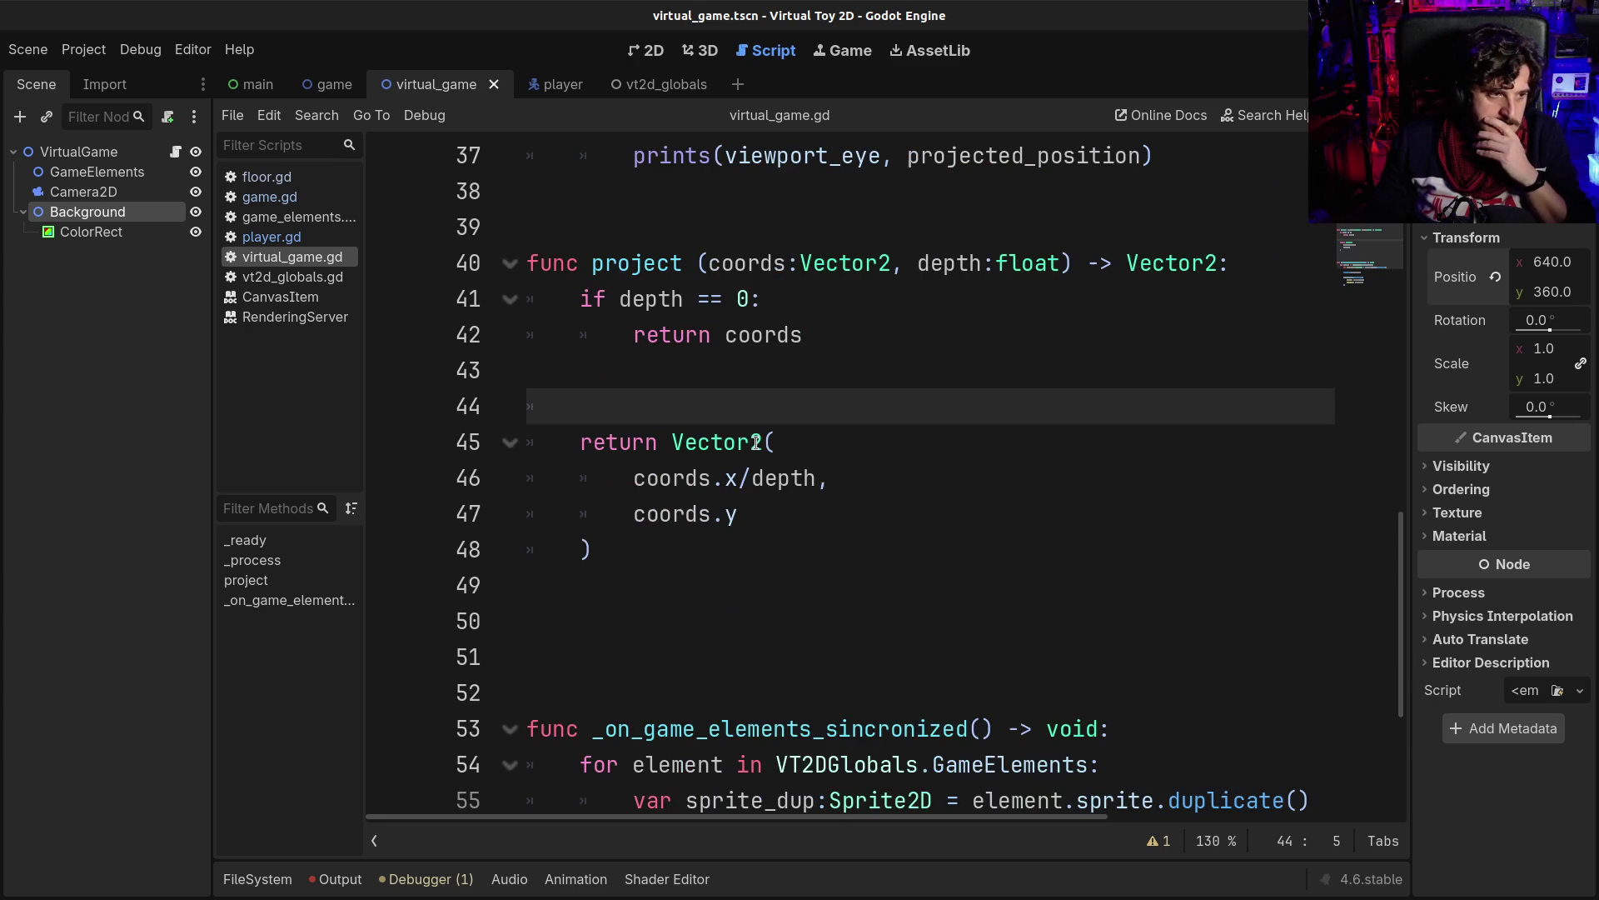
left_click(748, 465)
left_click(718, 554)
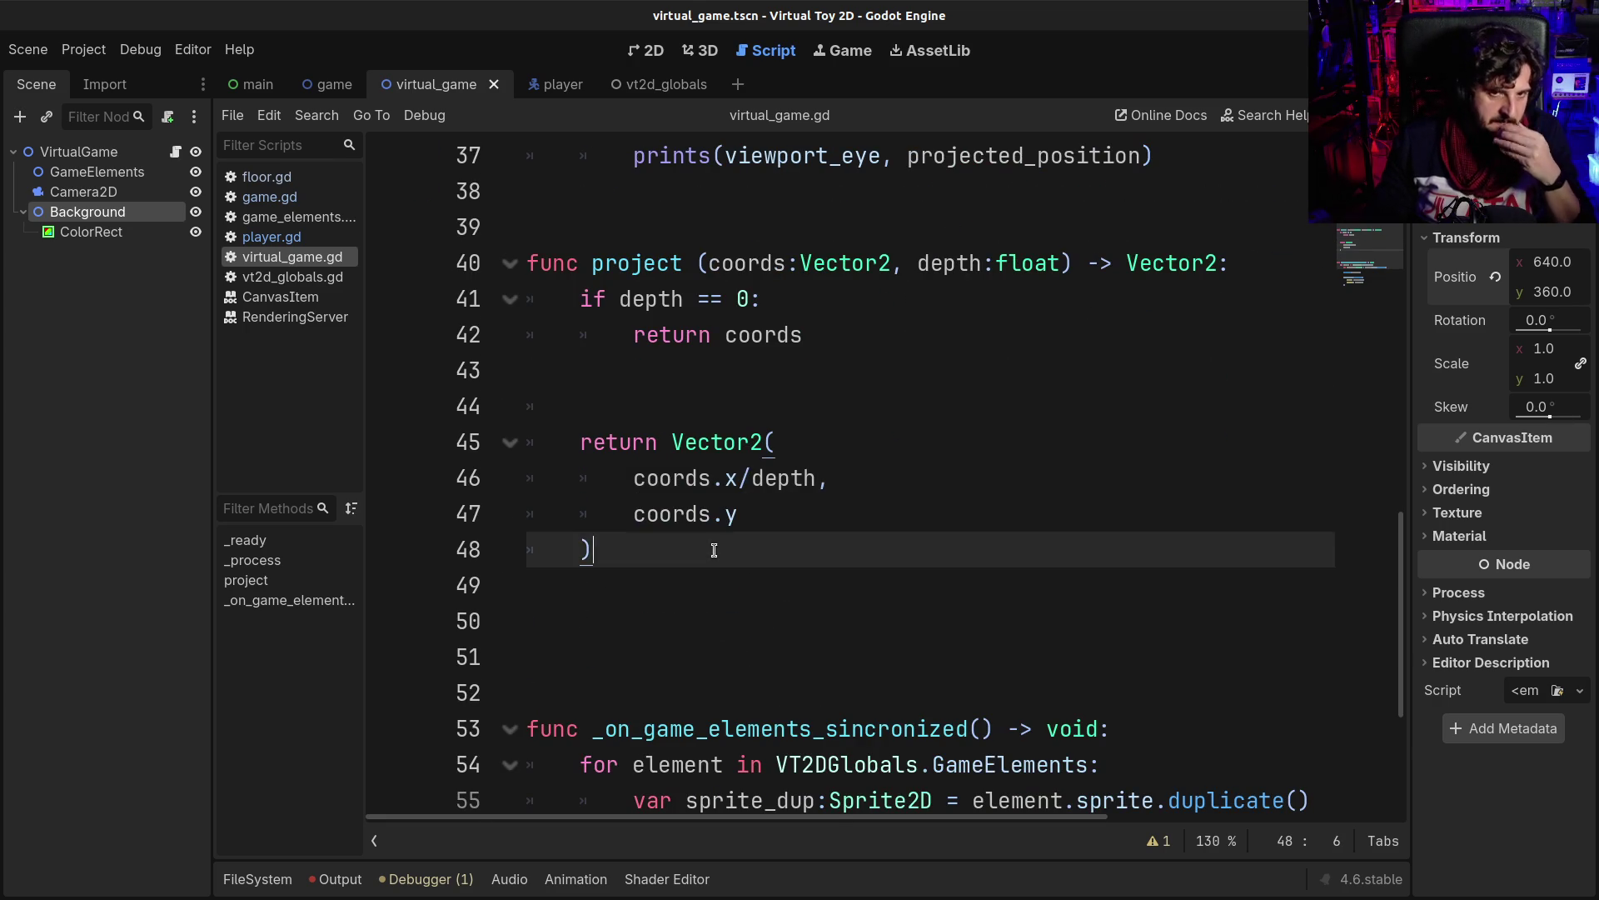
scroll(713, 540, "up", 1)
scroll(713, 540, "up", 7)
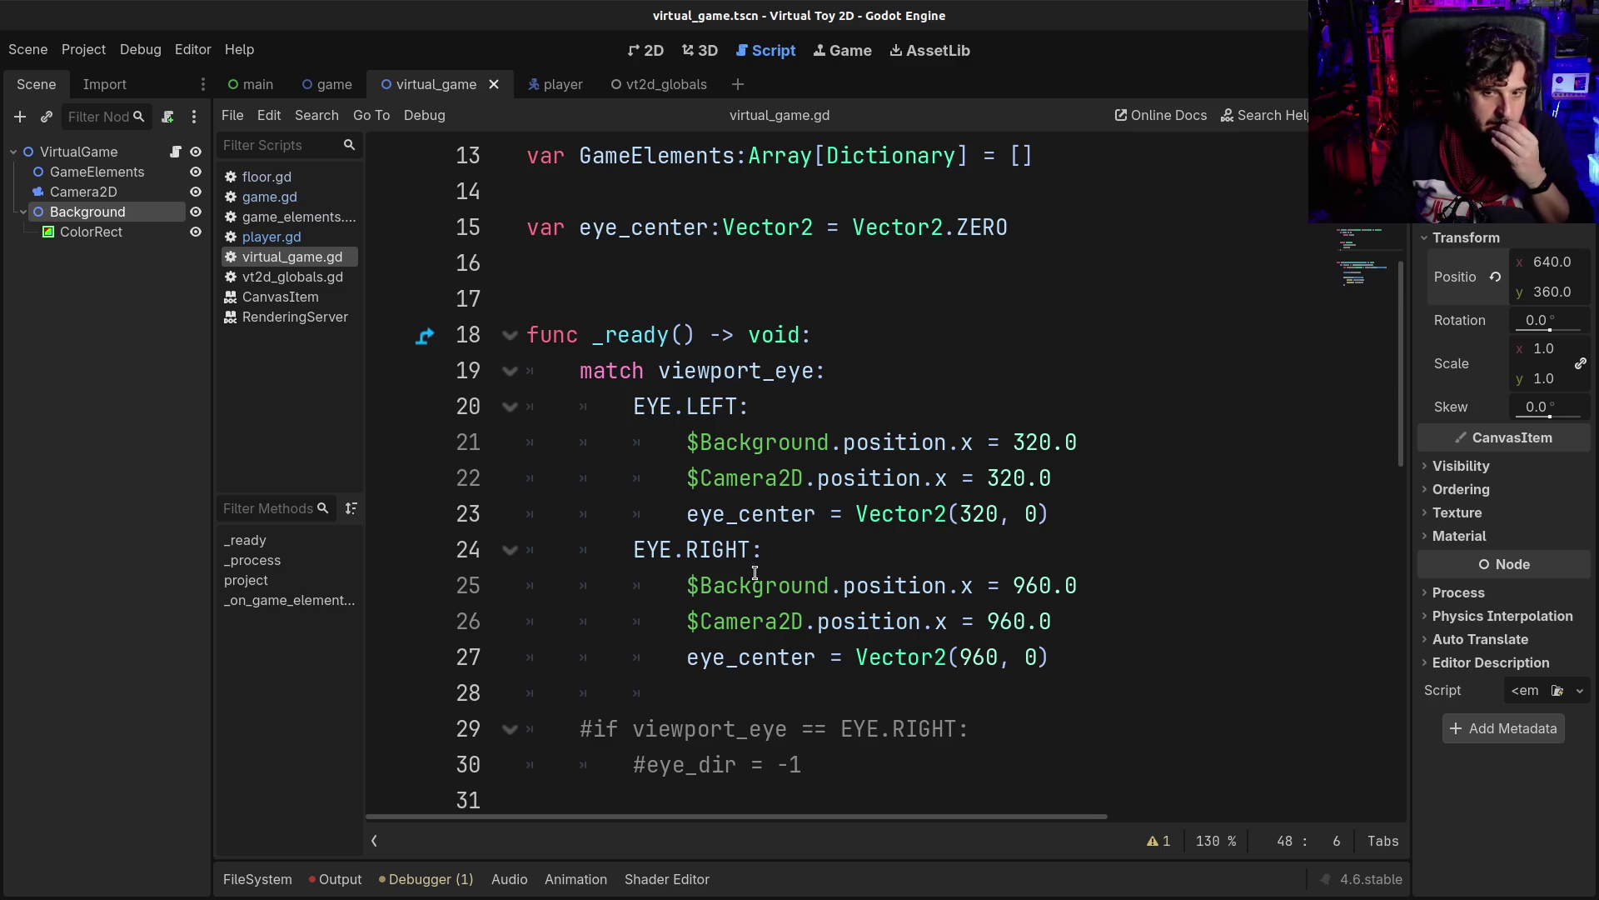
scroll(758, 567, "down", 2)
left_click(804, 490)
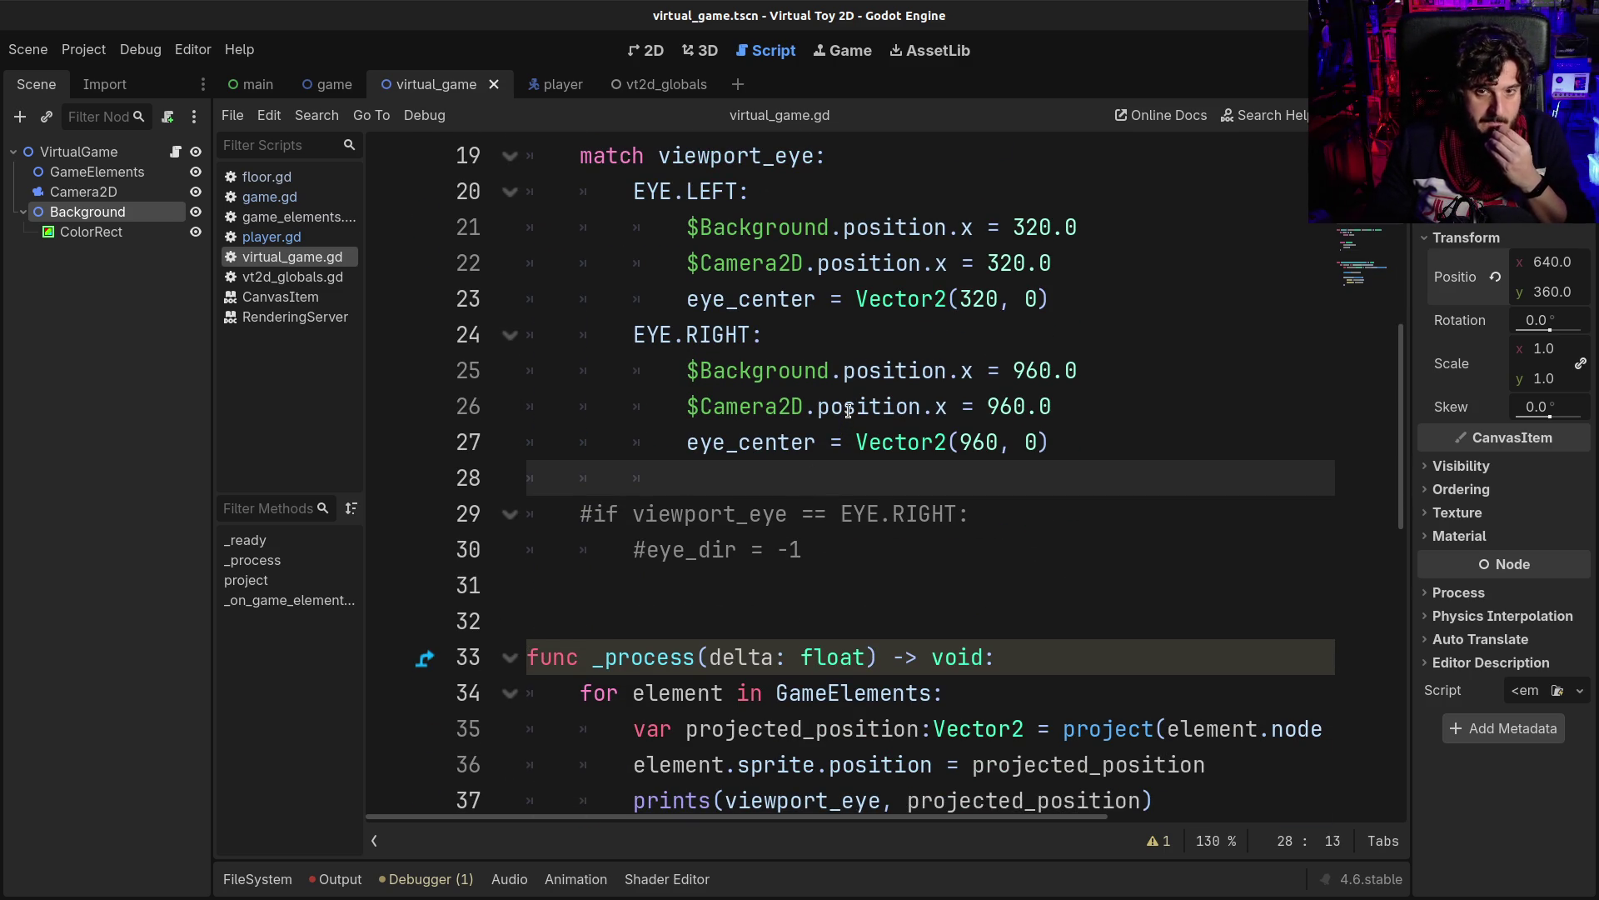
mouse_move(915, 389)
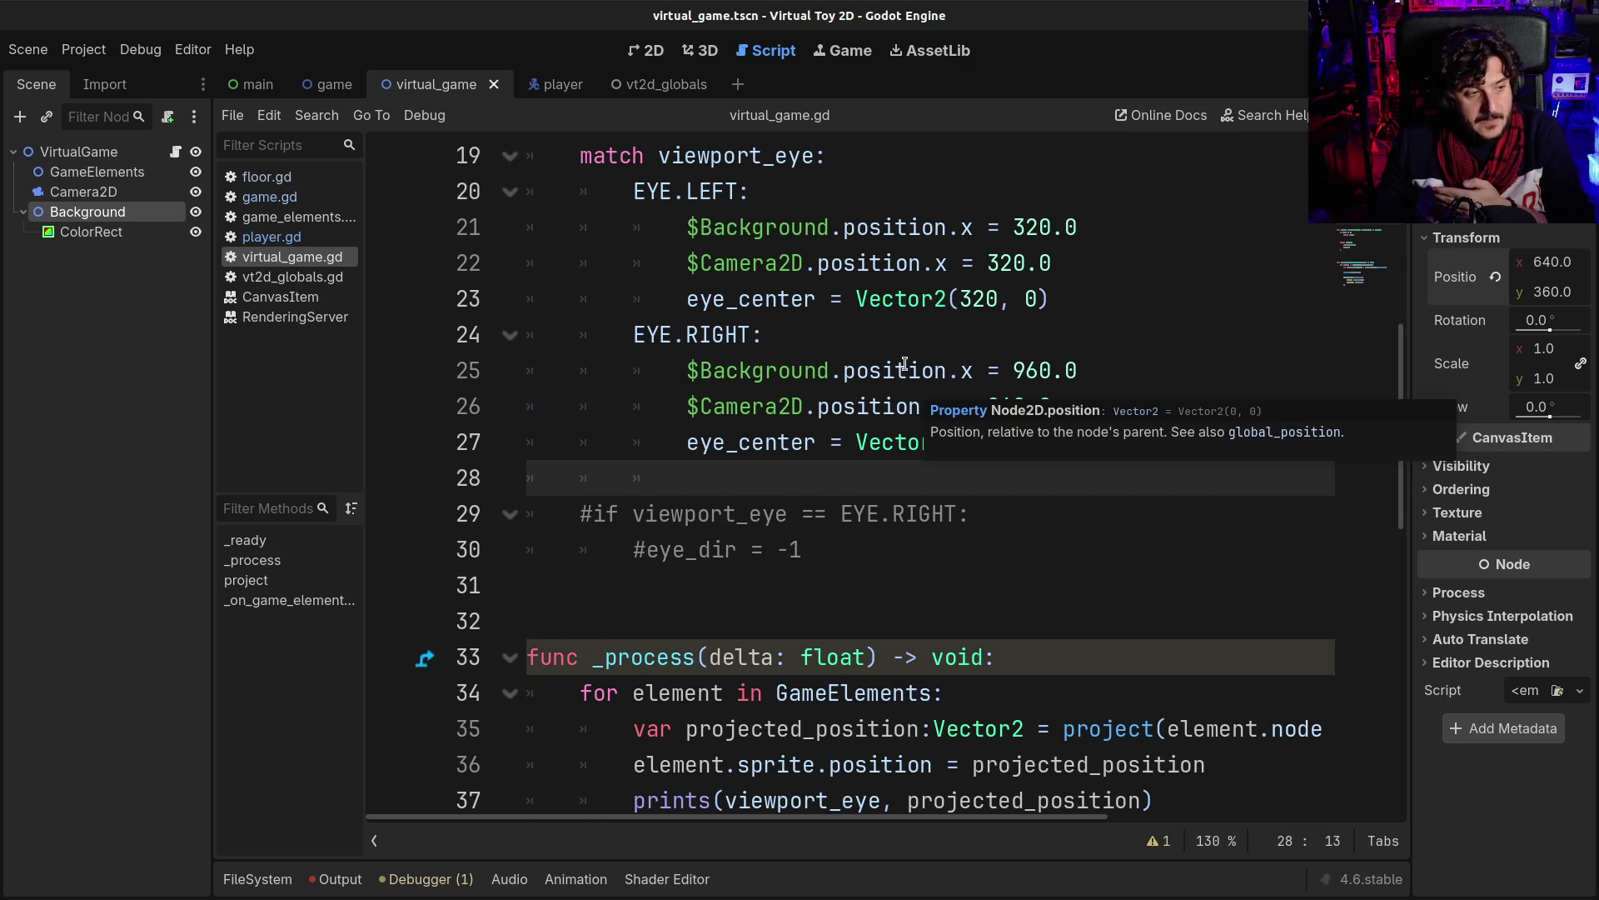
mouse_move(872, 447)
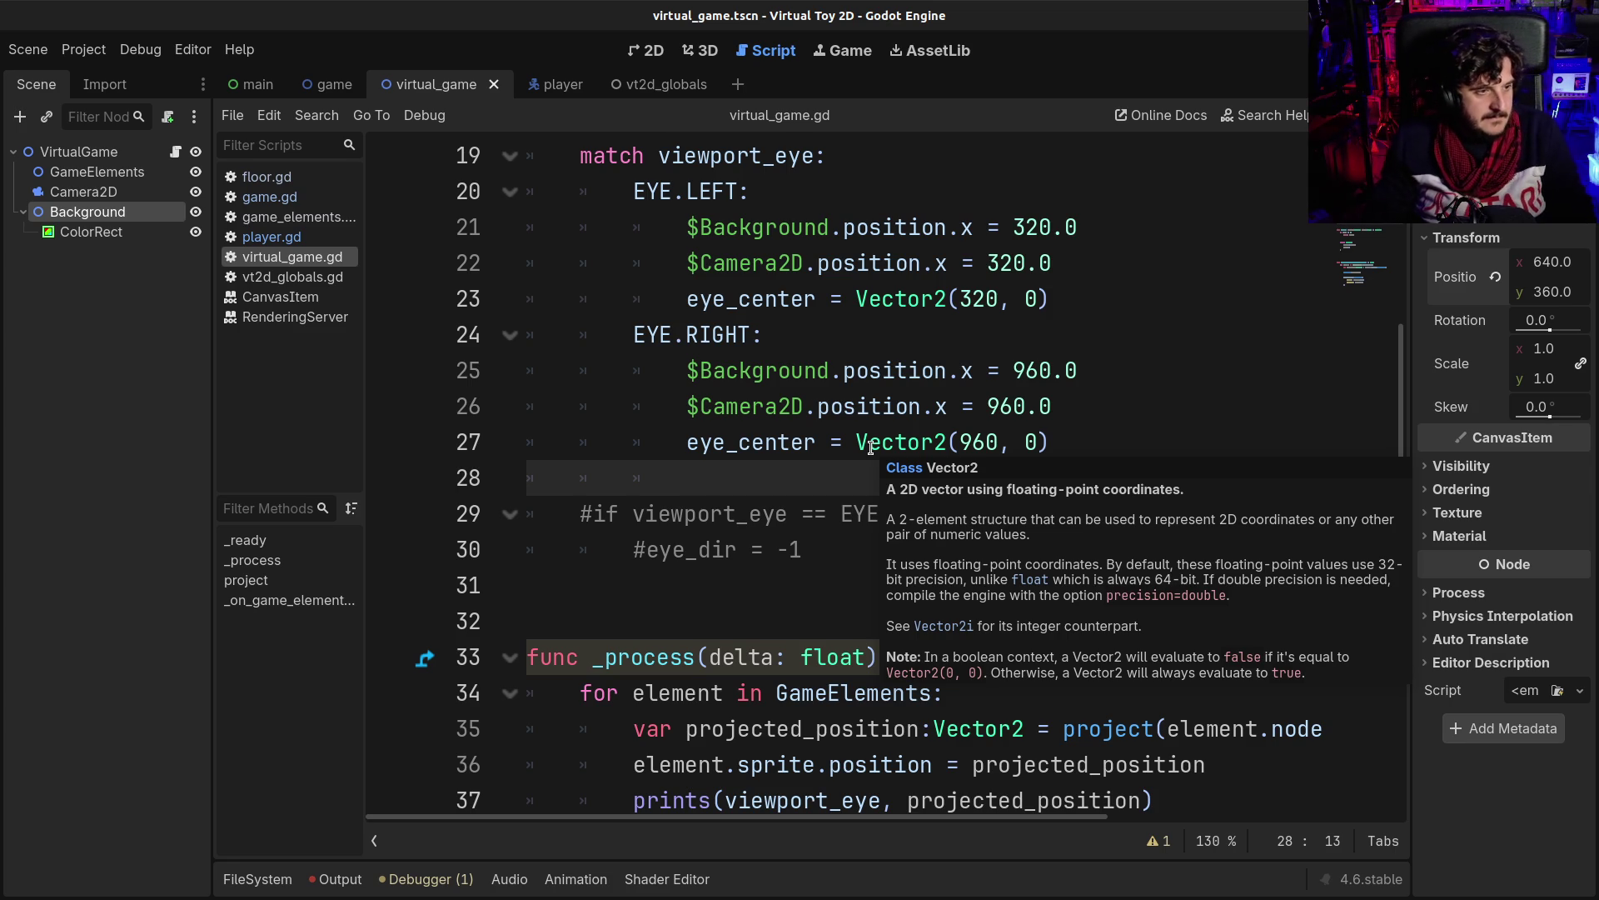
left_click(837, 391)
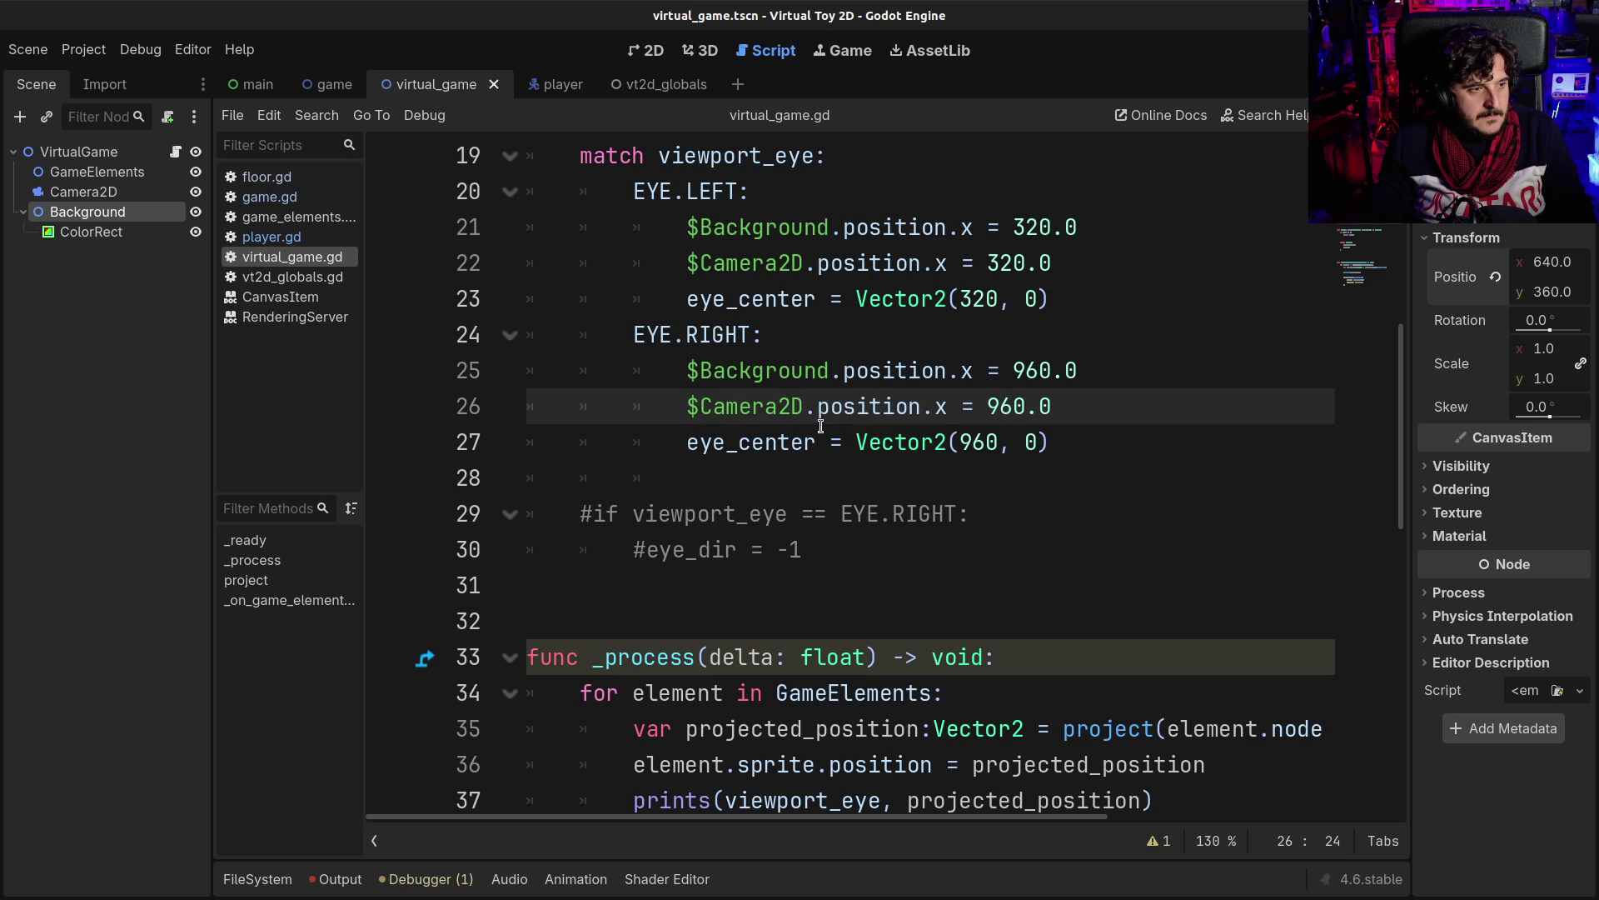
scroll(820, 450, "down", 8)
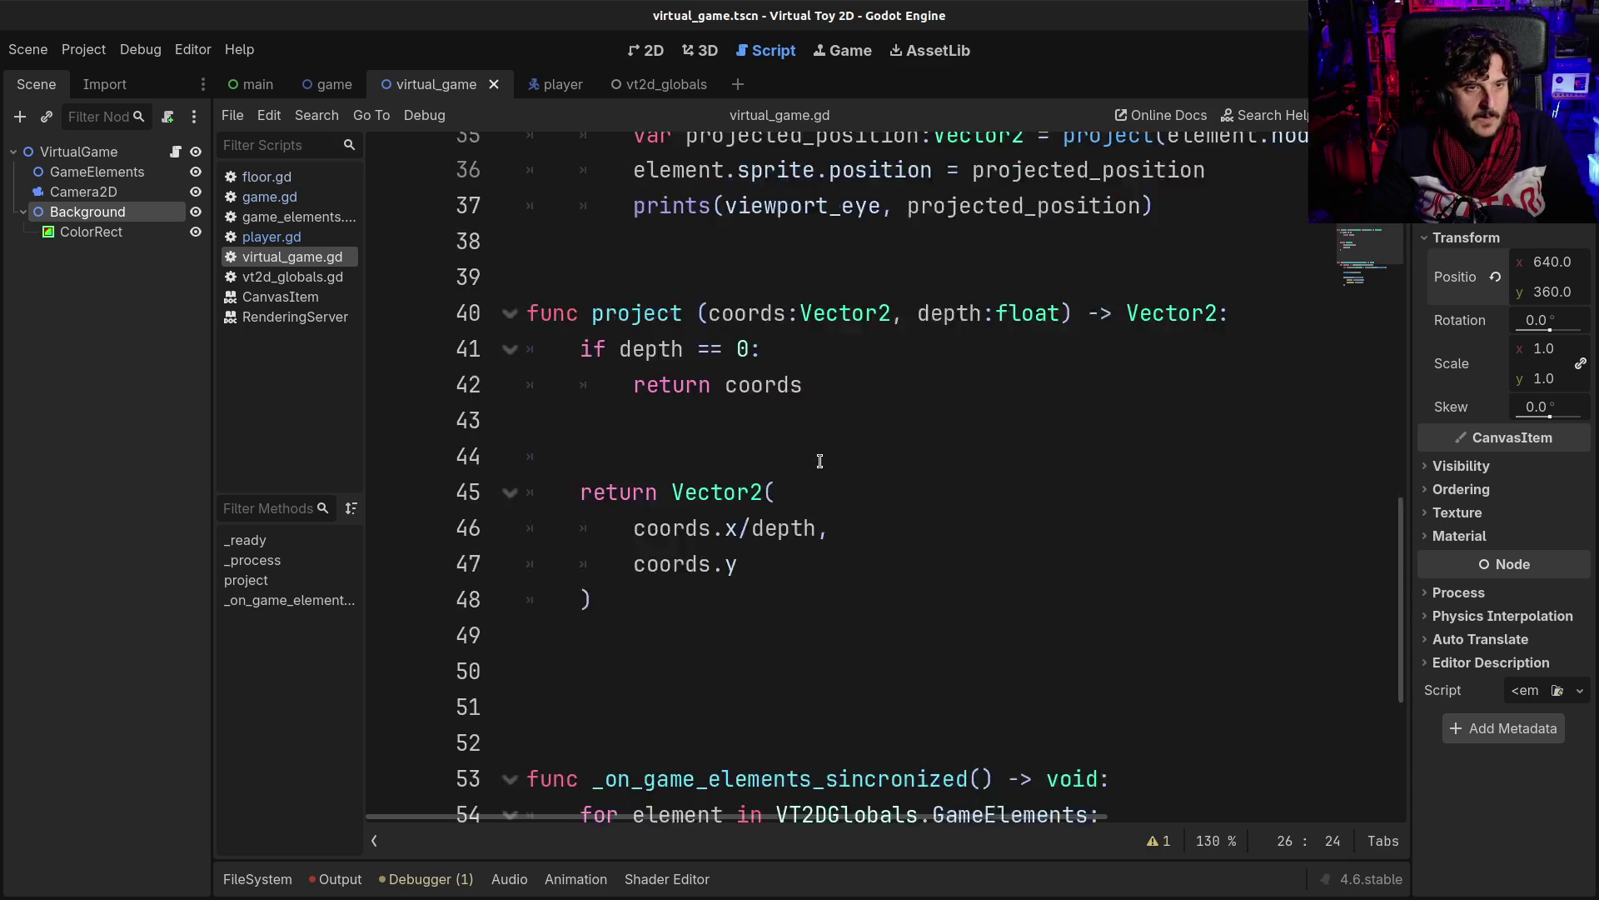
scroll(821, 461, "down", 1)
mouse_move(709, 408)
left_mouse_down()
mouse_move(798, 809)
mouse_move(795, 758)
left_mouse_up()
left_click(796, 758)
scroll(749, 629, "up", 6)
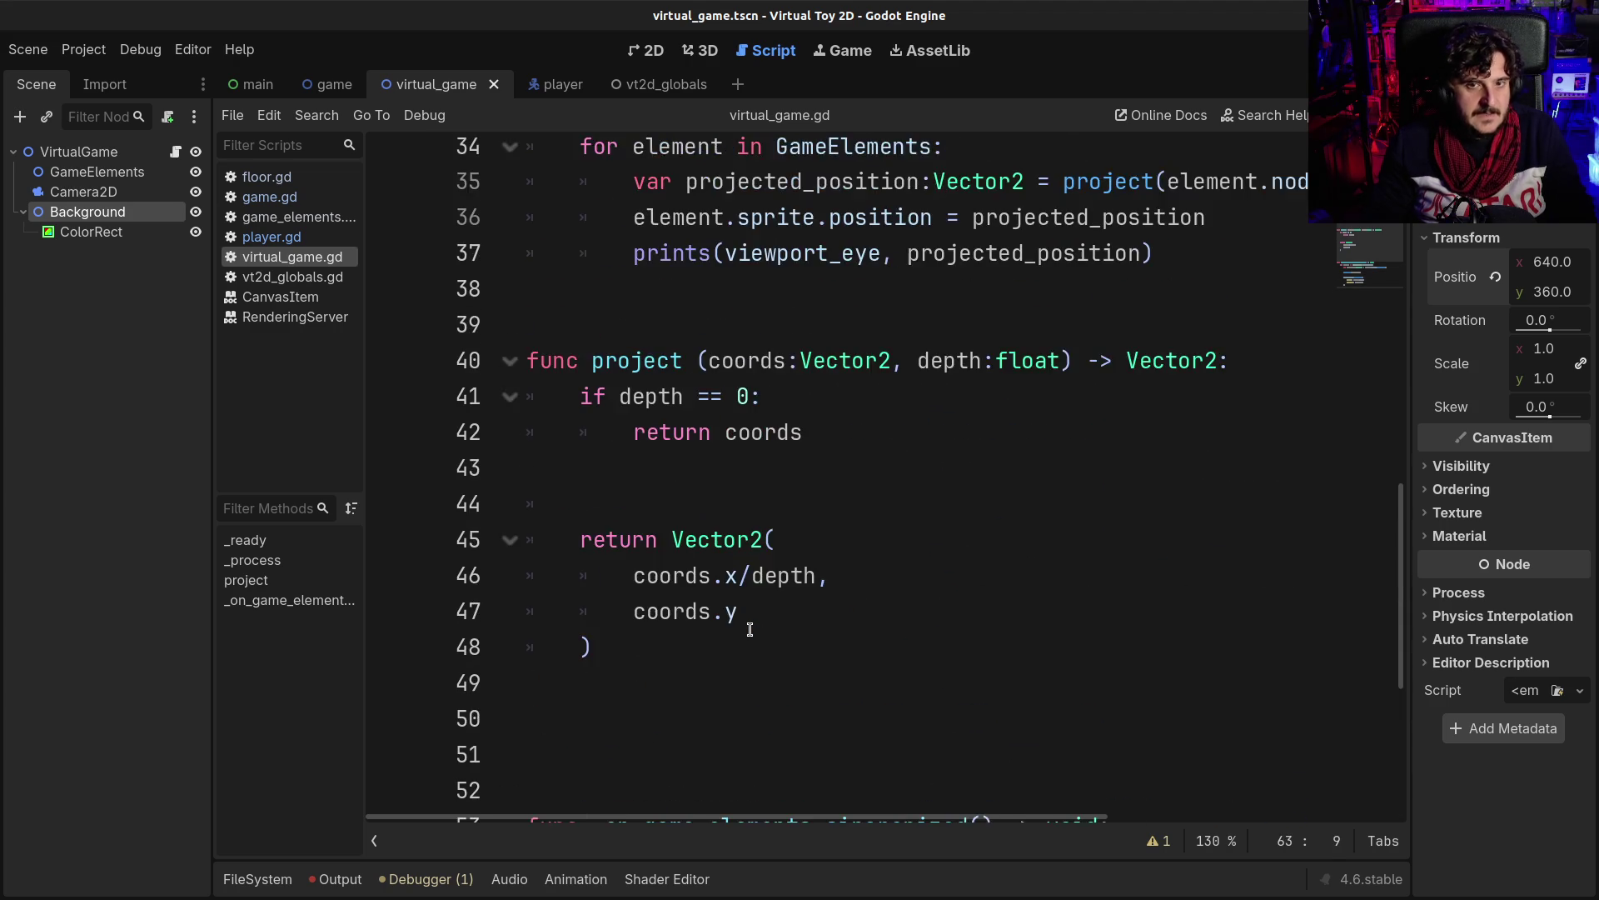
scroll(749, 628, "up", 3)
left_click_drag(669, 549, 700, 712)
left_click(701, 714)
scroll(700, 714, "down", 1)
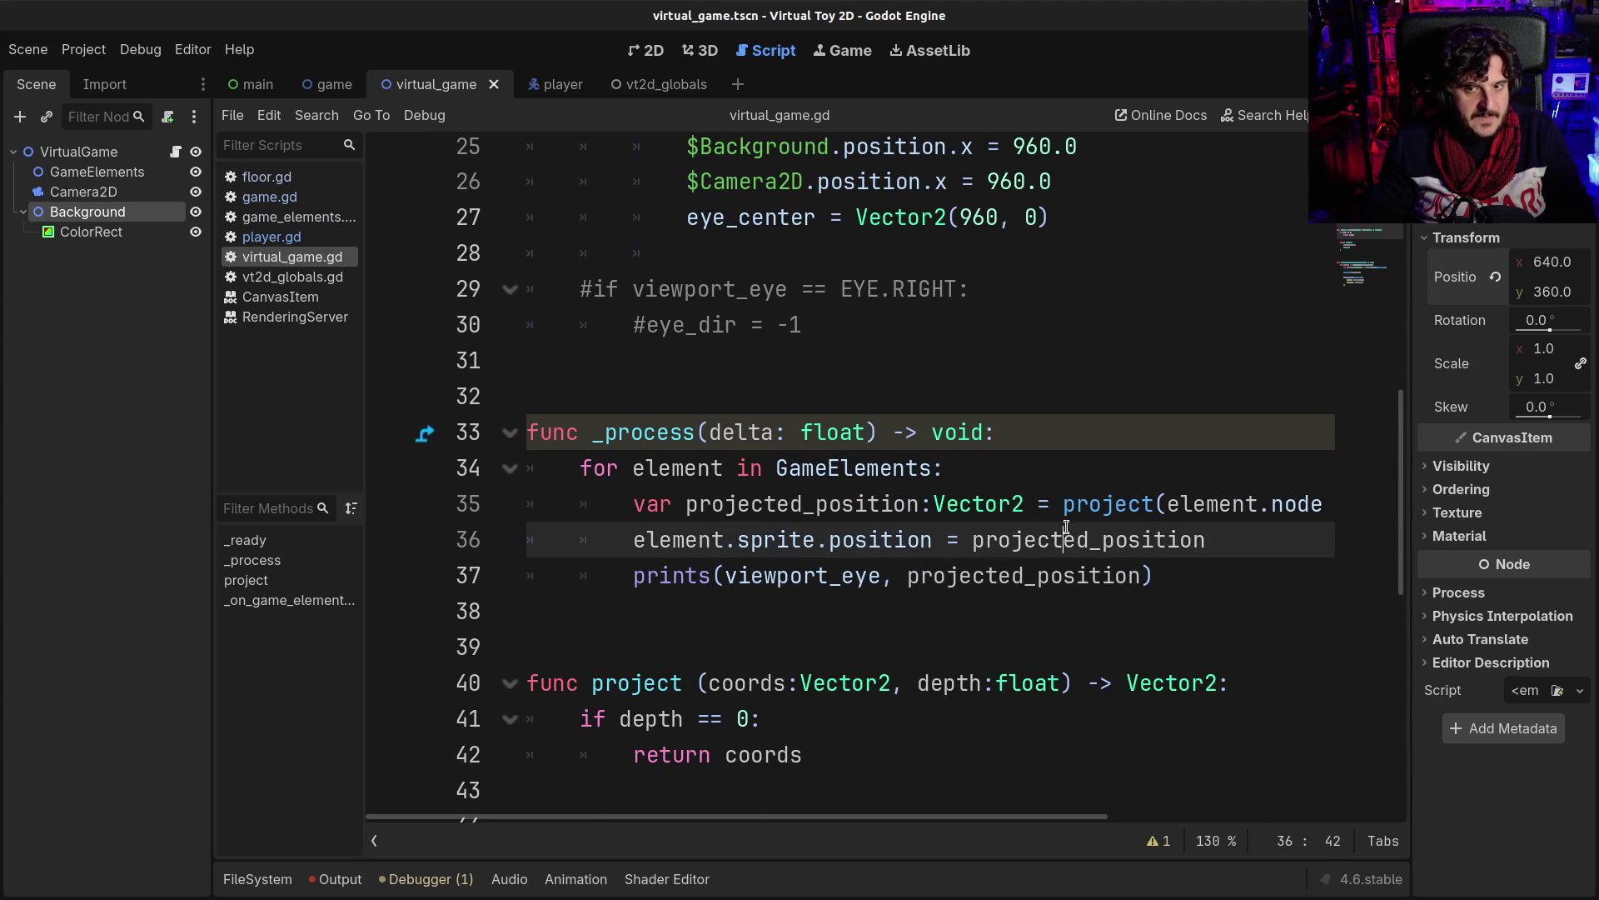
left_click(1096, 498)
left_click(1181, 504)
scroll(999, 575, "down", 2)
scroll(833, 579, "down", 1)
scroll(791, 581, "up", 1)
scroll(791, 580, "up", 1)
left_click(708, 710)
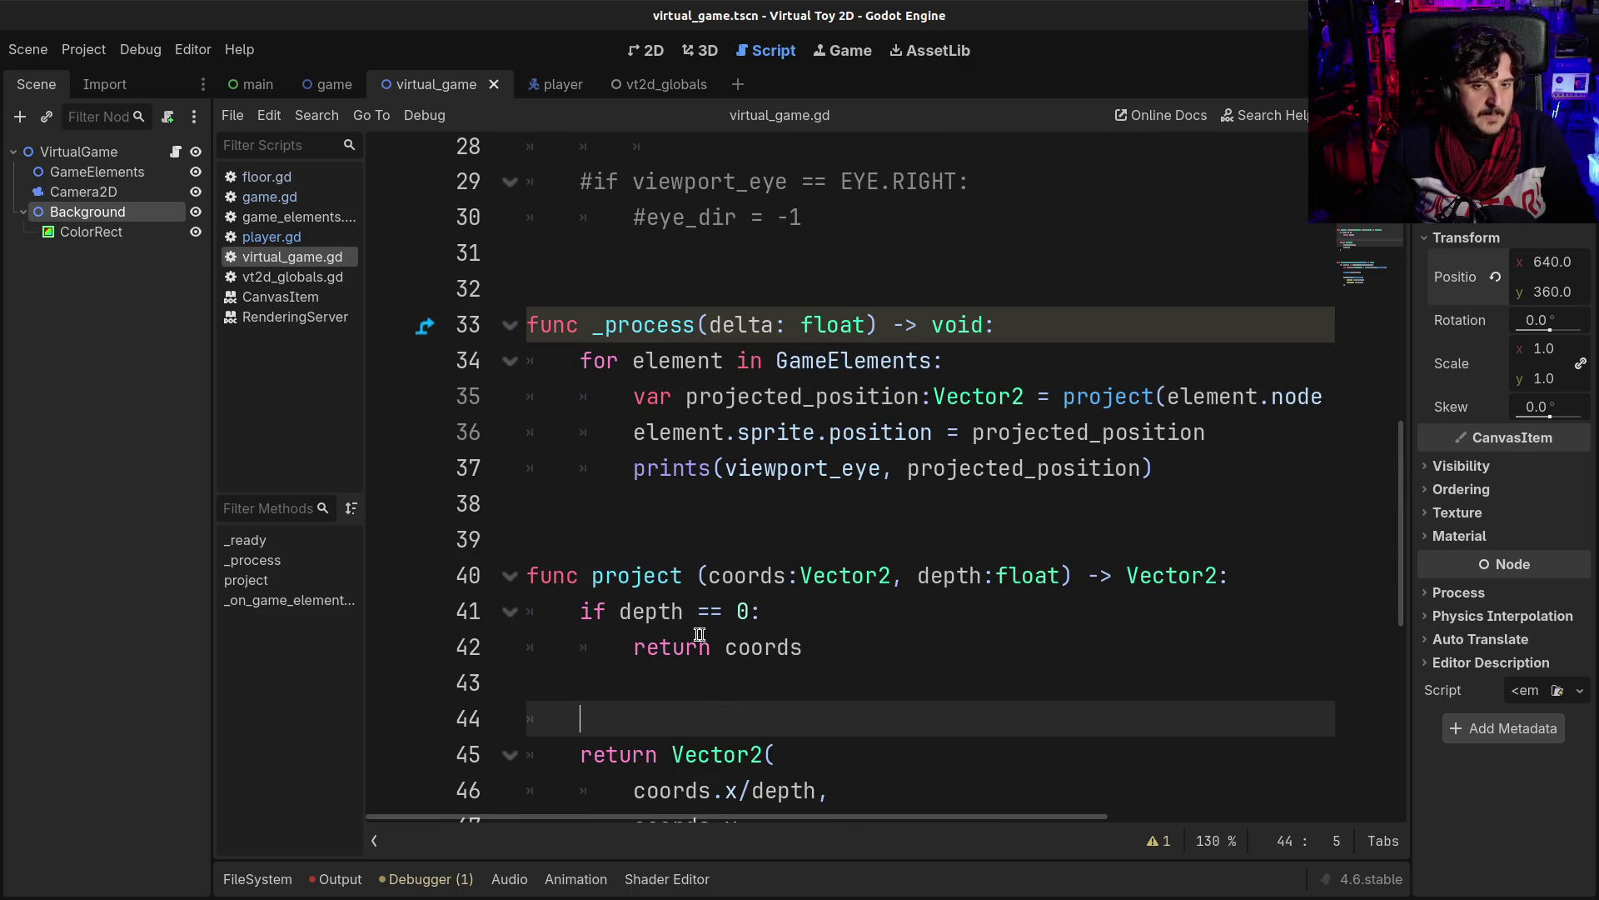
scroll(698, 630, "down", 3)
left_click(829, 469)
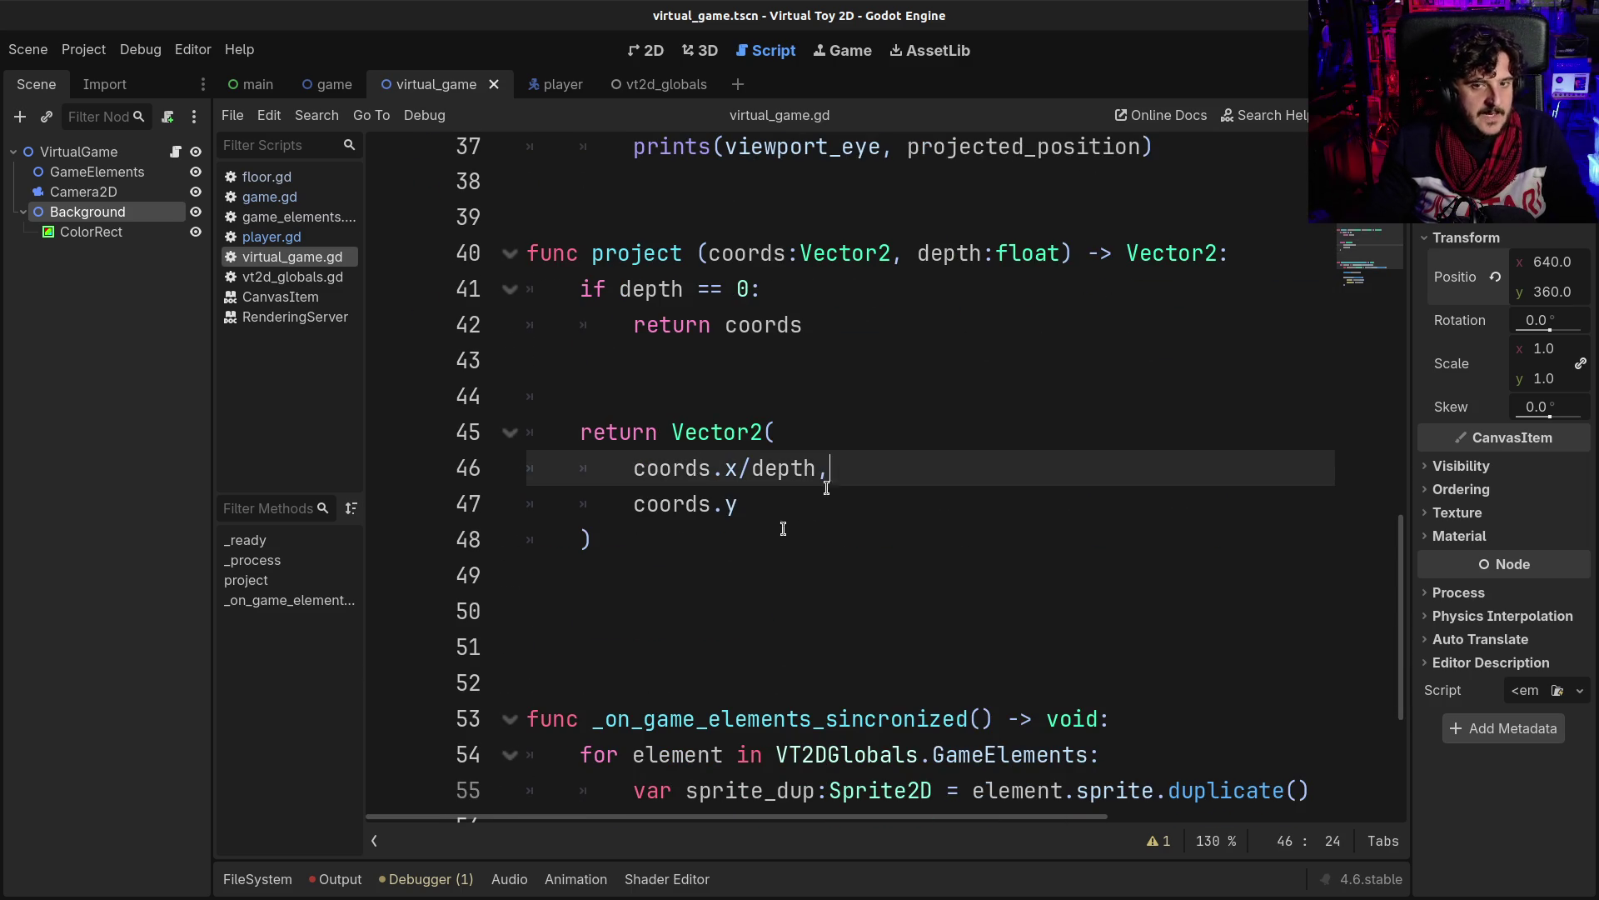
scroll(753, 566, "up", 2)
scroll(753, 566, "up", 2)
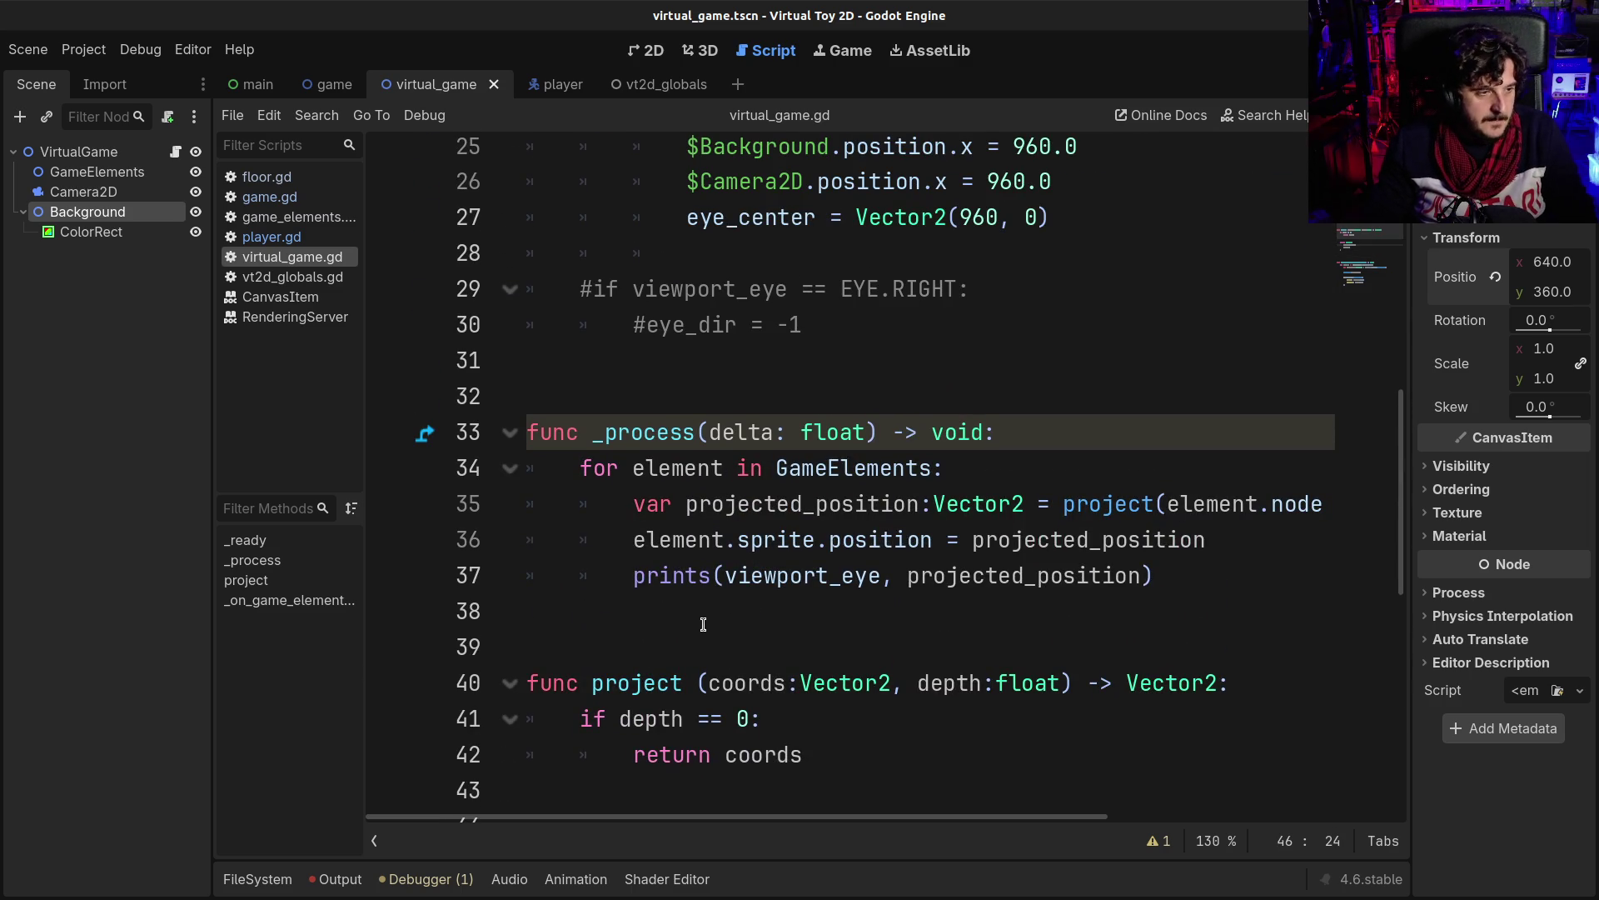
scroll(702, 639, "down", 1)
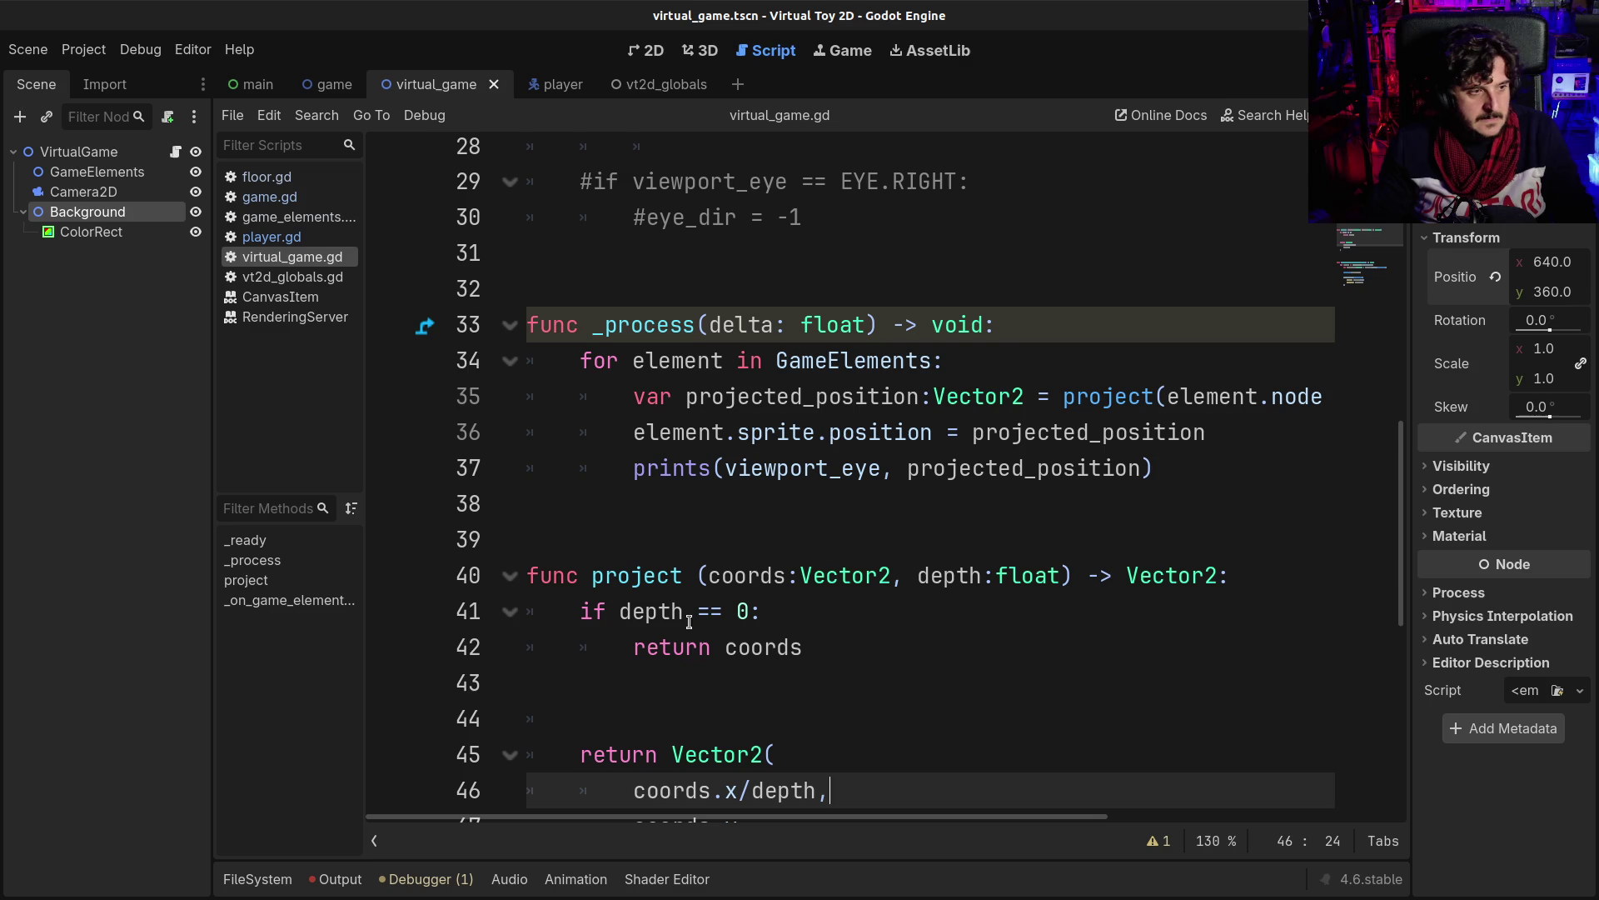
mouse_move(685, 612)
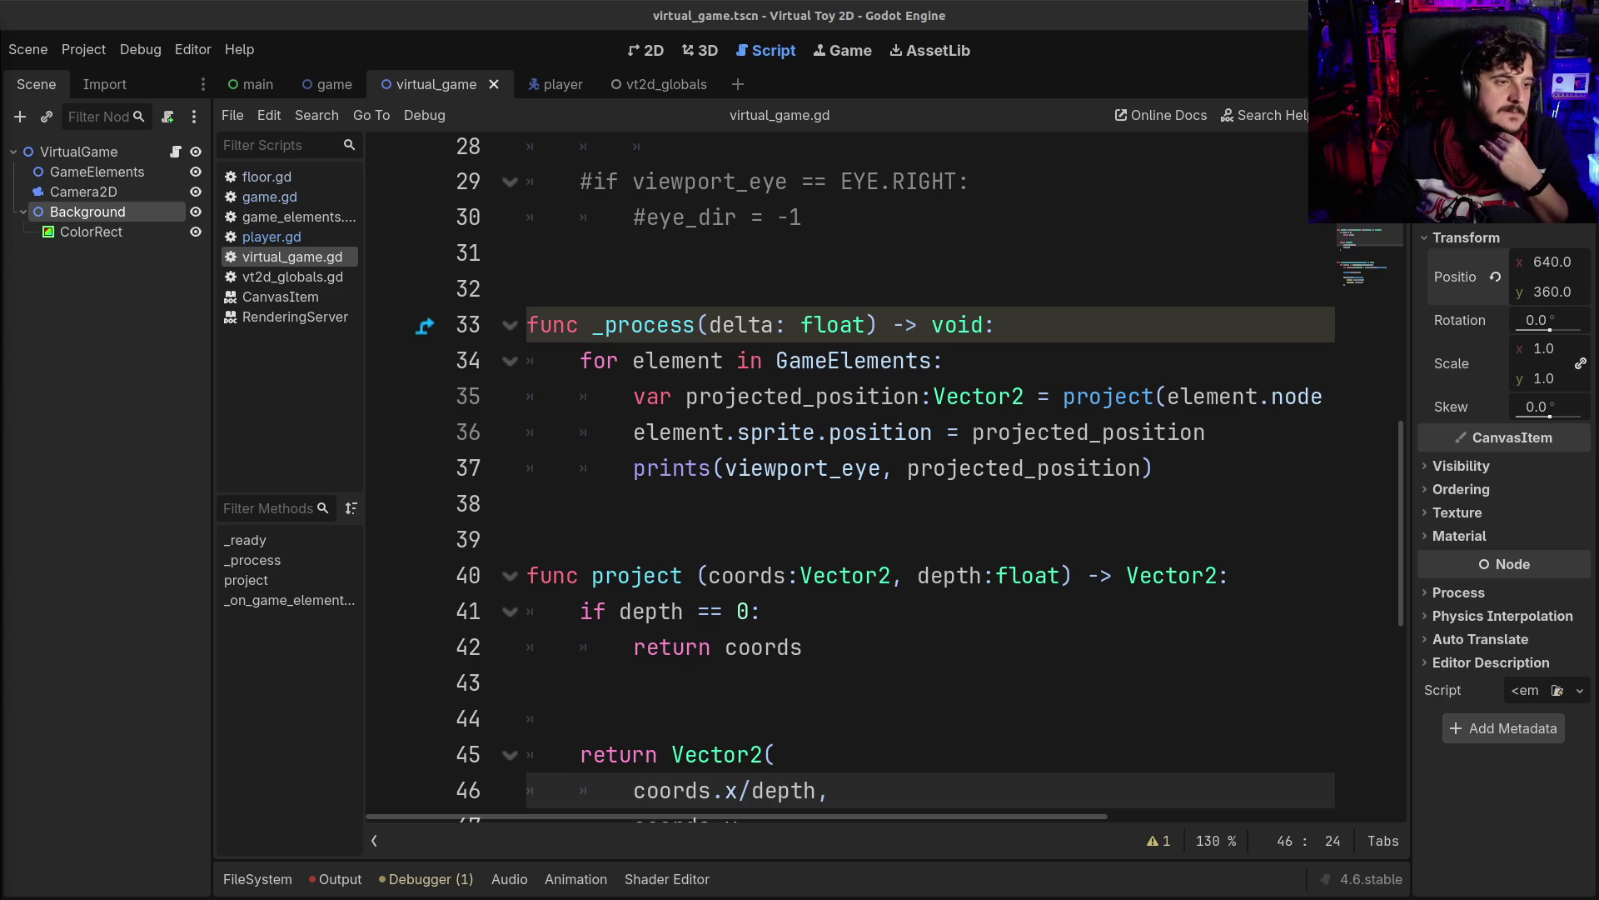
left_click(758, 539)
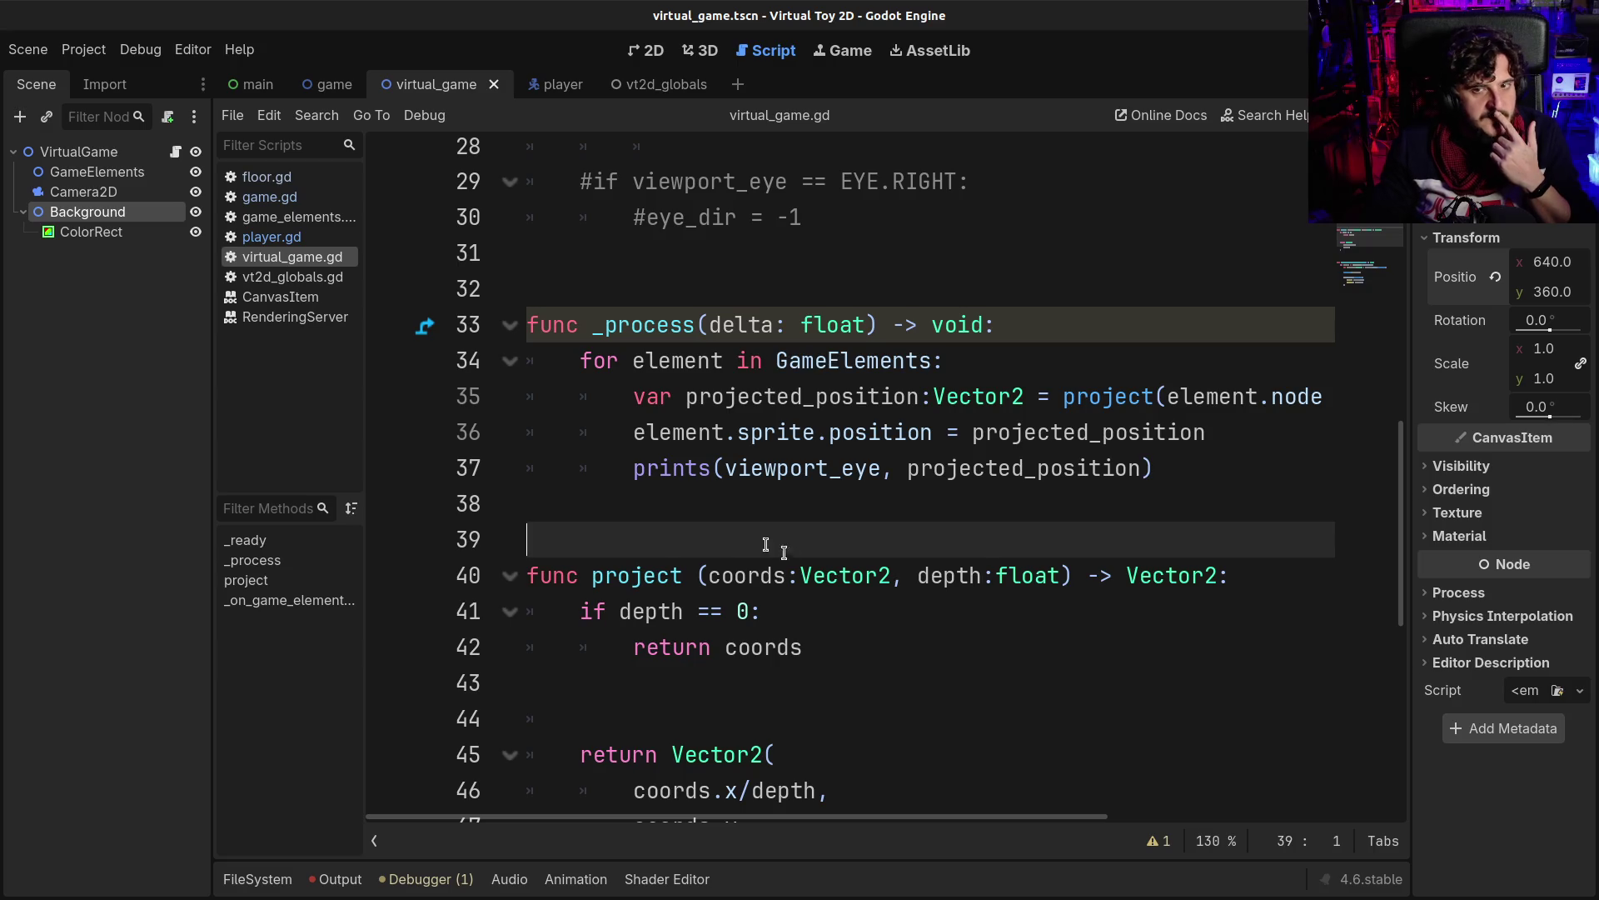
scroll(800, 549, "up", 1)
scroll(800, 552, "up", 4)
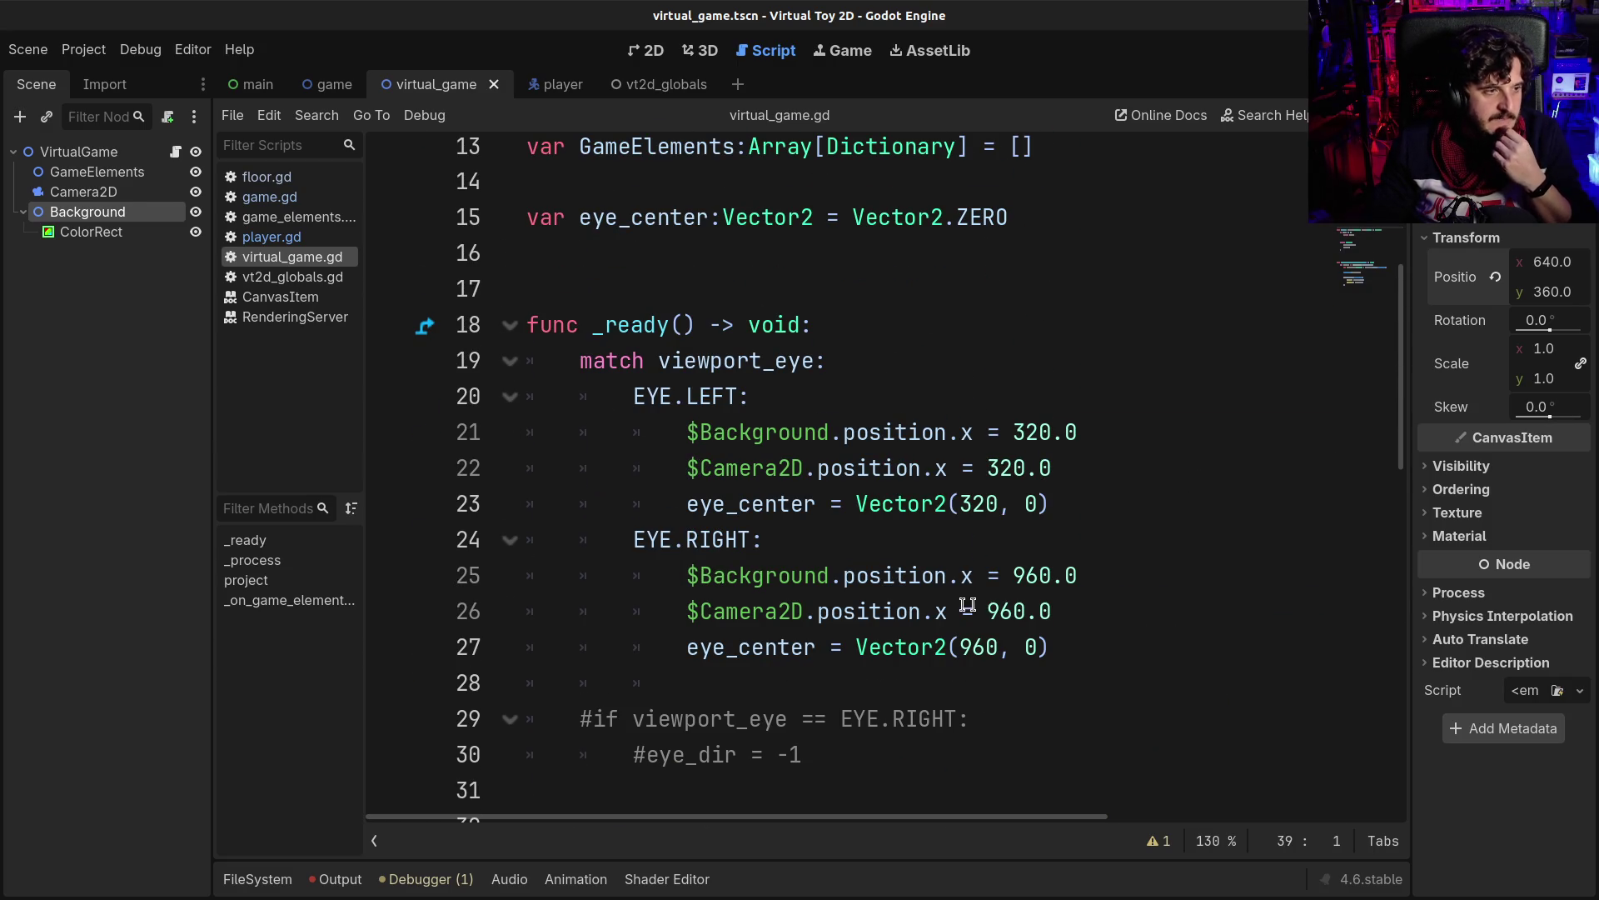
left_click_drag(687, 575, 1002, 565)
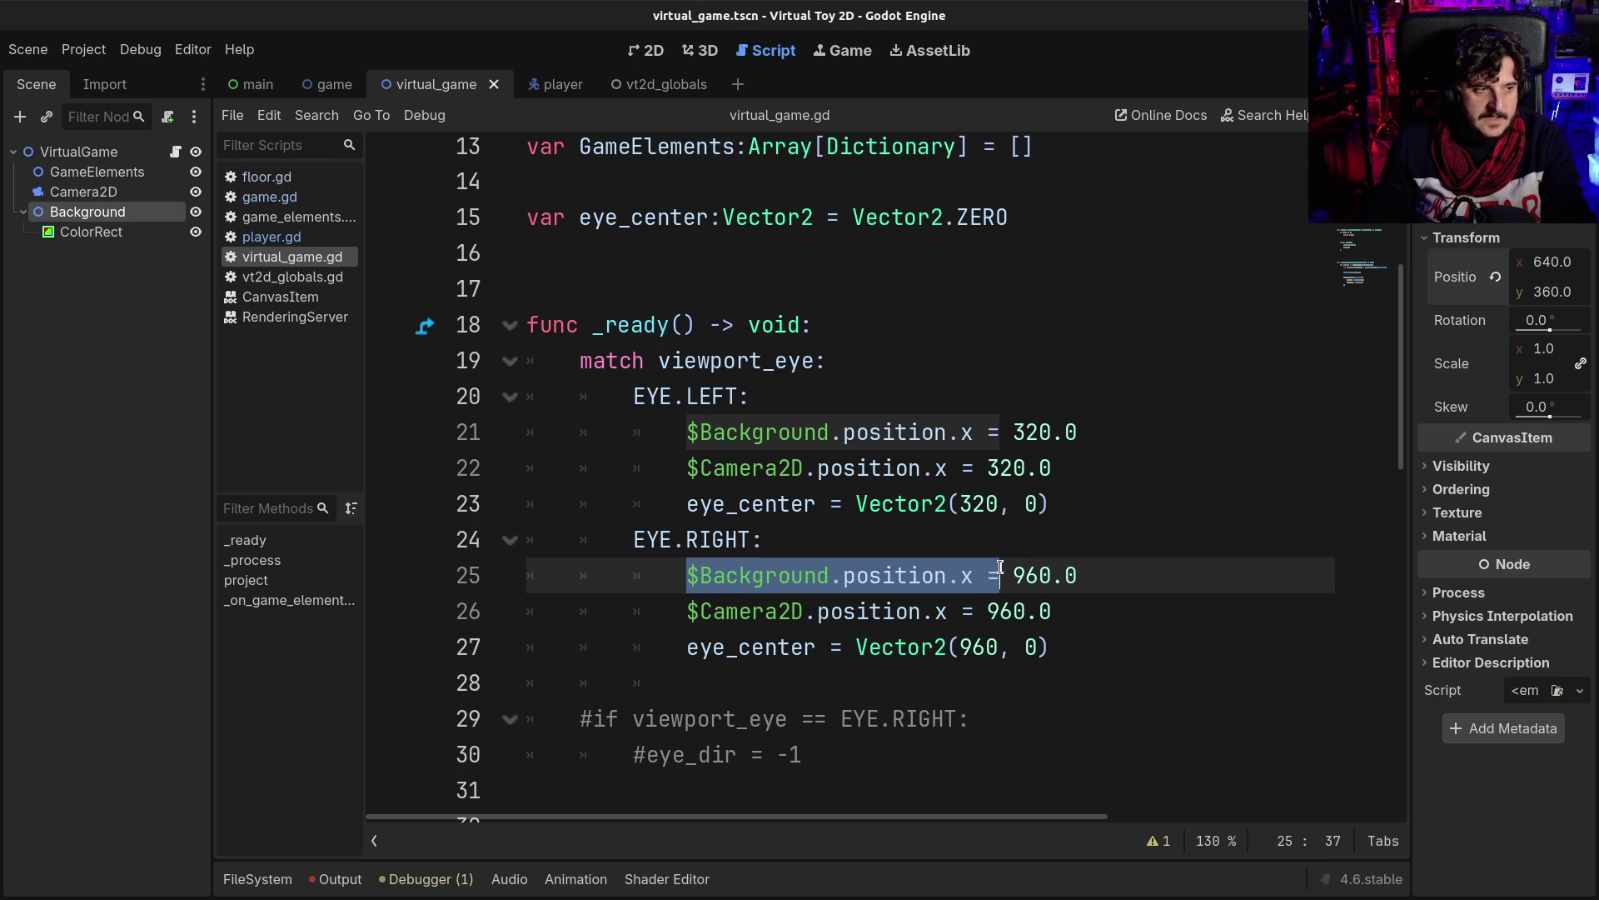
mouse_move(998, 569)
left_mouse_down()
mouse_move(966, 602)
mouse_move(986, 610)
left_mouse_up()
left_click(857, 647)
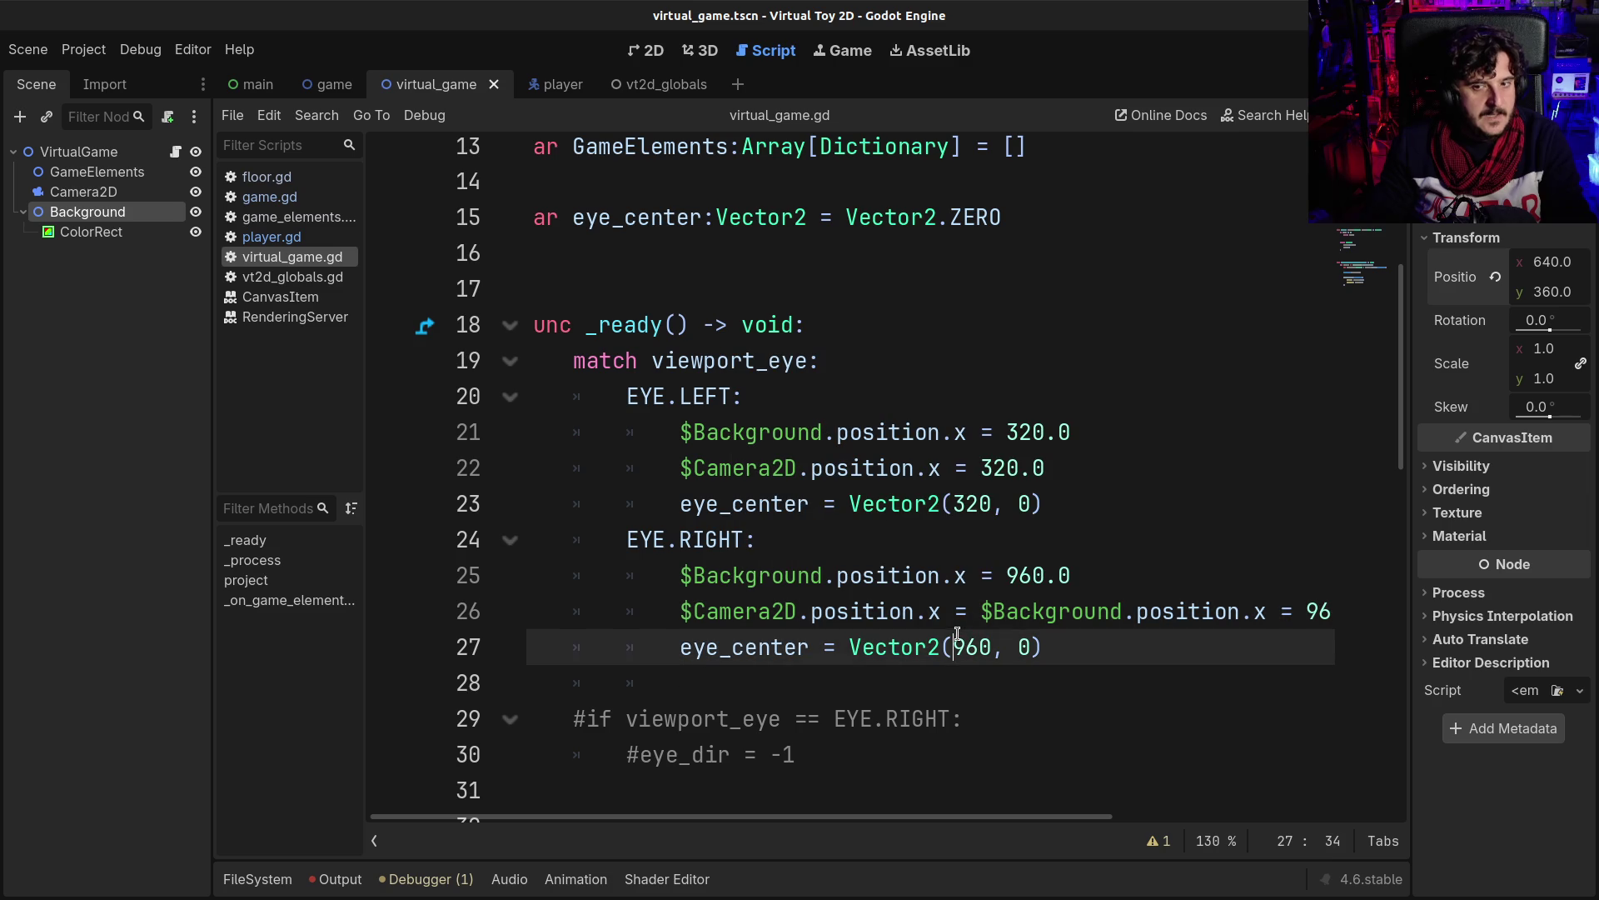
left_click(1226, 611)
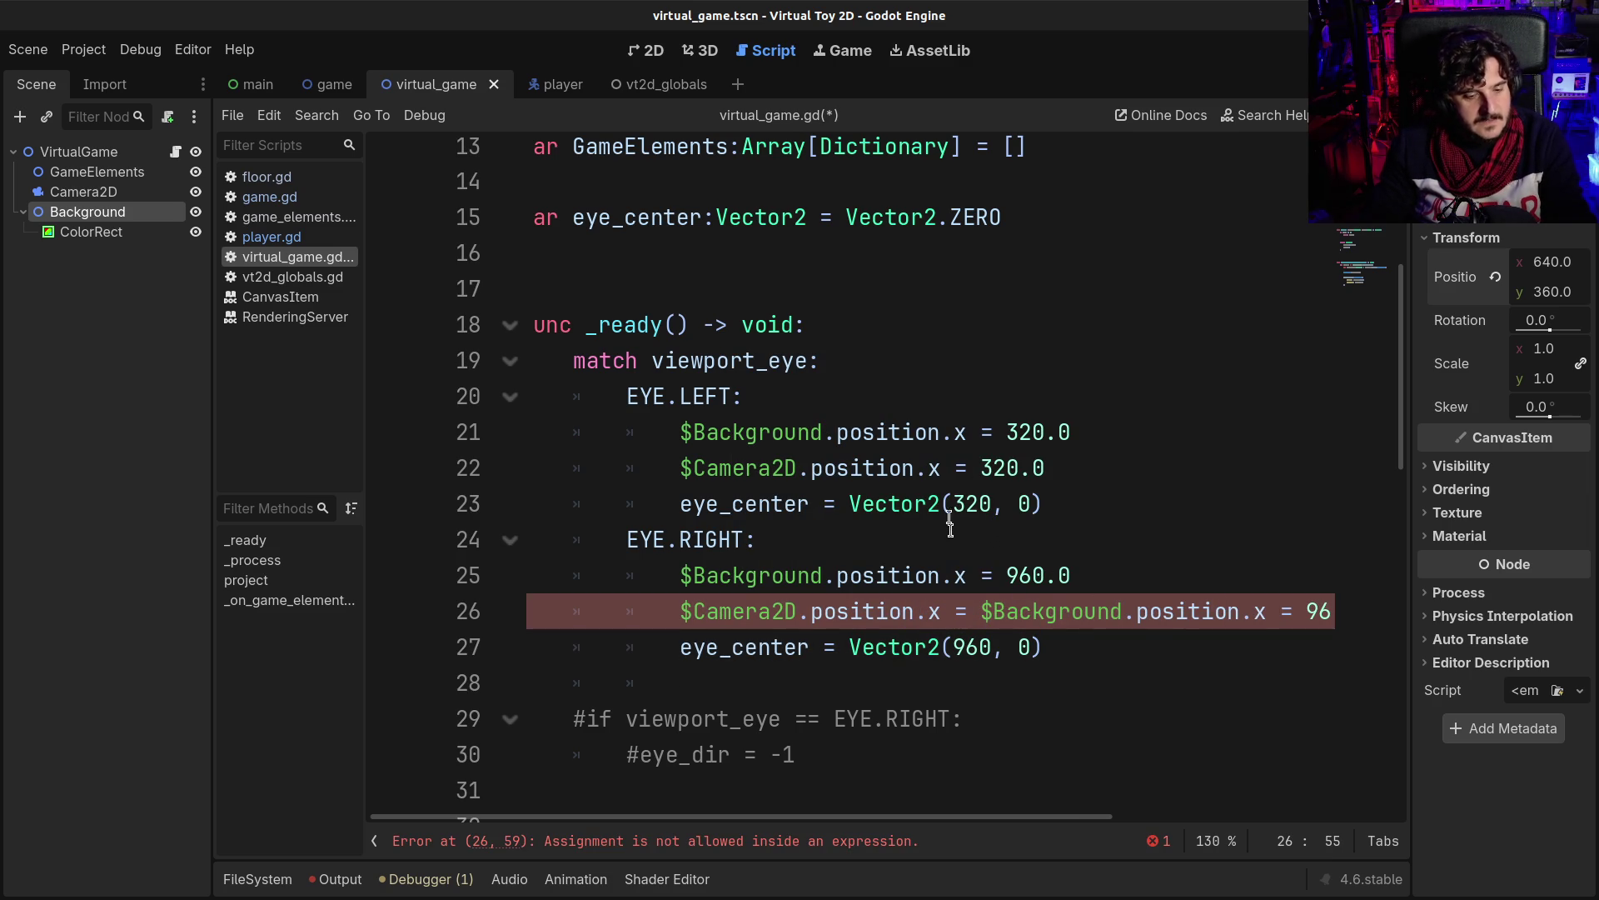
key("Delete")
key("End")
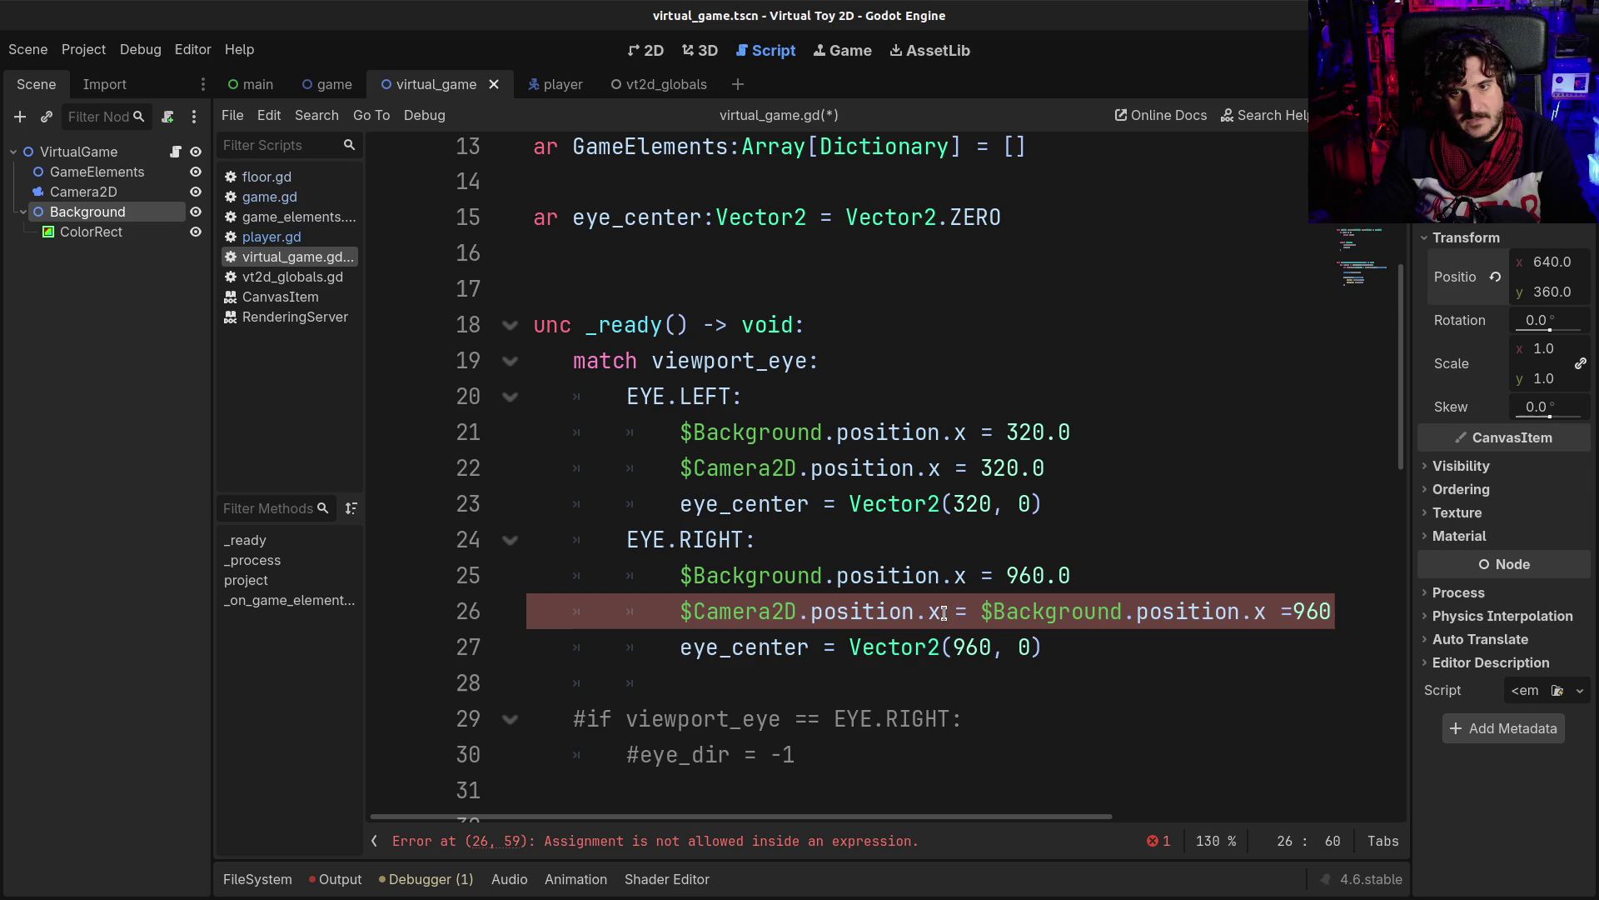
key("ctrl+BackSpace")
key("ctrl+BackSpace")
key("ctrl+BackSpace")
type("960.0")
left_click(850, 575)
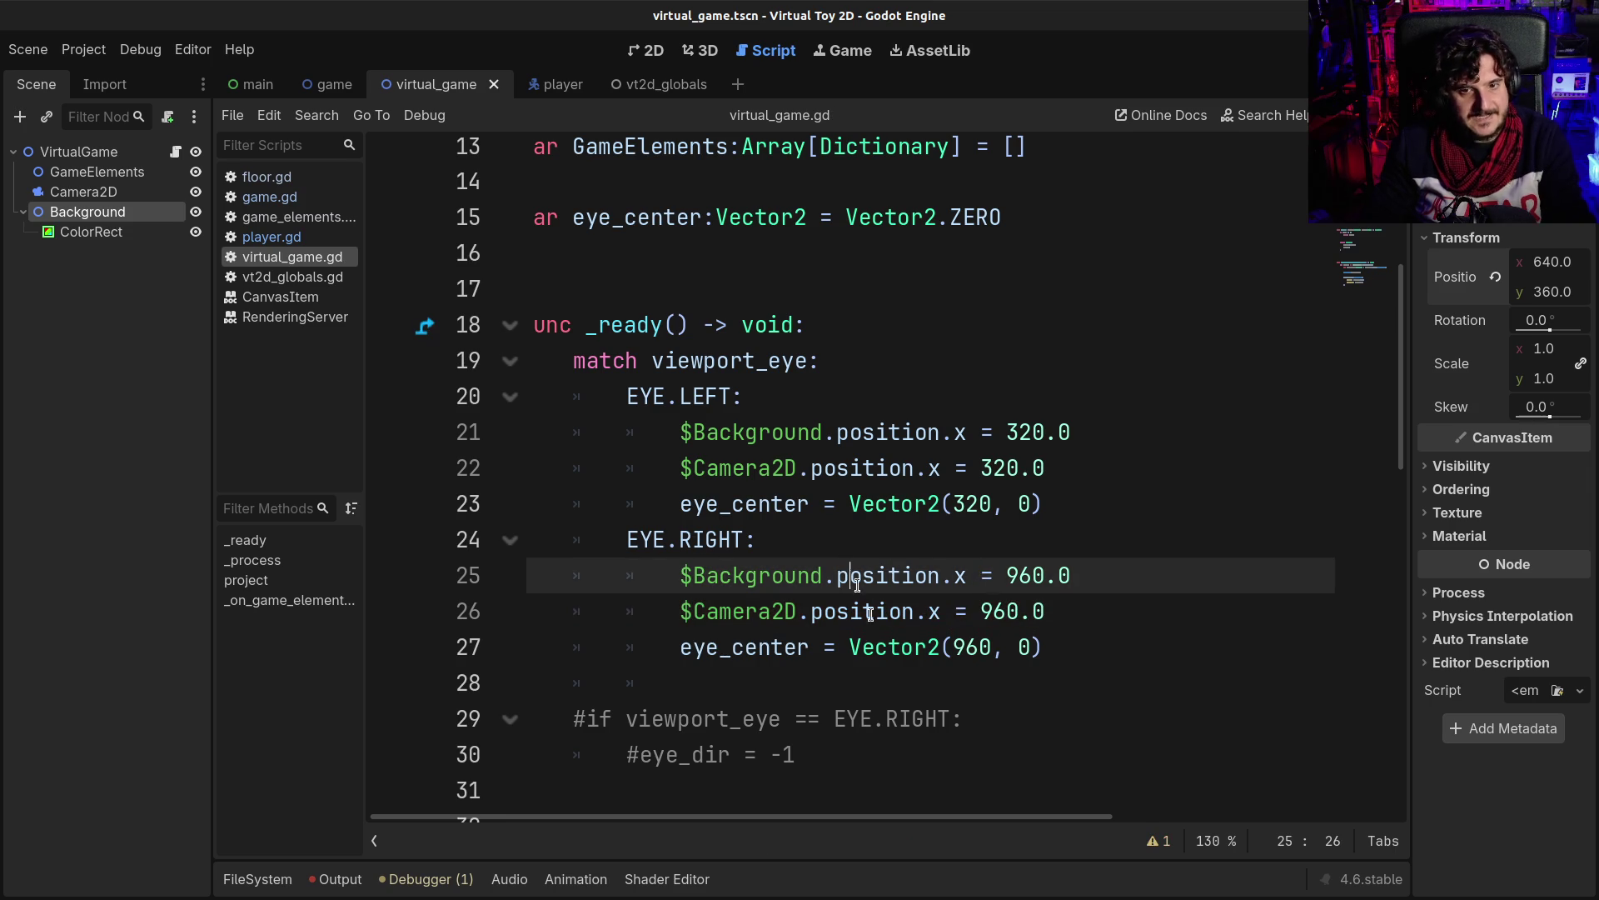
left_click_drag(933, 575, 885, 610)
left_click(916, 575)
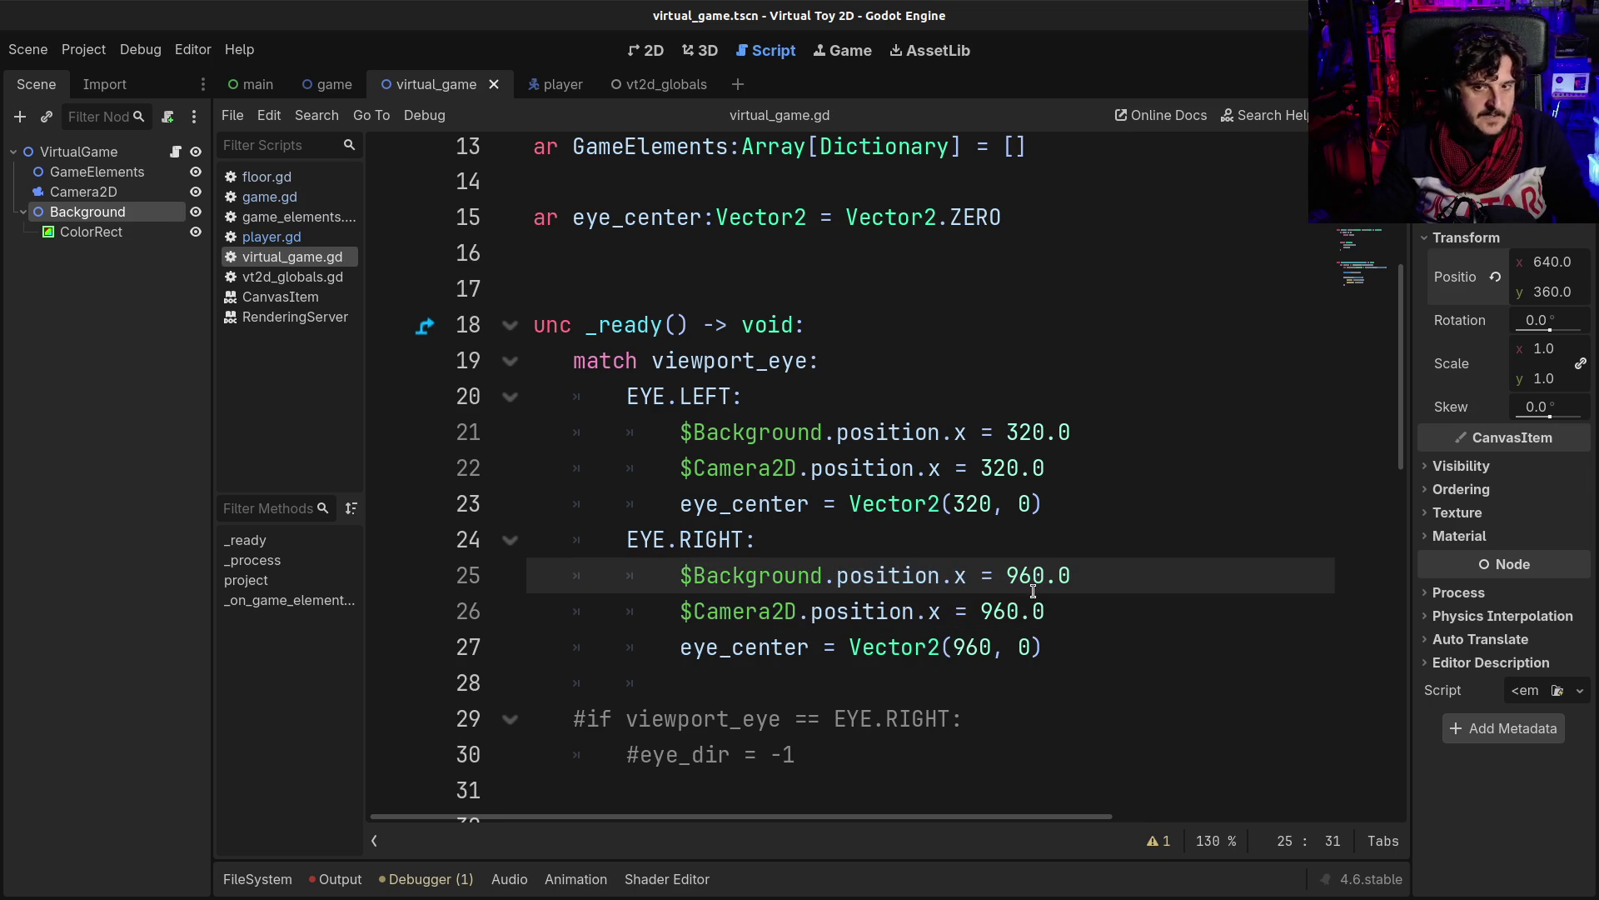
left_click(968, 611)
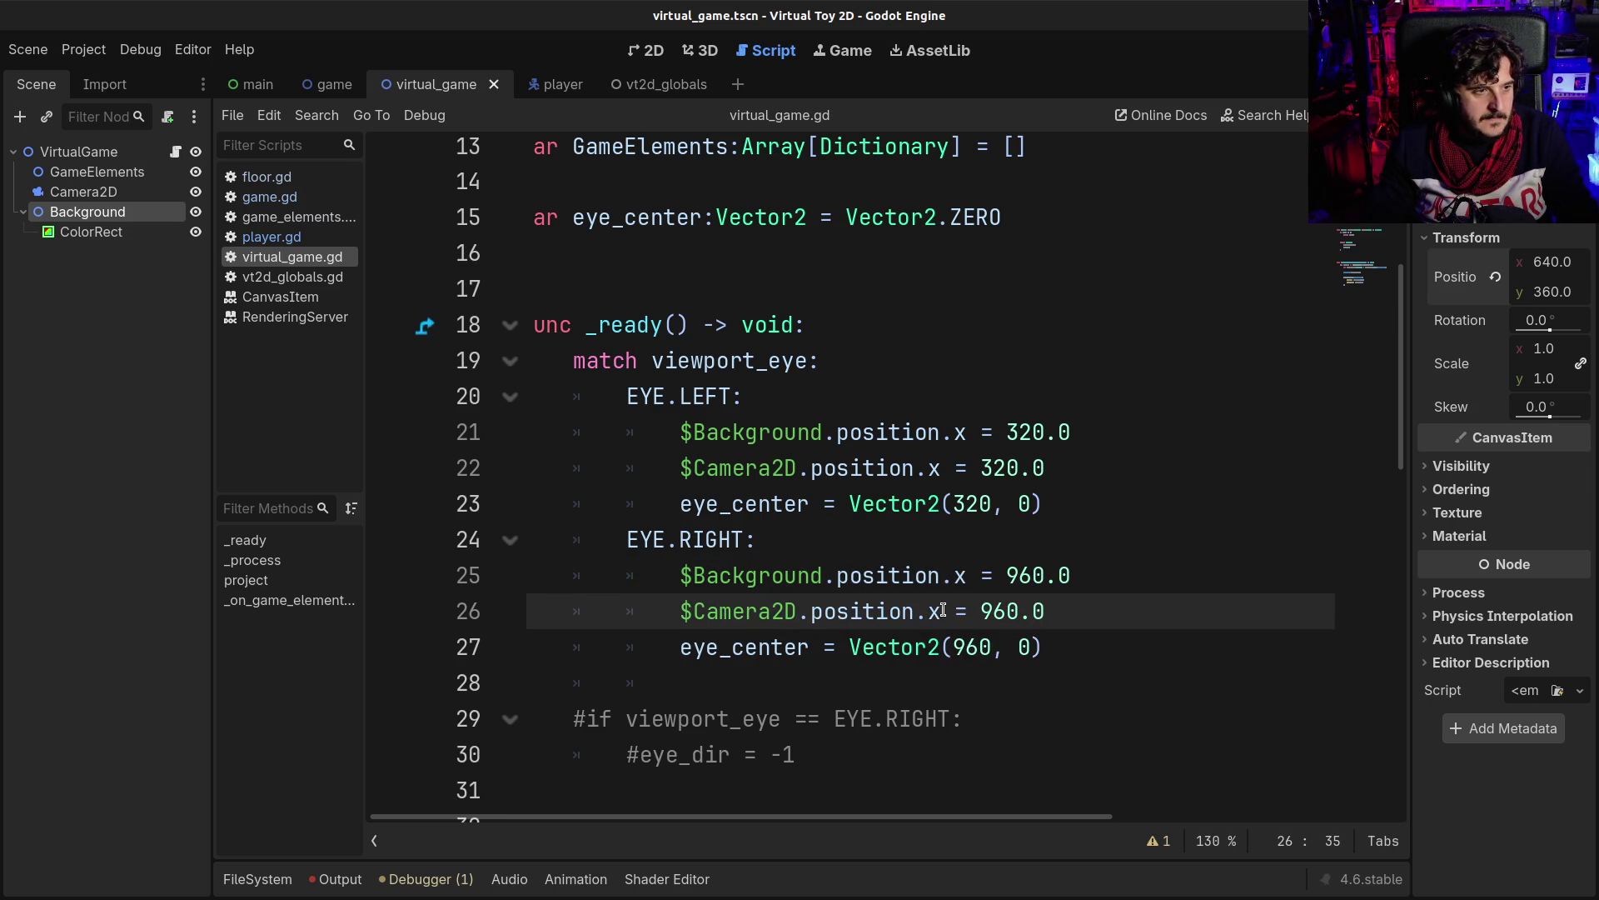
scroll(944, 611, "up", 1)
scroll(943, 611, "down", 2)
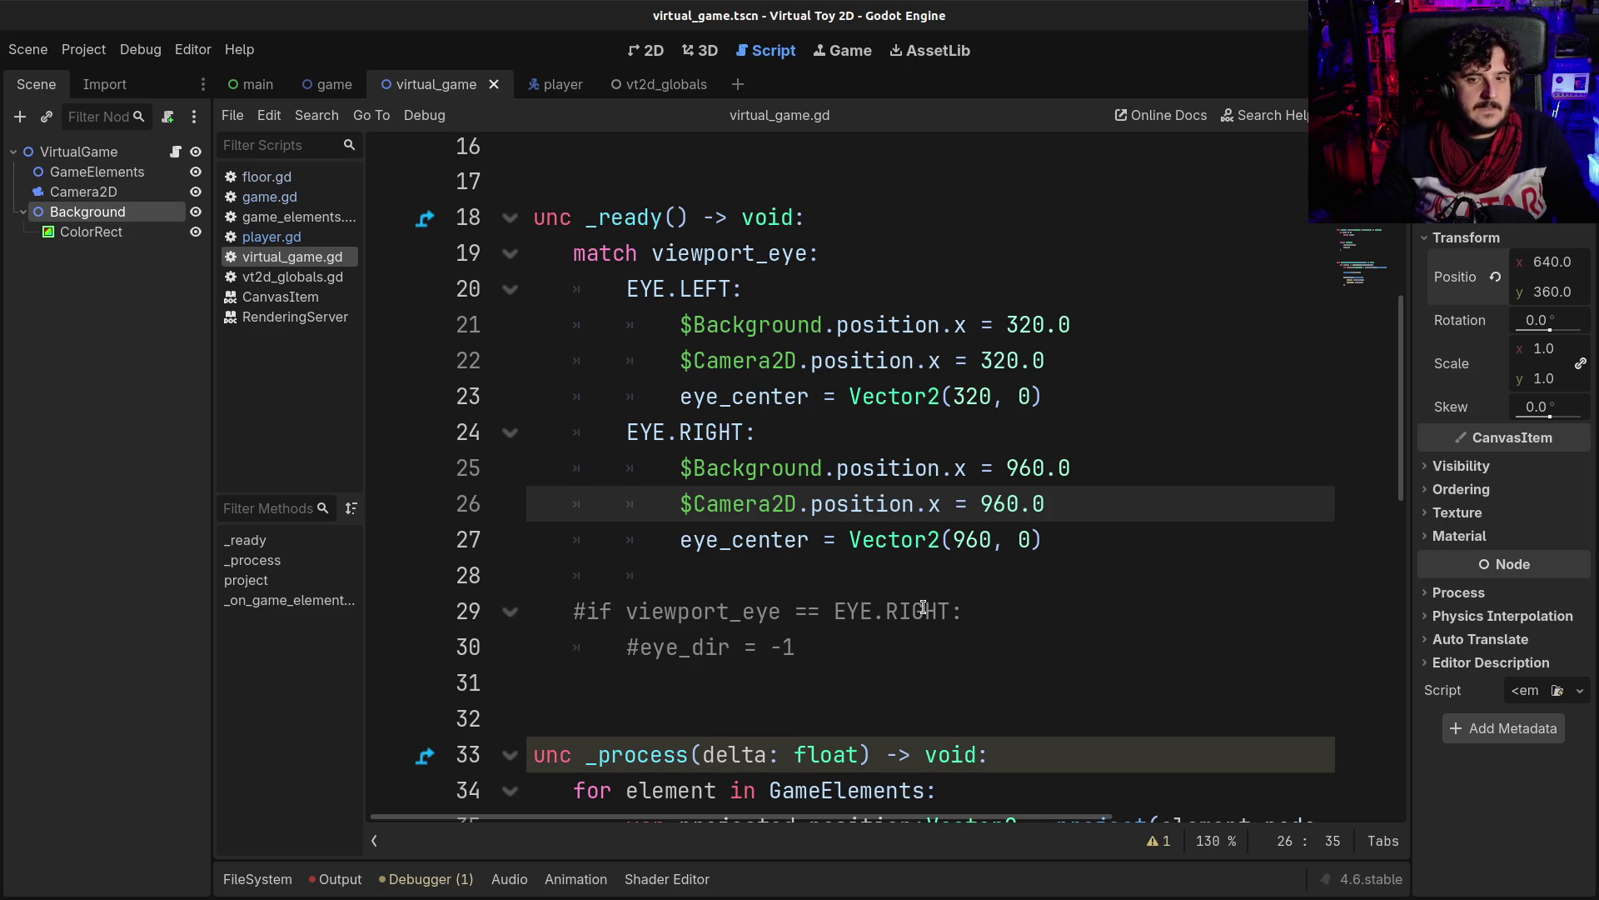
left_click(925, 611)
left_click_drag(818, 647, 484, 577)
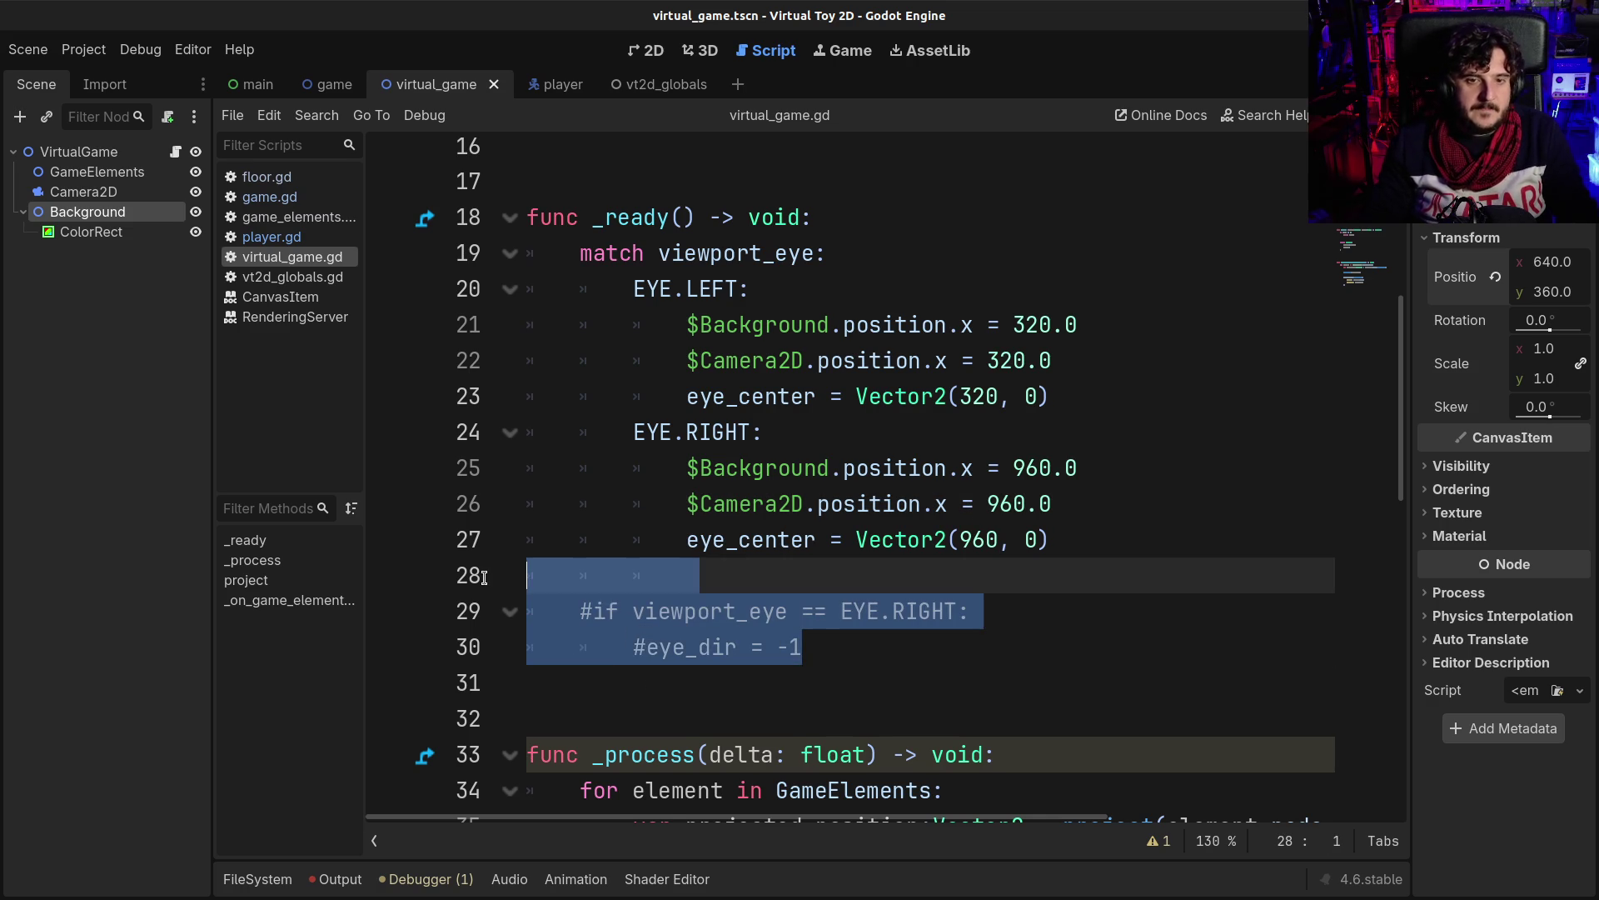
- Delete the commented #if viewport_eye == EYE.RIGHT lines 28–30 from the end of _ready
key("Delete")
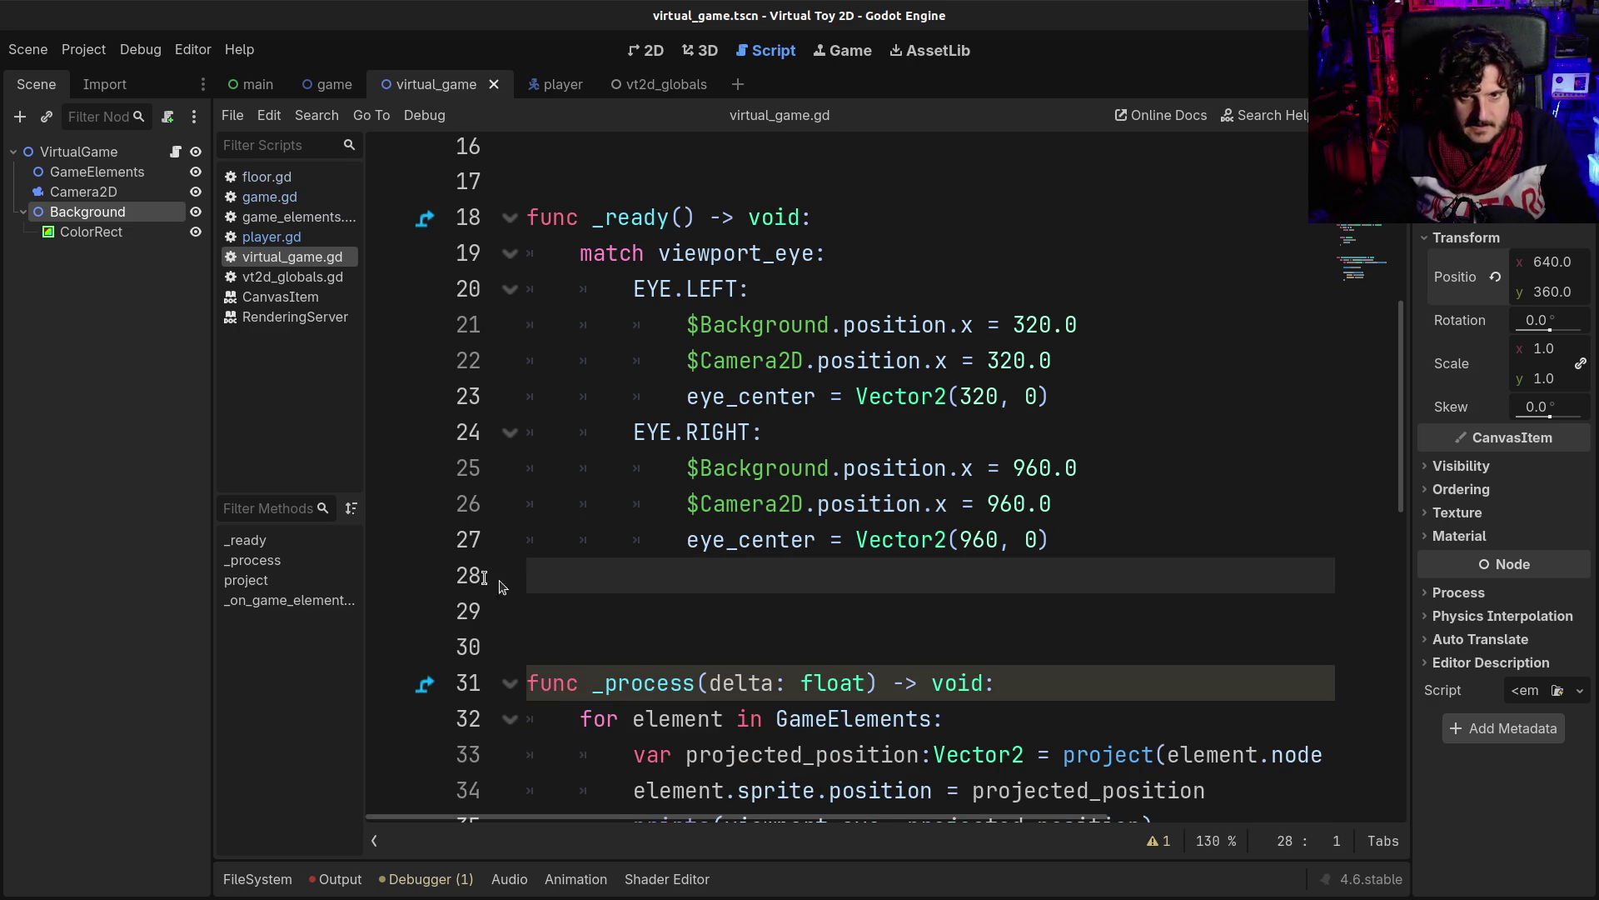
scroll(748, 689, "down", 8)
scroll(748, 689, "up", 2)
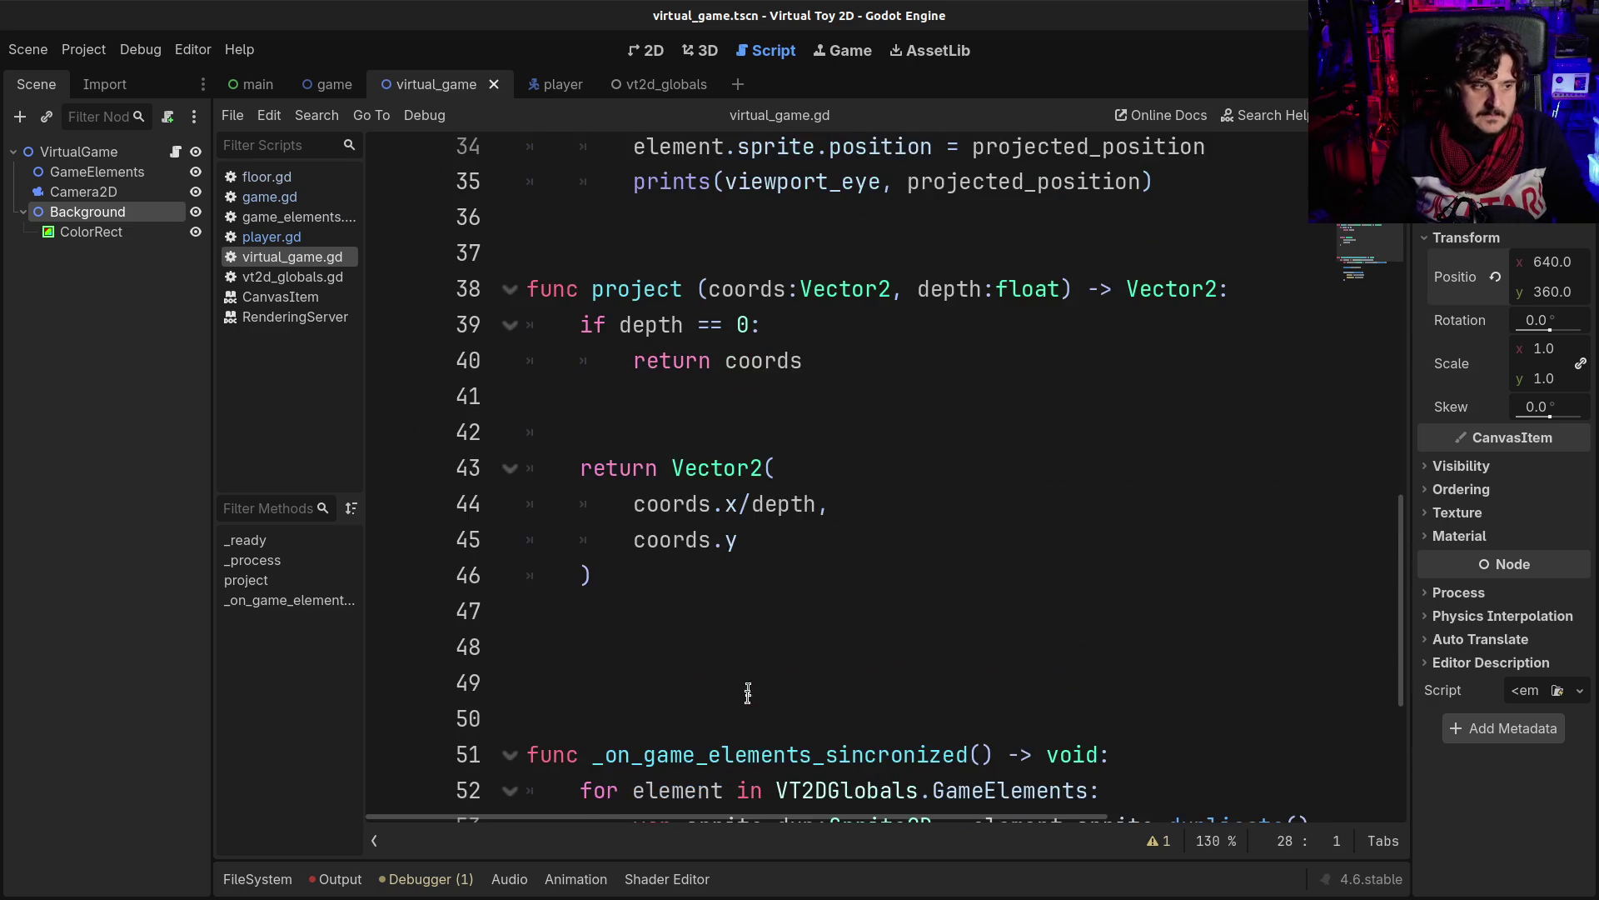
scroll(748, 689, "up", 2)
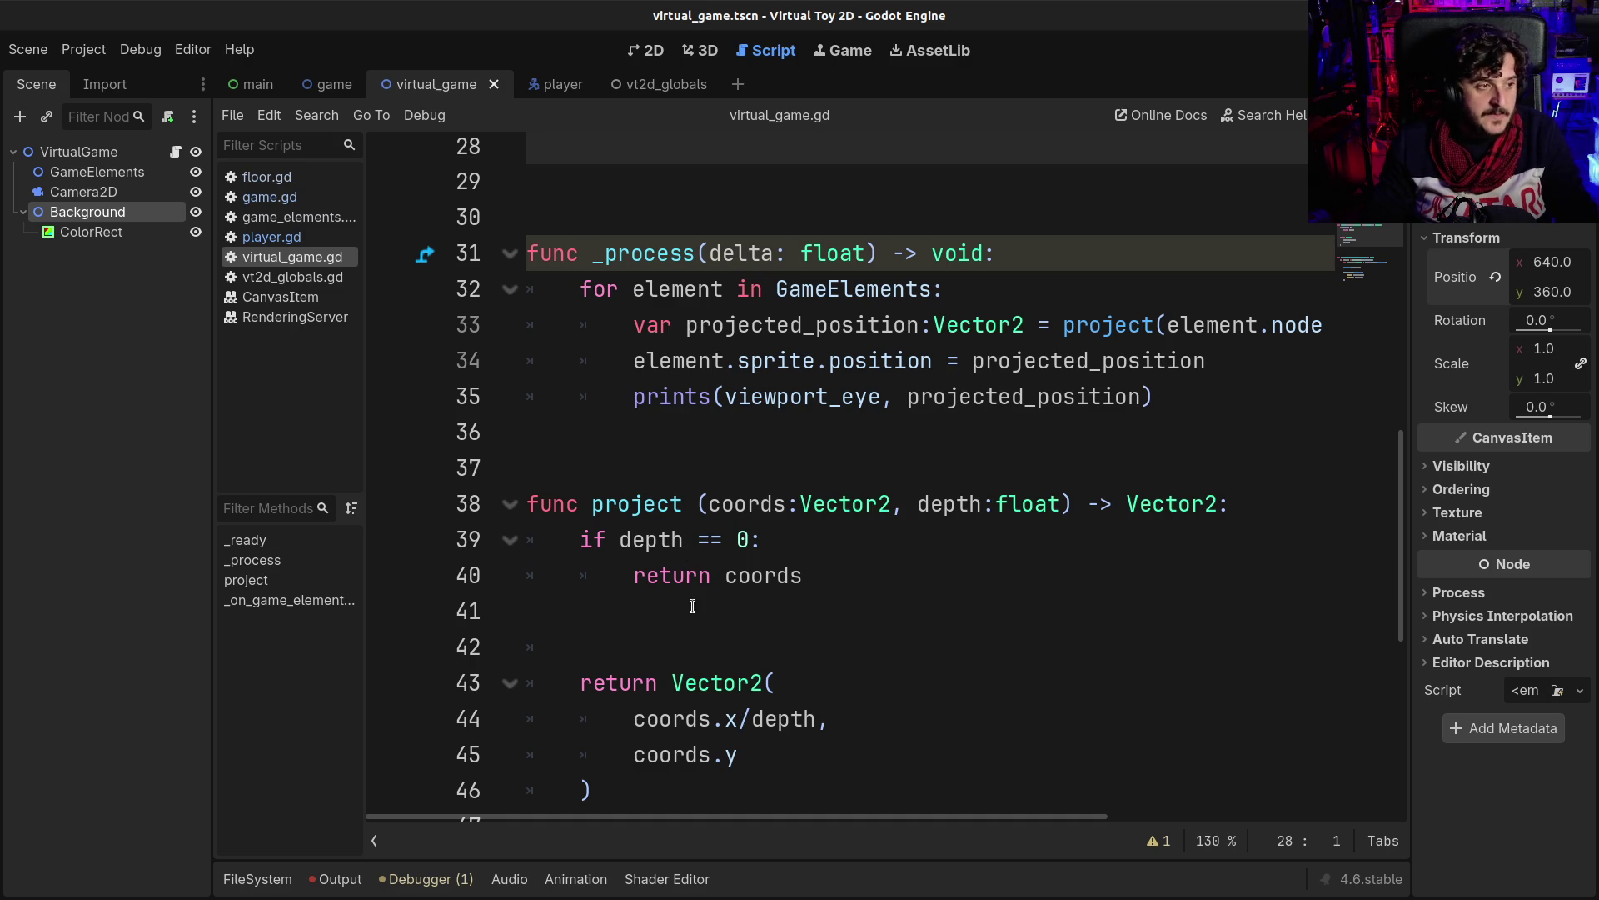
scroll(691, 602, "up", 9)
scroll(775, 651, "down", 10)
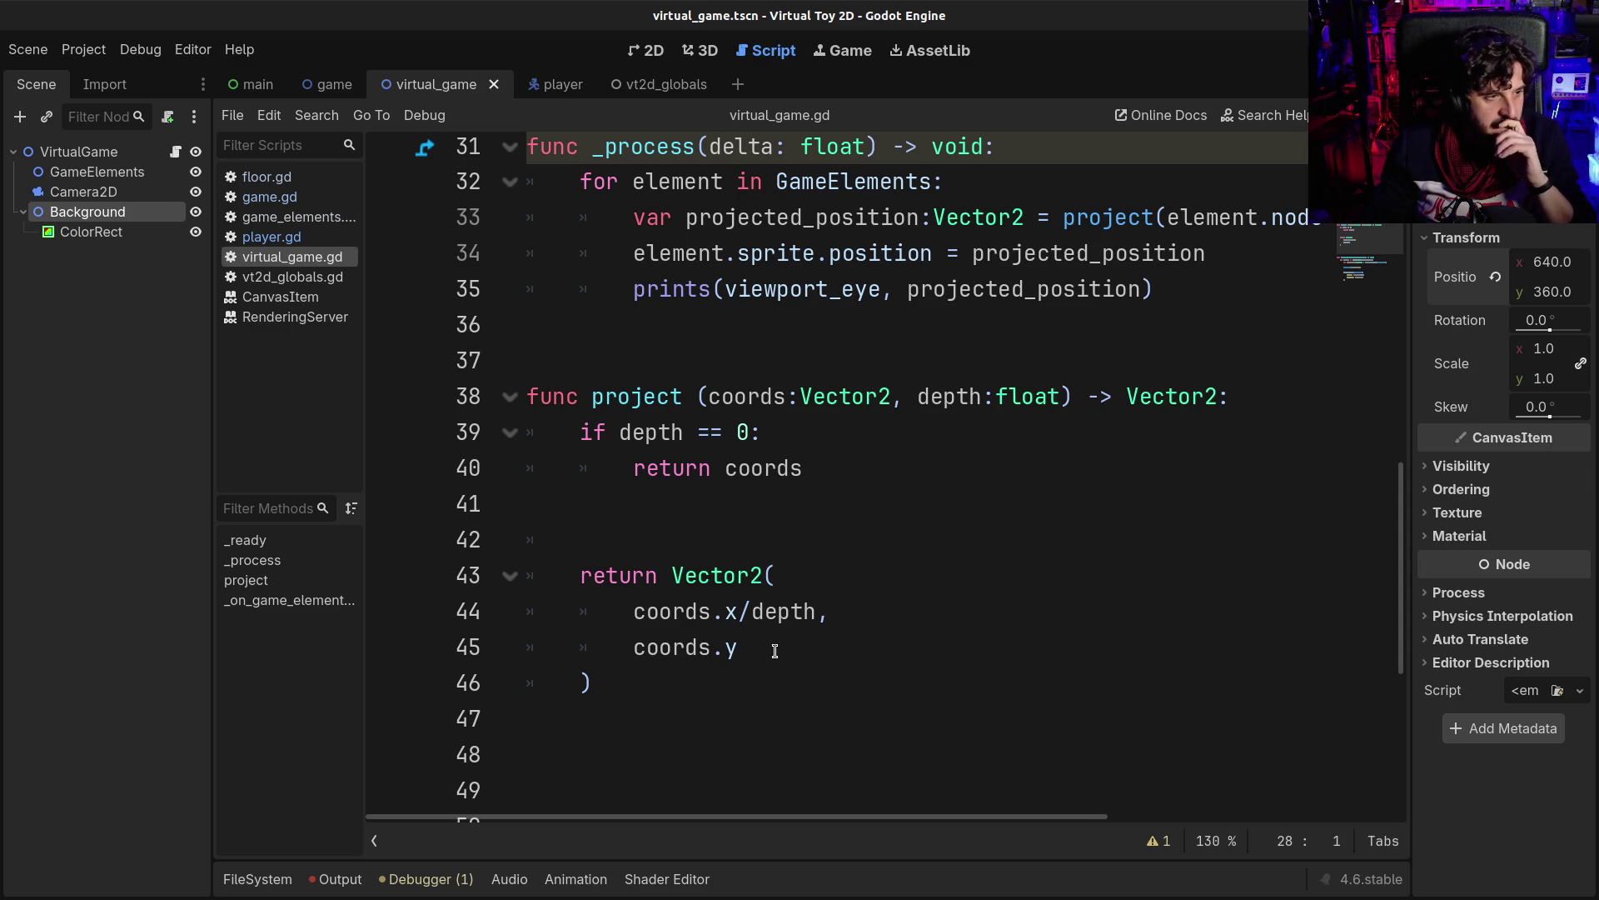
scroll(775, 658, "up", 7)
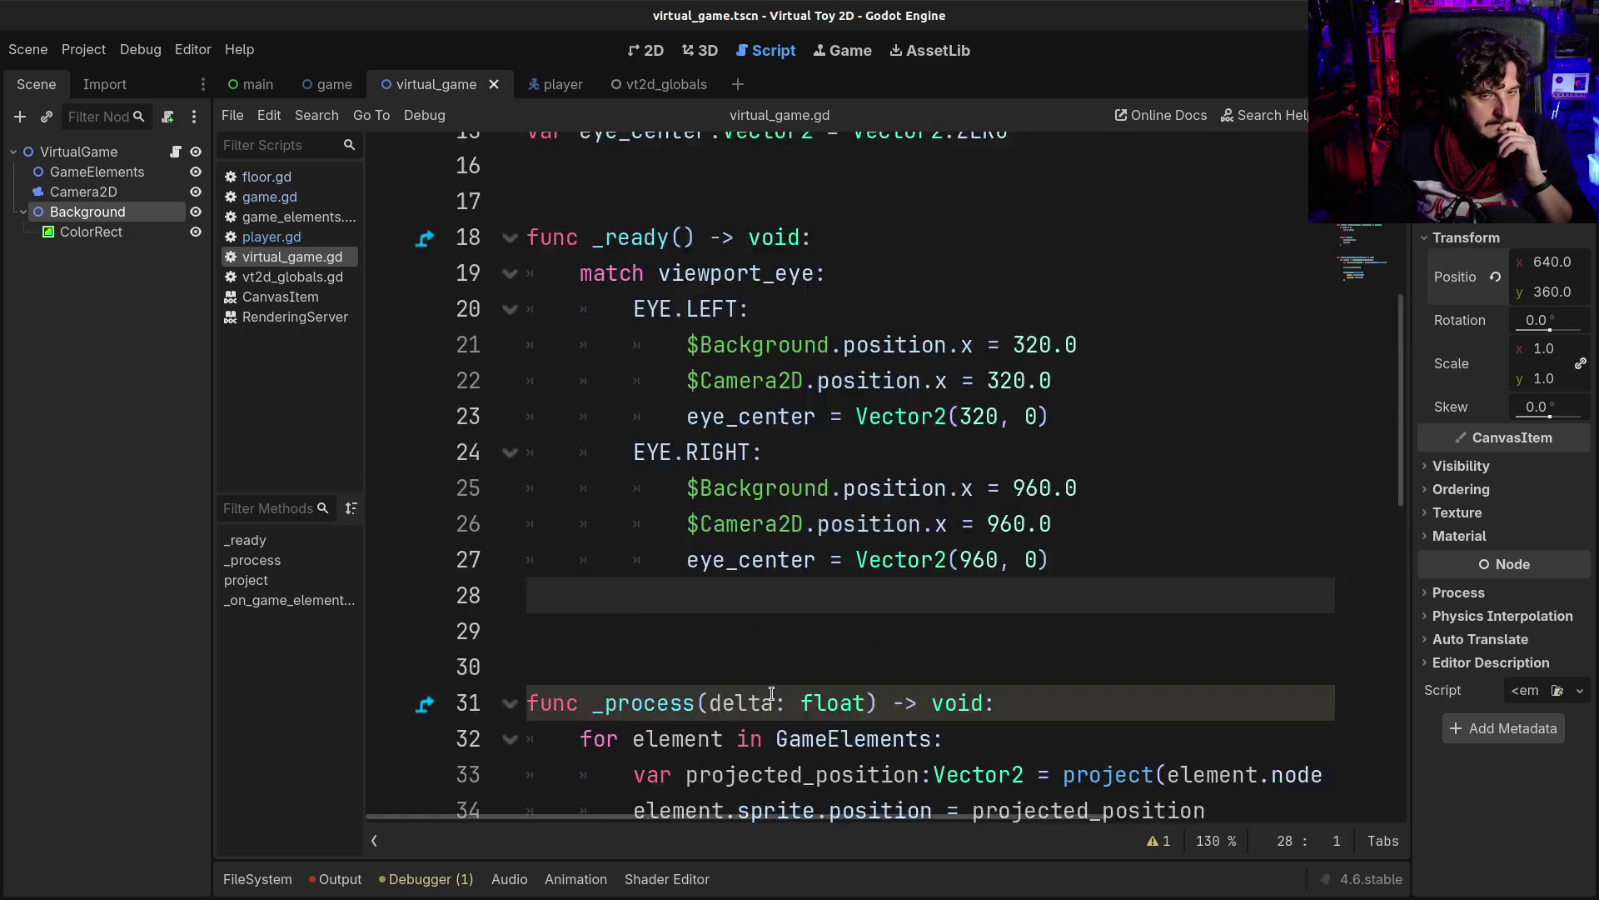
scroll(772, 693, "up", 2)
scroll(767, 692, "down", 9)
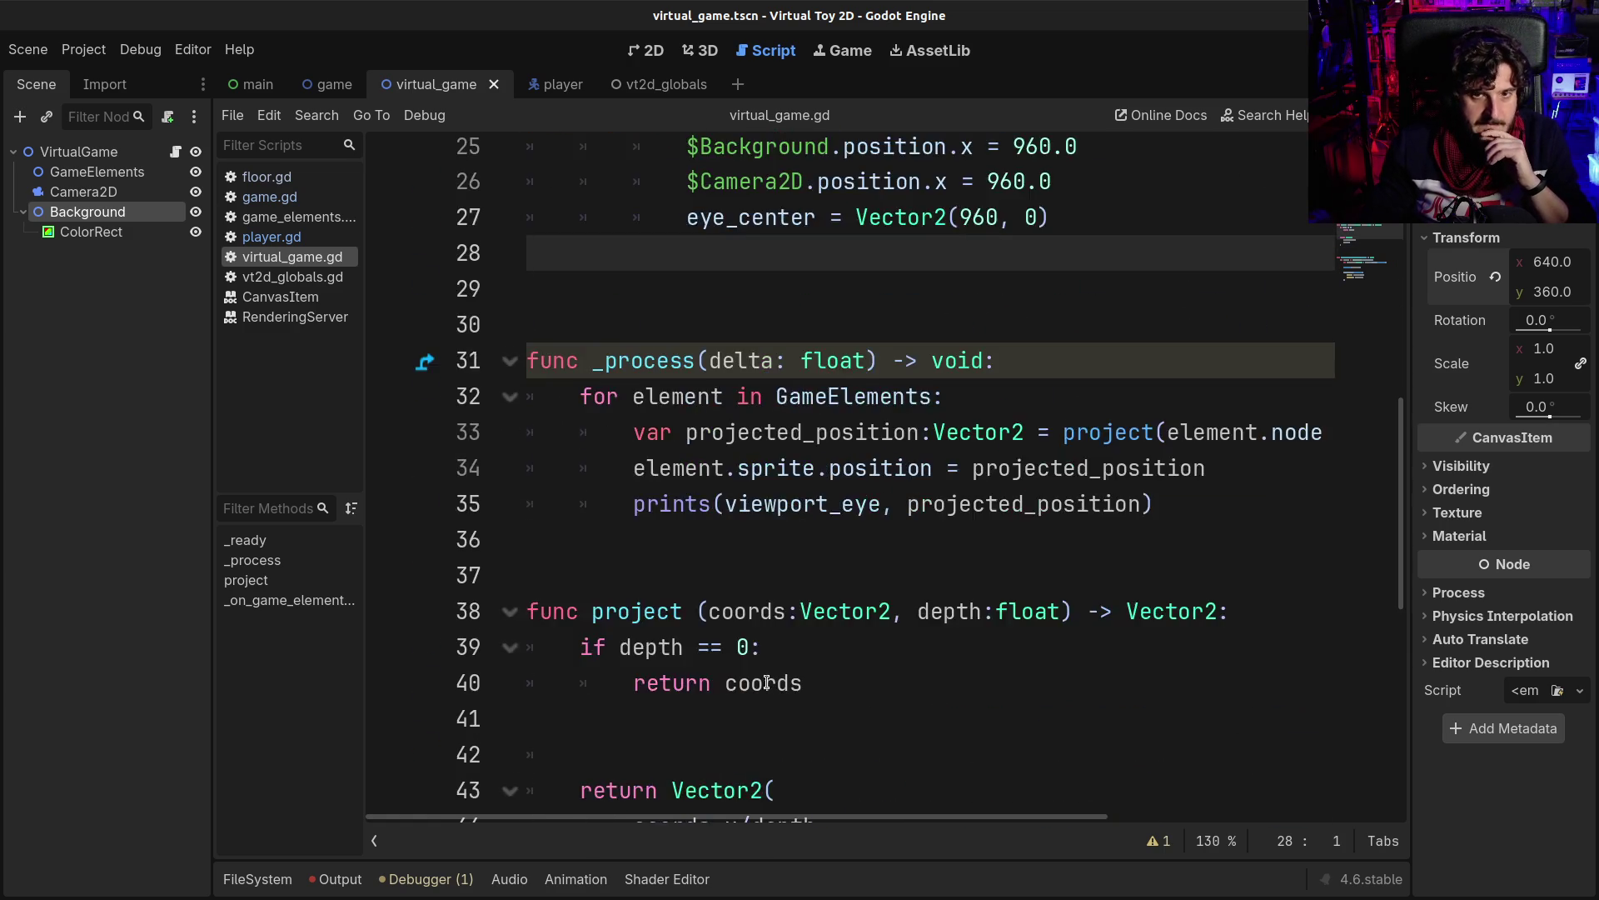
scroll(765, 676, "down", 2)
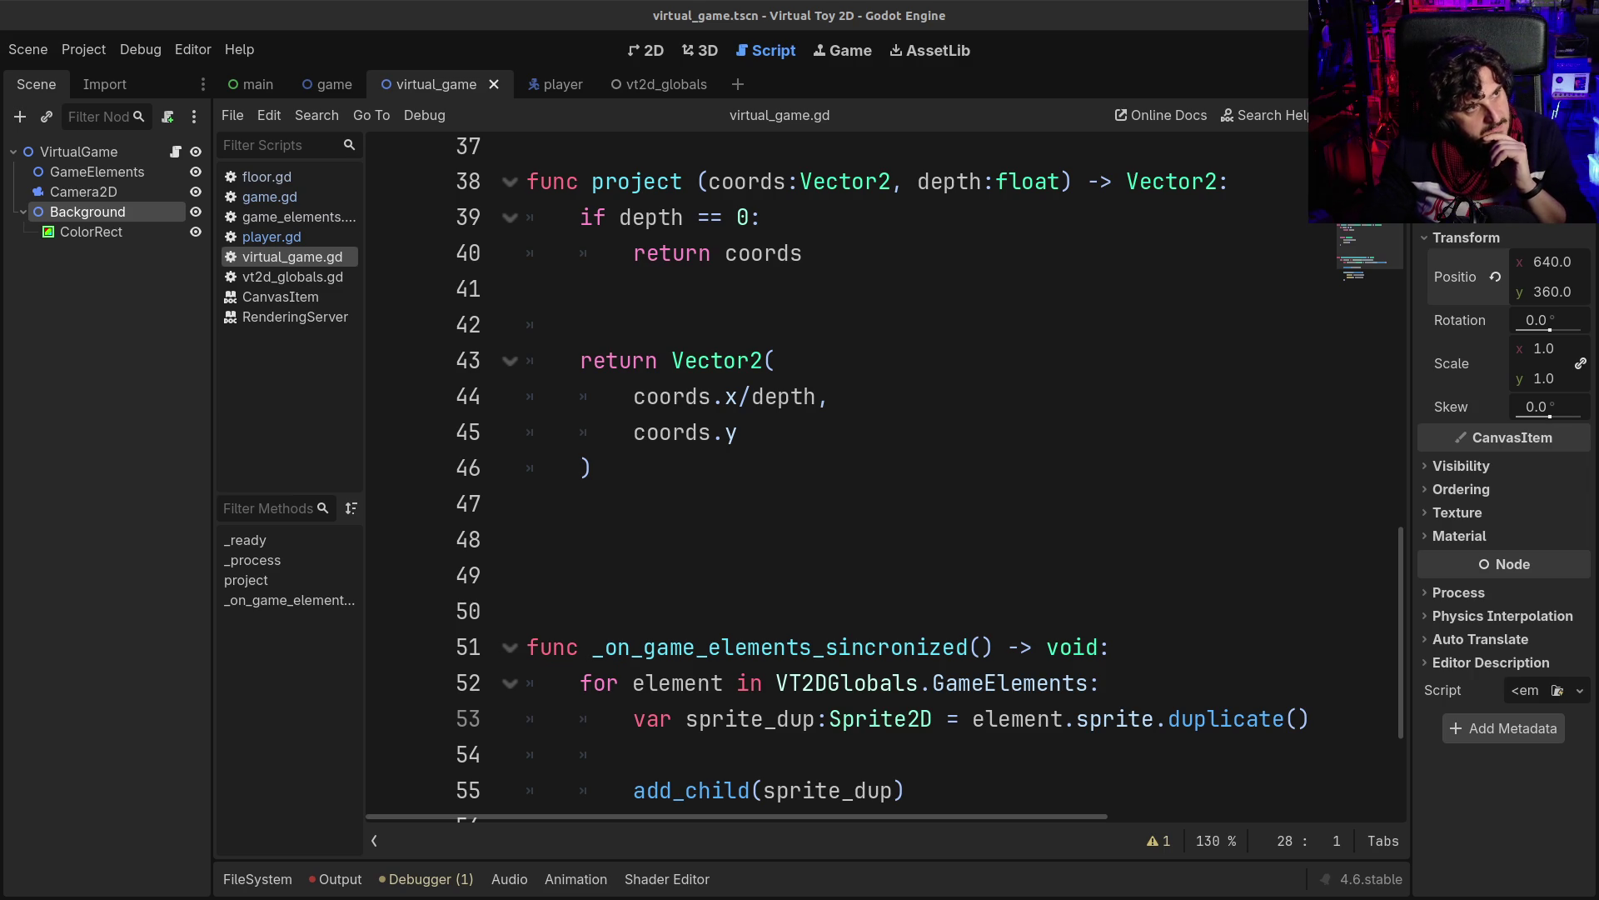
- Switch to Discord to show the hand-drawn screen-projection sketch
key("alt+Tab")
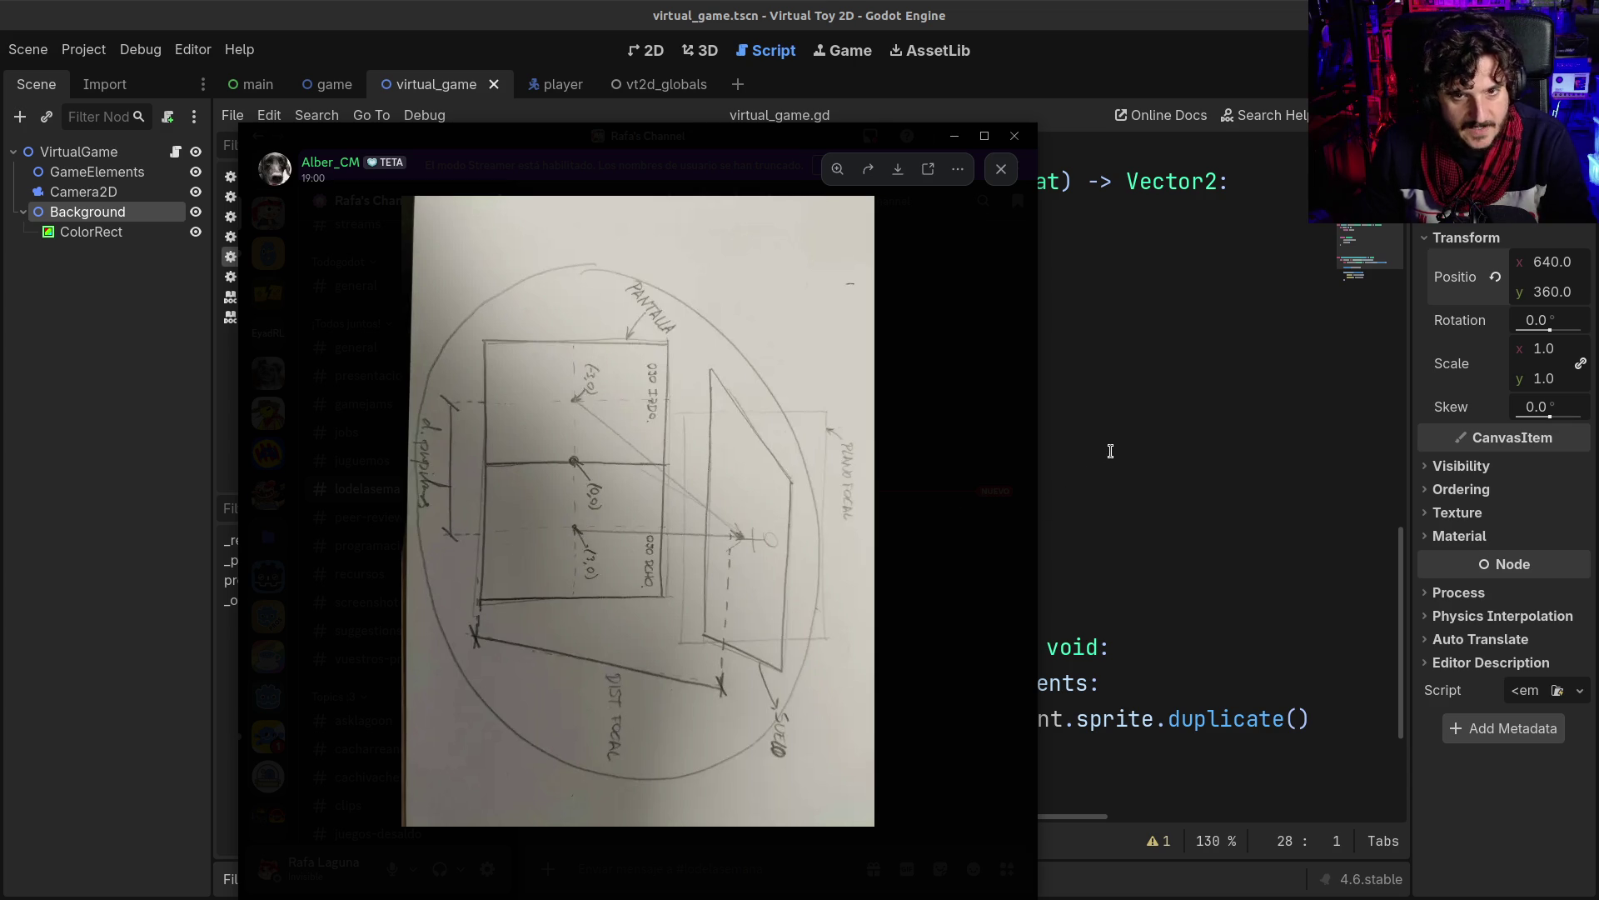
- Close the sketch viewer and review lines 42, 45 and 46 of project()
key("alt+F4")
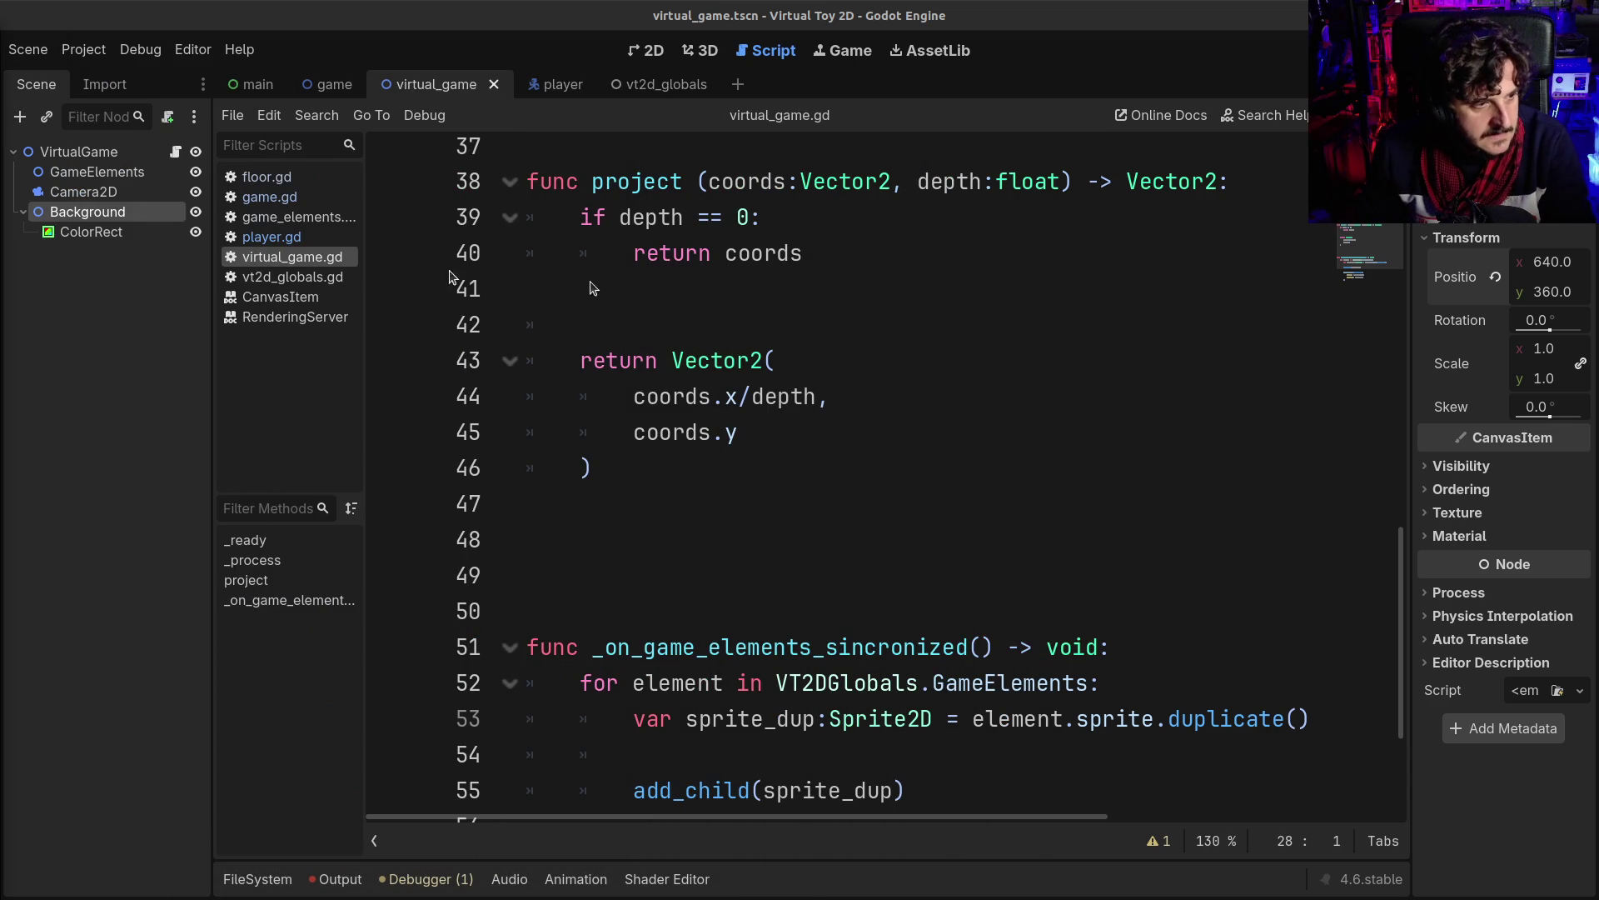
left_click(808, 309)
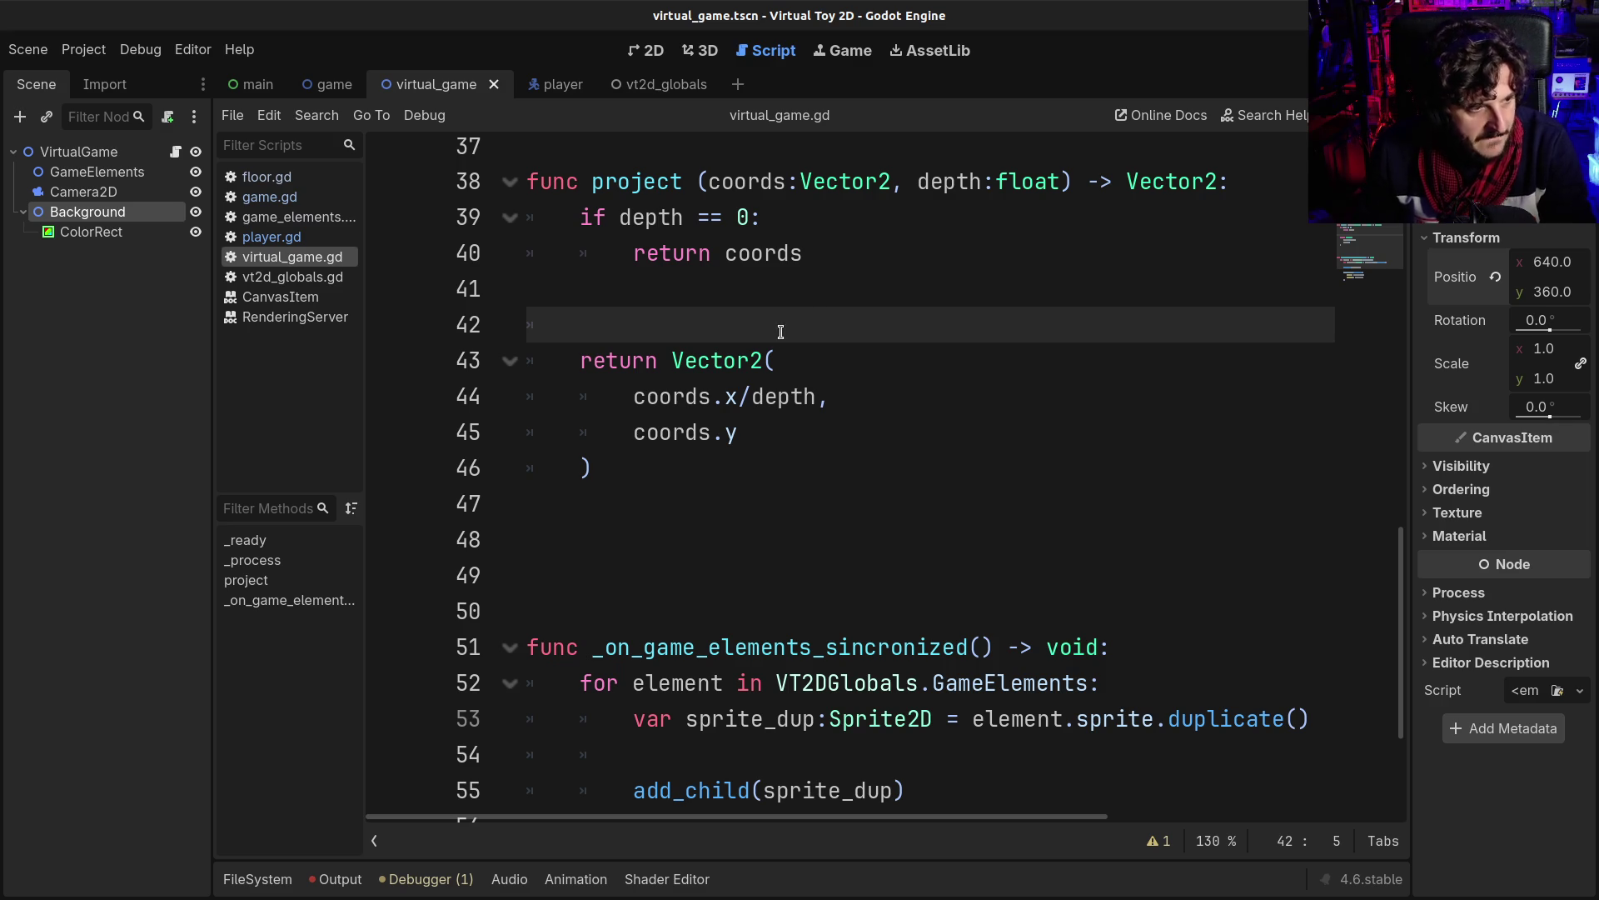
left_click(736, 431)
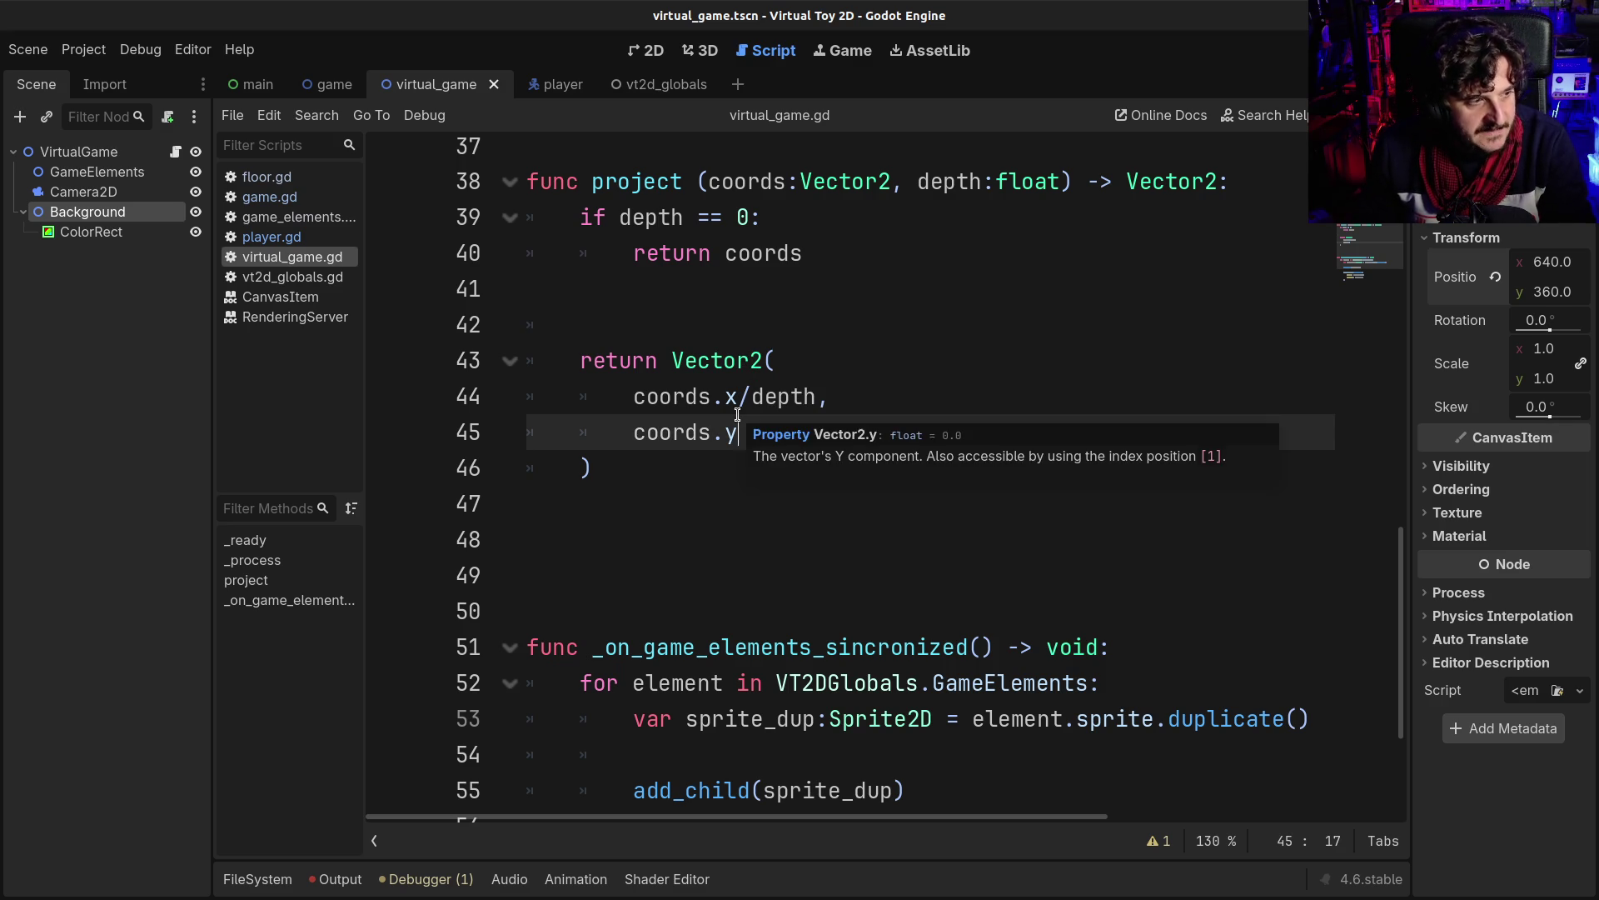
left_click(701, 484)
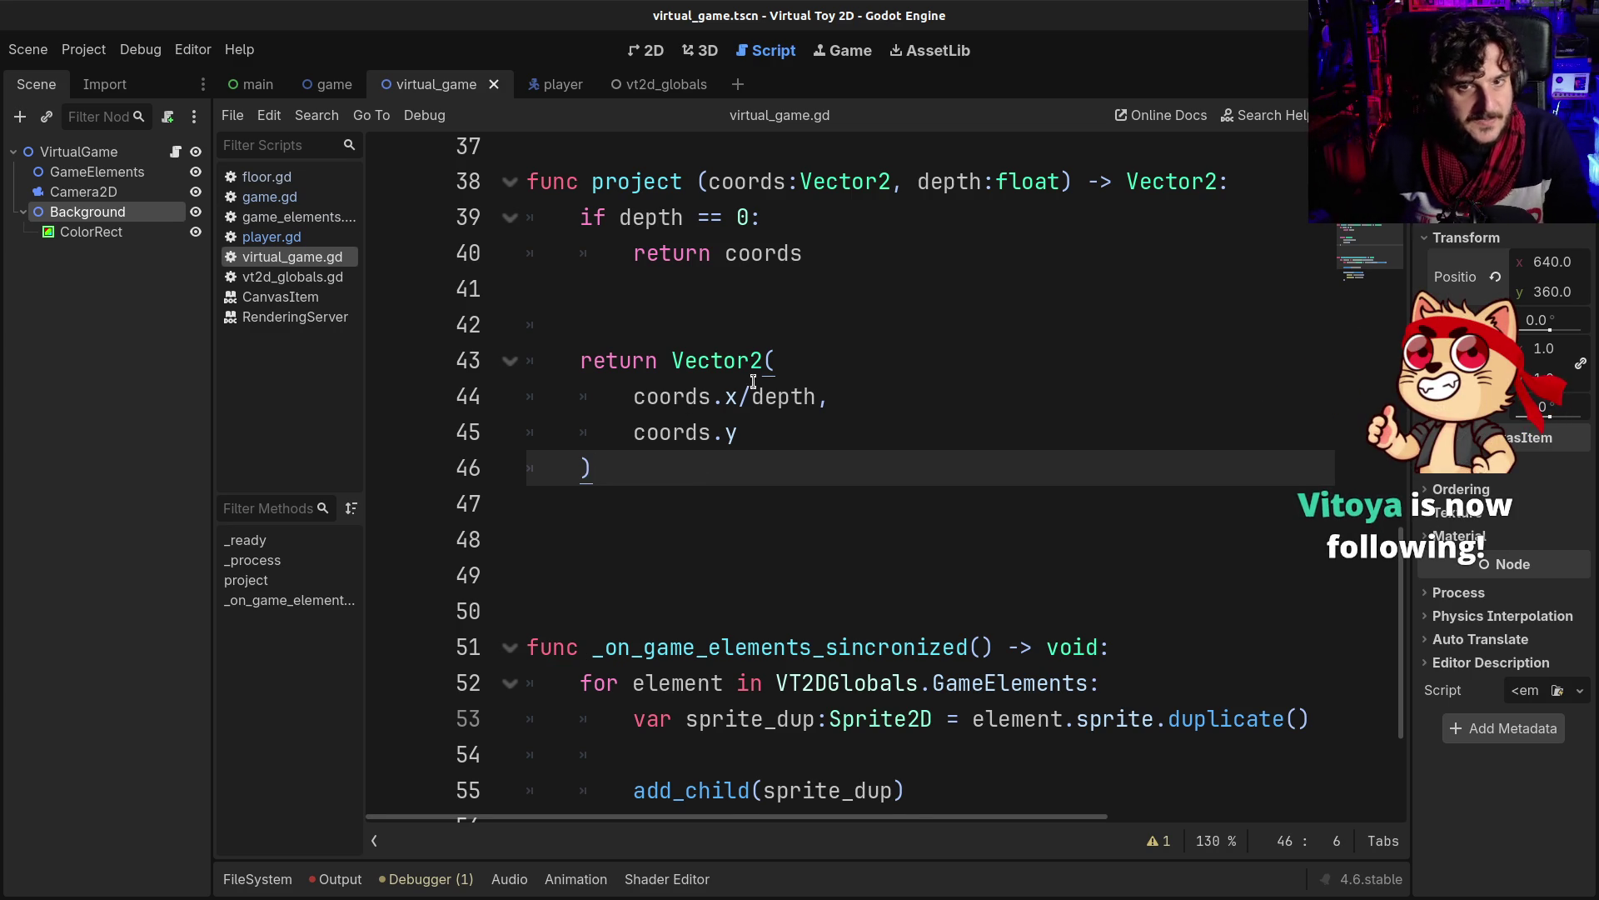
- Inspect the _on_game_elements_sincronized loop down to add_child(sprite_dup) beside the sketch
scroll(752, 404, "down", 3)
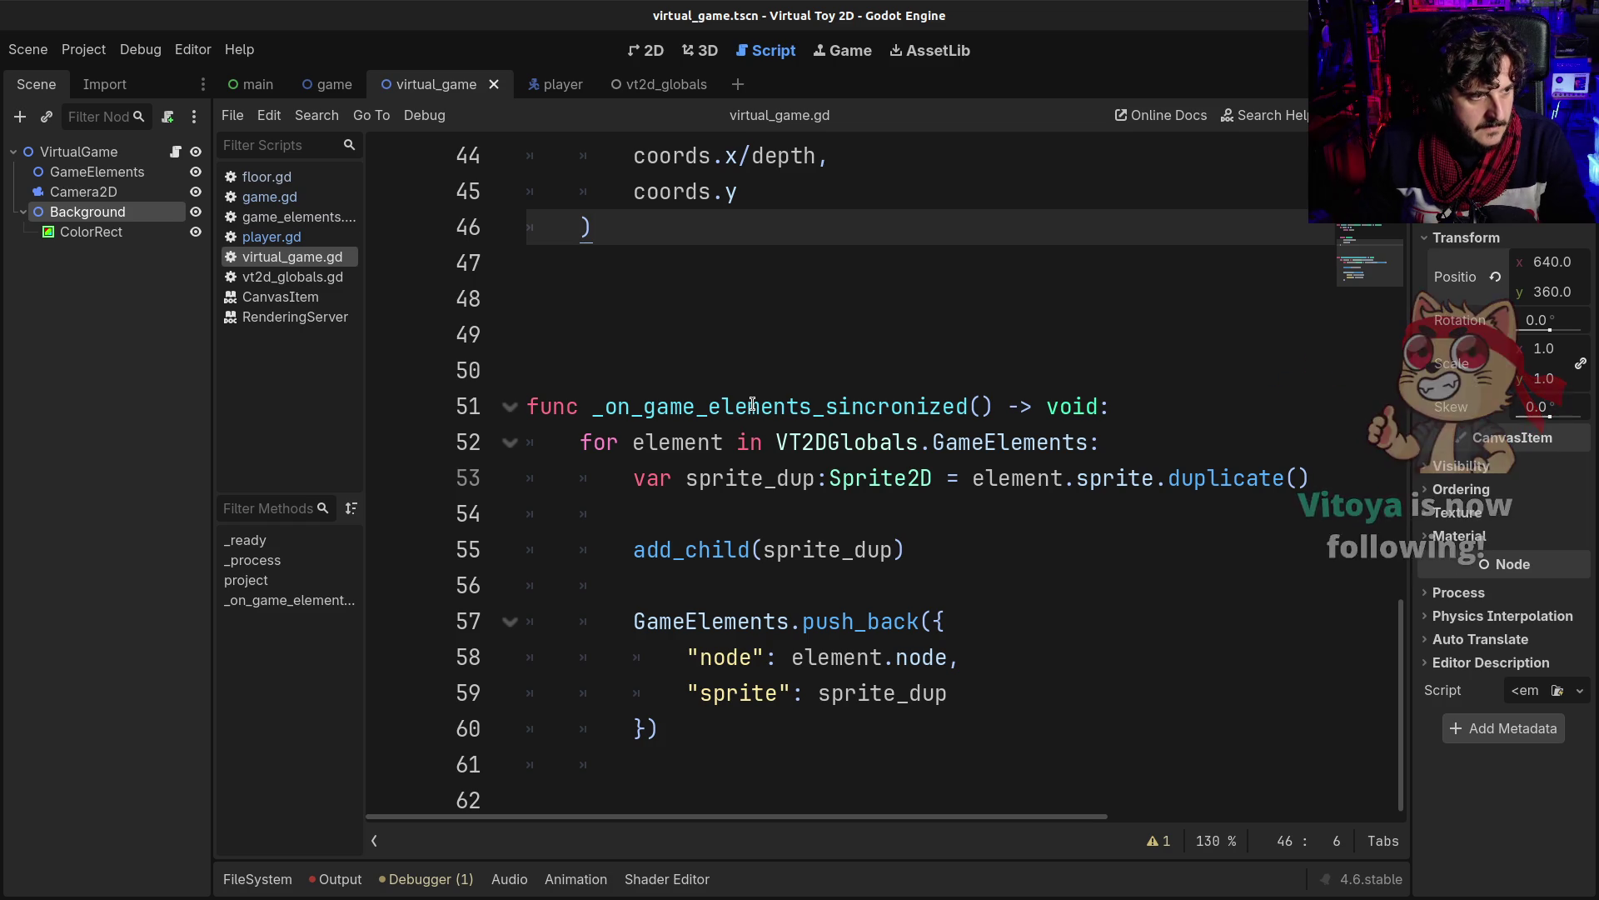
left_click(761, 394)
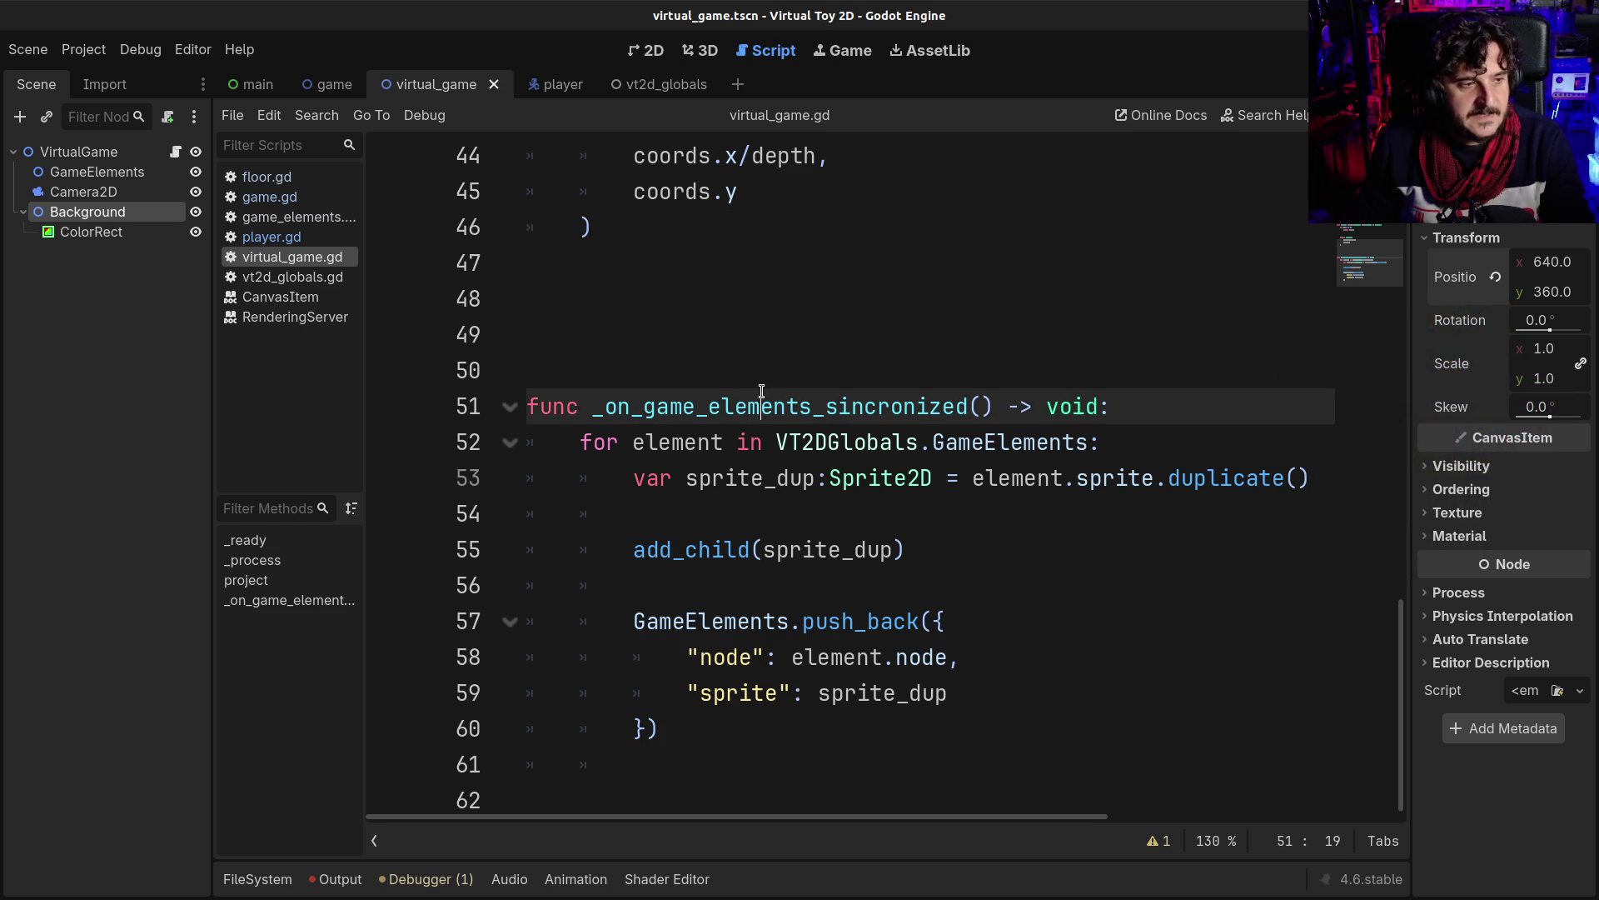
left_click_drag(0, 81, 0, 125)
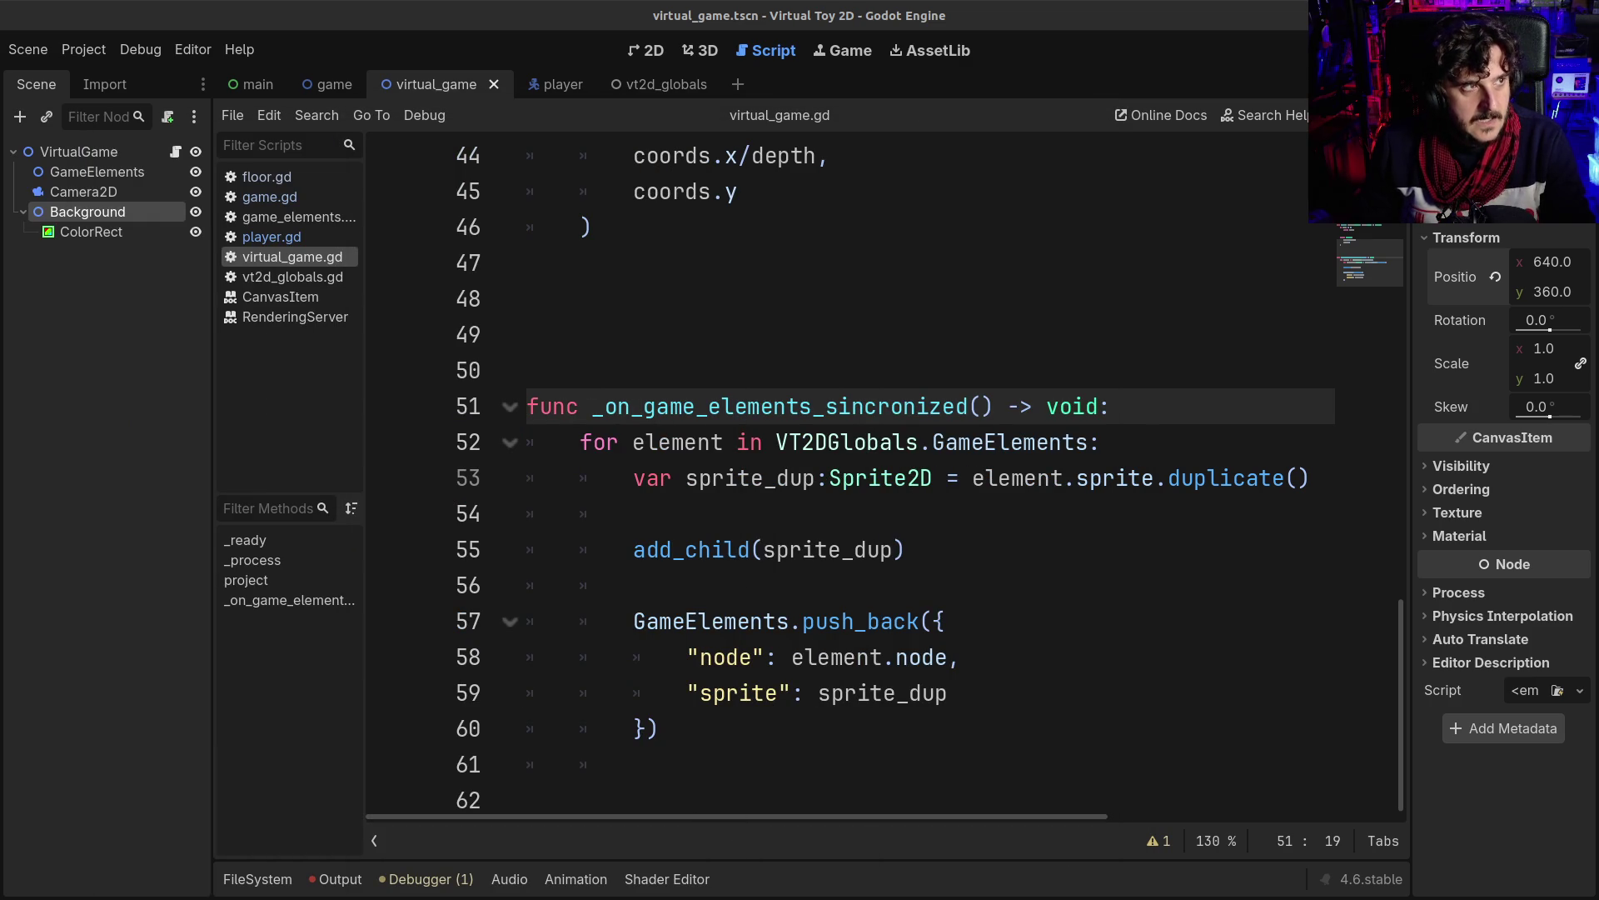
left_click(1000, 432)
left_click(864, 543)
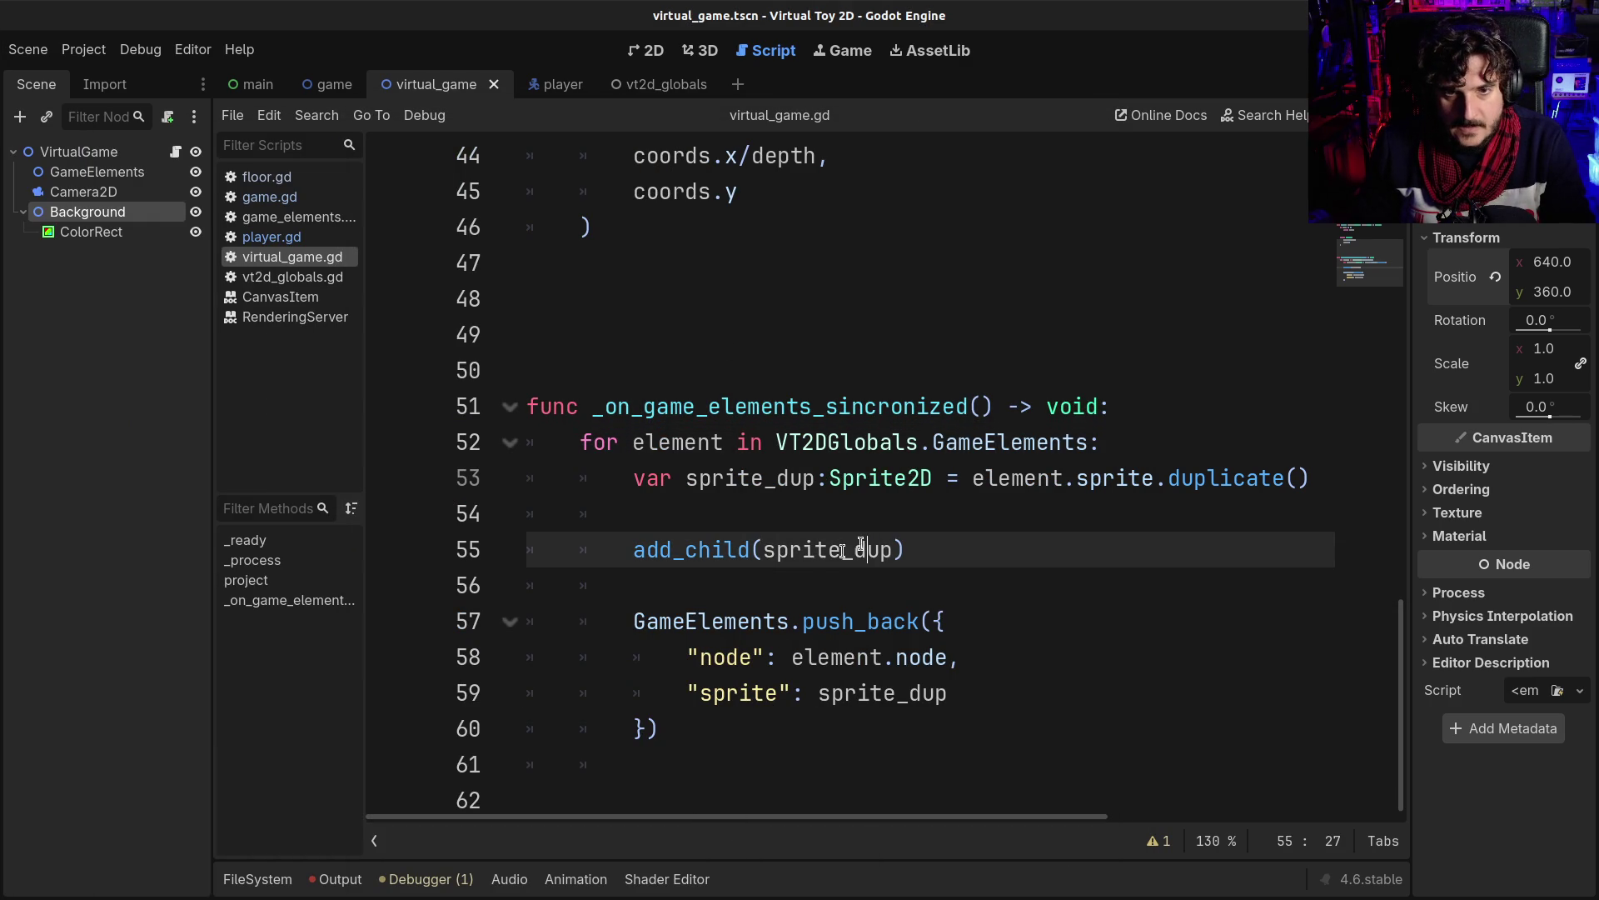
- Delete the two surplus blank lines at line 49 above _on_game_elements_sincronized
scroll(750, 554, "up", 2)
left_click(675, 560)
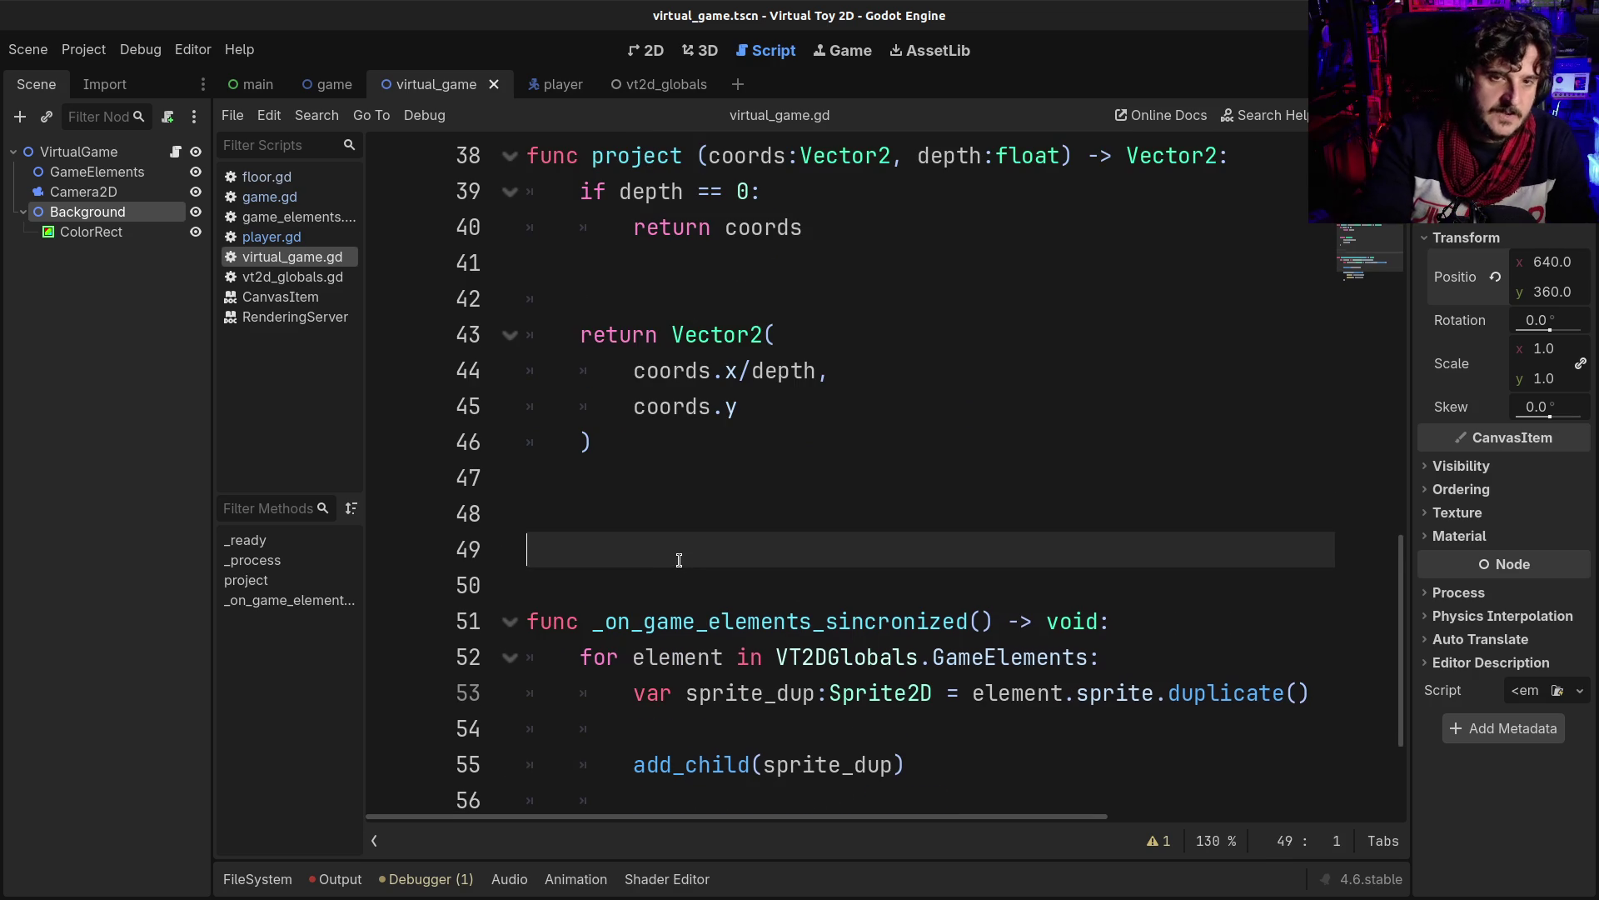
key("BackSpace")
key("BackSpace")
scroll(816, 499, "up", 5)
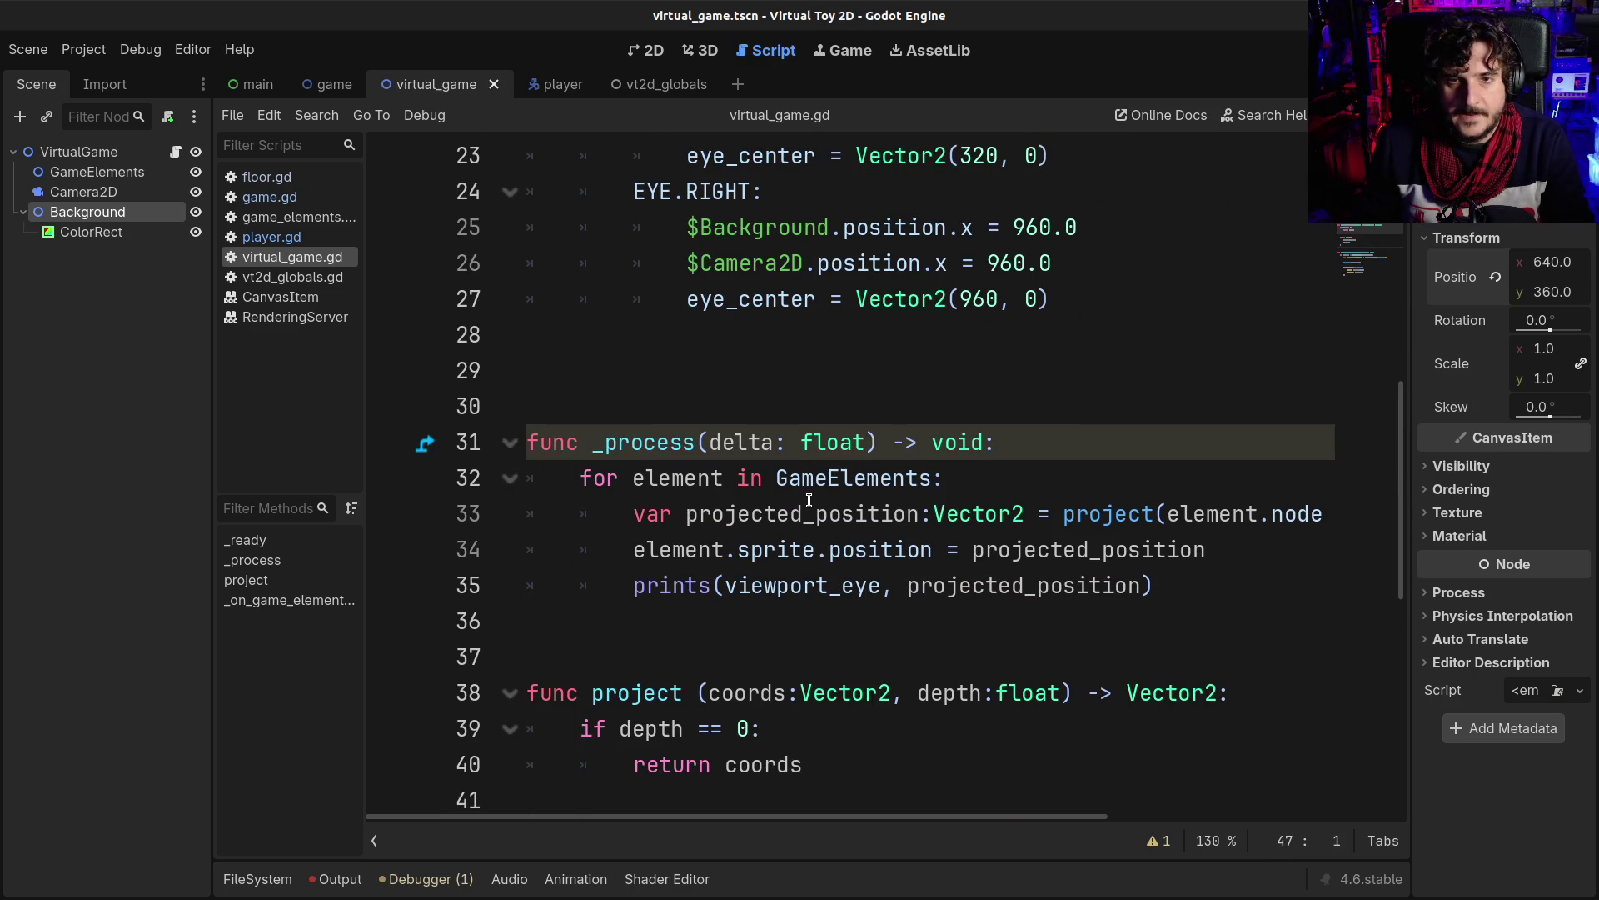
scroll(809, 500, "up", 2)
mouse_move(795, 480)
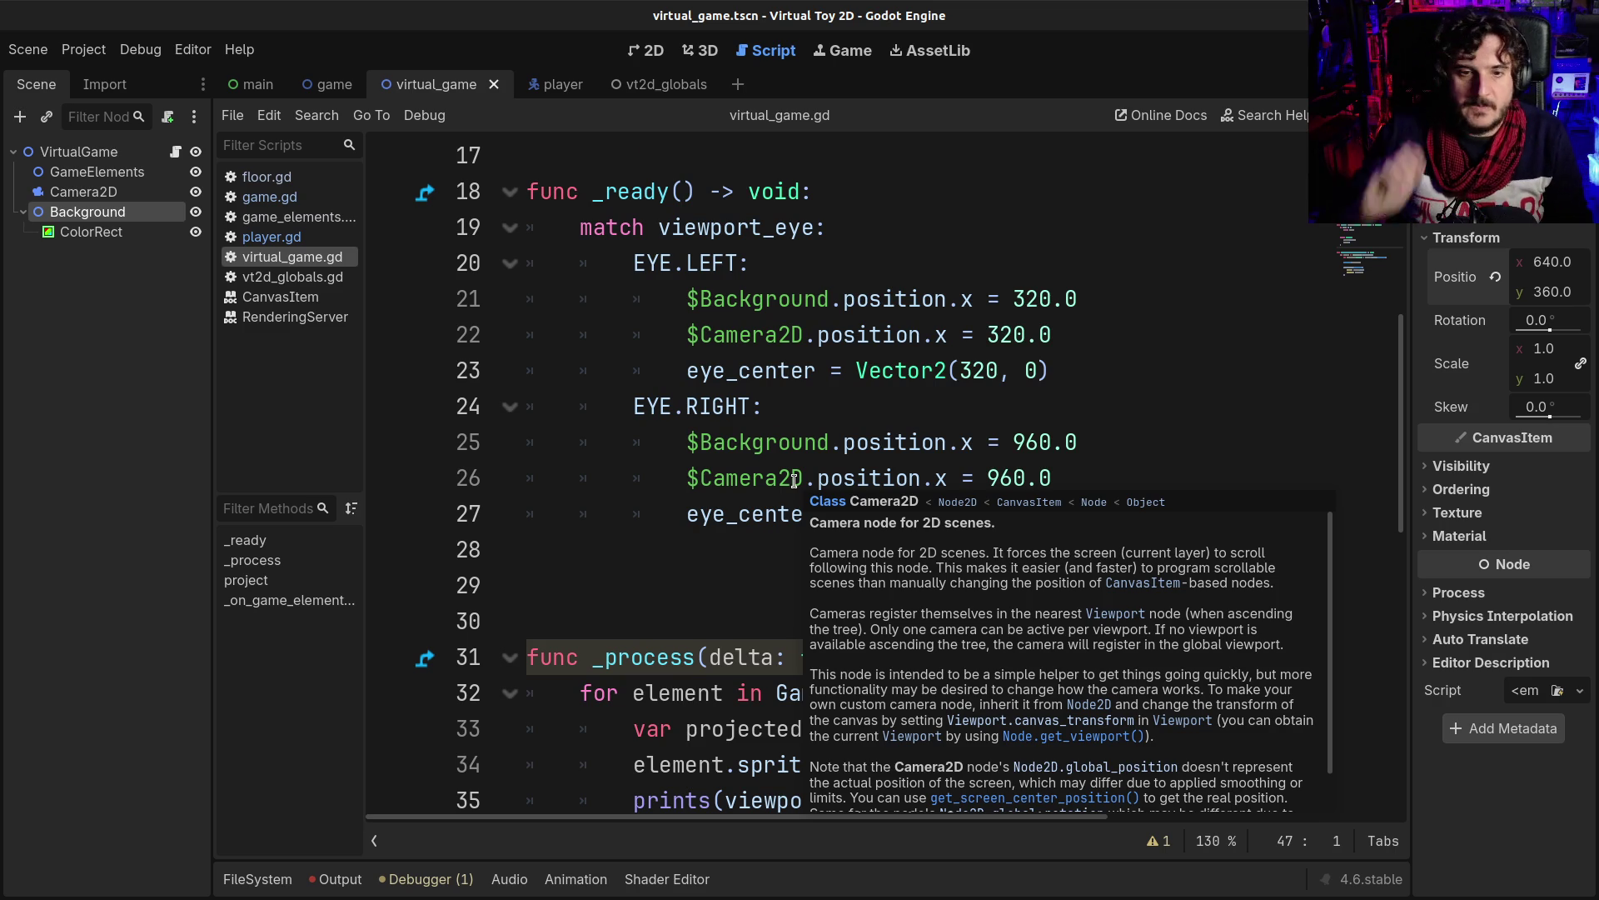
scroll(668, 463, "down", 2)
left_click(1079, 585)
left_click(1176, 586)
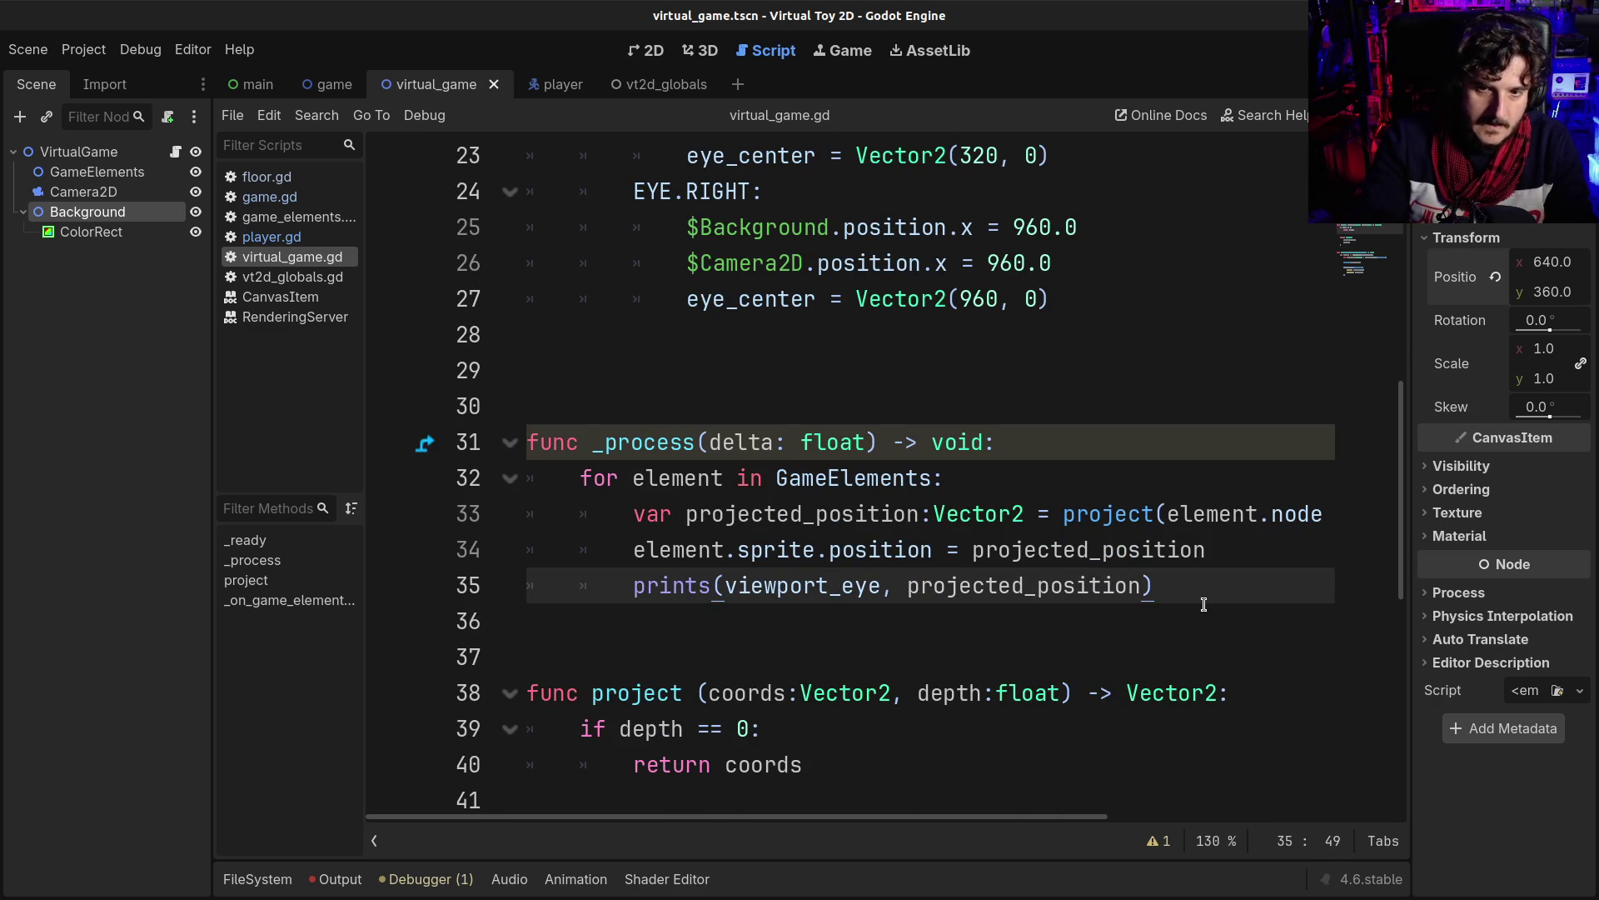
key("Return")
key("Return")
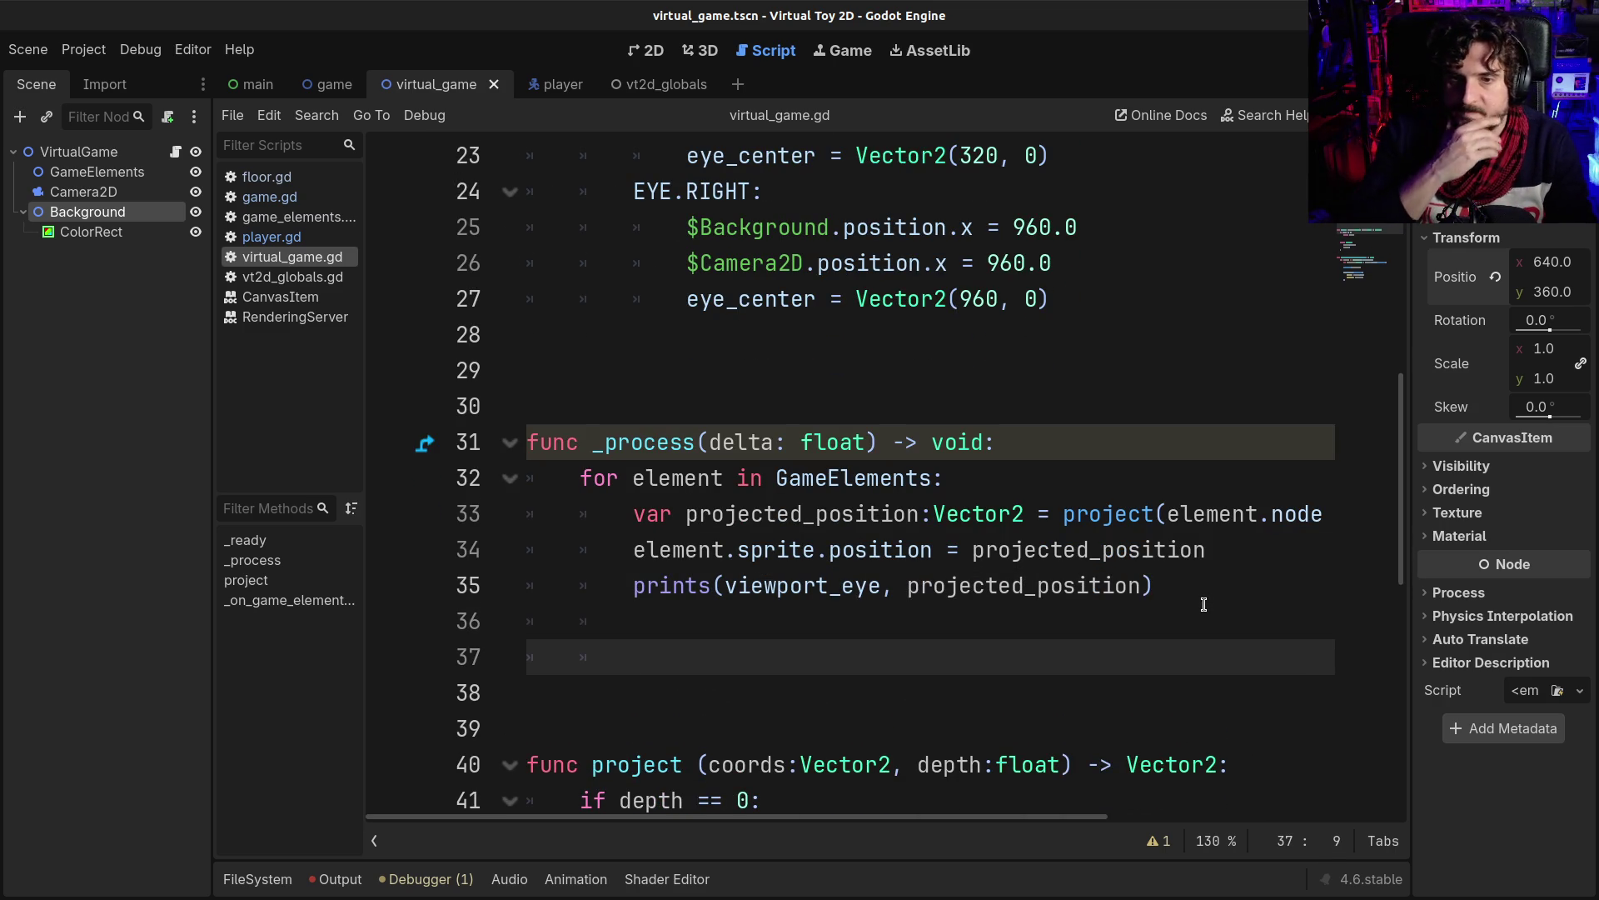
left_click_drag(1014, 826, 1341, 825)
left_click(1065, 514)
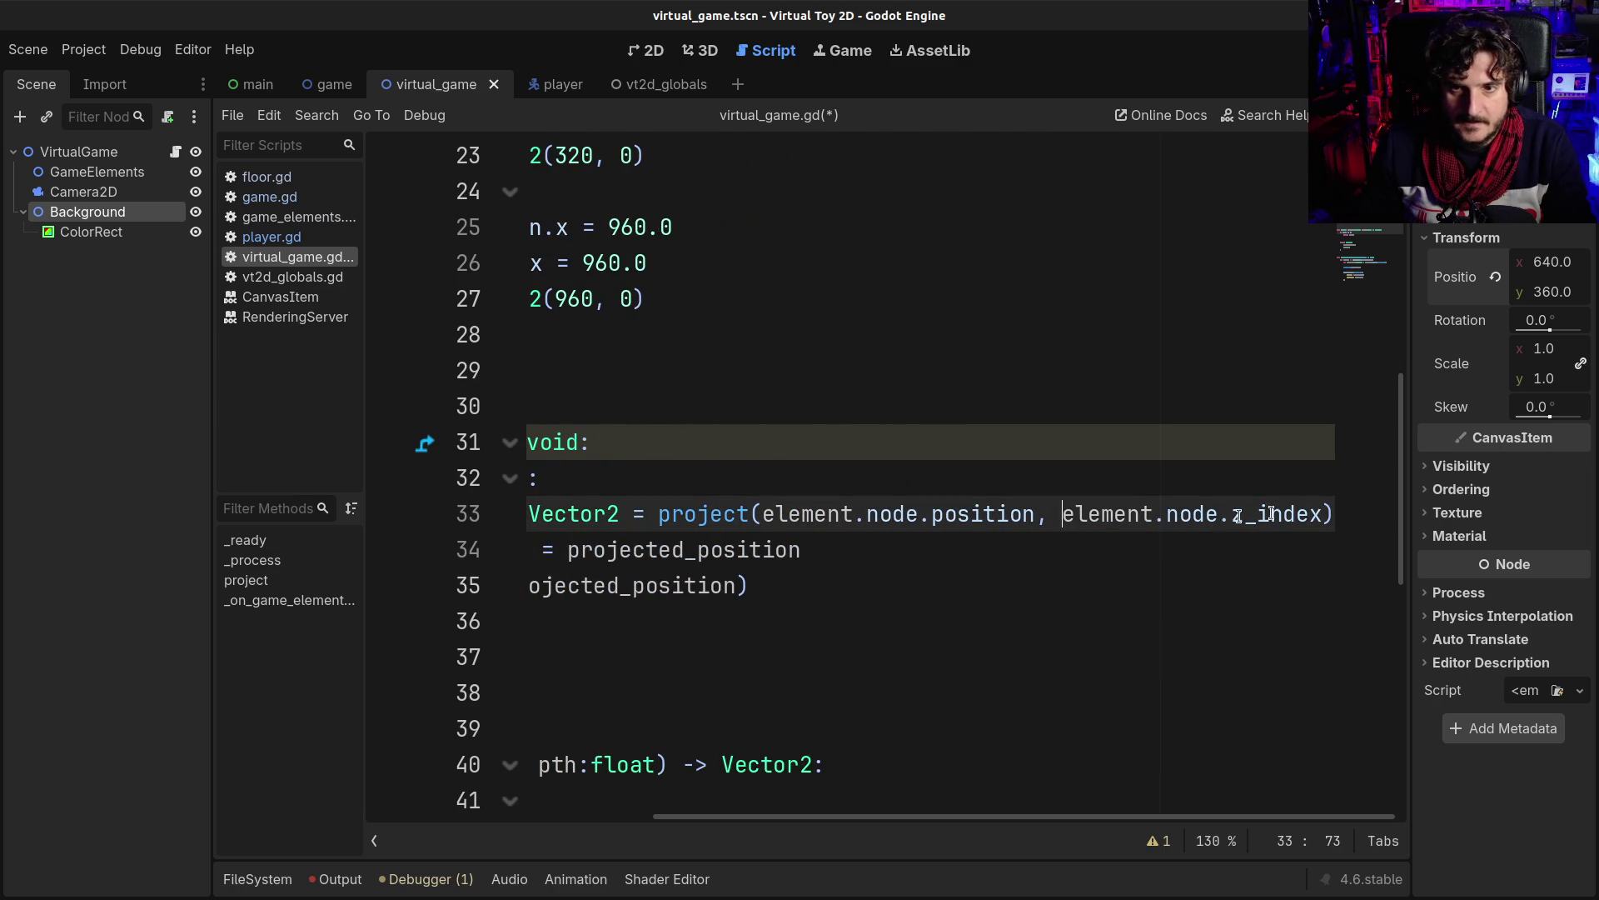
left_click(1322, 514, "shift")
left_click_drag(1131, 828, 824, 818)
left_click(793, 668)
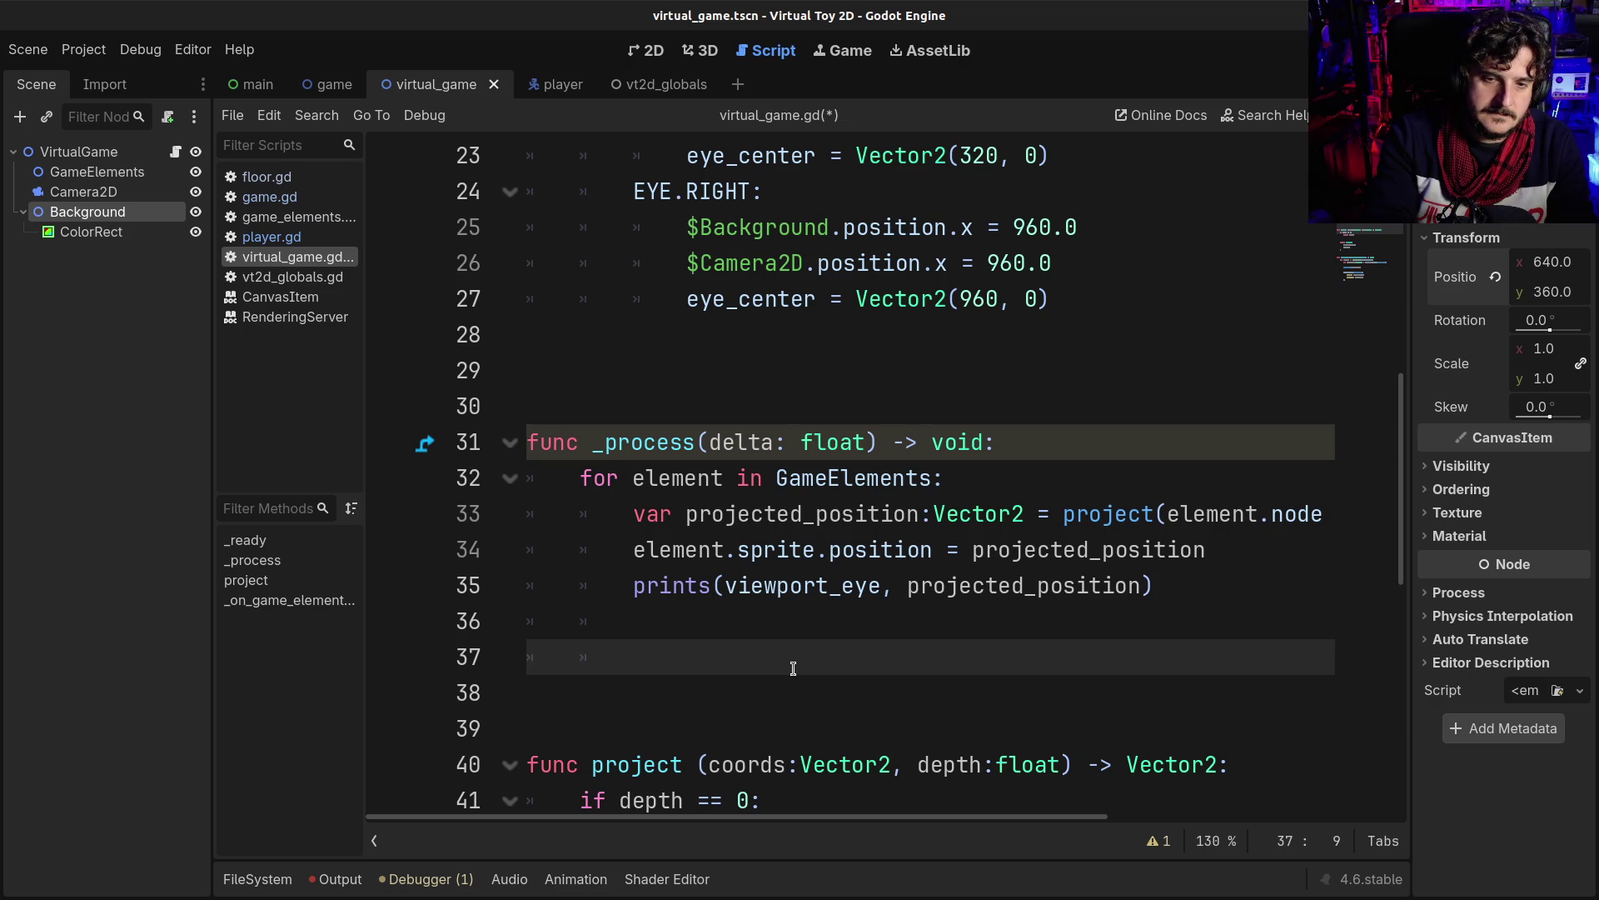
type("elemt")
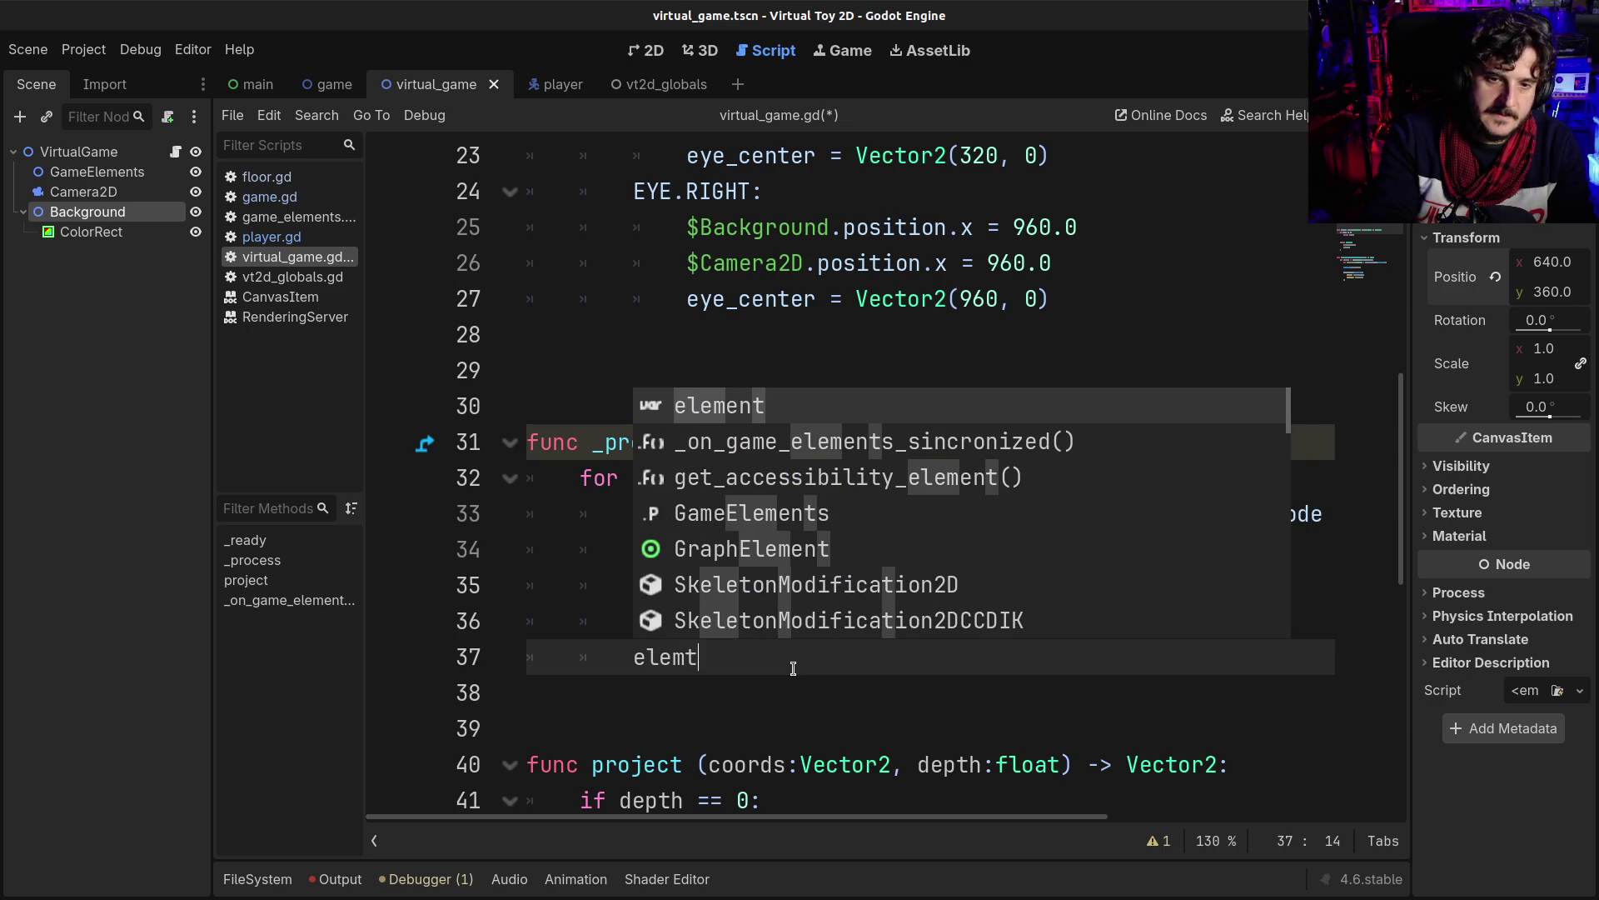
key("Return")
type(".")
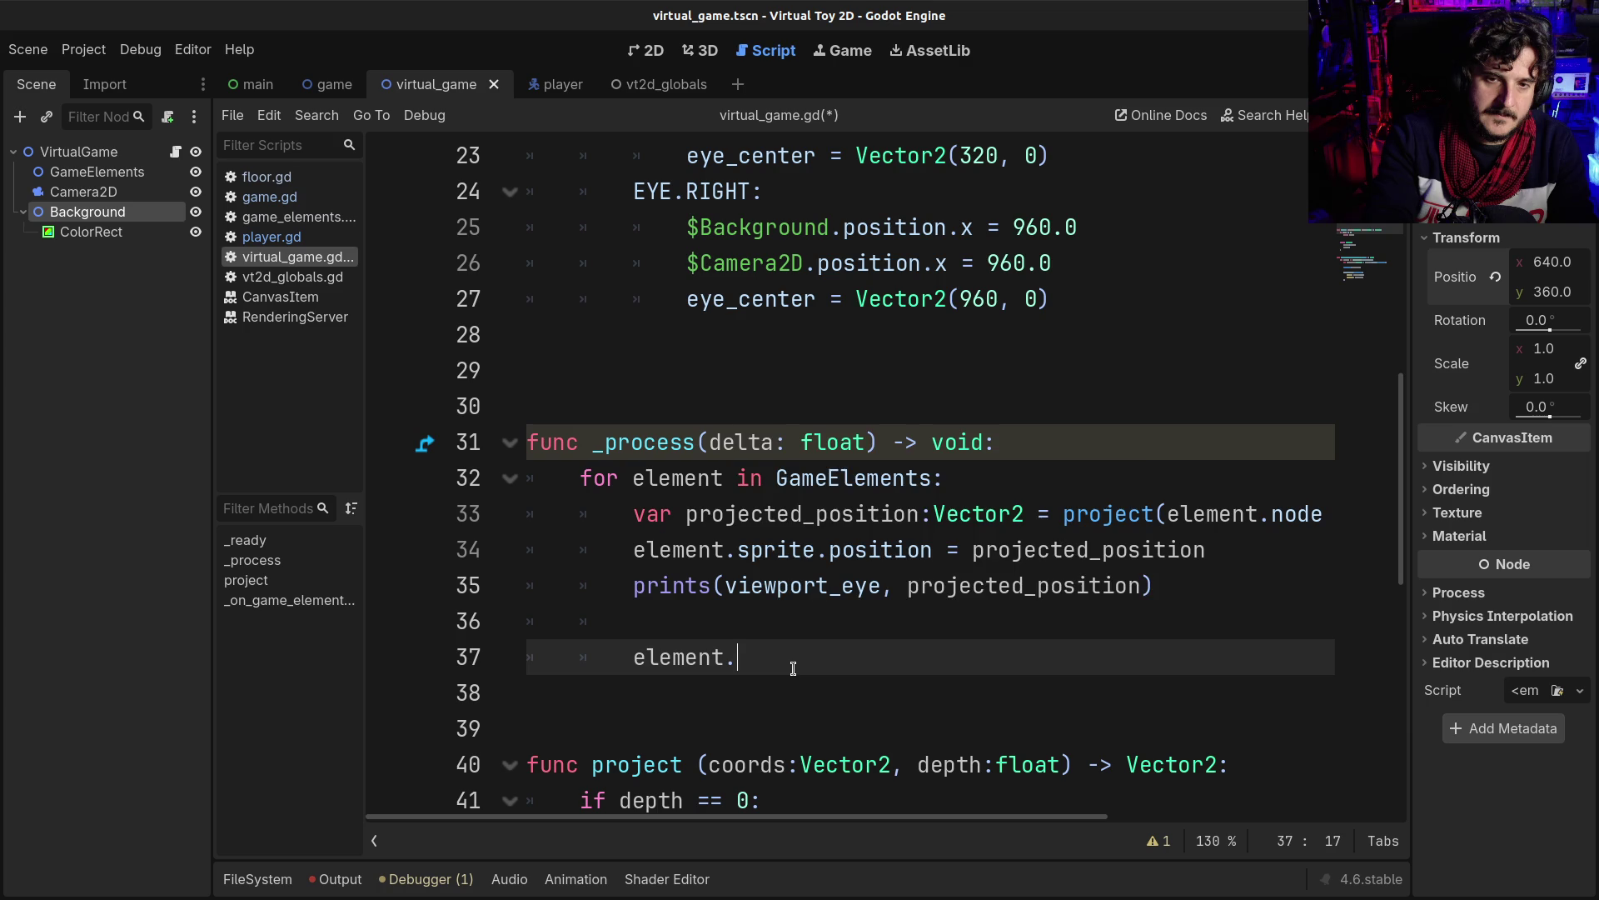
type("sprite.position")
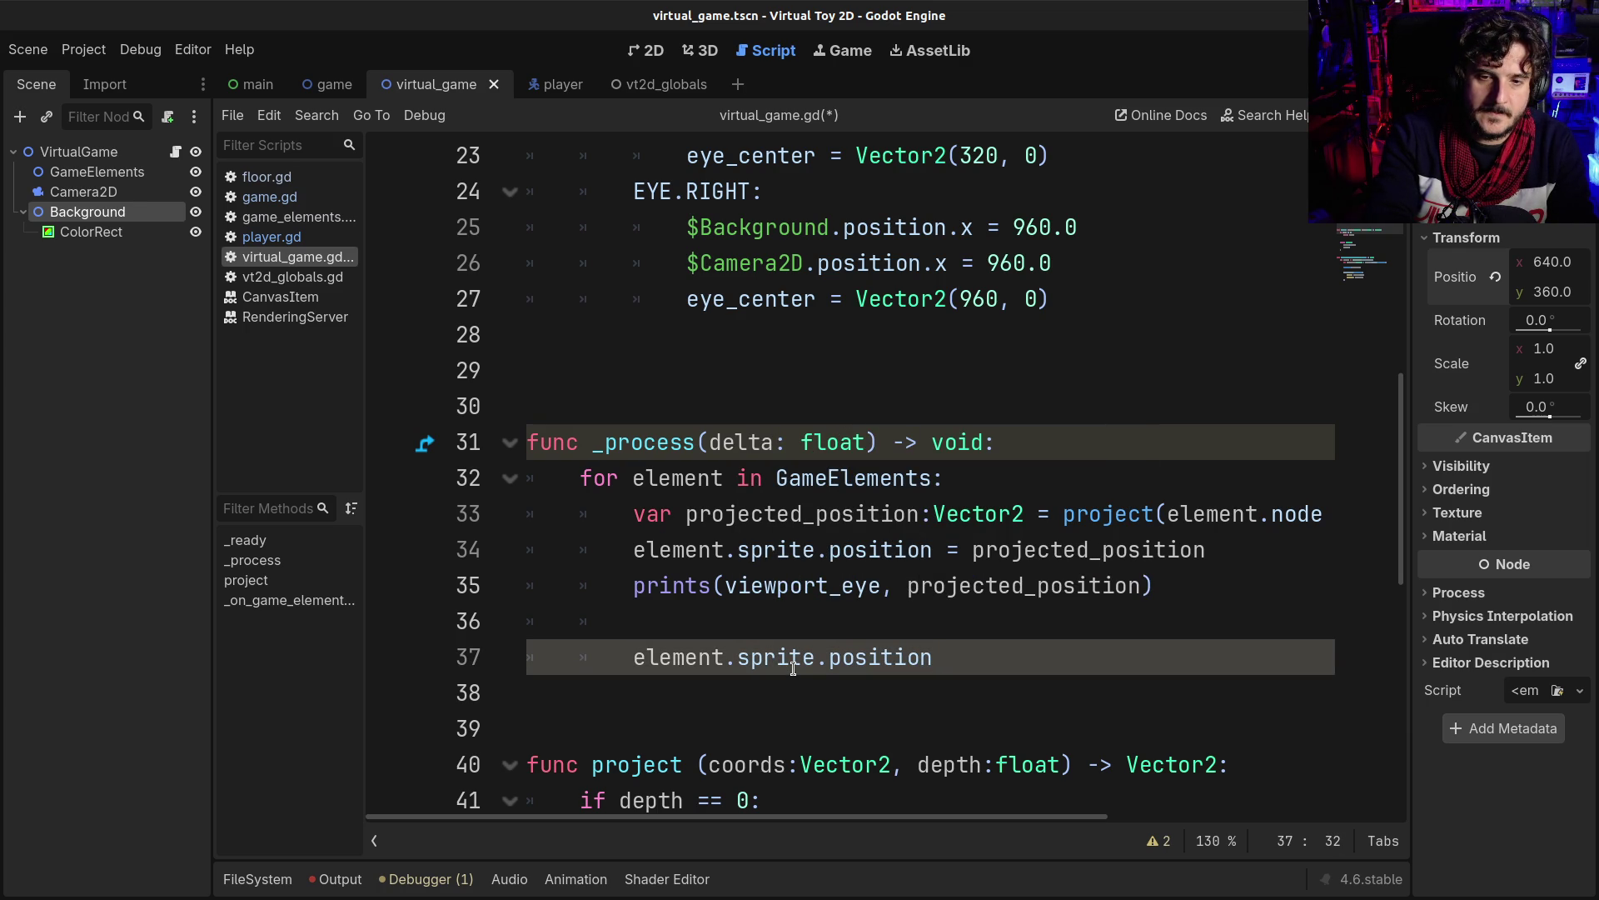
triple_click(793, 659)
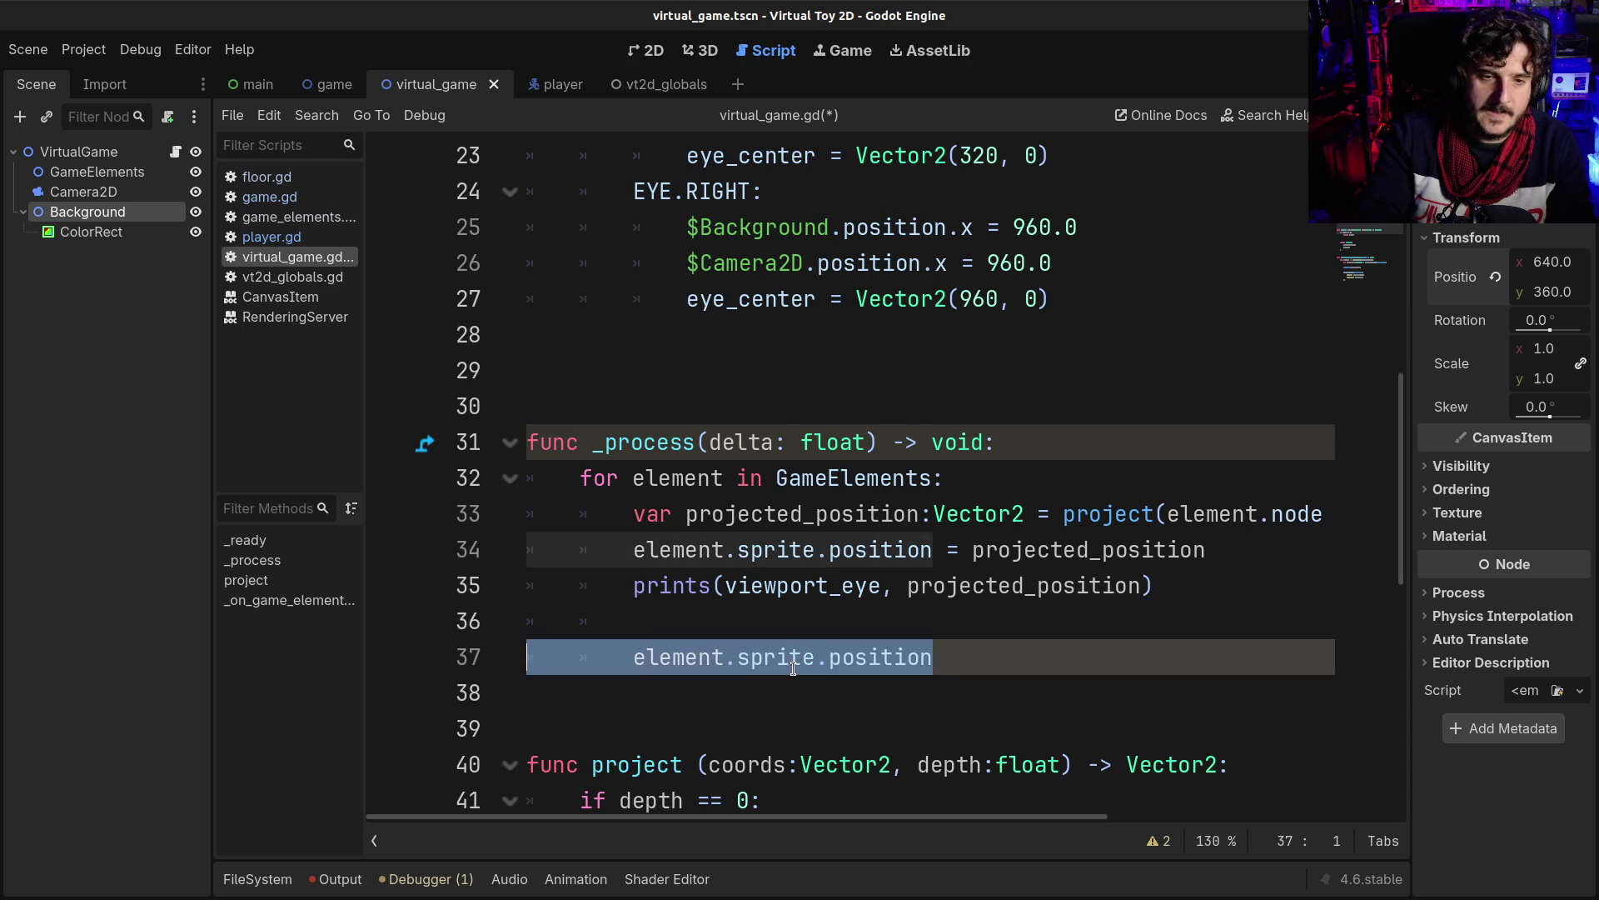
key("BackSpace")
key("BackSpace")
key("Return")
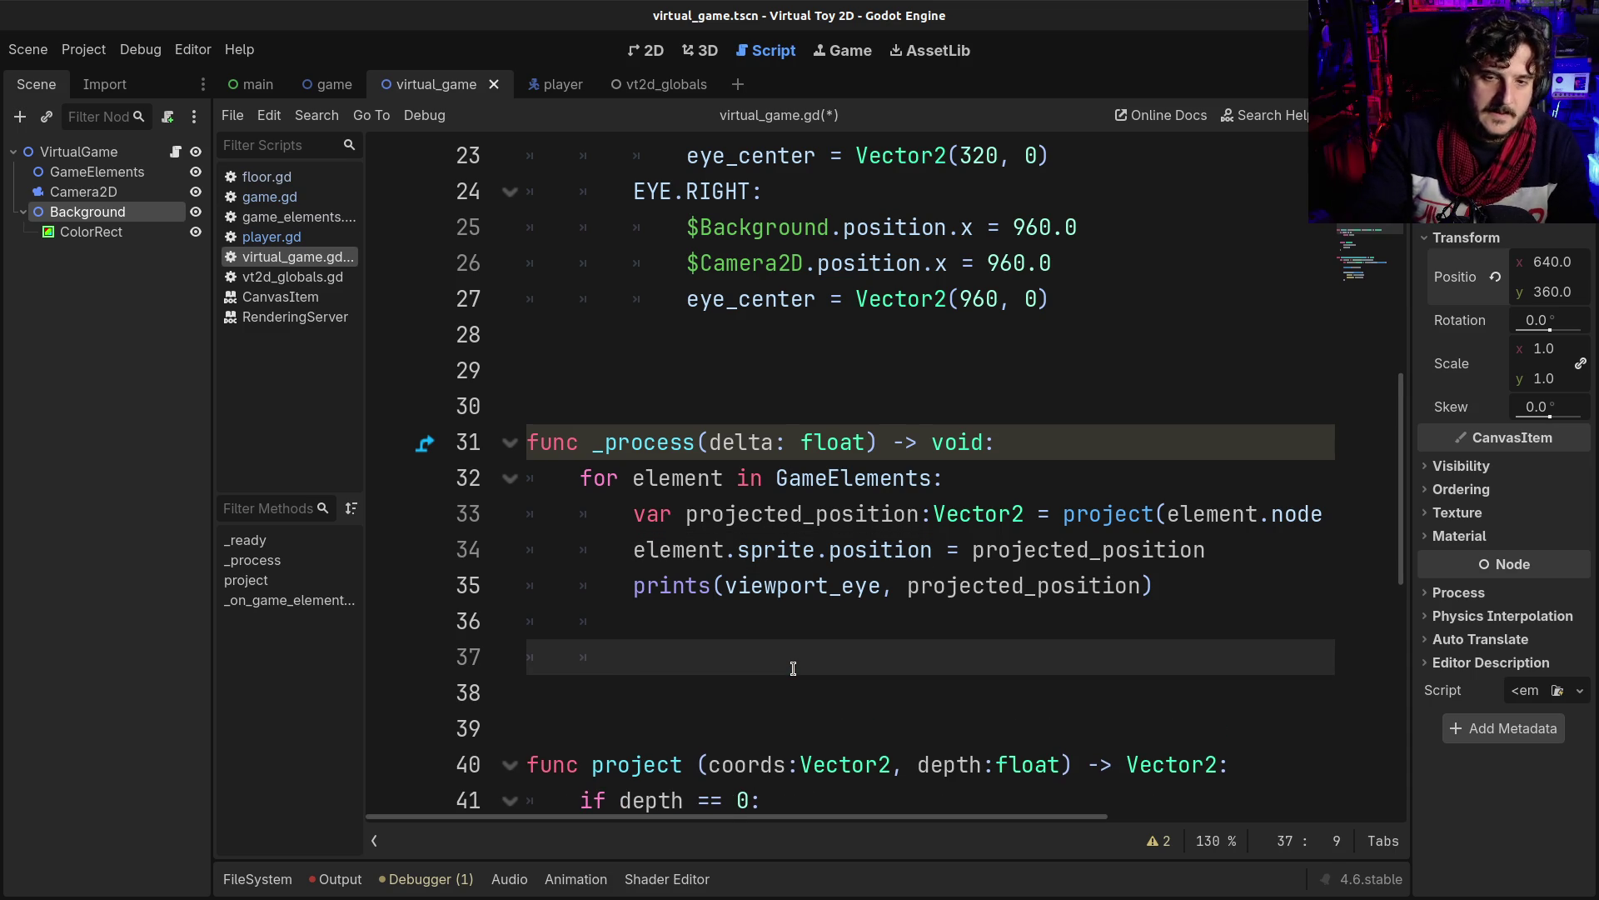
key("BackSpace")
key("BackSpace")
key("BackSpace")
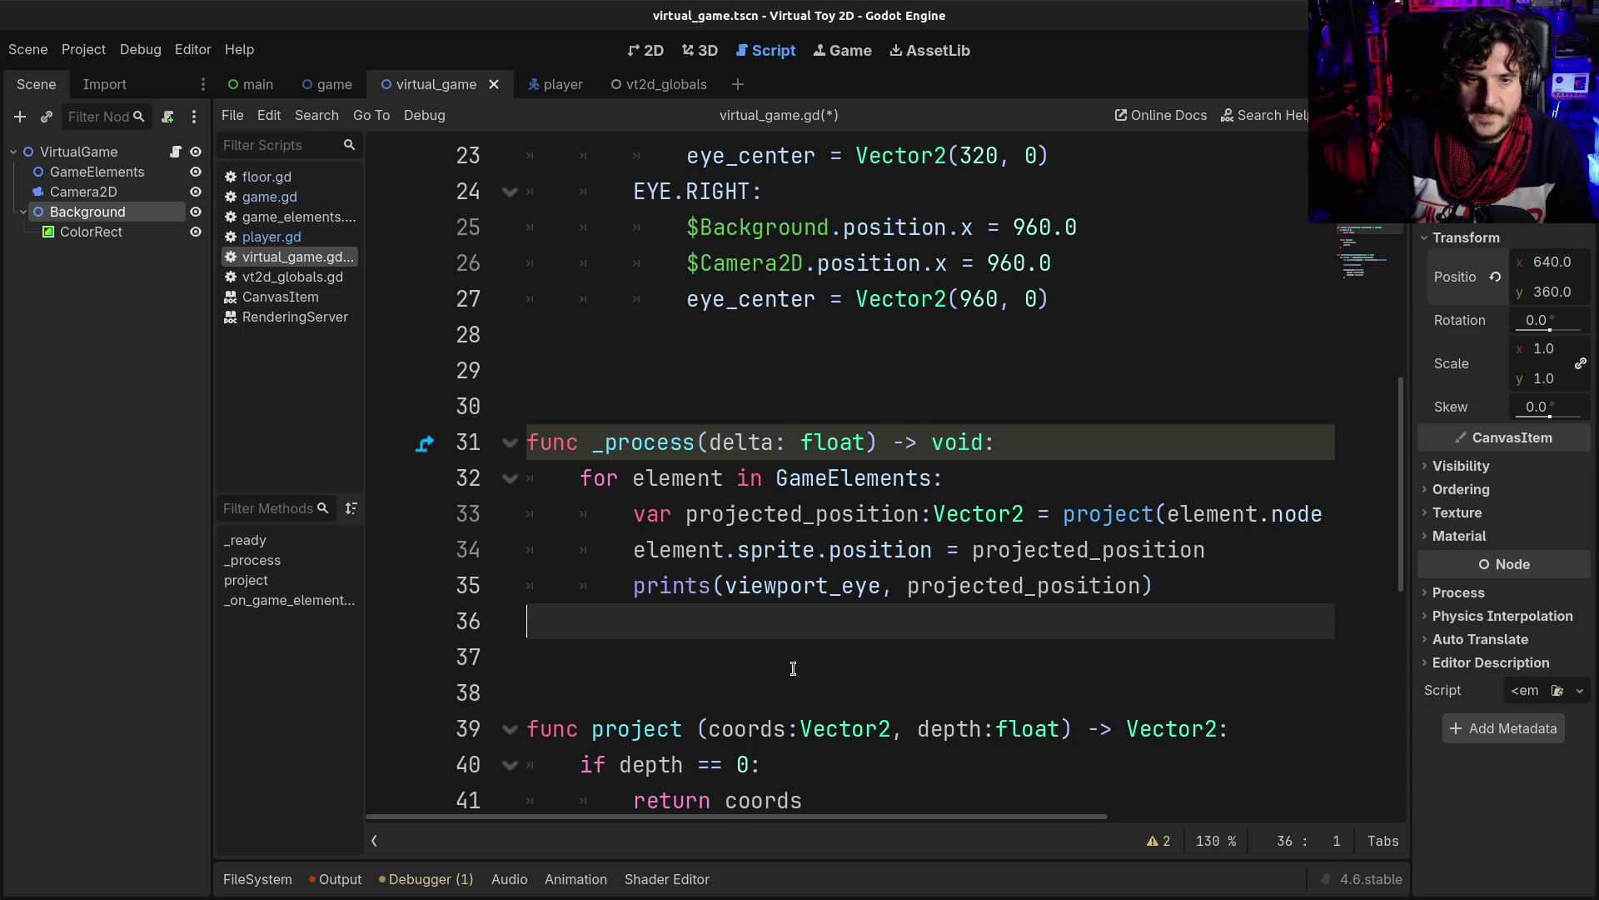
key("ctrl+s")
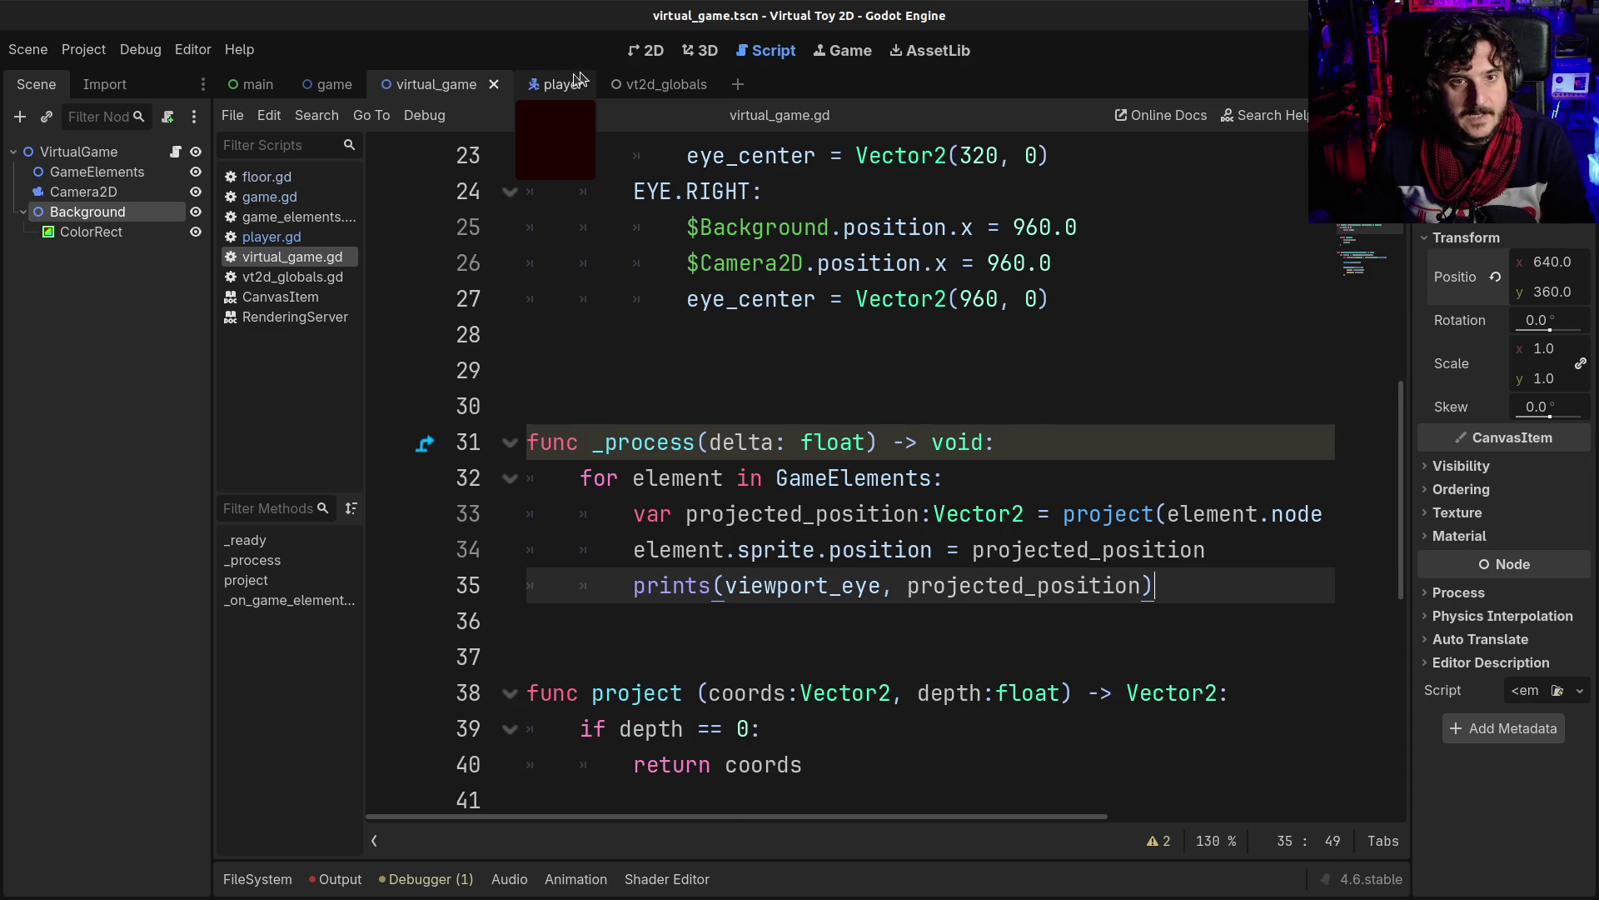
- Switch to player.gd and open a new line below z_index = int(depth_buffer)
left_click(540, 85)
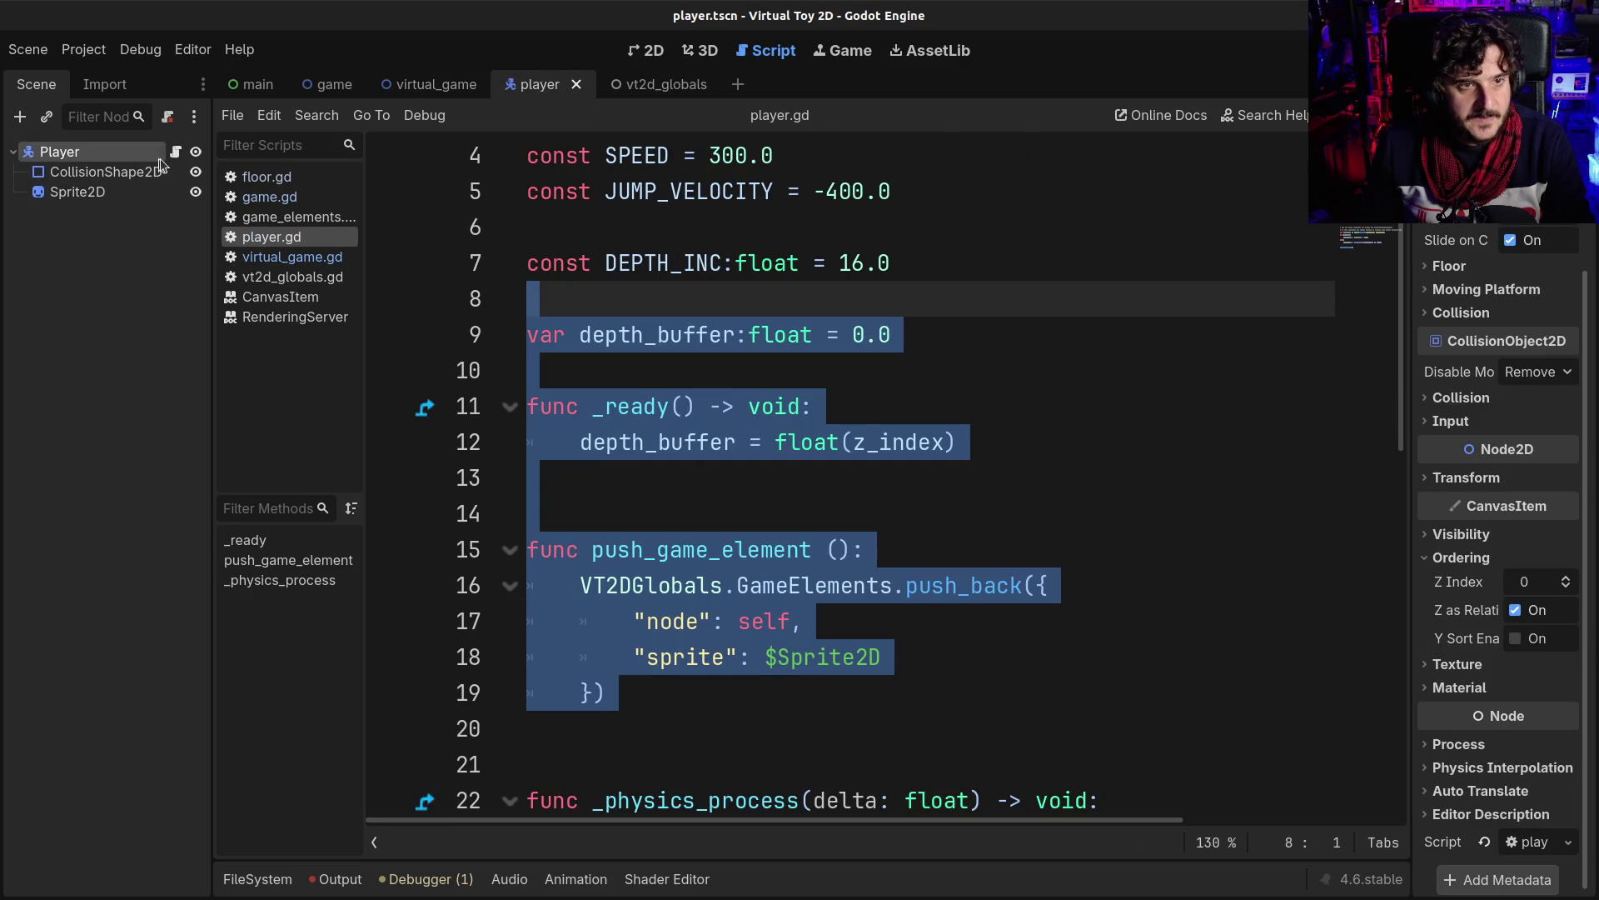
left_click(662, 406)
scroll(693, 514, "down", 9)
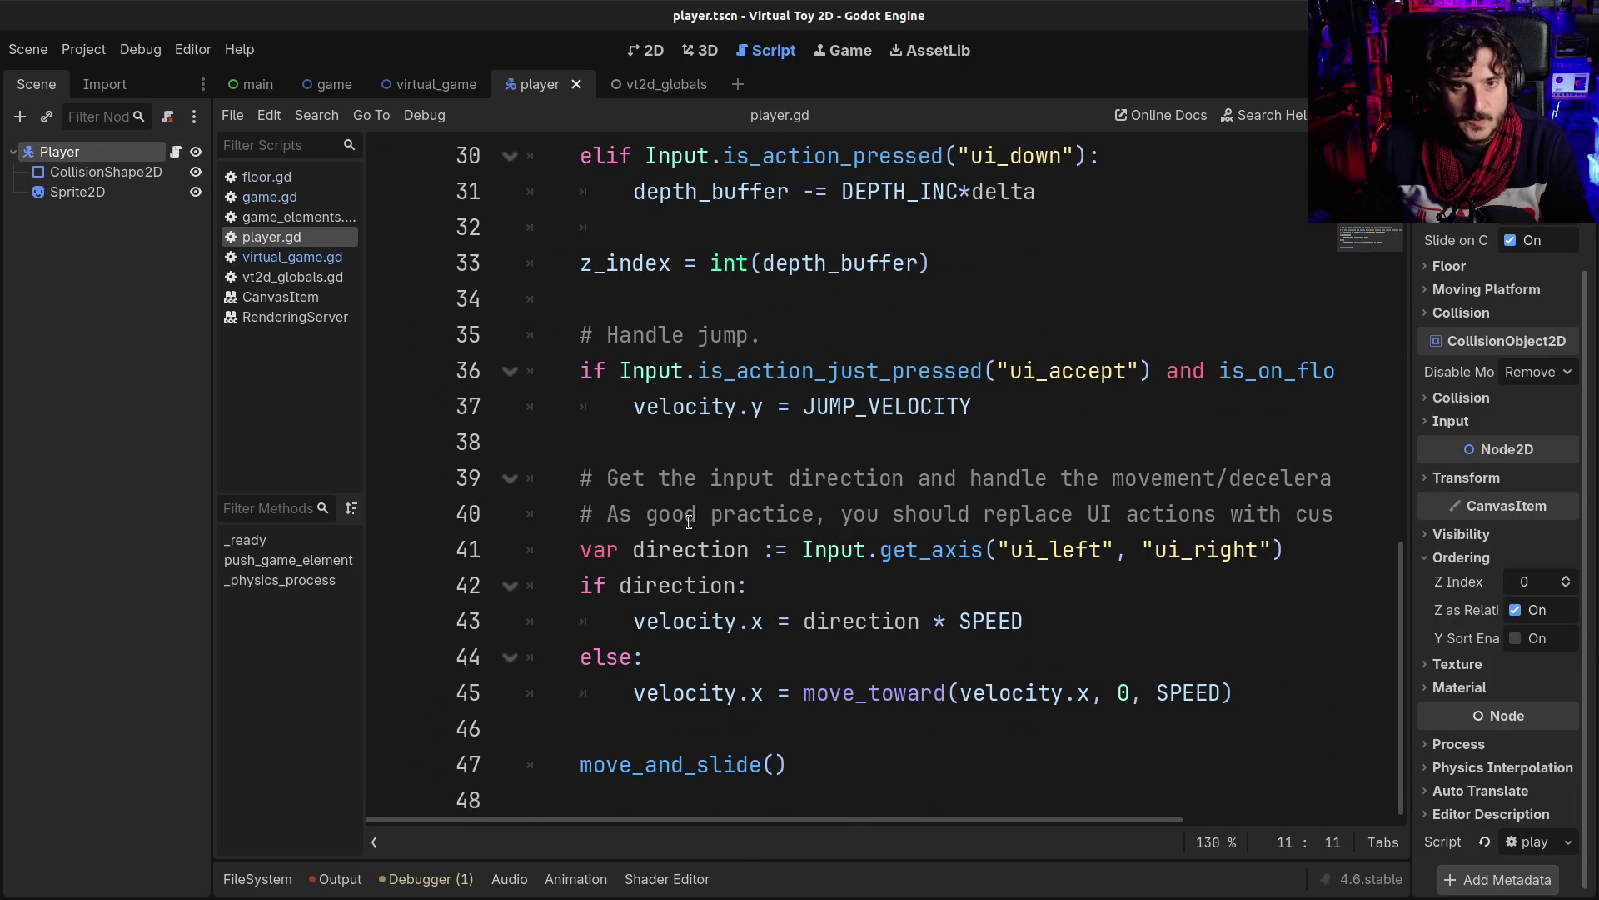
scroll(916, 481, "up", 2)
left_click(955, 481)
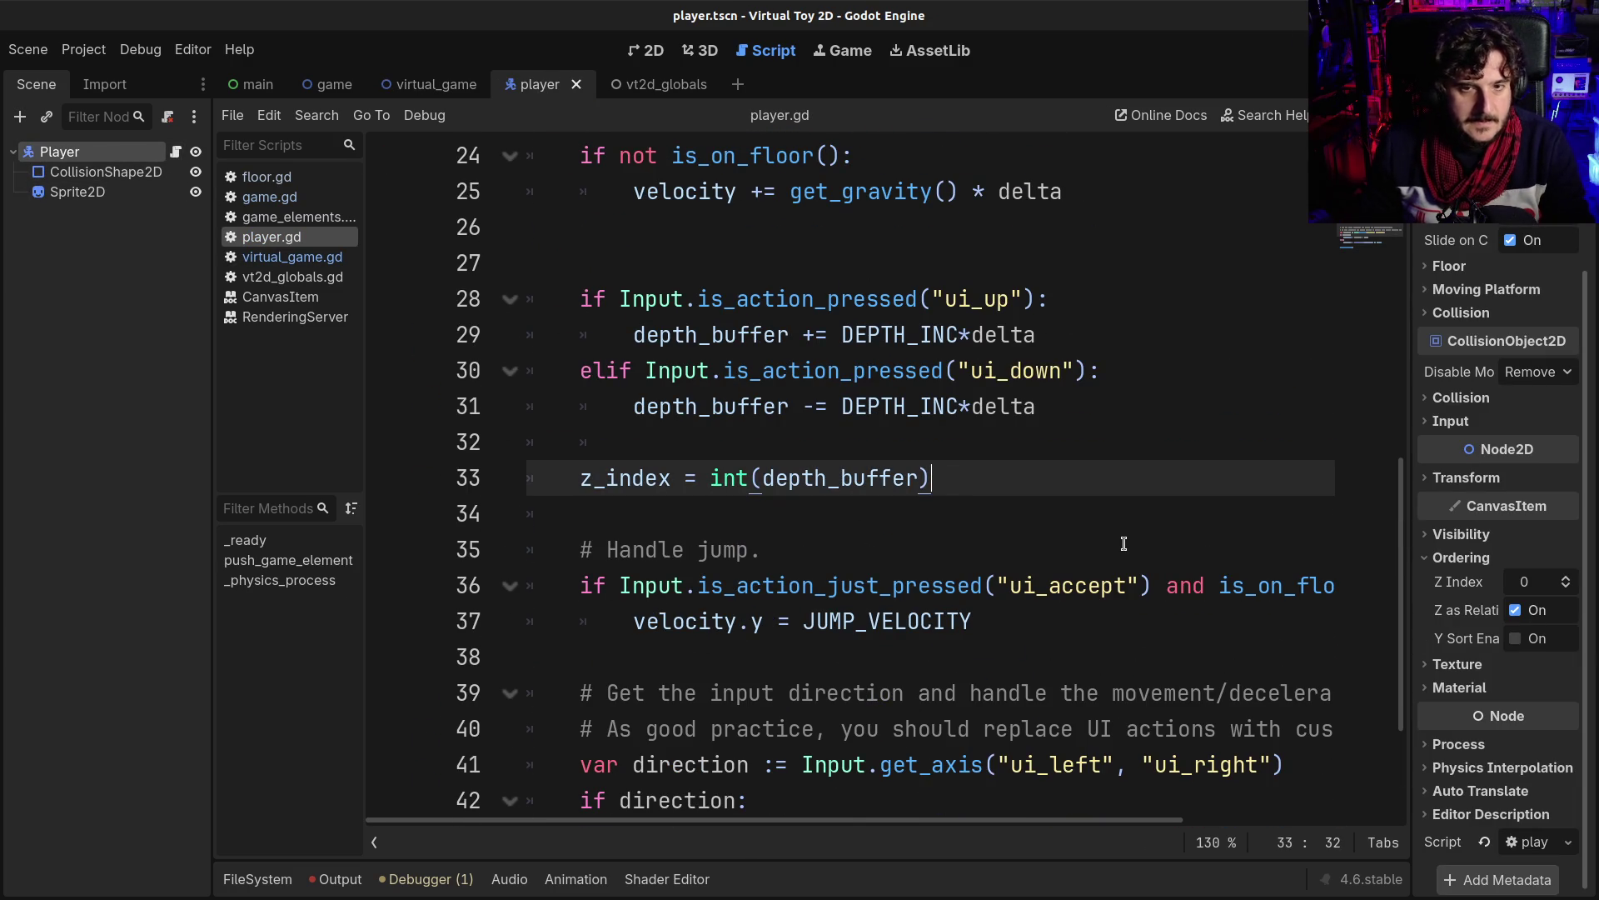
key("Return")
key("Return")
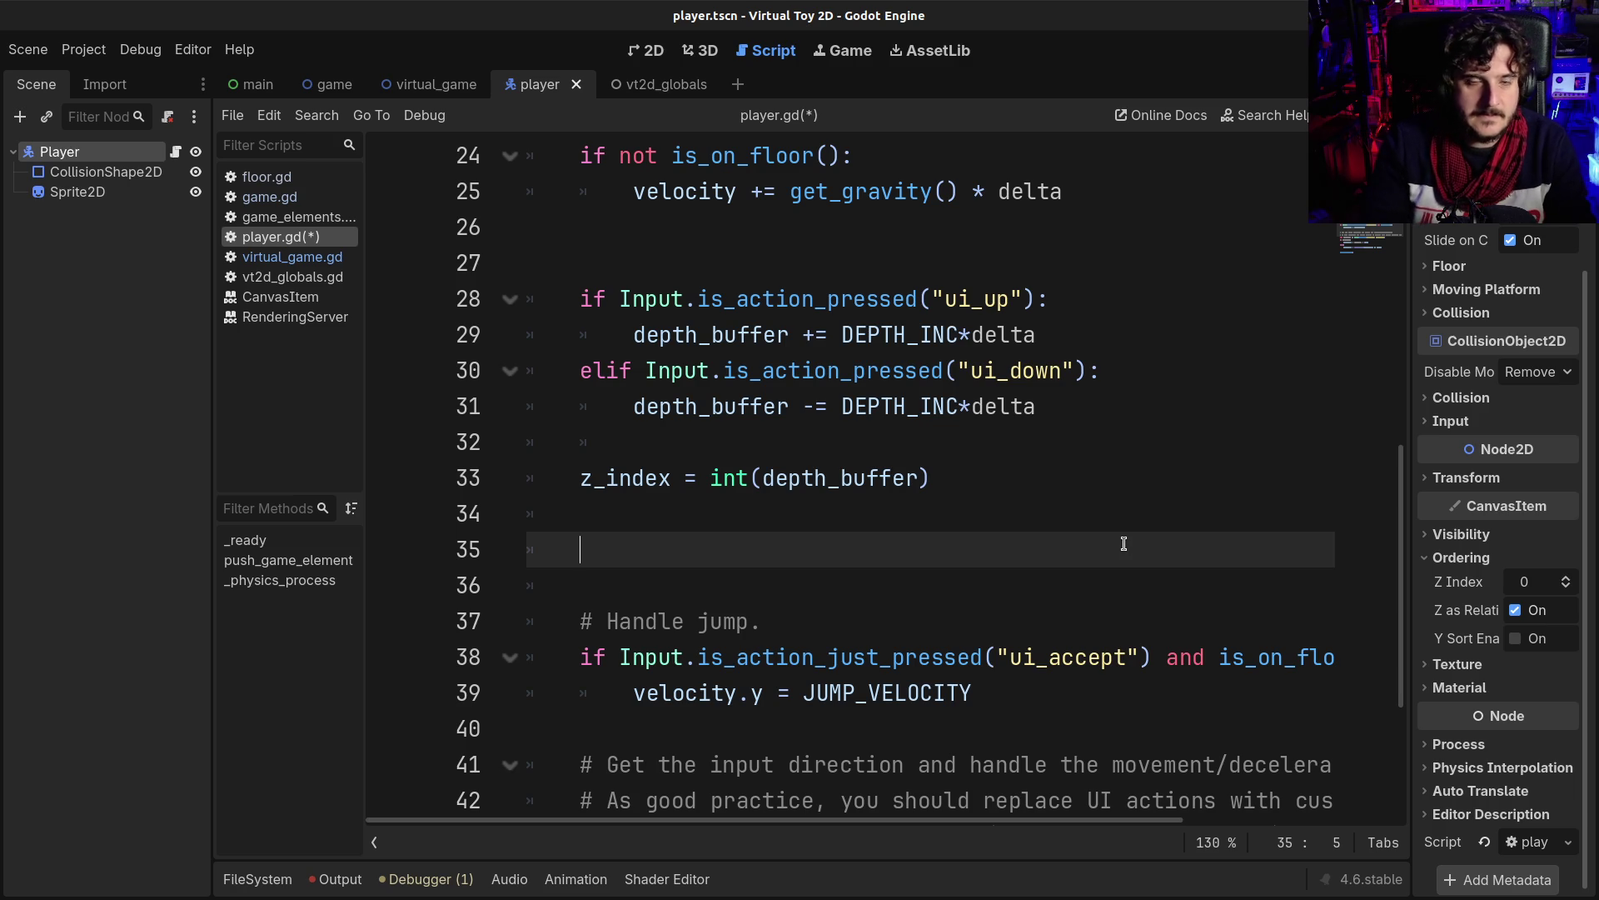
scroll(1124, 543, "up", 3)
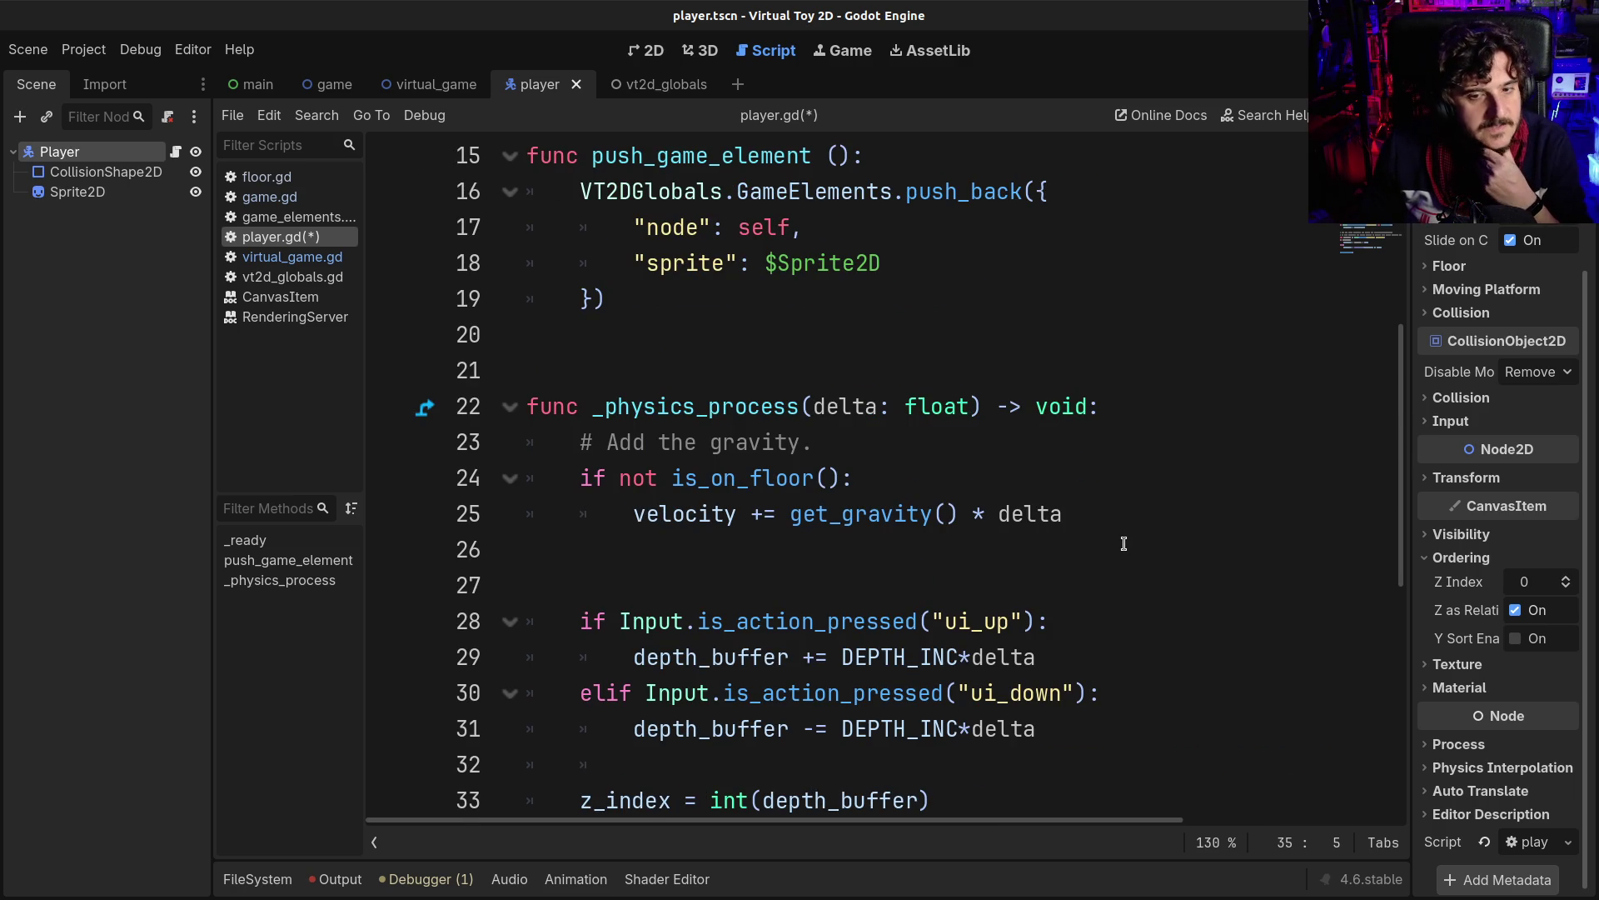
scroll(1124, 543, "down", 3)
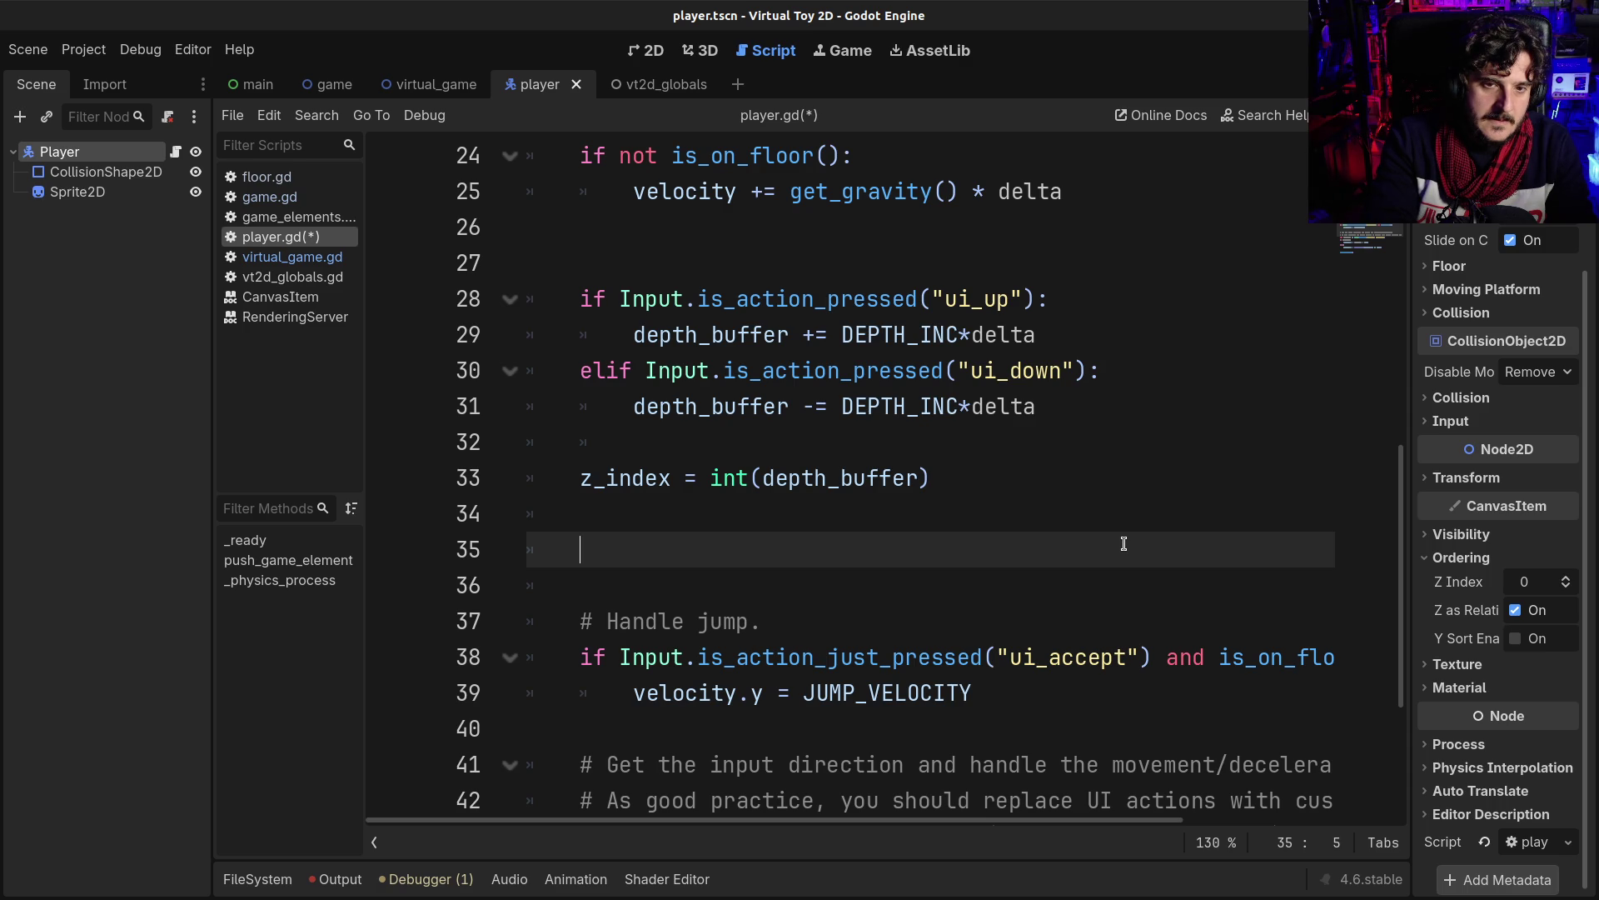
- Type '$Sprite2D.scale =' on line 35 via autocomplete, leaving the value empty
type("$Sp")
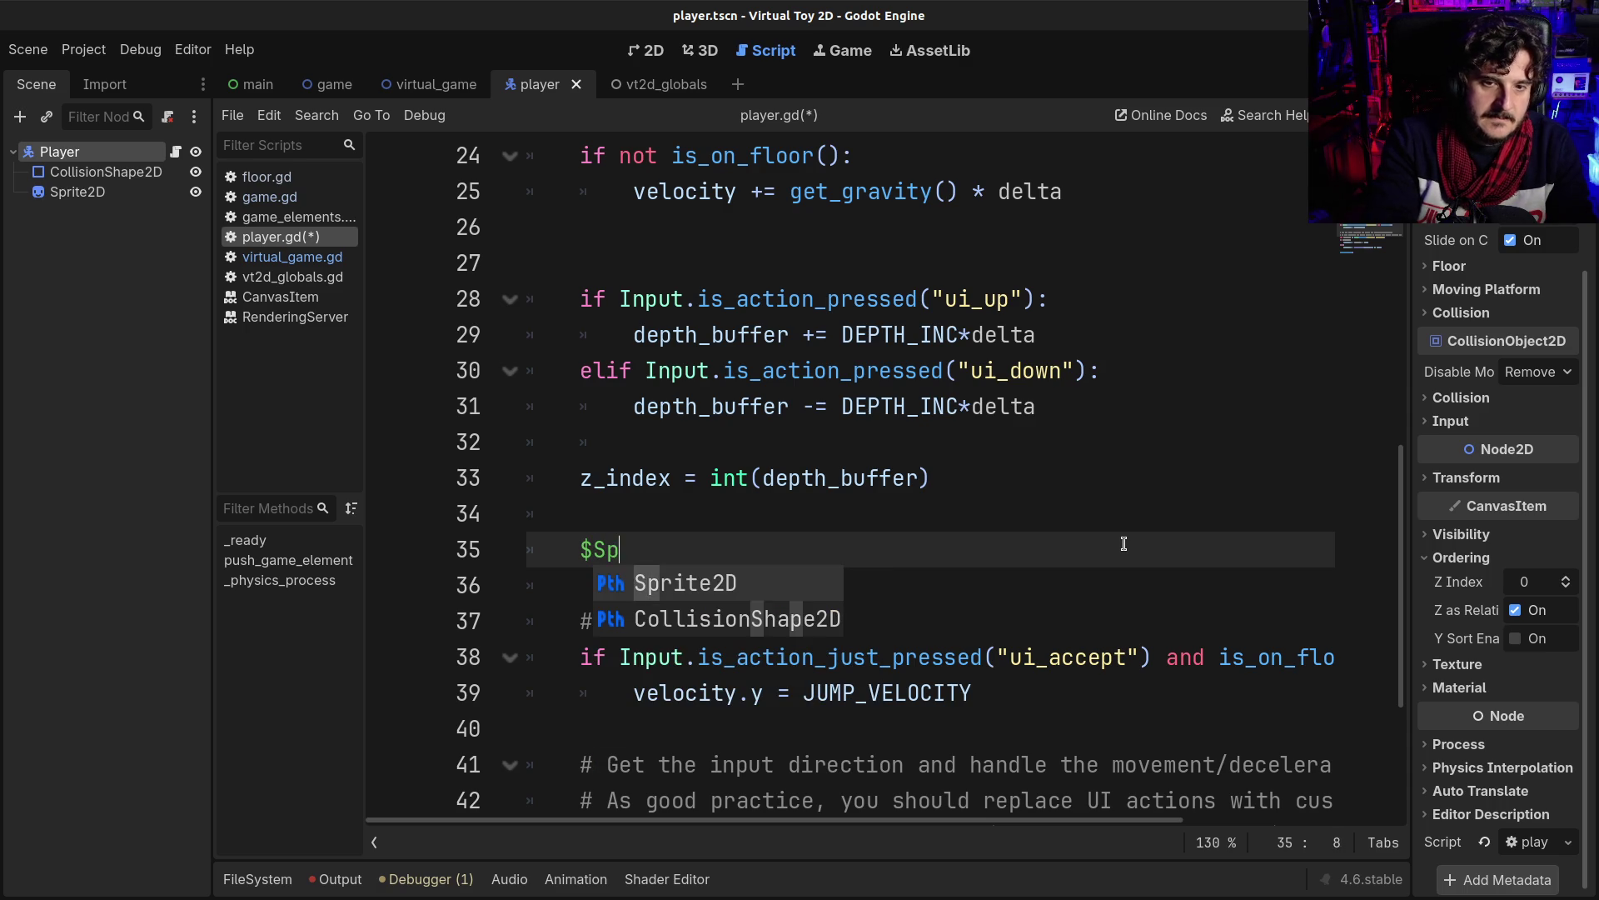
key("Return")
type("scal")
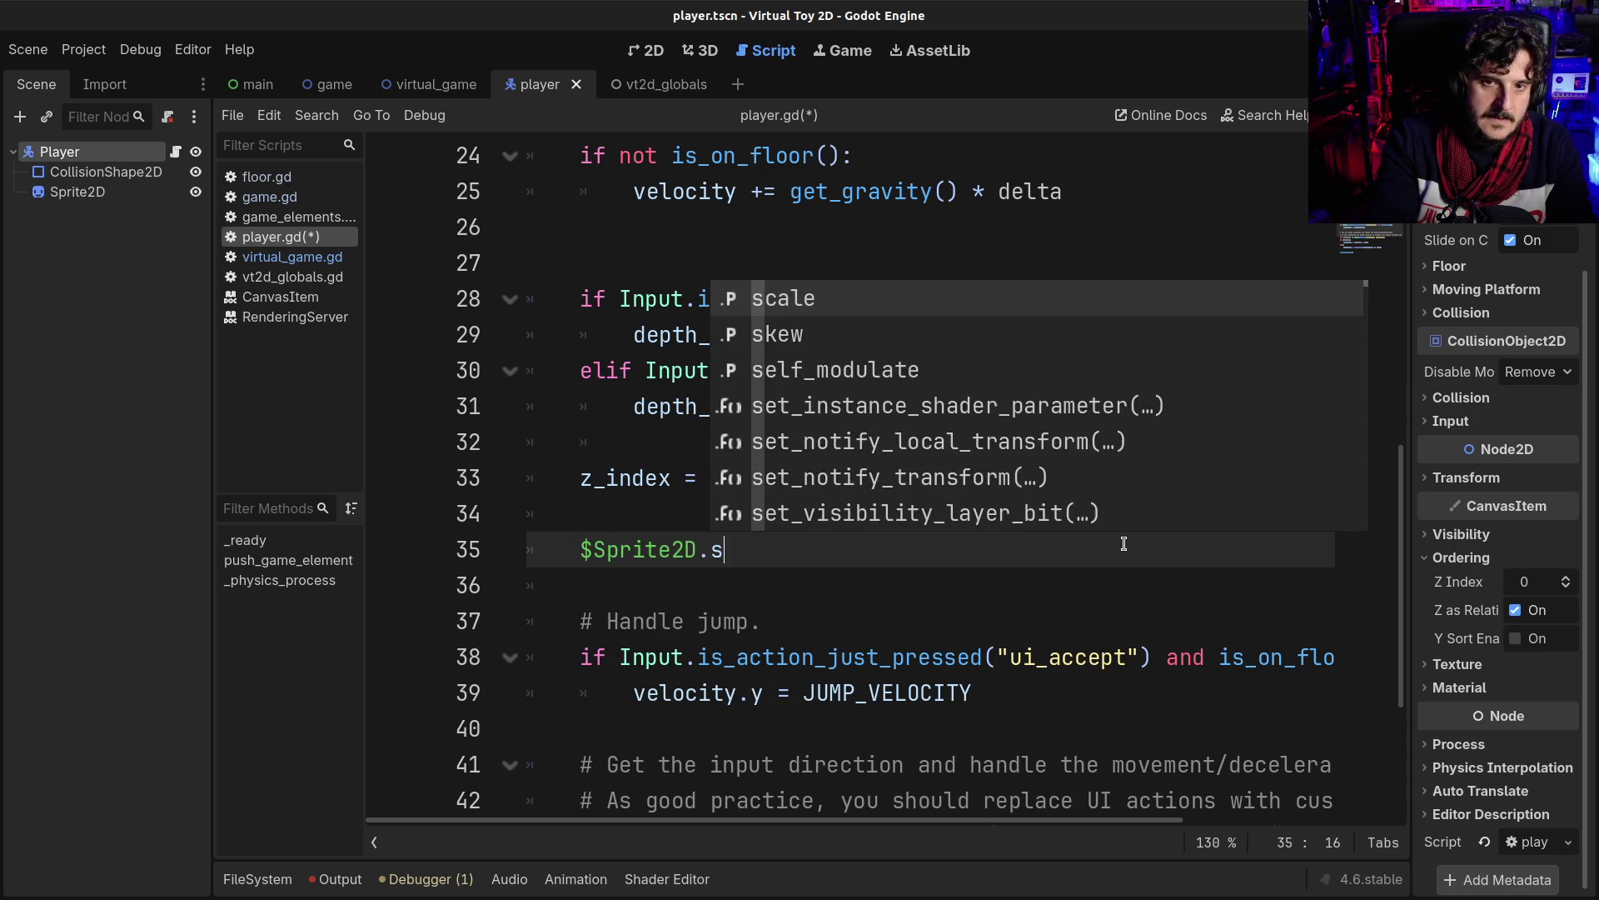
key("Return")
type("*=")
key("BackSpace")
key("BackSpace")
type("=")
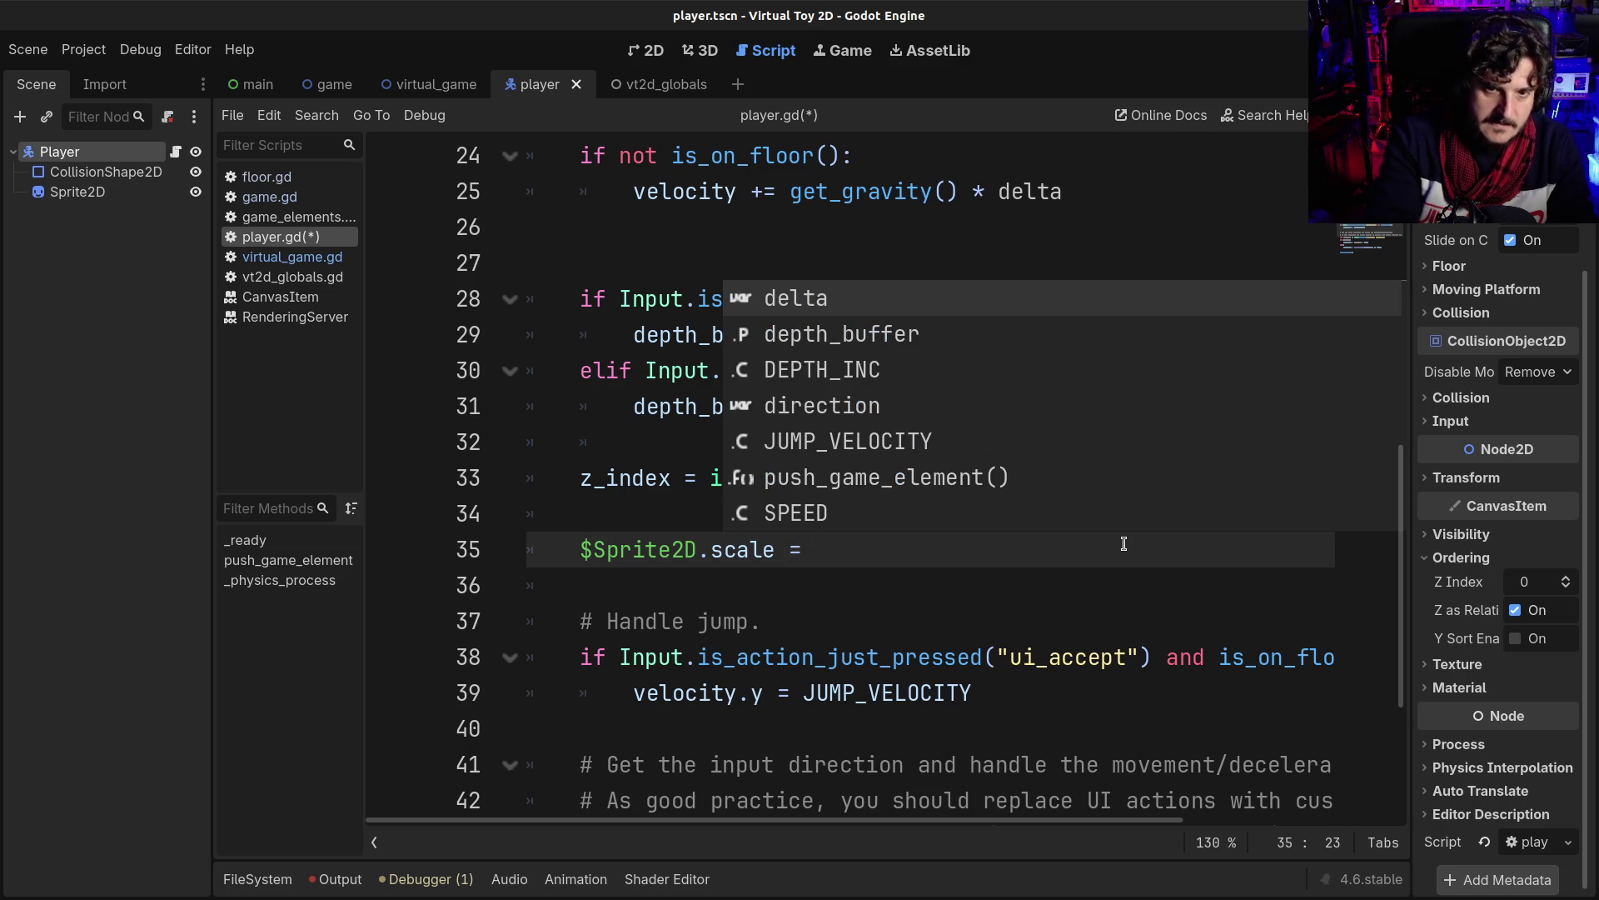
left_click(954, 551)
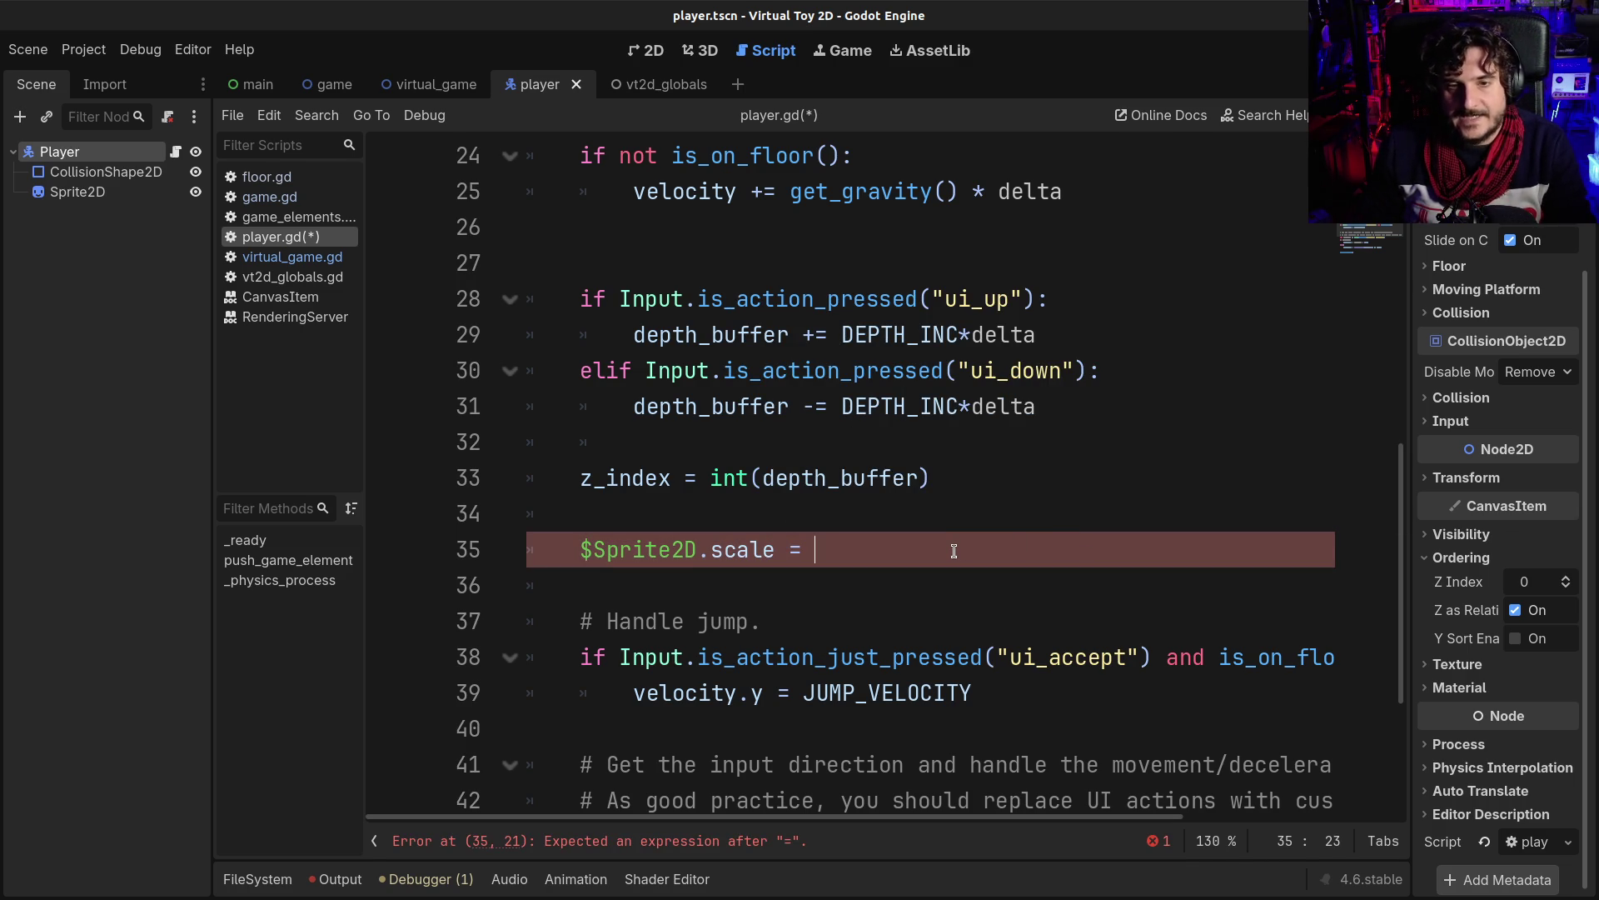
scroll(953, 551, "up", 1)
left_click_drag(885, 441, 999, 444)
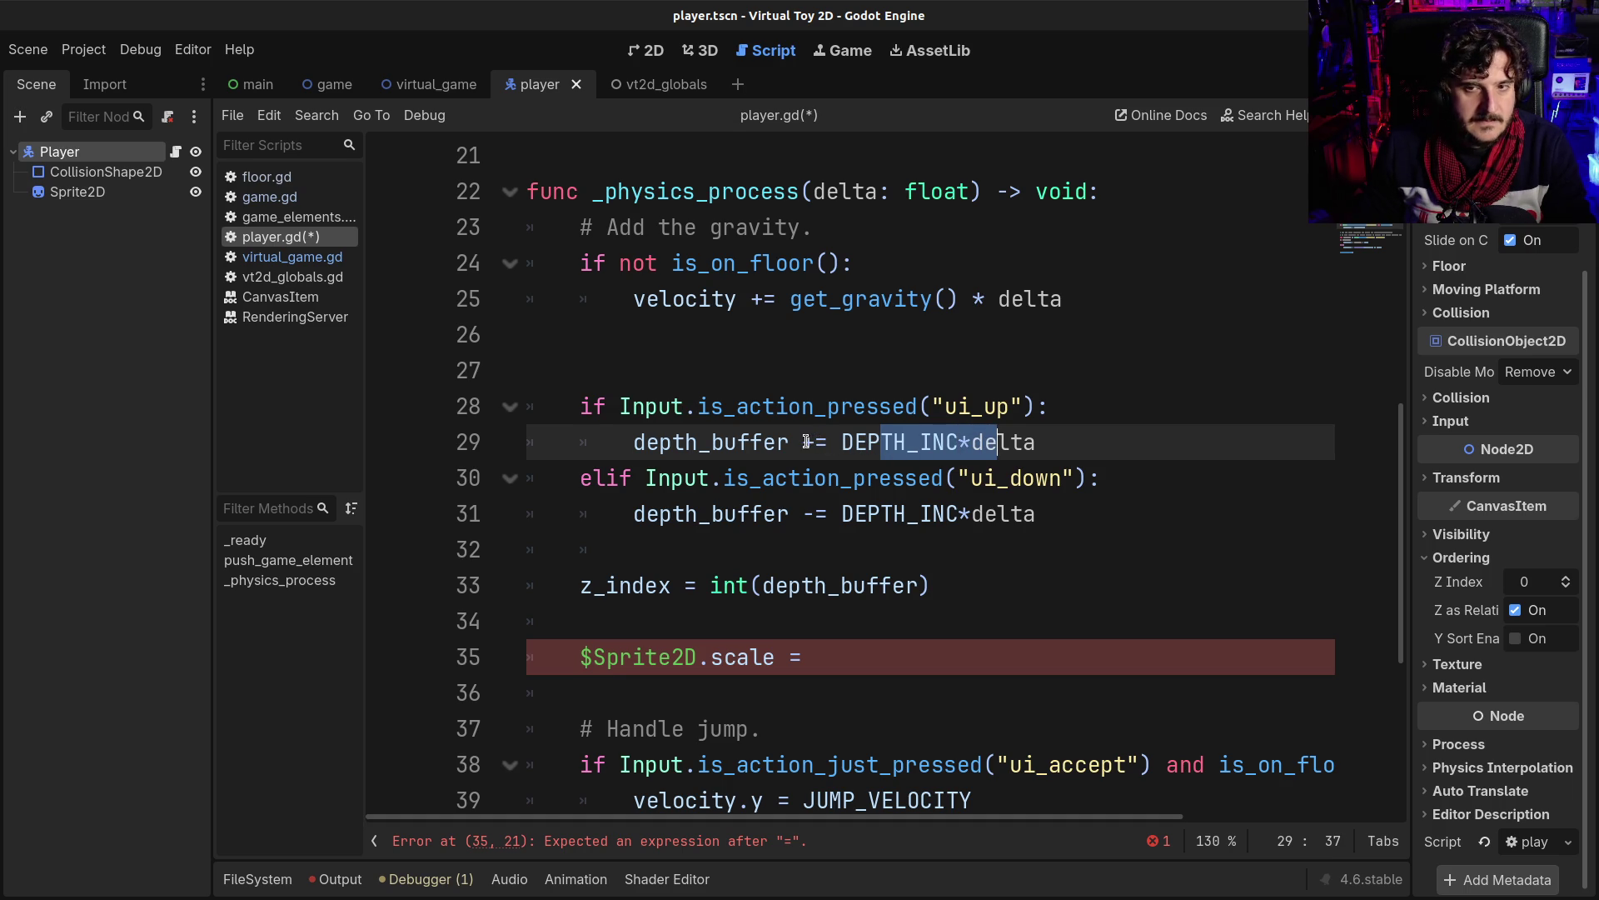
left_click(806, 442)
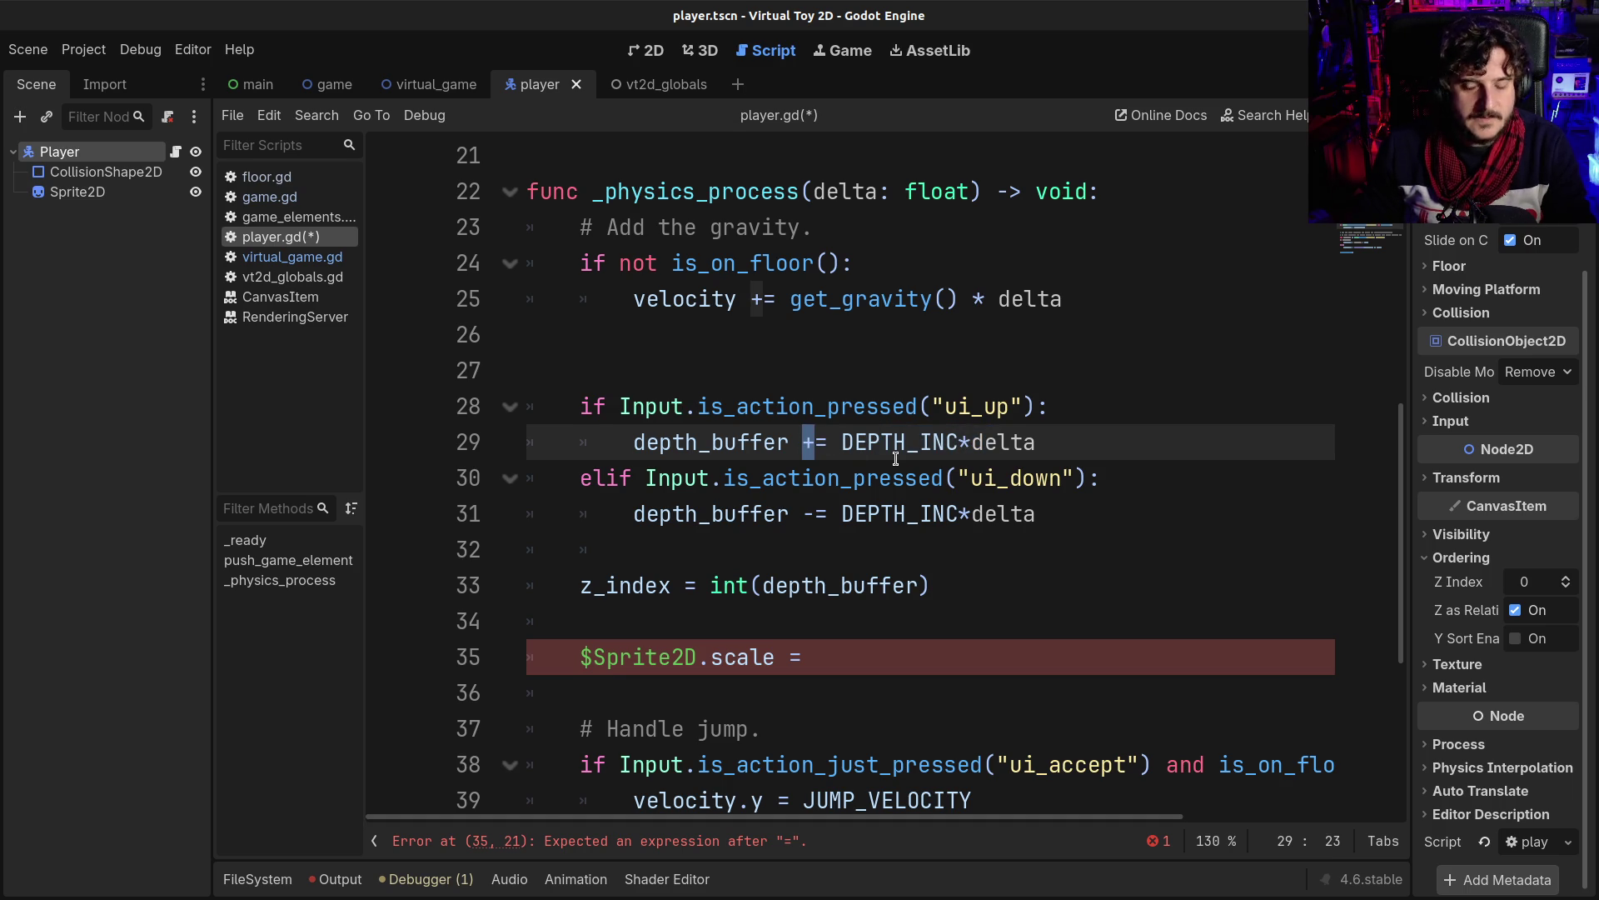
type("-")
key("Down")
key("Down")
key("shift+Left")
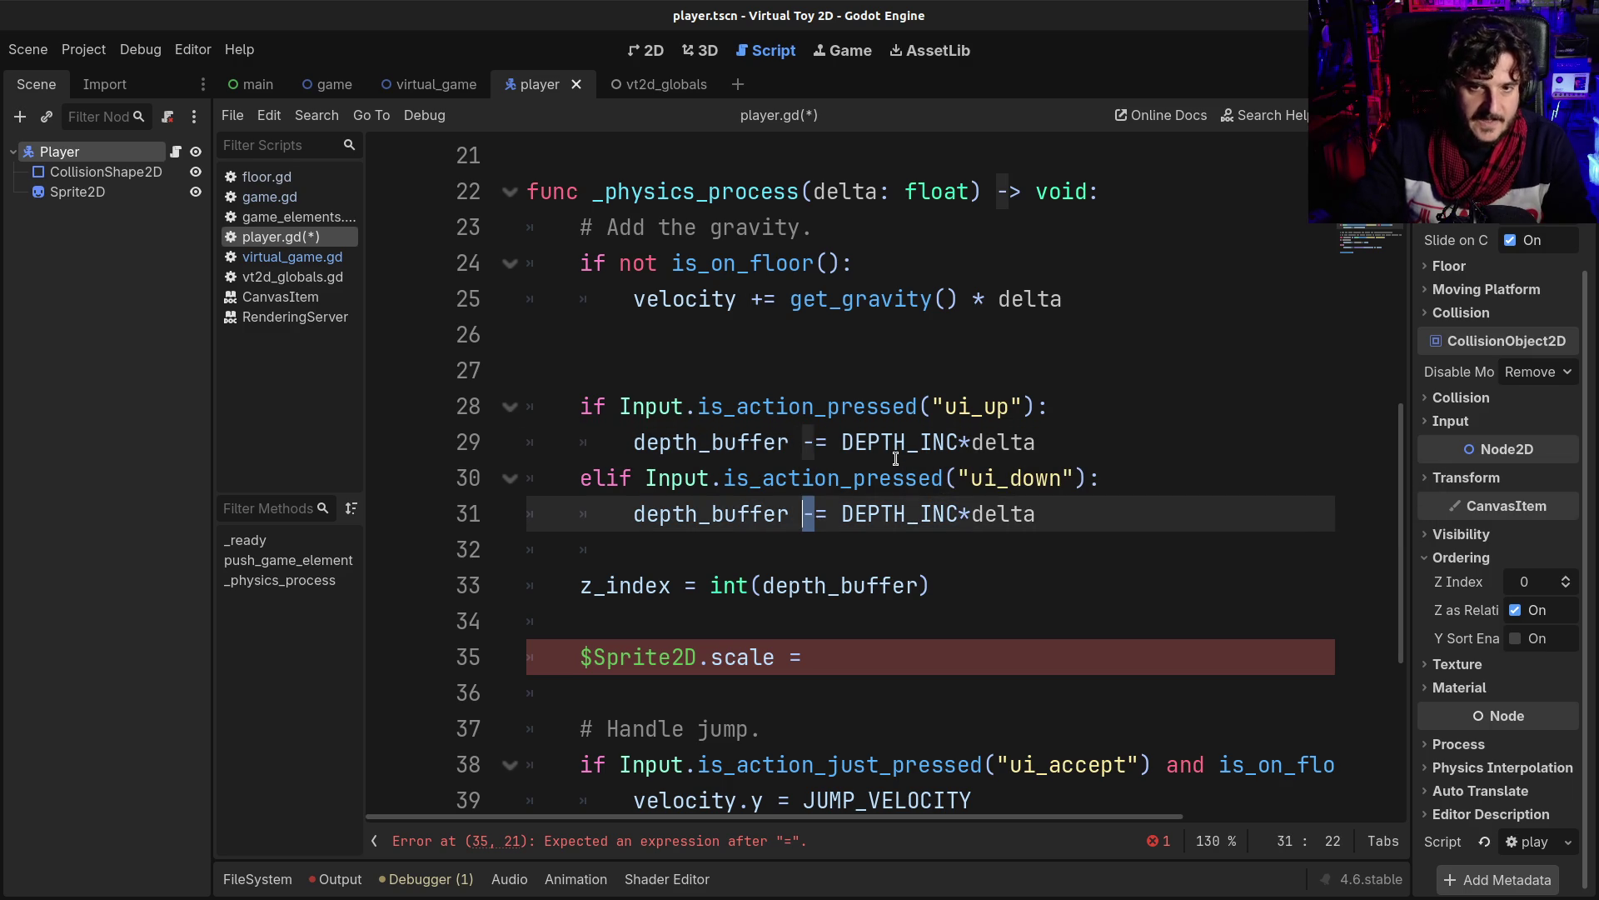
type("+")
key("ctrl+s")
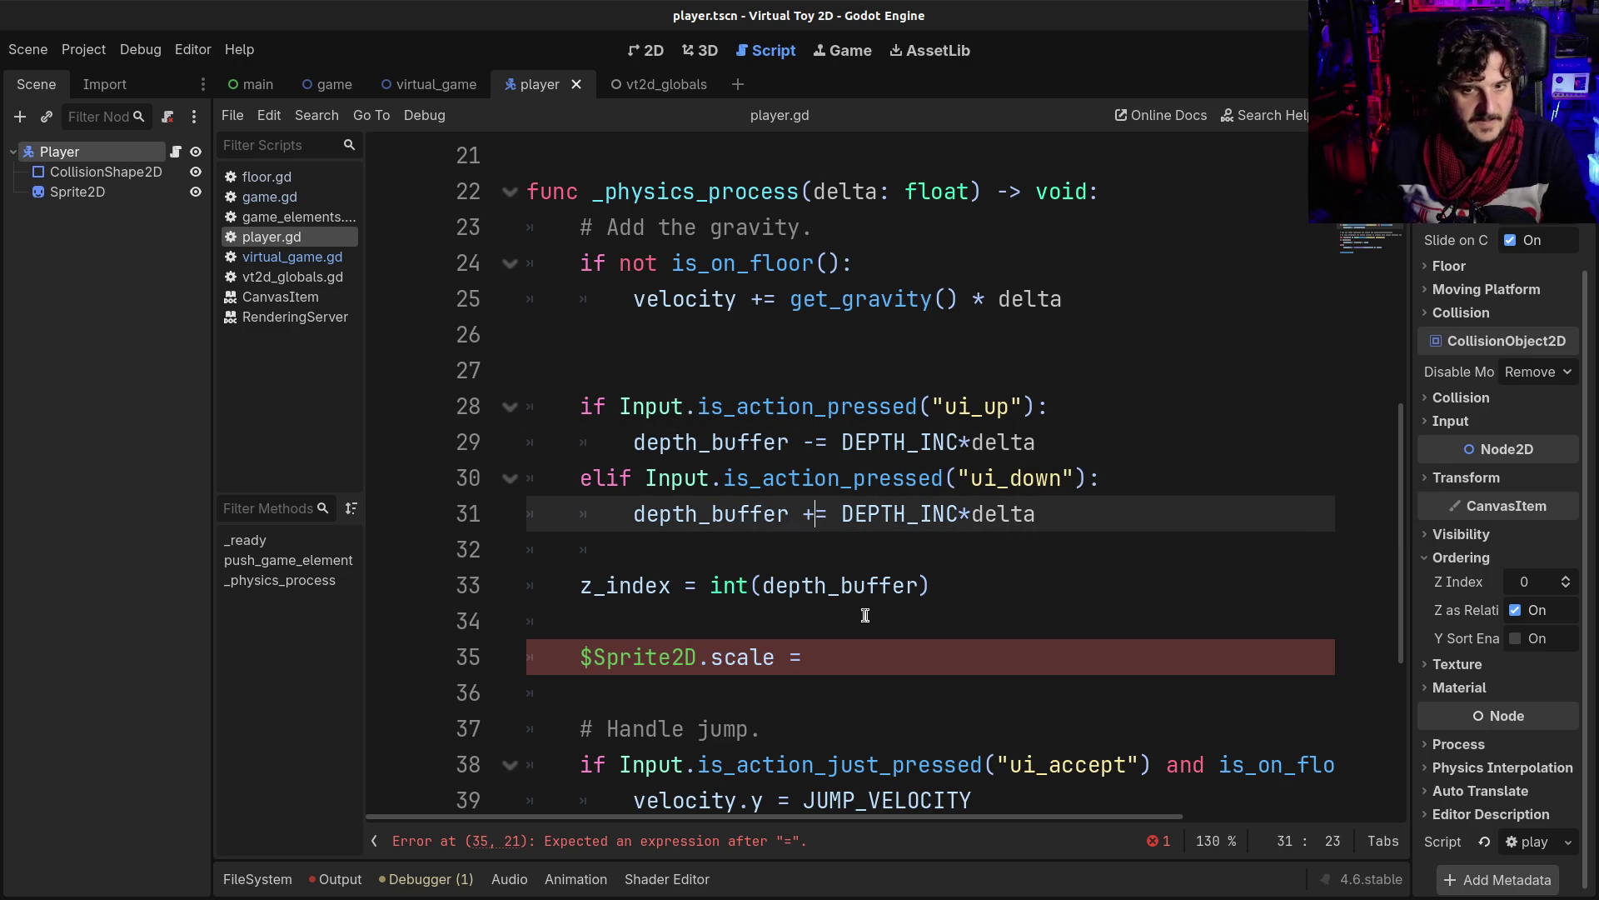
left_click_drag(723, 441, 777, 441)
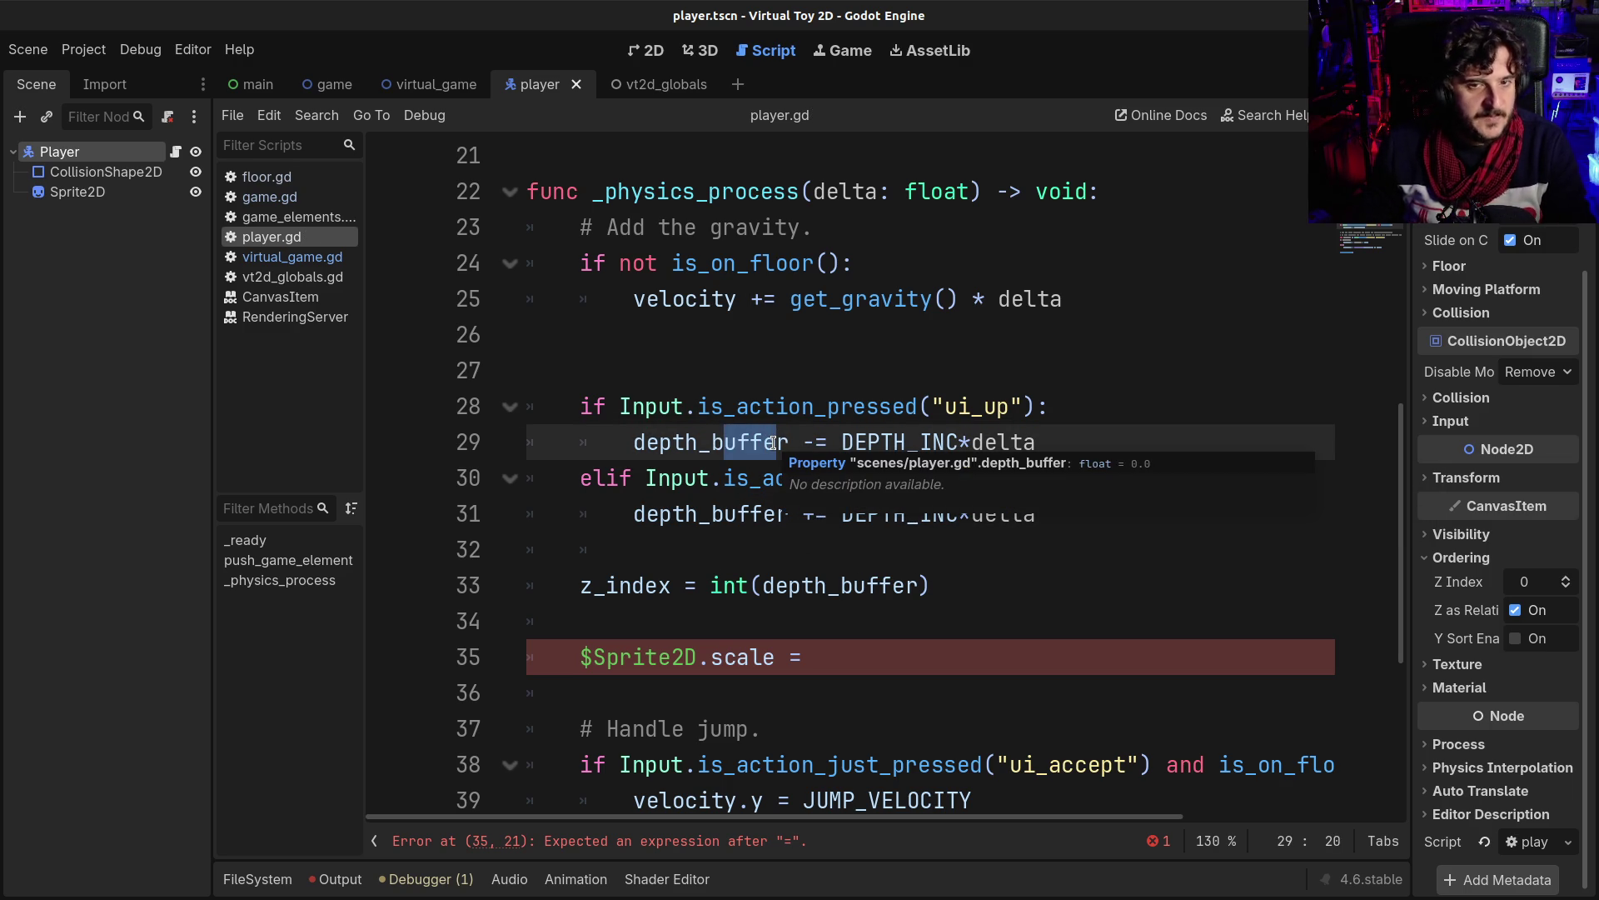
left_click(853, 663)
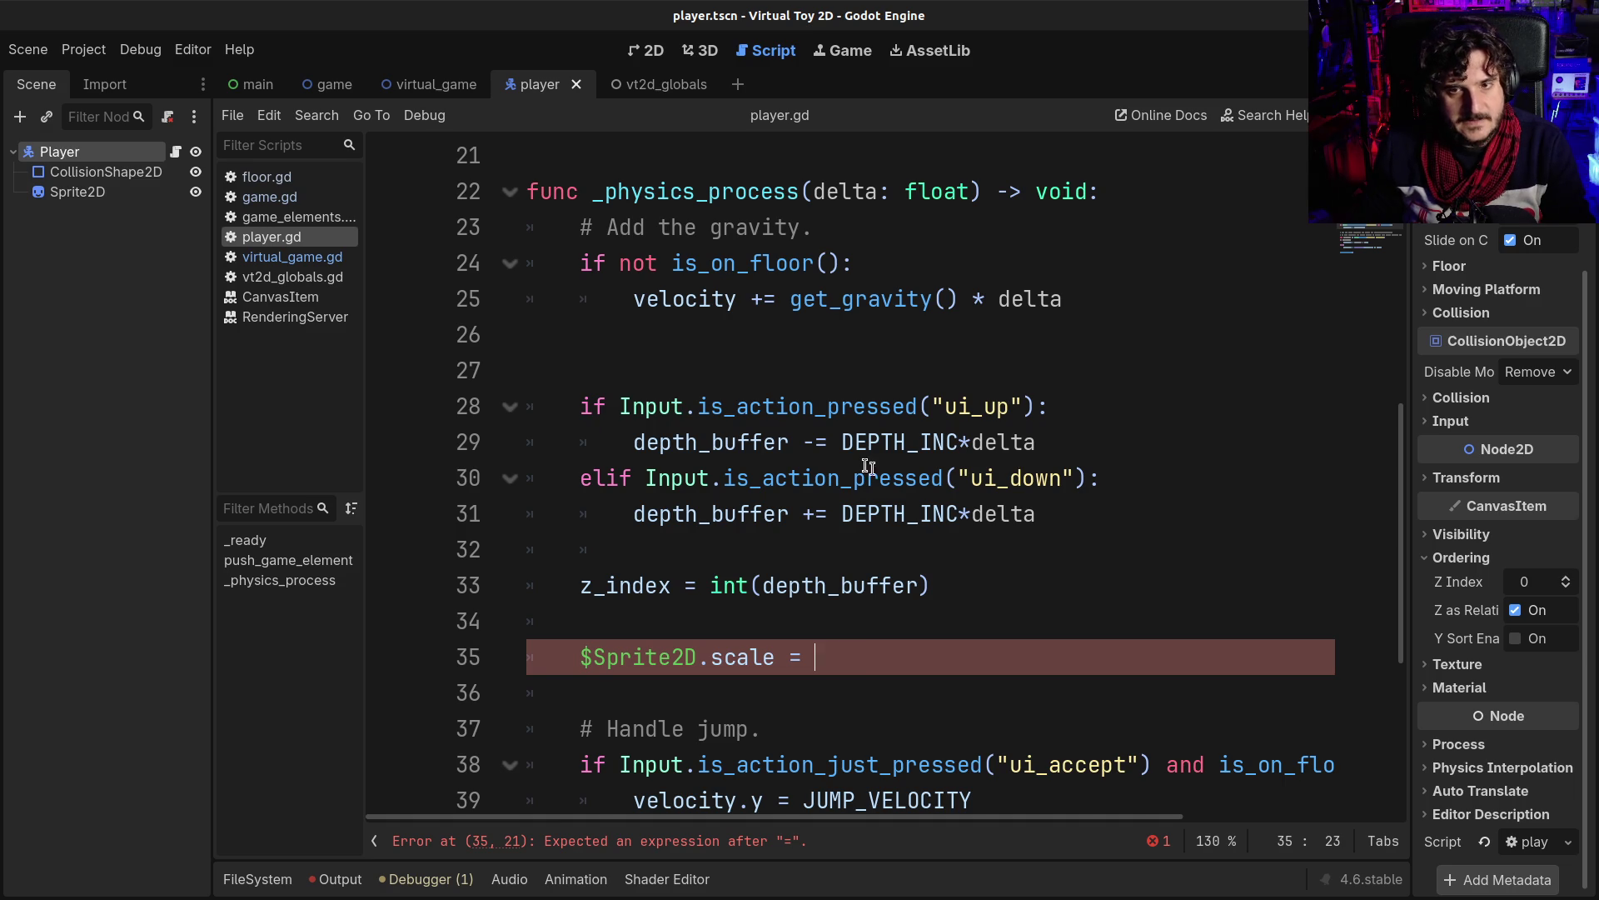
mouse_move(858, 465)
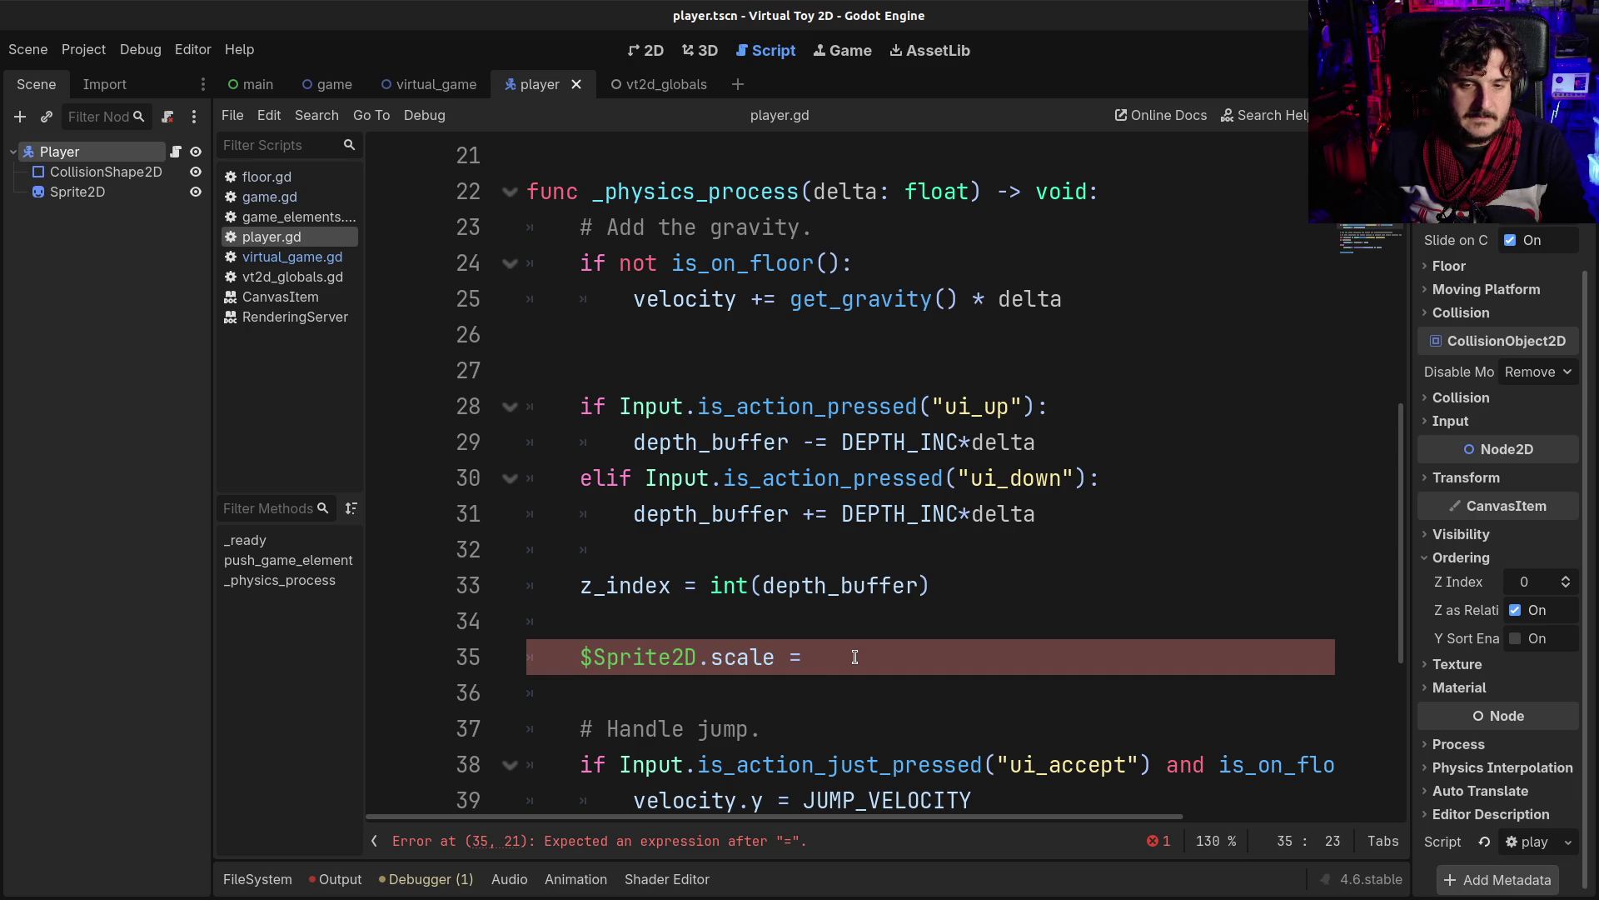
type("z_")
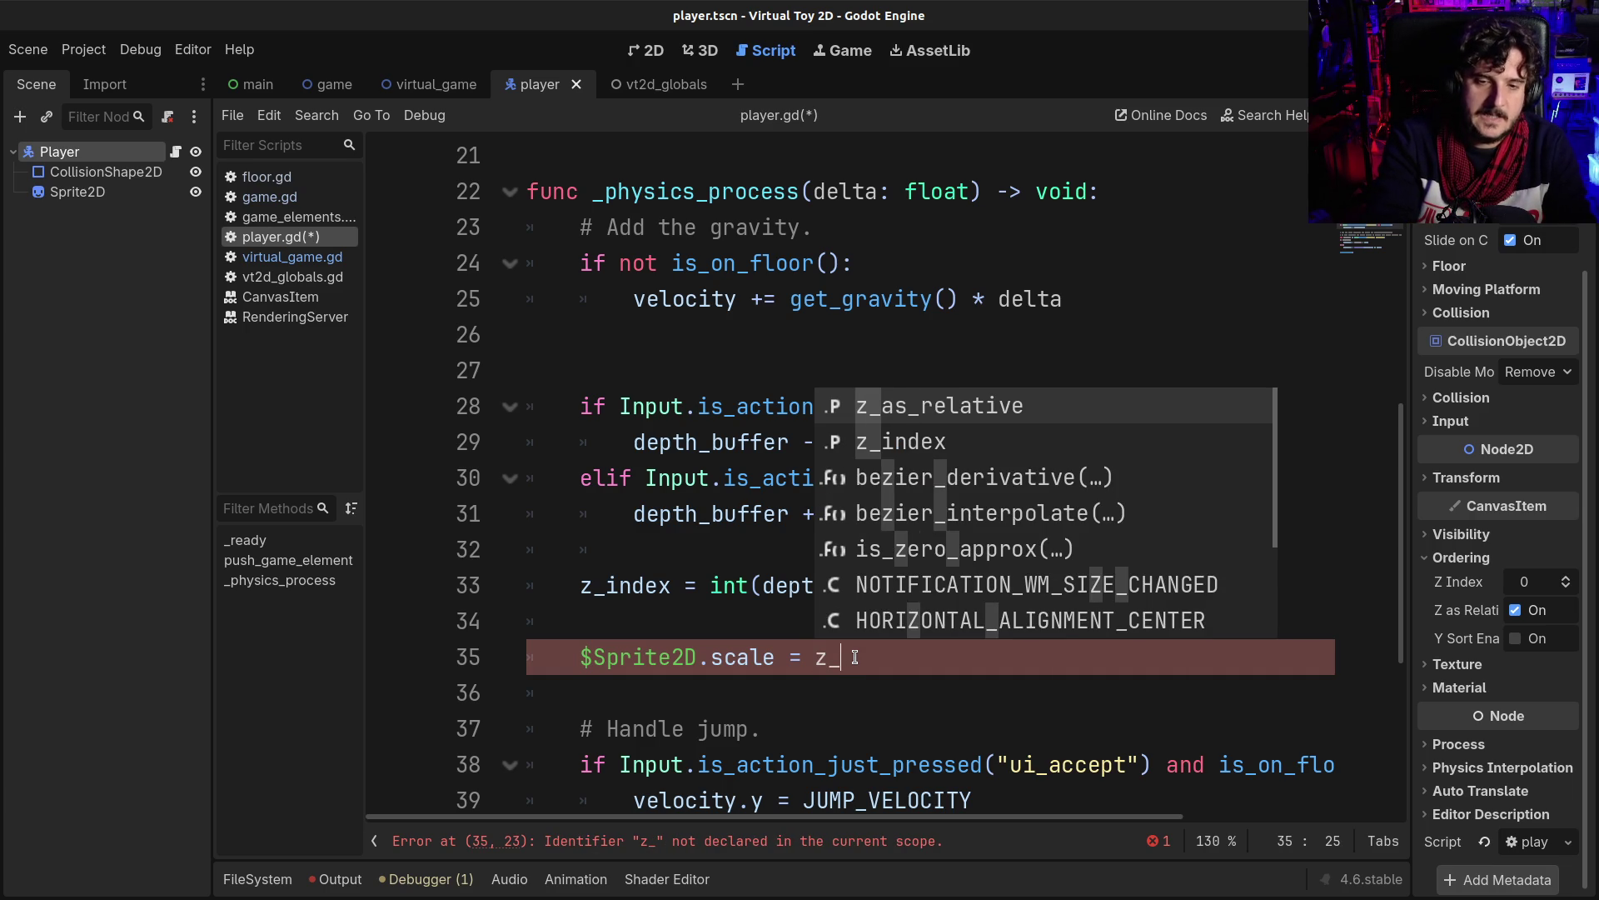
type("i")
- Make line 35 read '$Sprite2D.scale += z_index/10', save player.gd and run the game
key("Return")
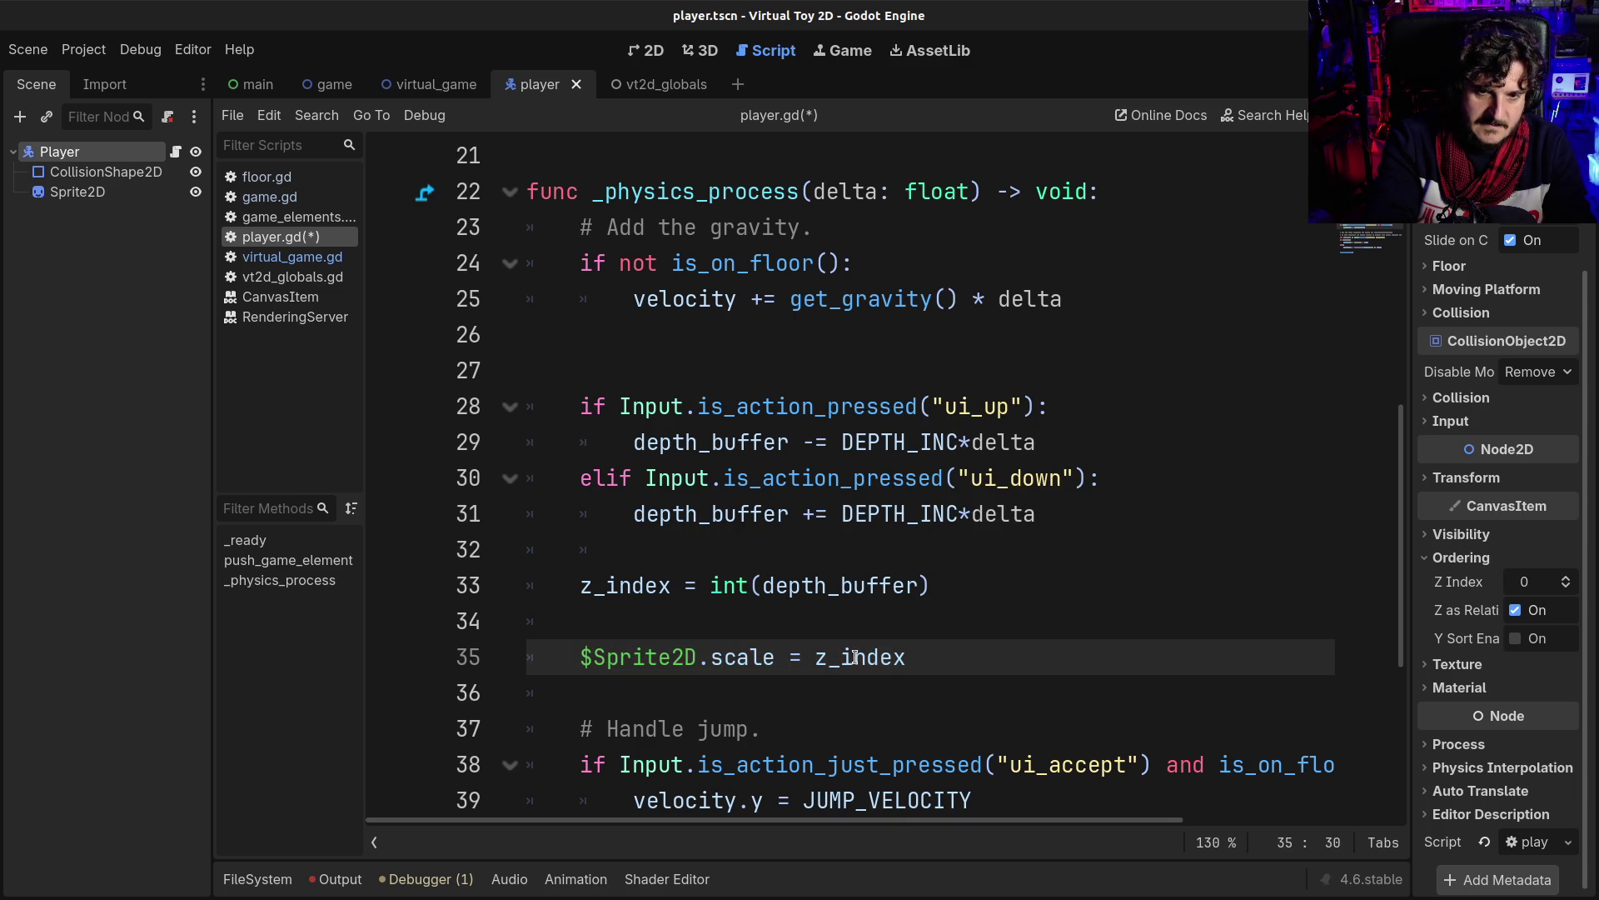
key("Left")
key("Left")
key("Left")
key("Left")
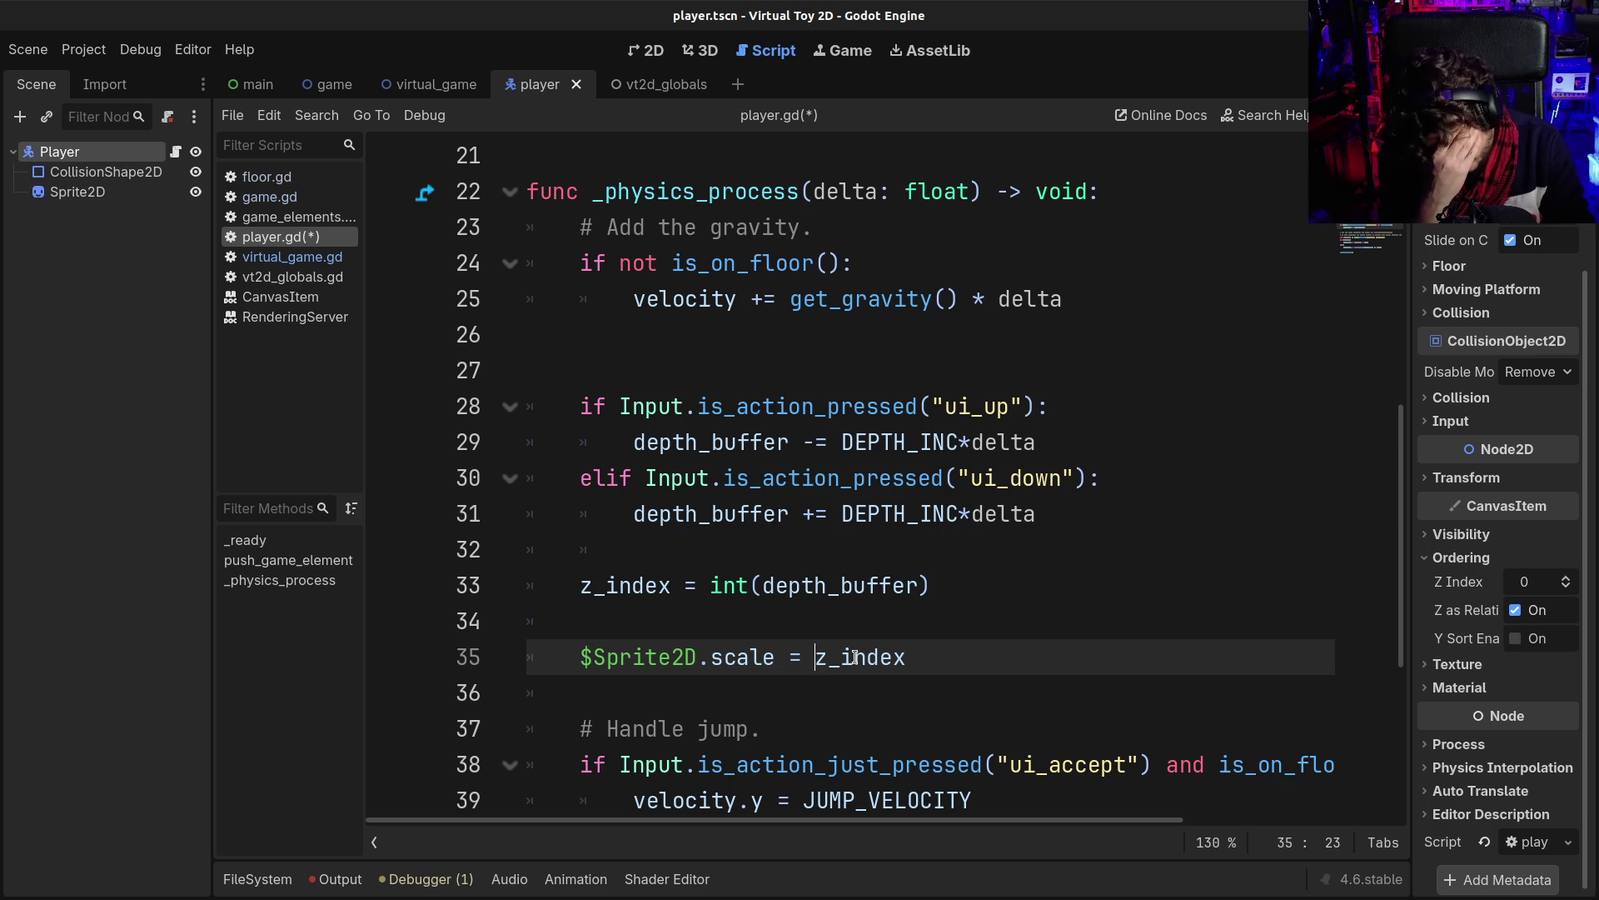
key("Left")
key("Left")
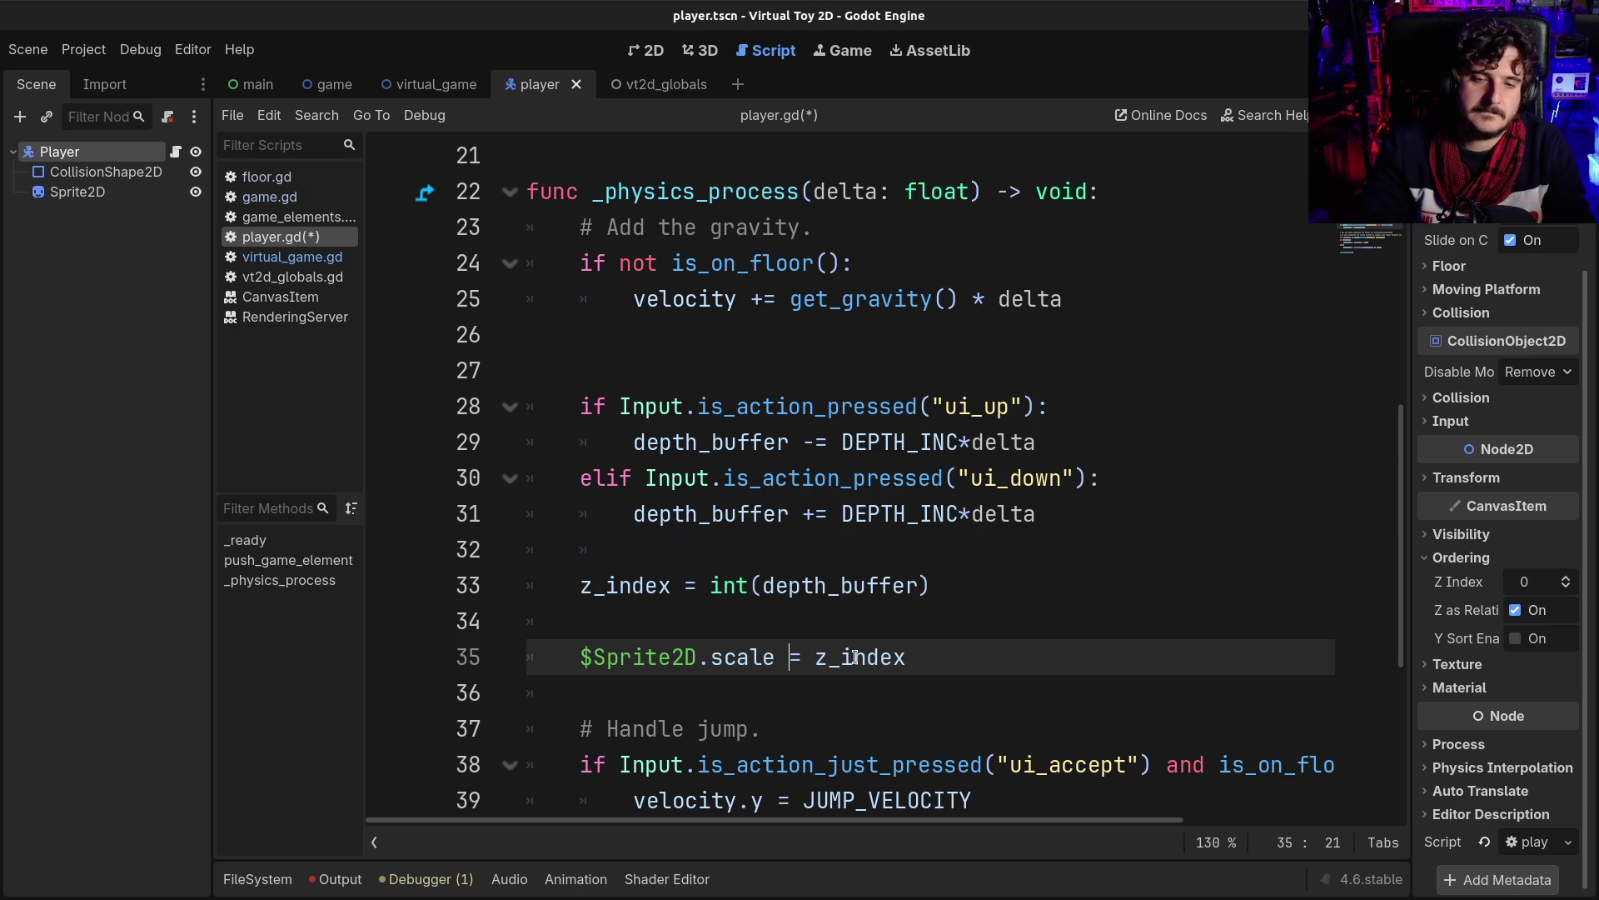
type("+")
key("Right")
key("Right")
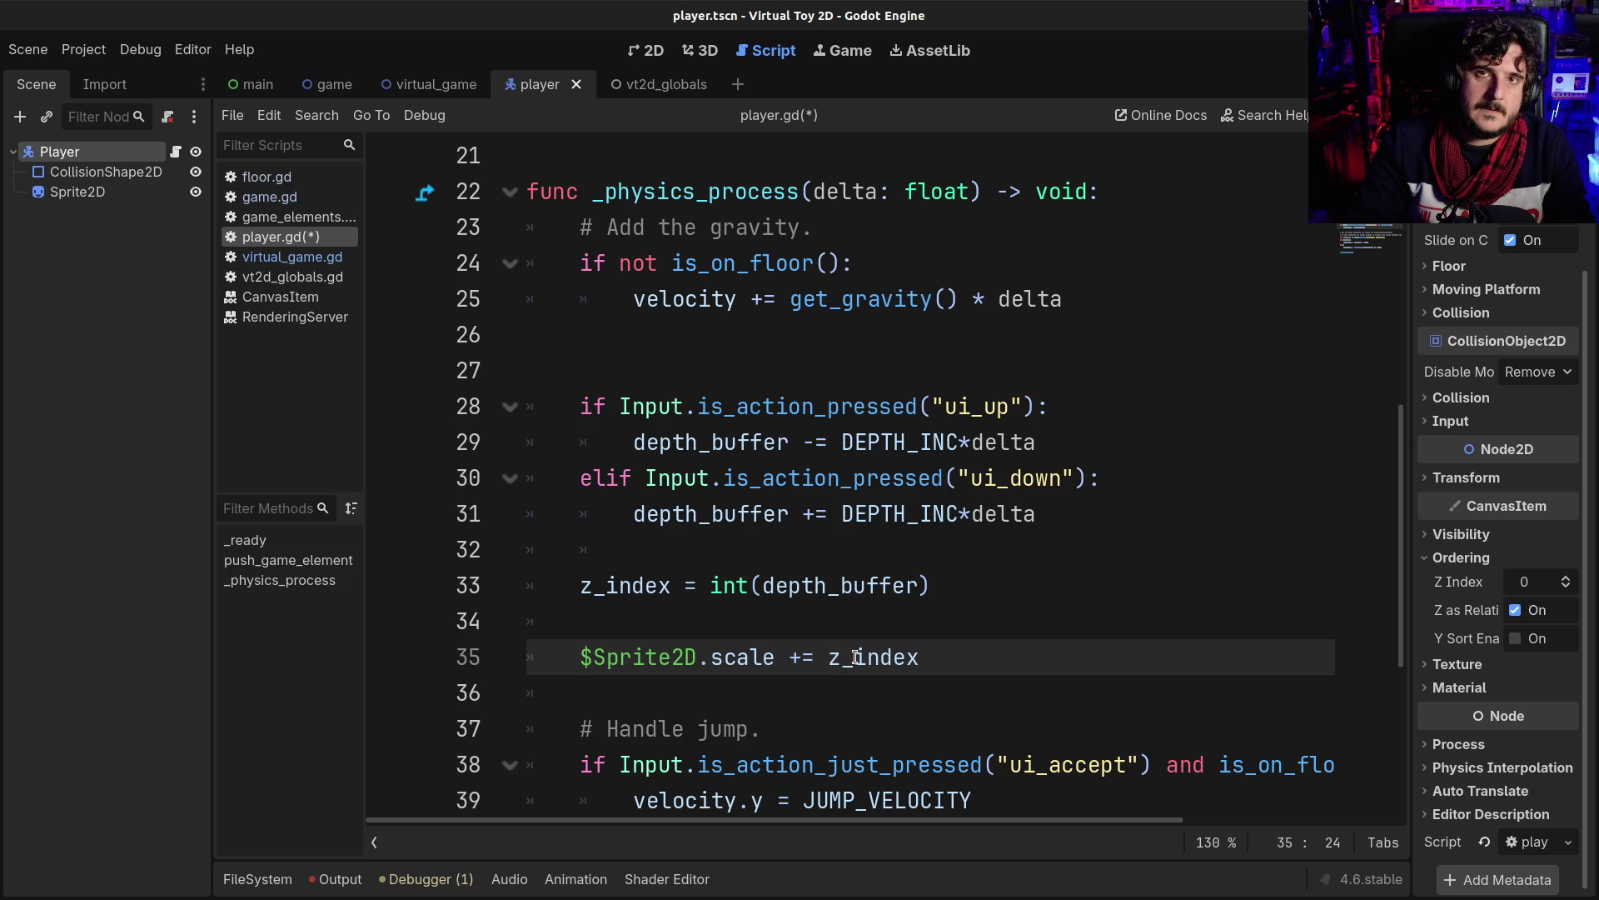
key("End")
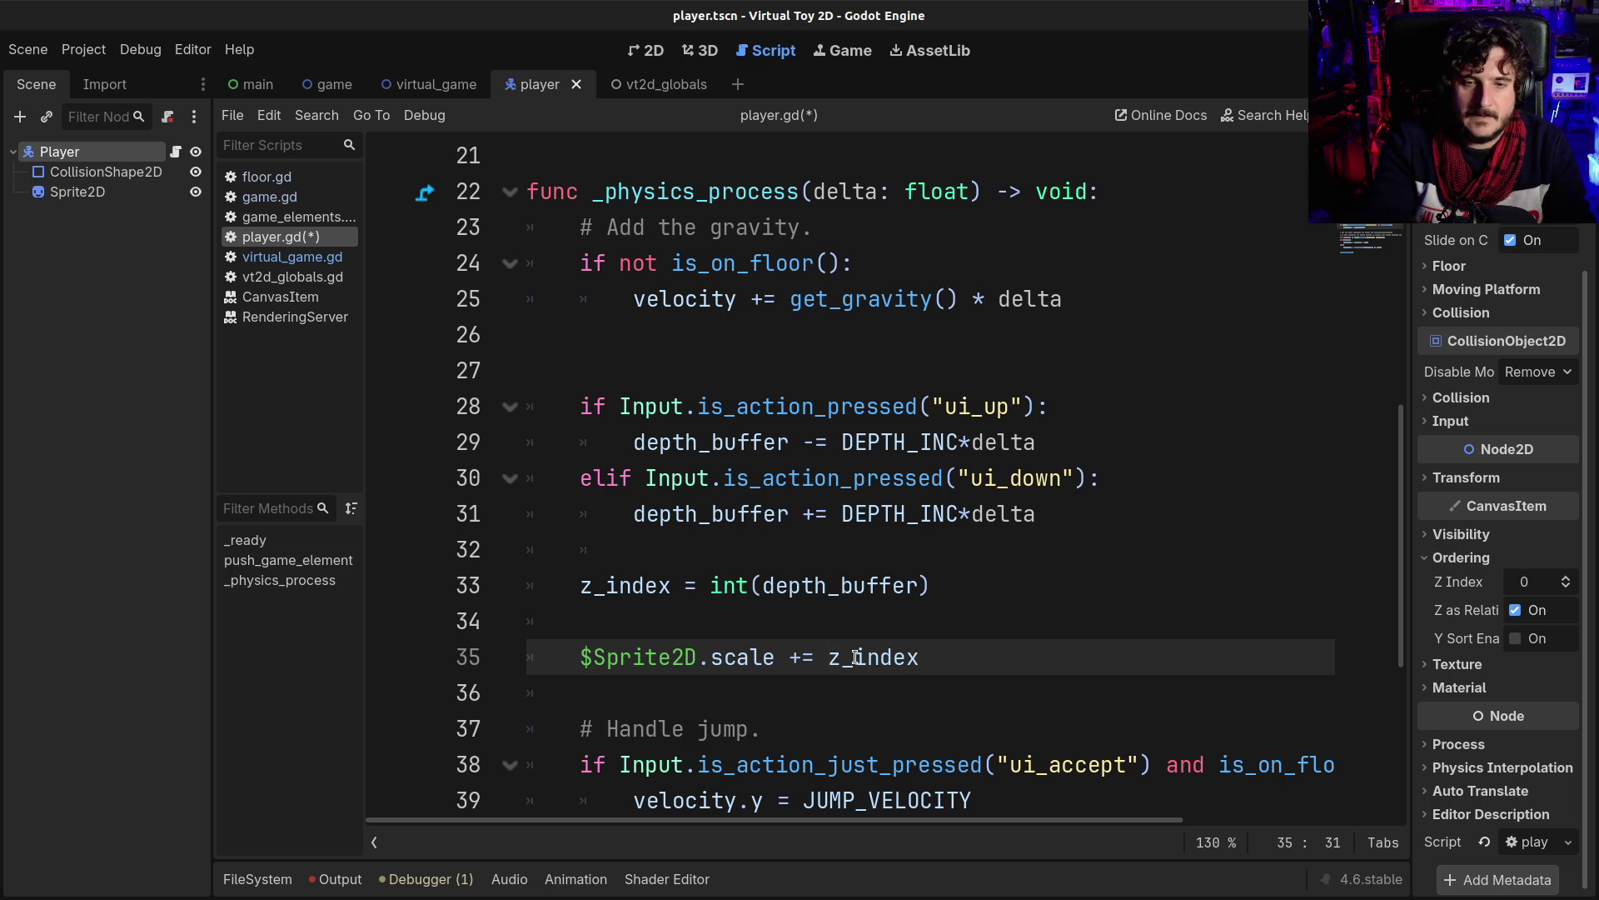
type("/10")
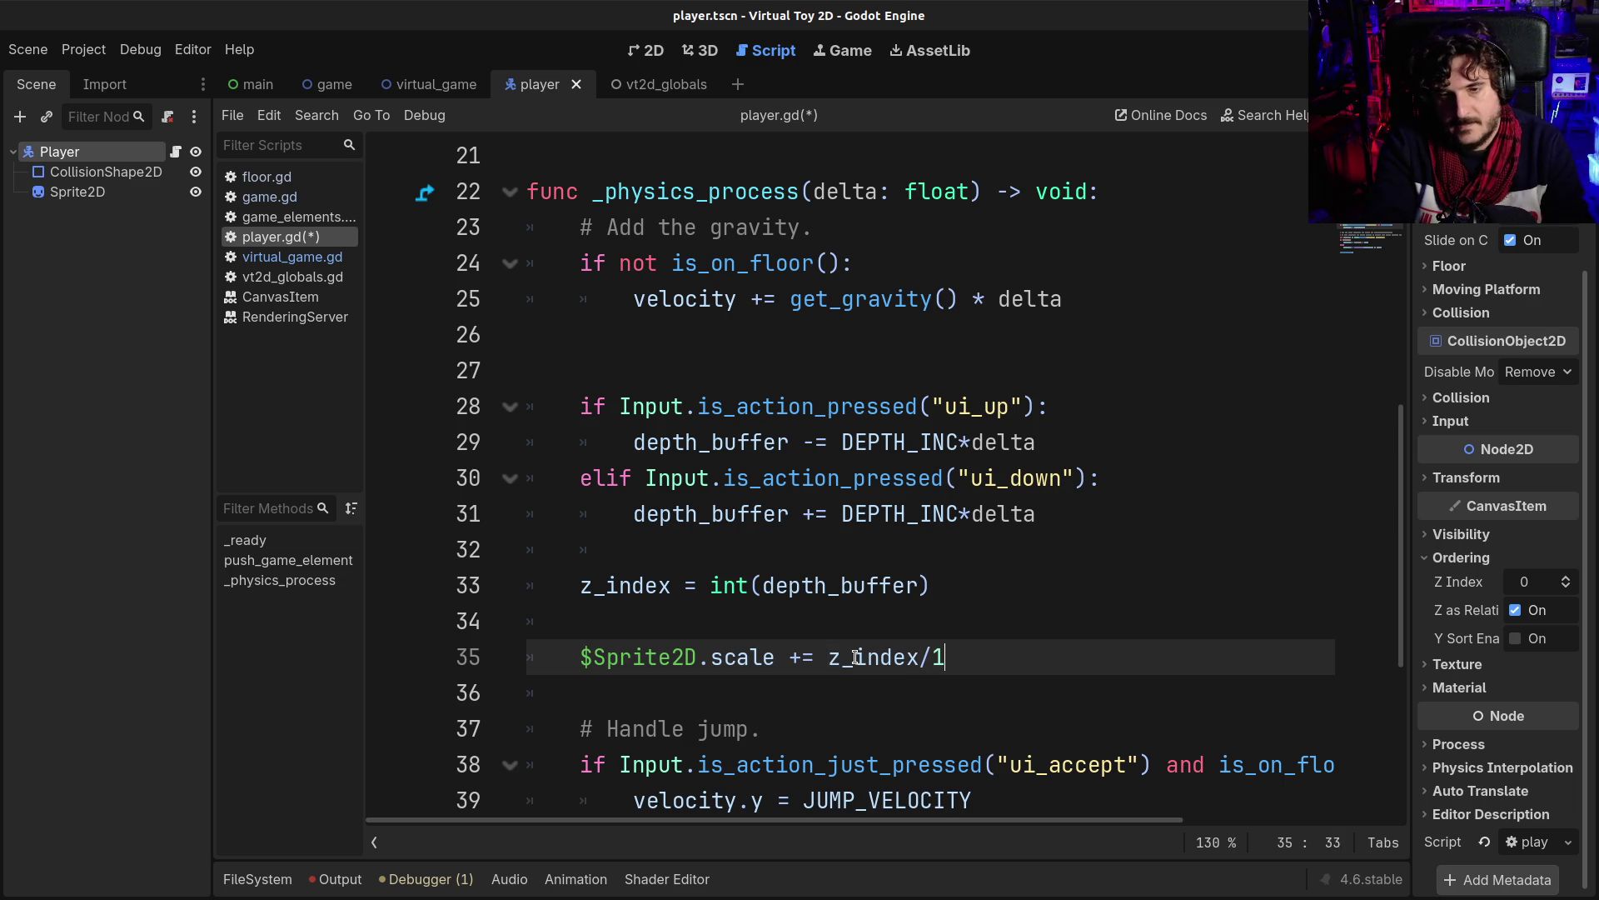
key("ctrl+s")
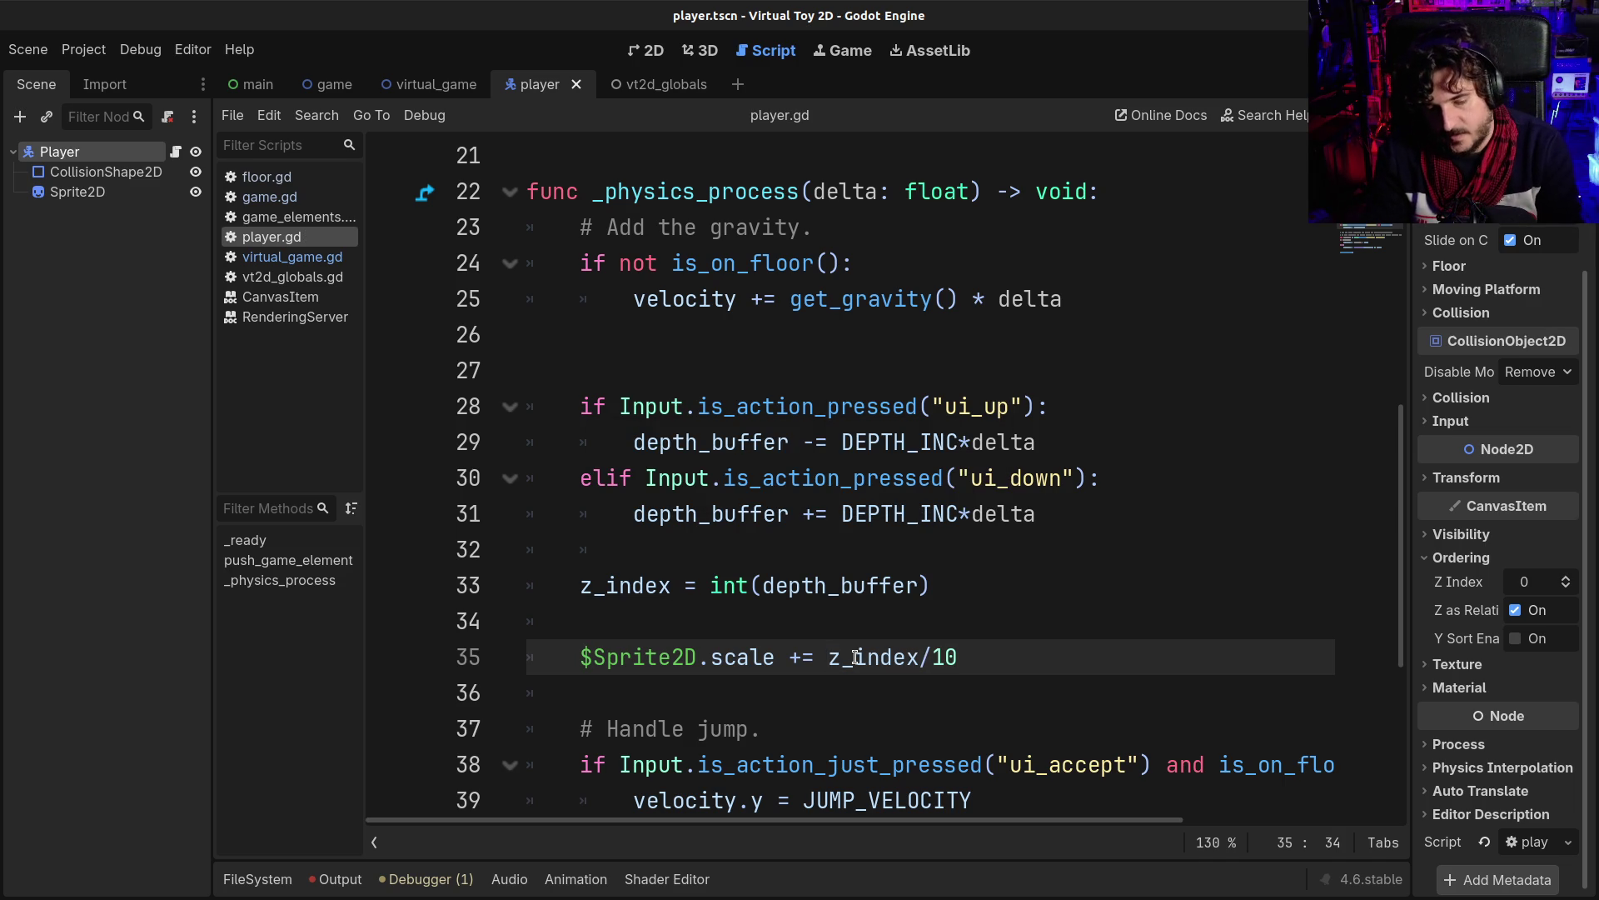
key("F5")
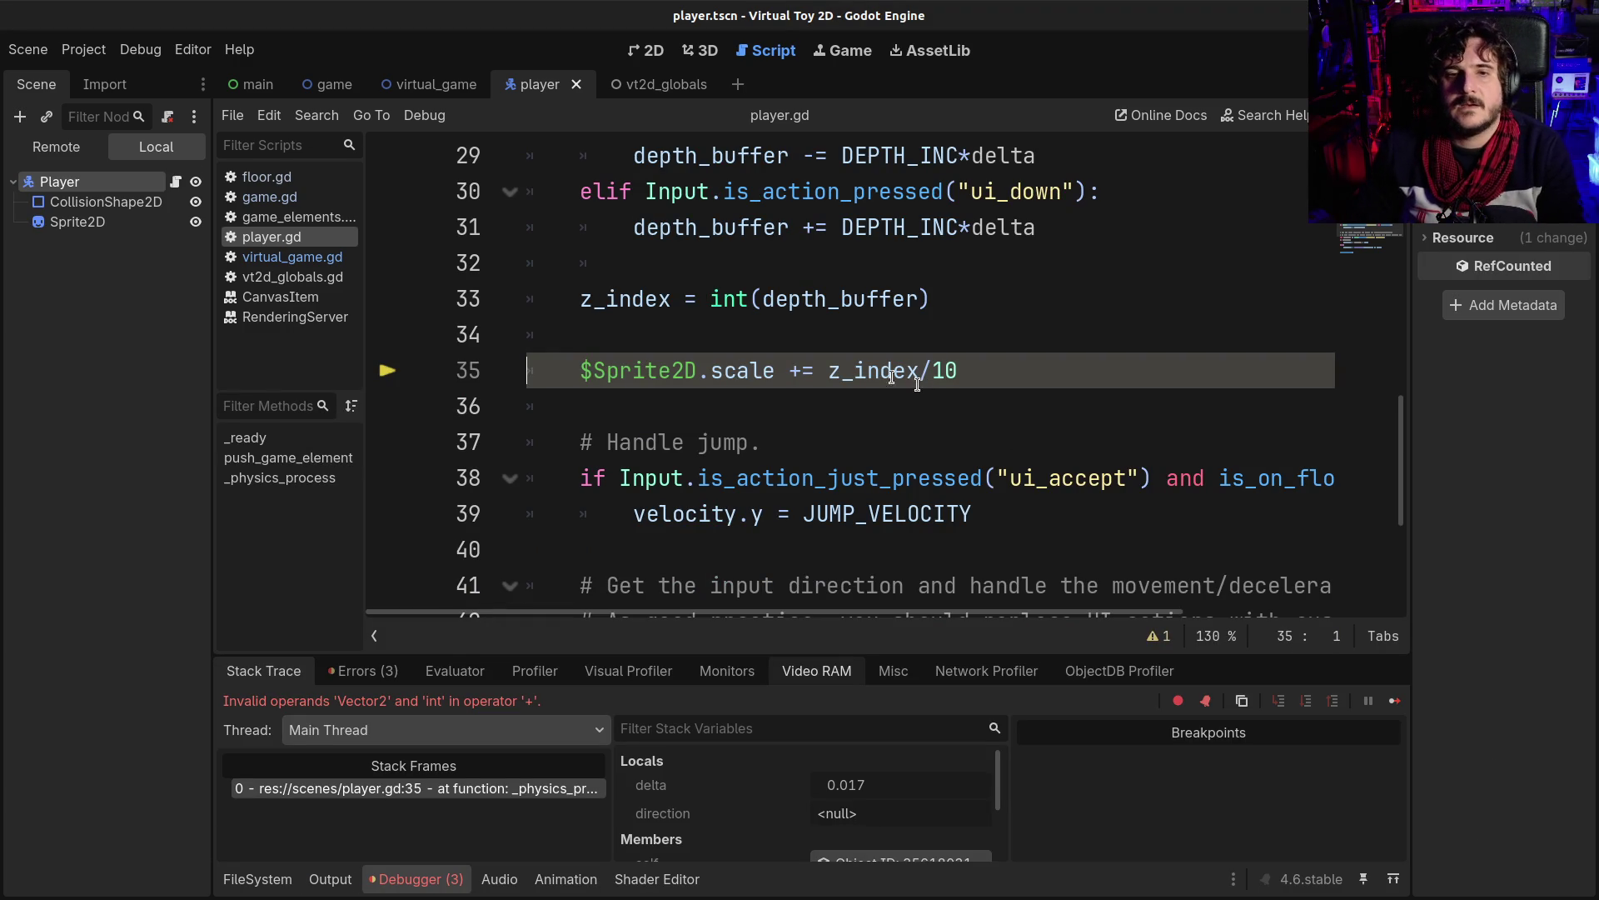
- Change line 35 to '$Sprite2D.scale += Vector2.ONE*z_index/10' and restart the game
left_click(777, 370)
left_click(829, 370)
type("Vec")
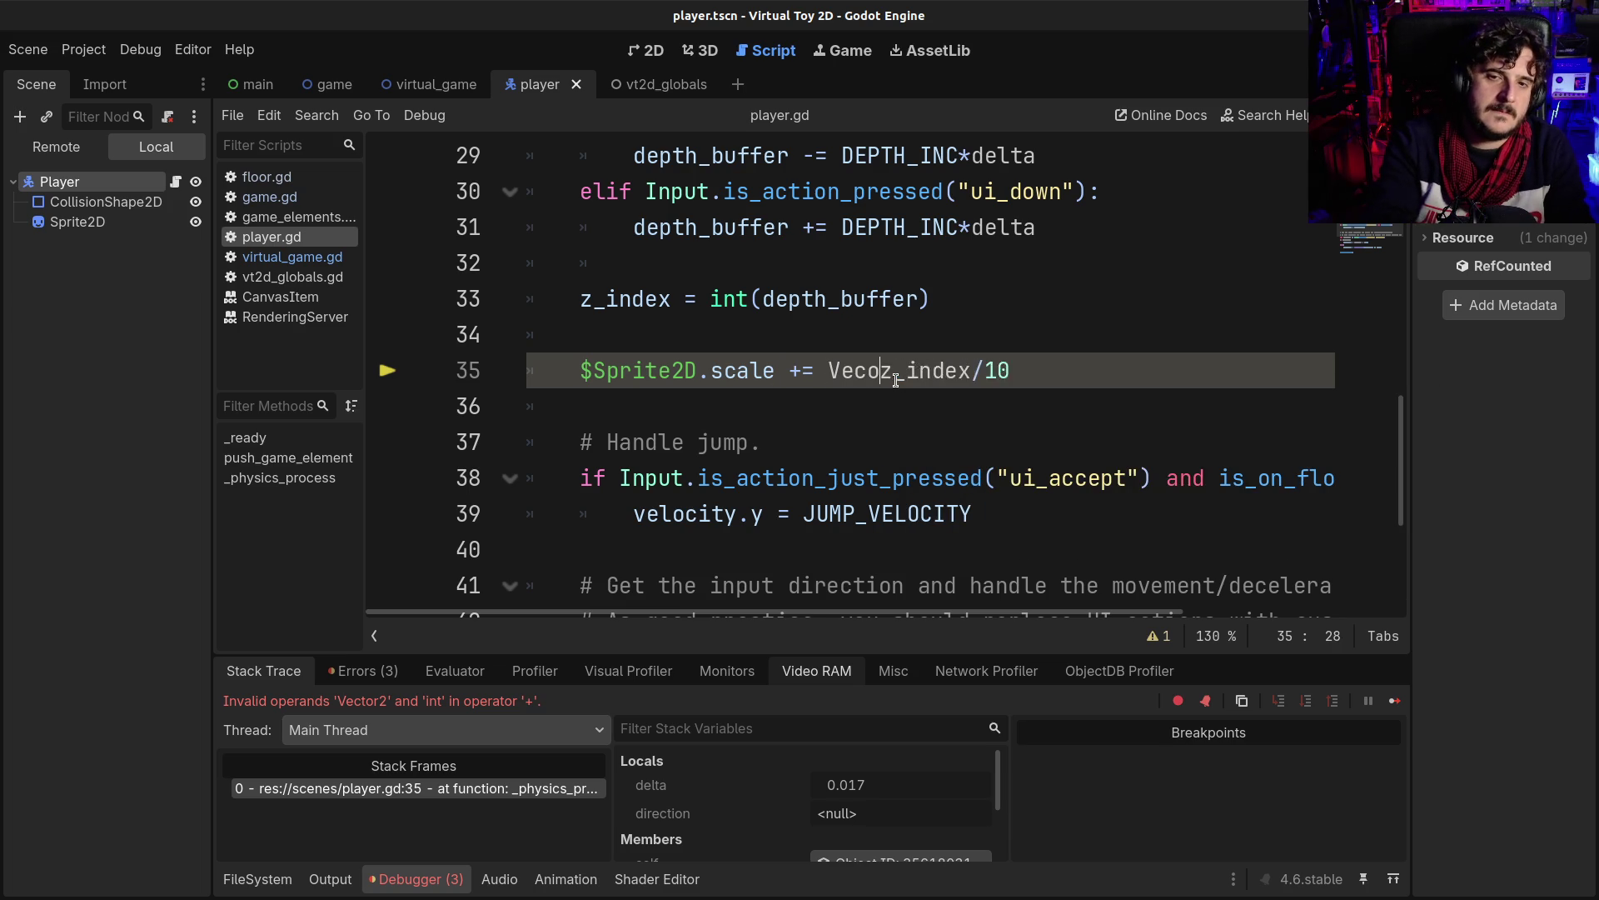
type("tor2.I")
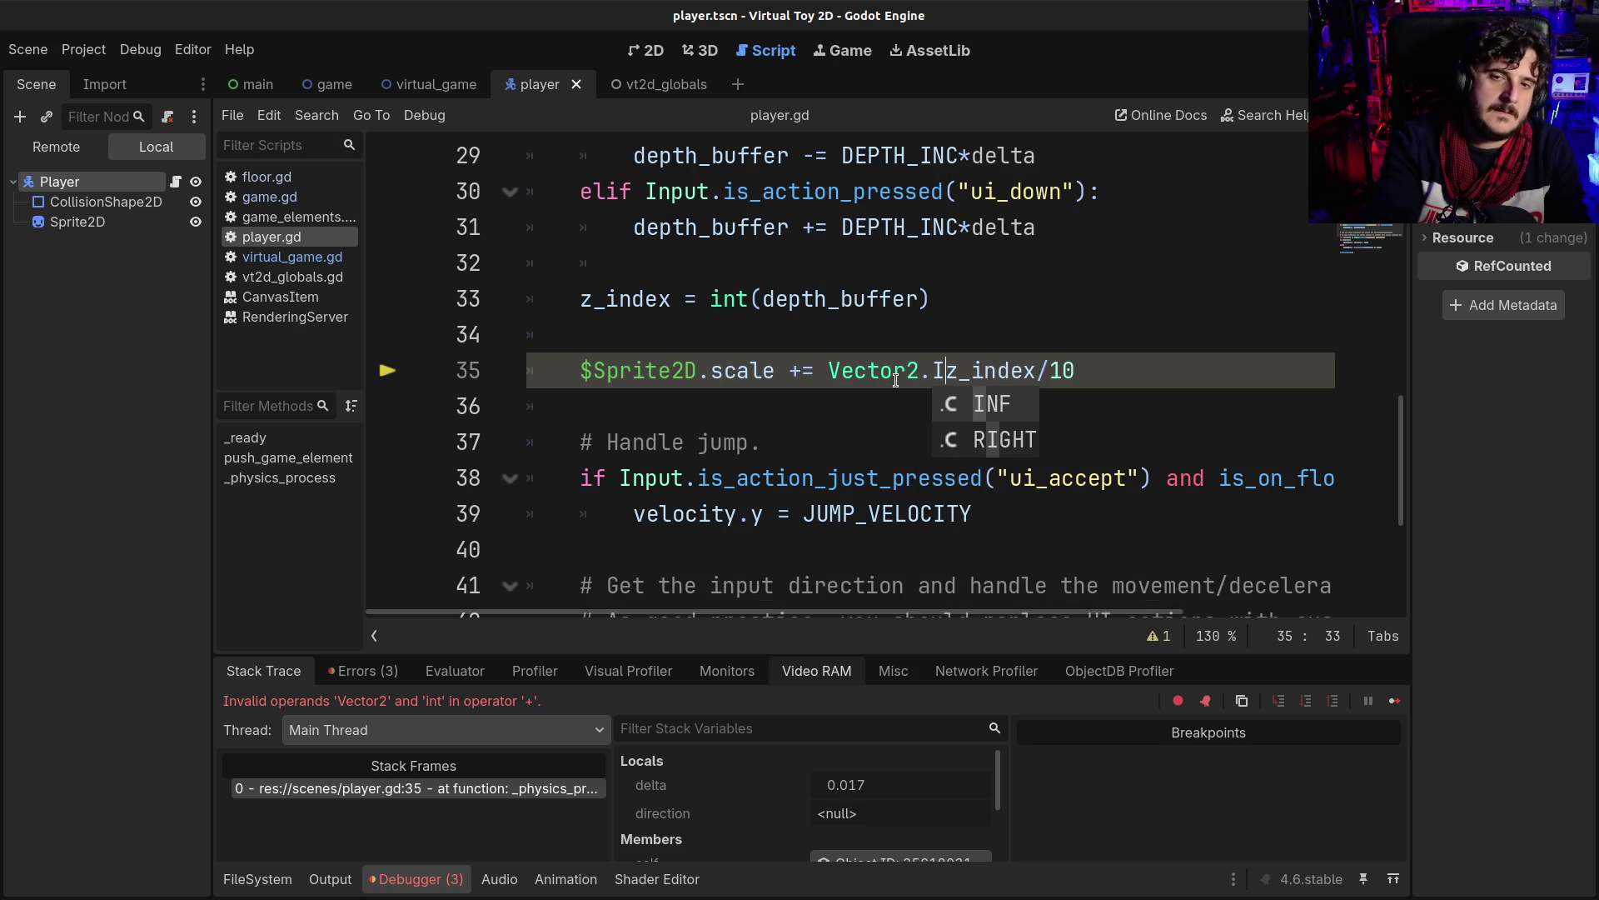
key("BackSpace")
type("ONE")
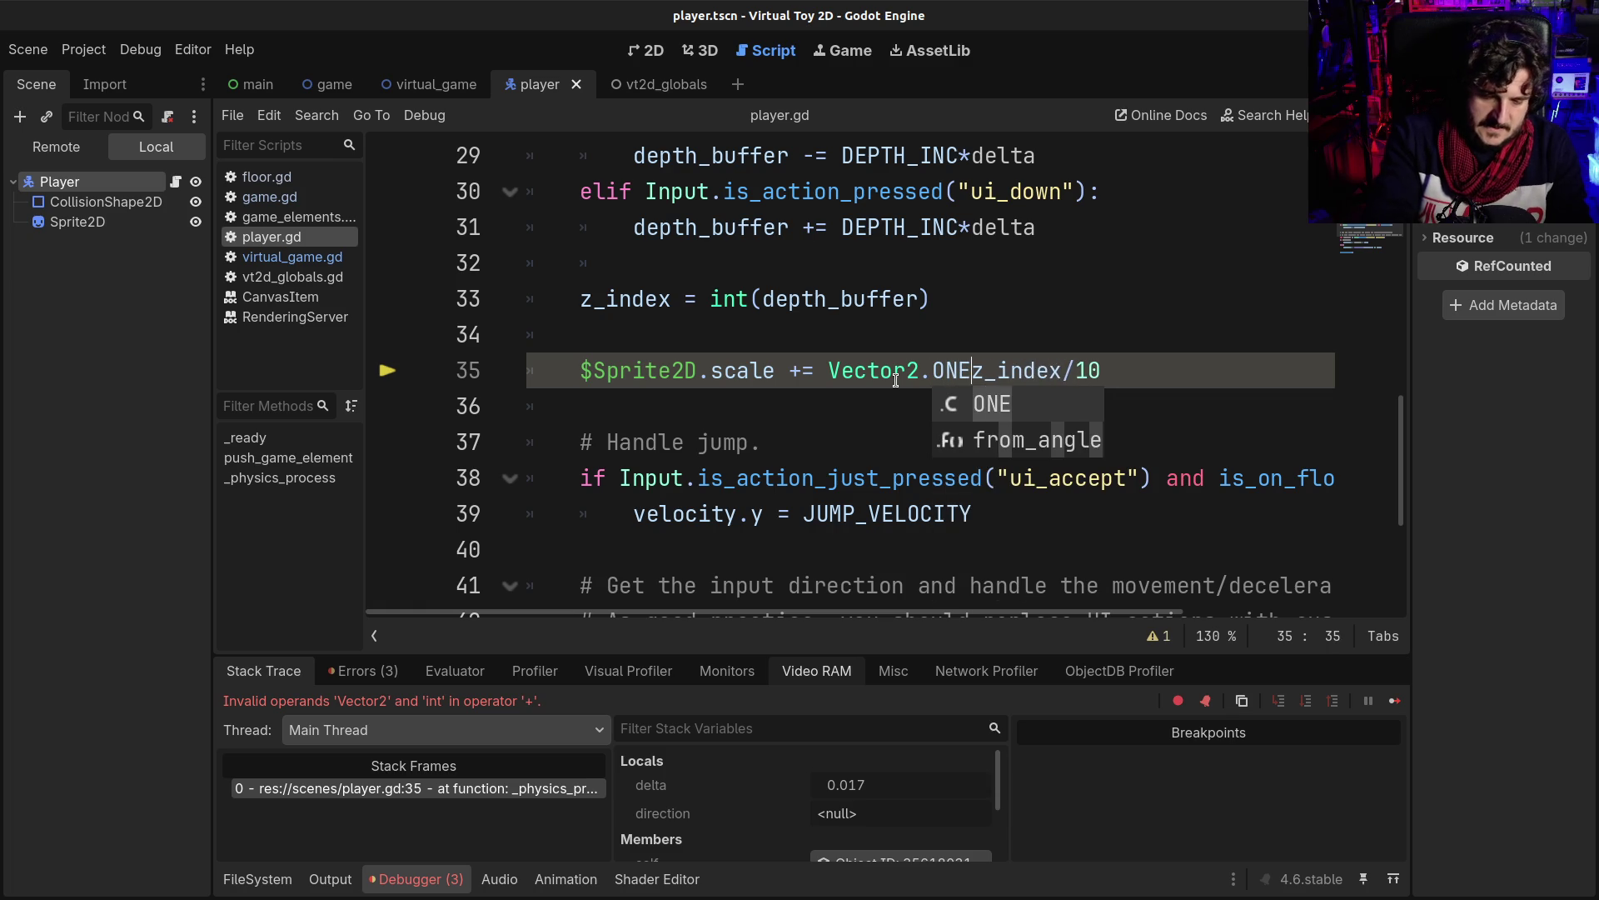
key("Escape")
type("*")
key("F8")
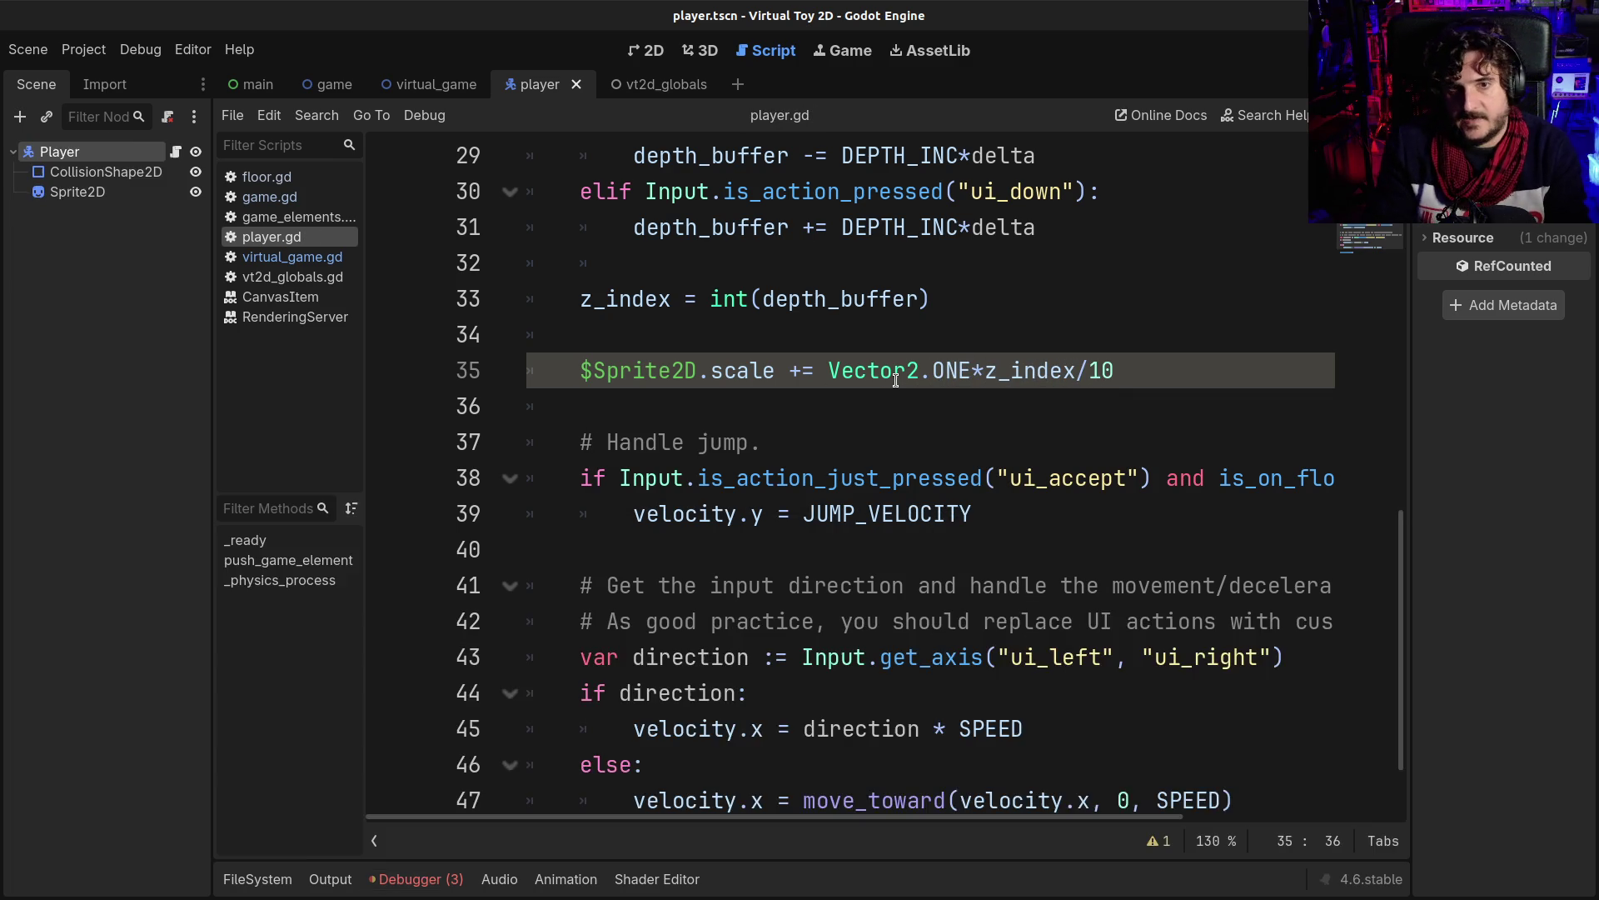
key("F5")
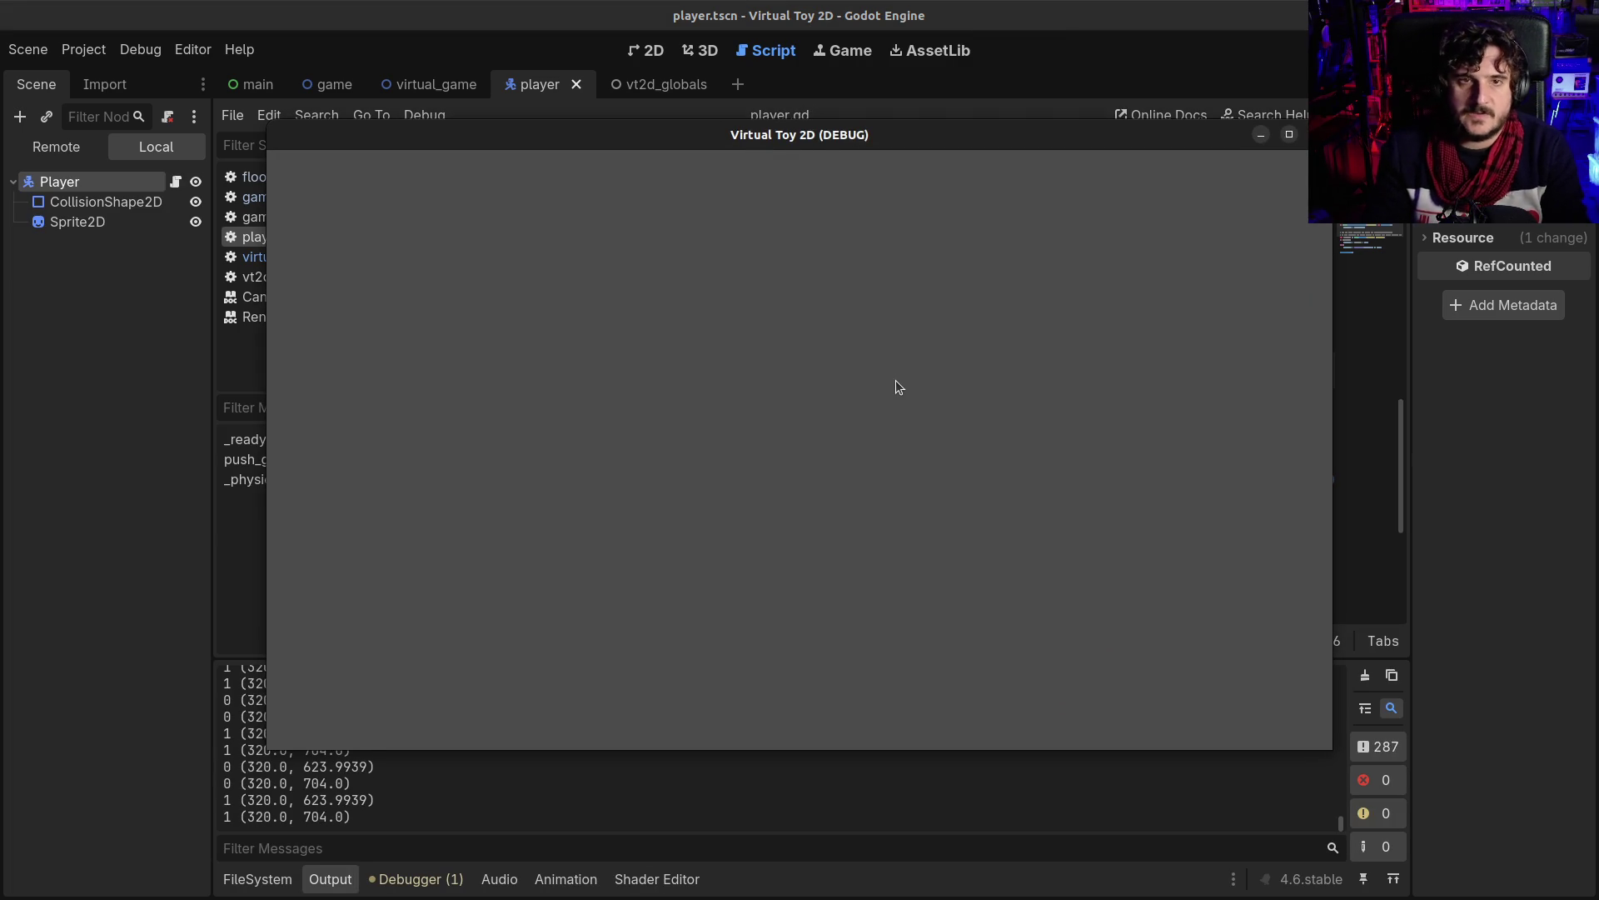
- Stop the game, run the main Virtual Toy 2D scene with F5, then close it and return to player.gd
key("F8")
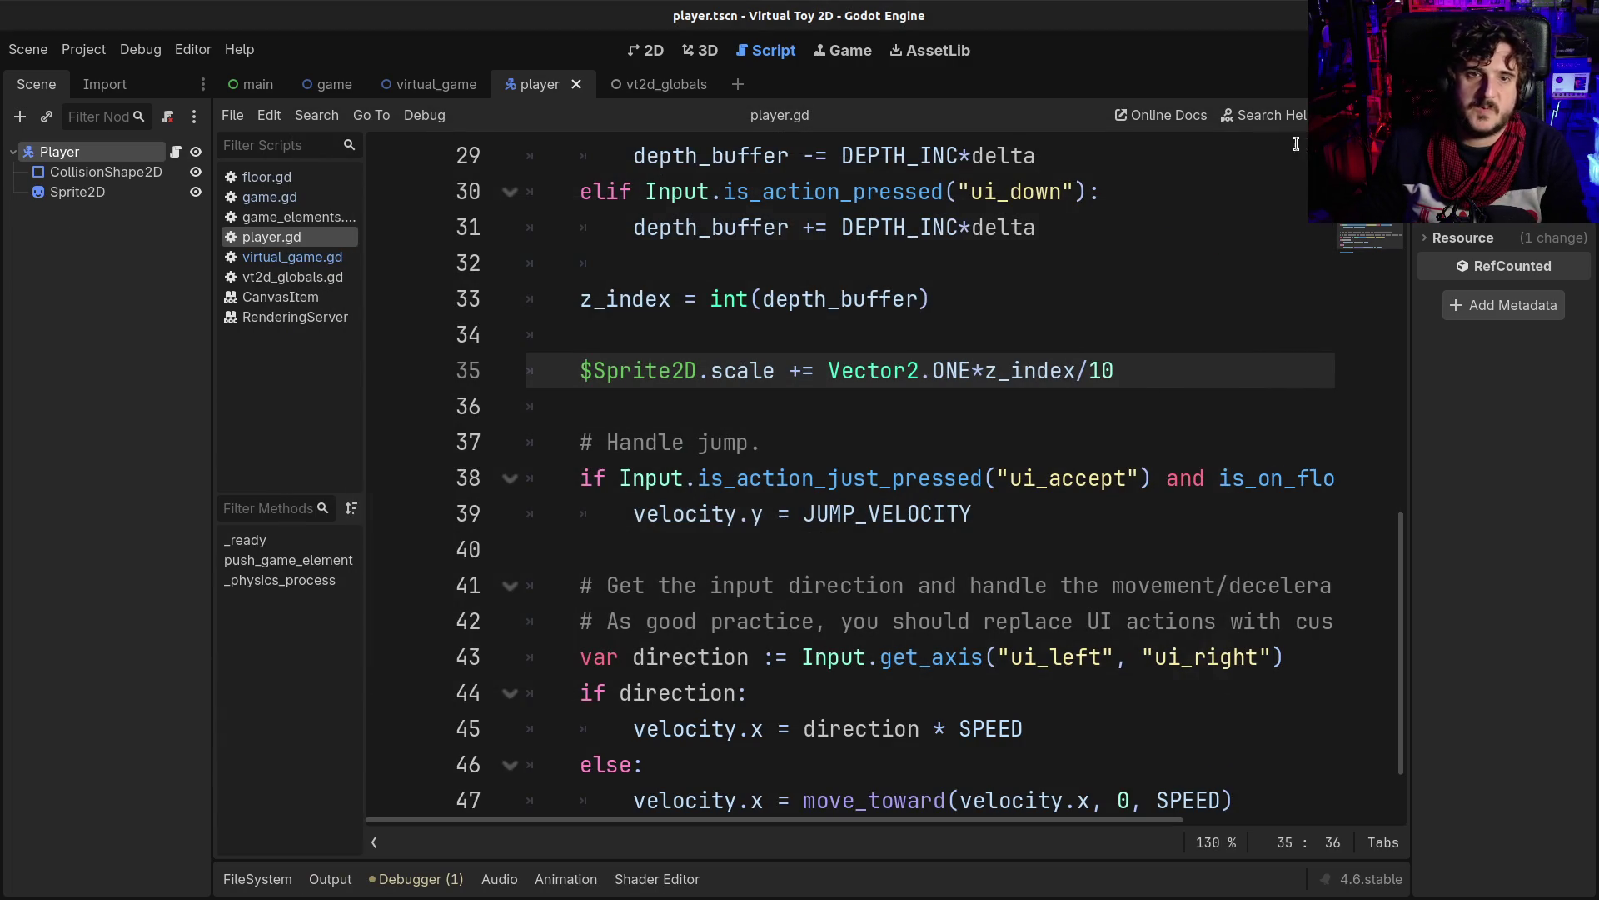
left_click(254, 84)
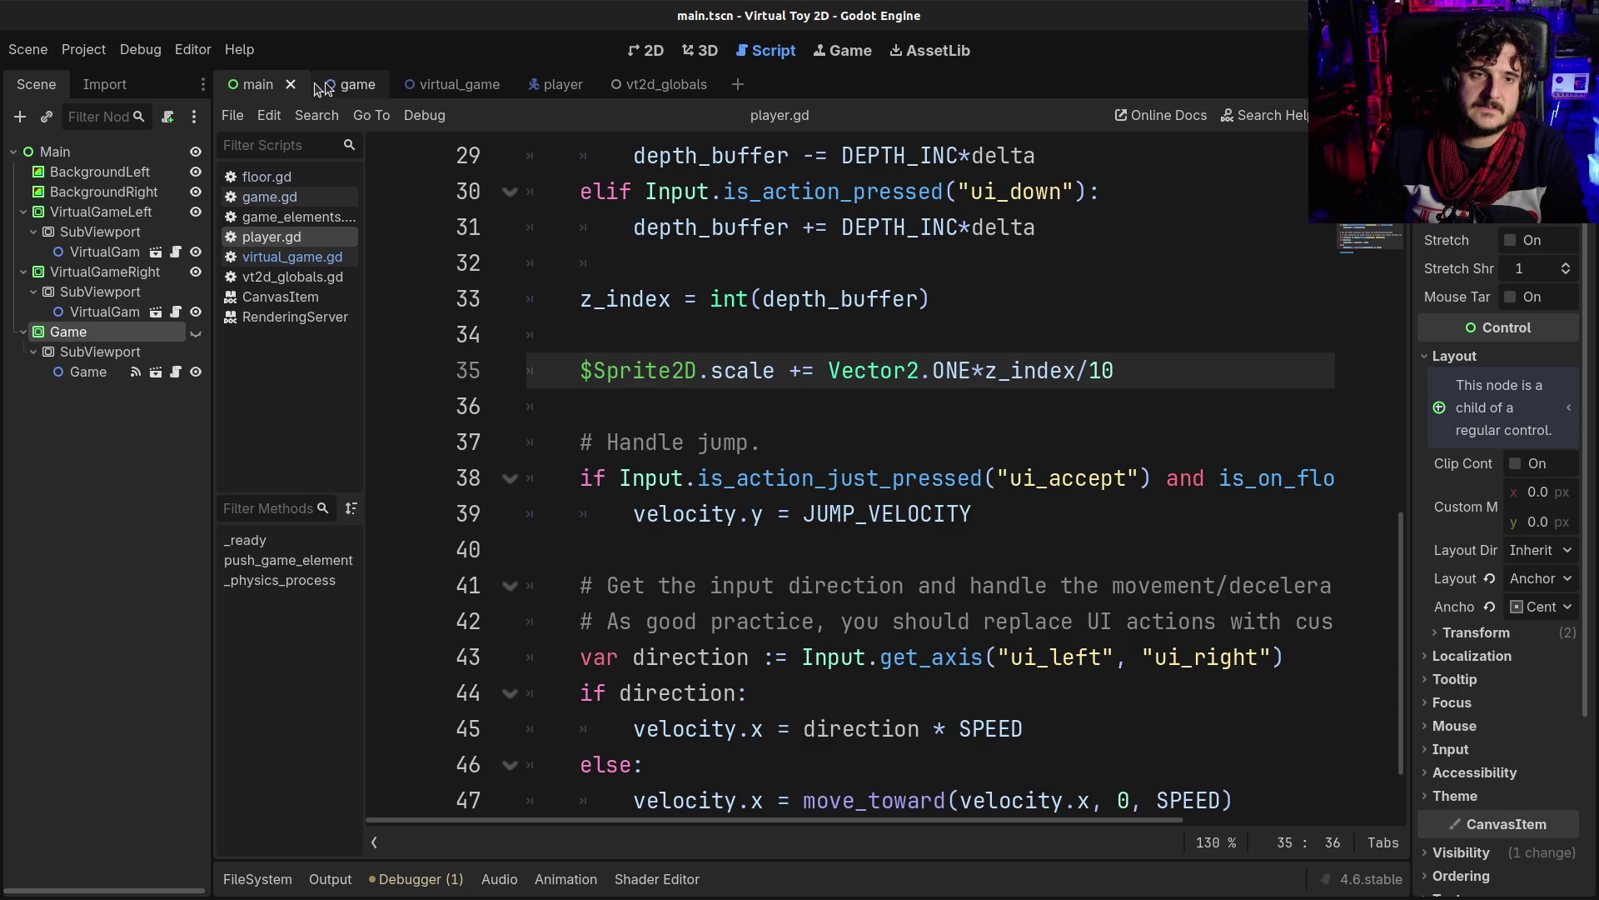
left_click(333, 86)
left_click(254, 84)
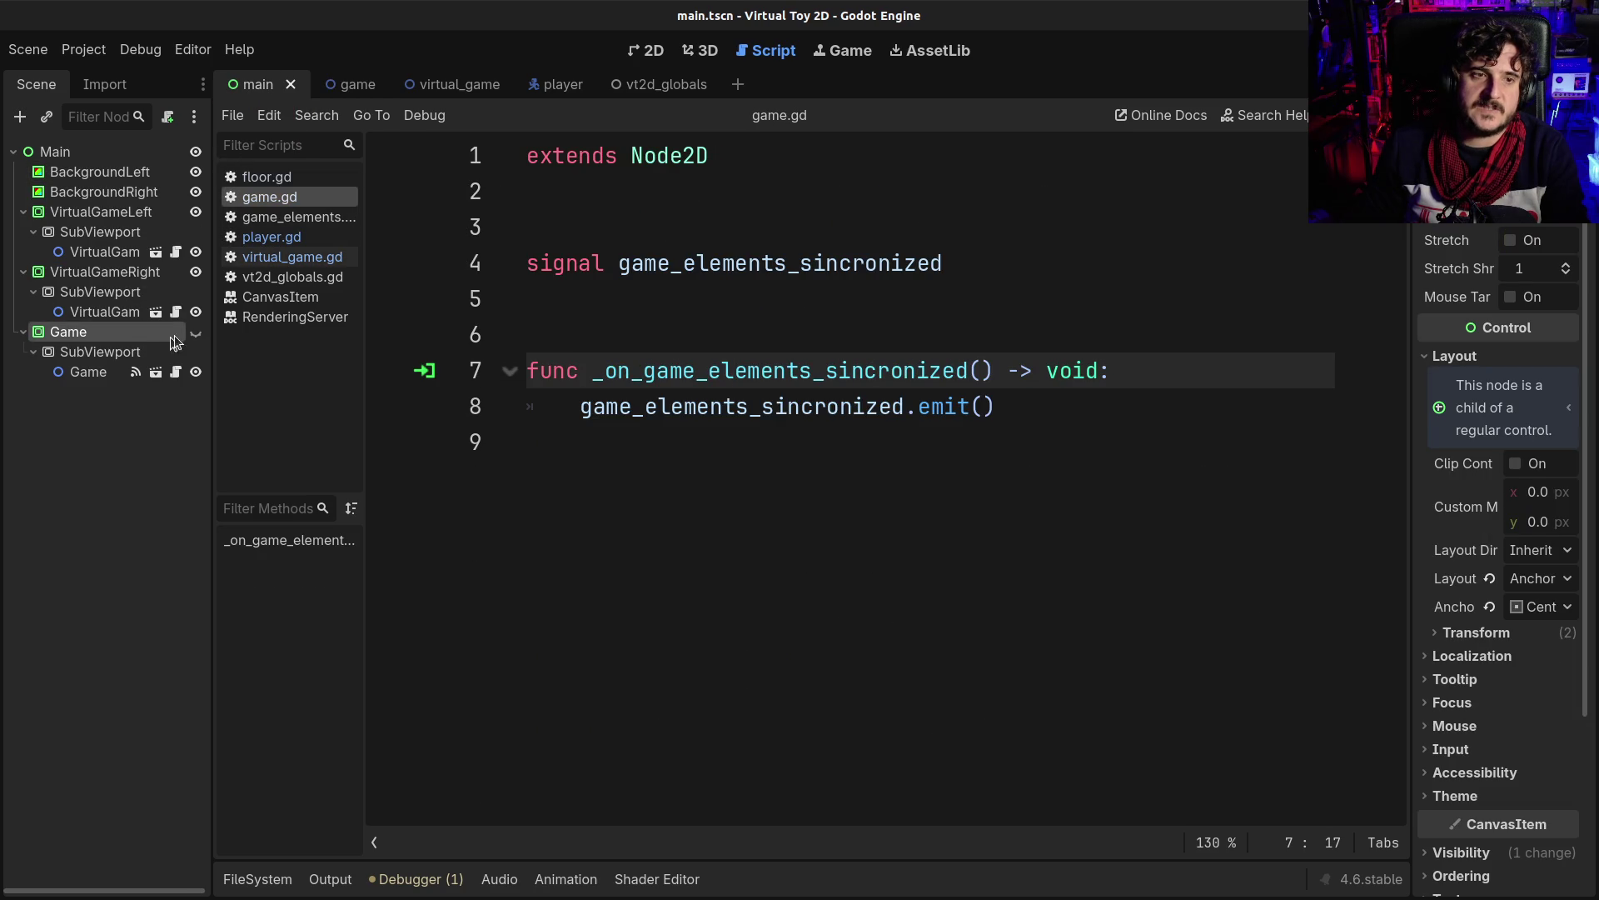
key("F5")
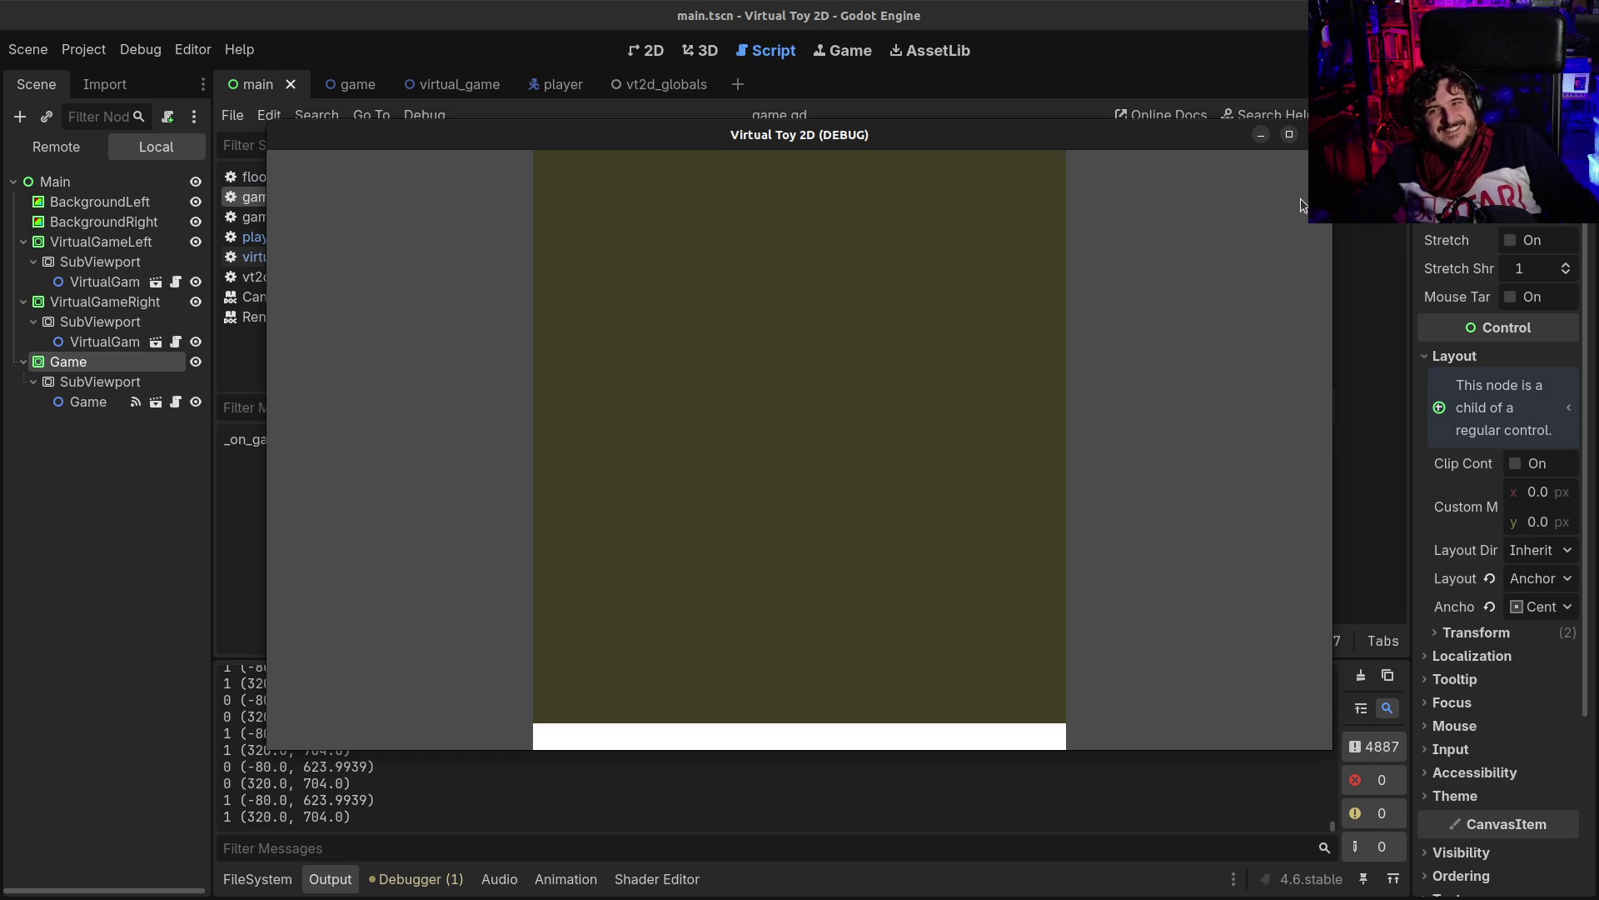
left_click(1318, 134)
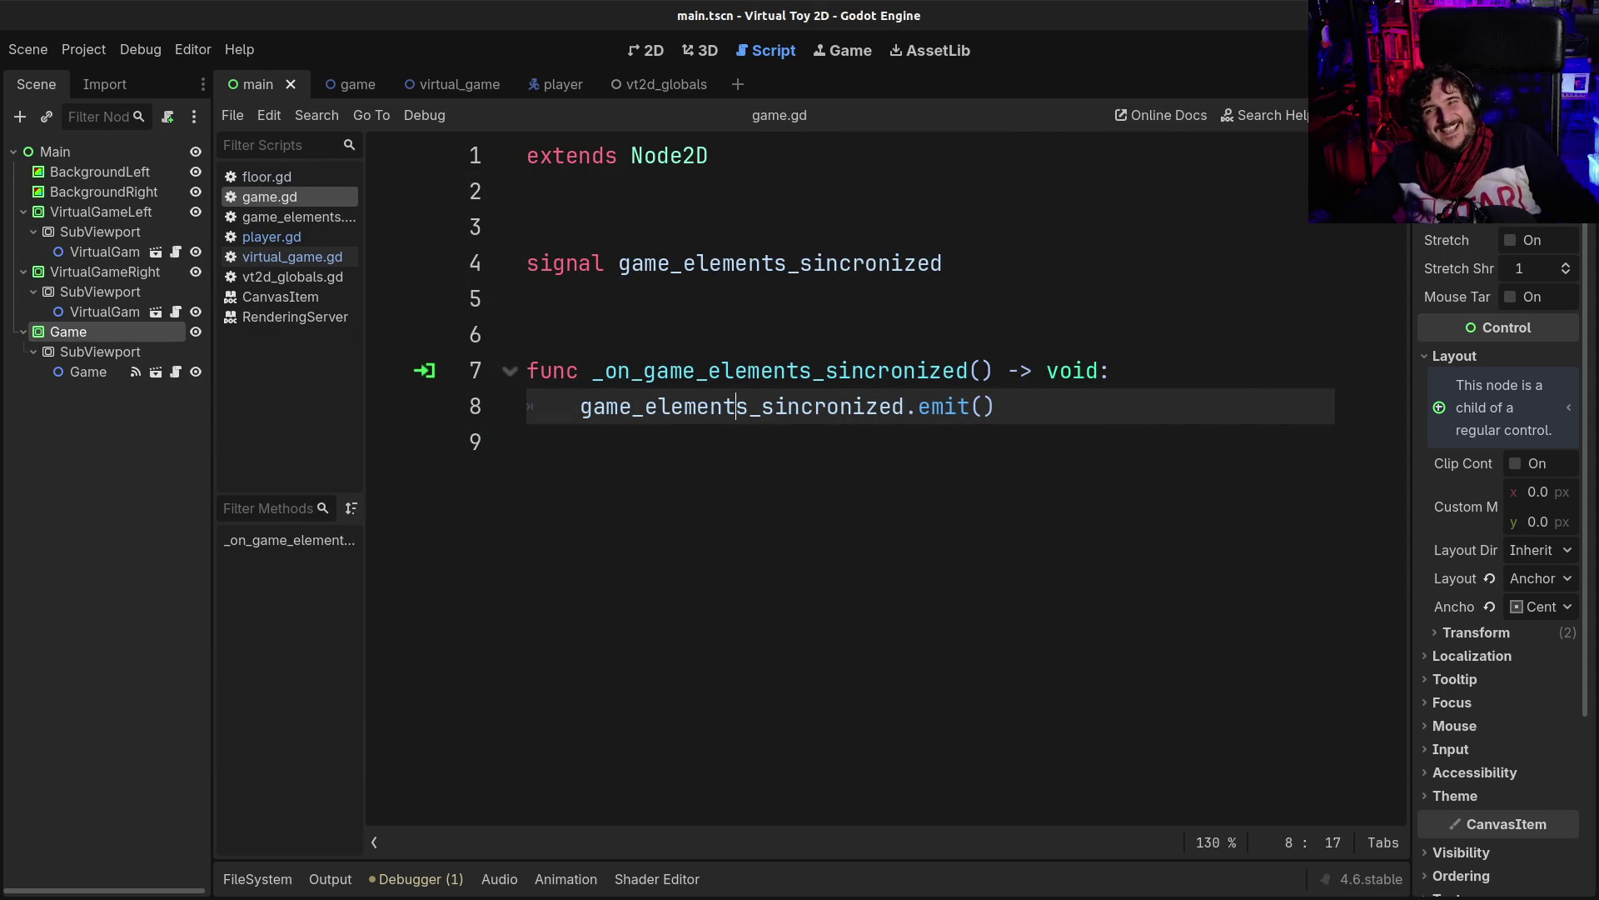
key("alt+Left")
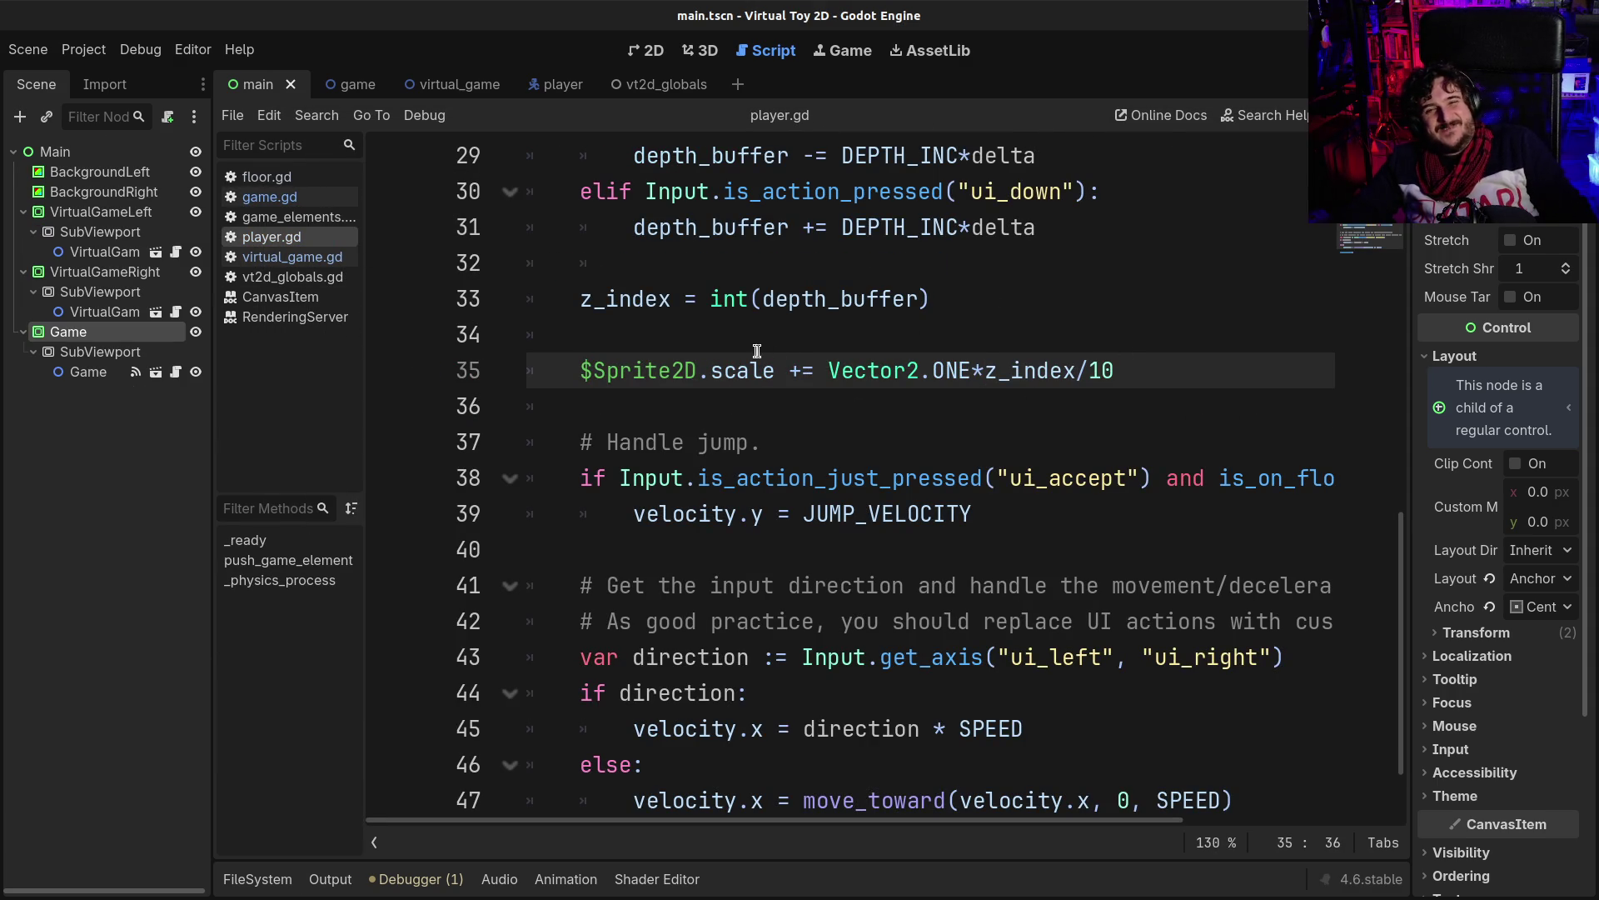
- Change line 35 to '$Sprite2D.scale = Vector2.ONE + Vector2.ONE*z_index/10' and save player.gd
left_click(802, 359)
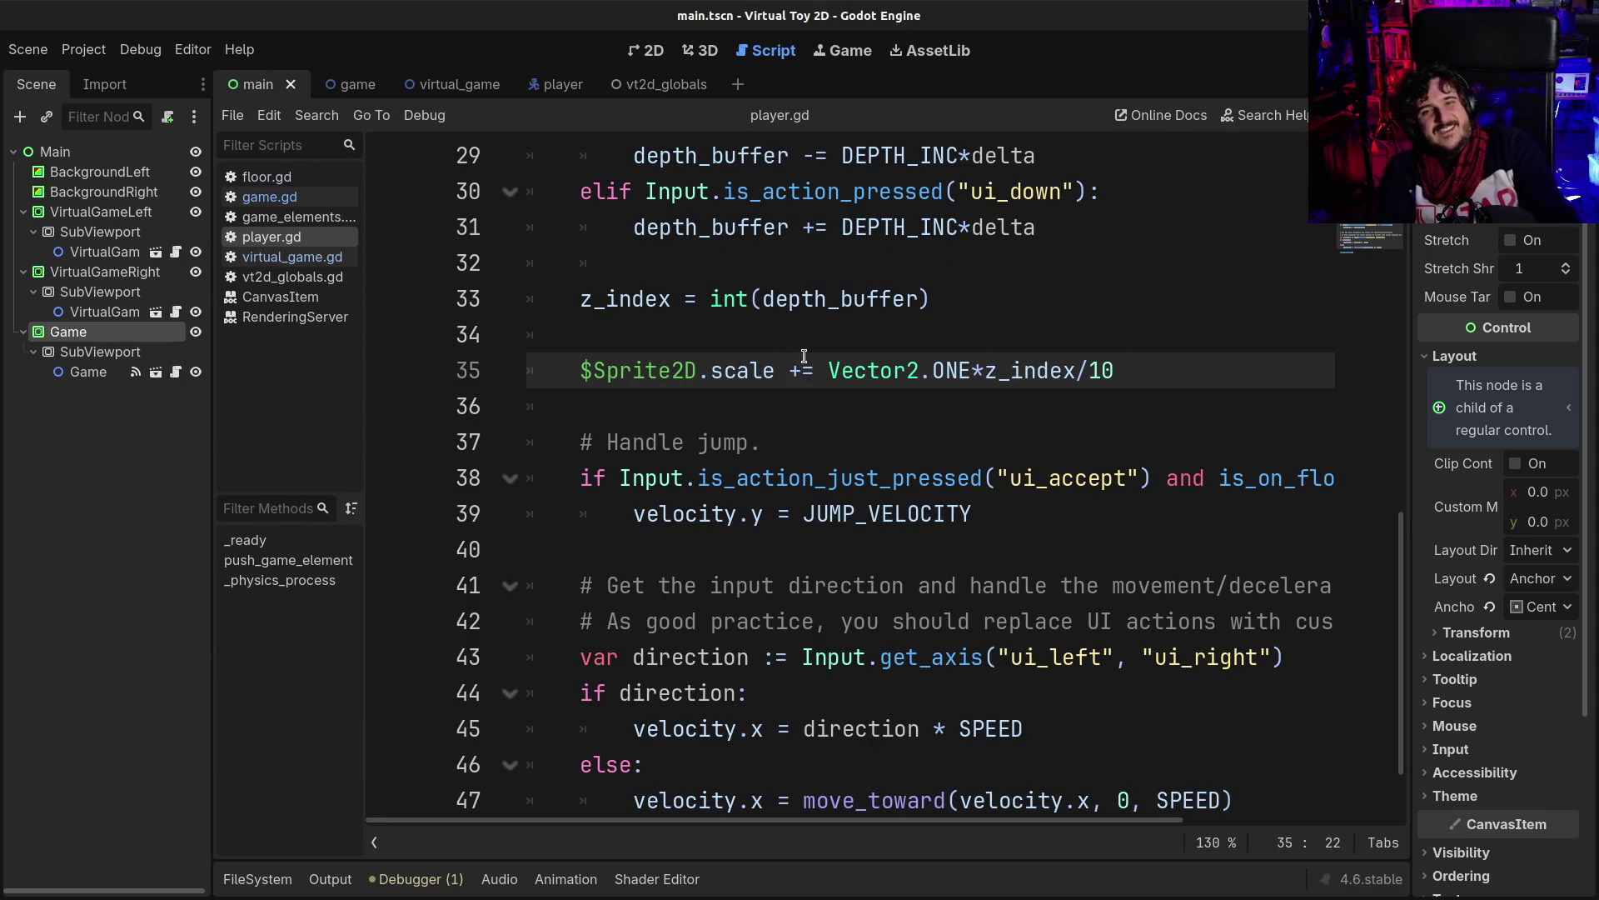
key("BackSpace")
key("Right")
type("VE")
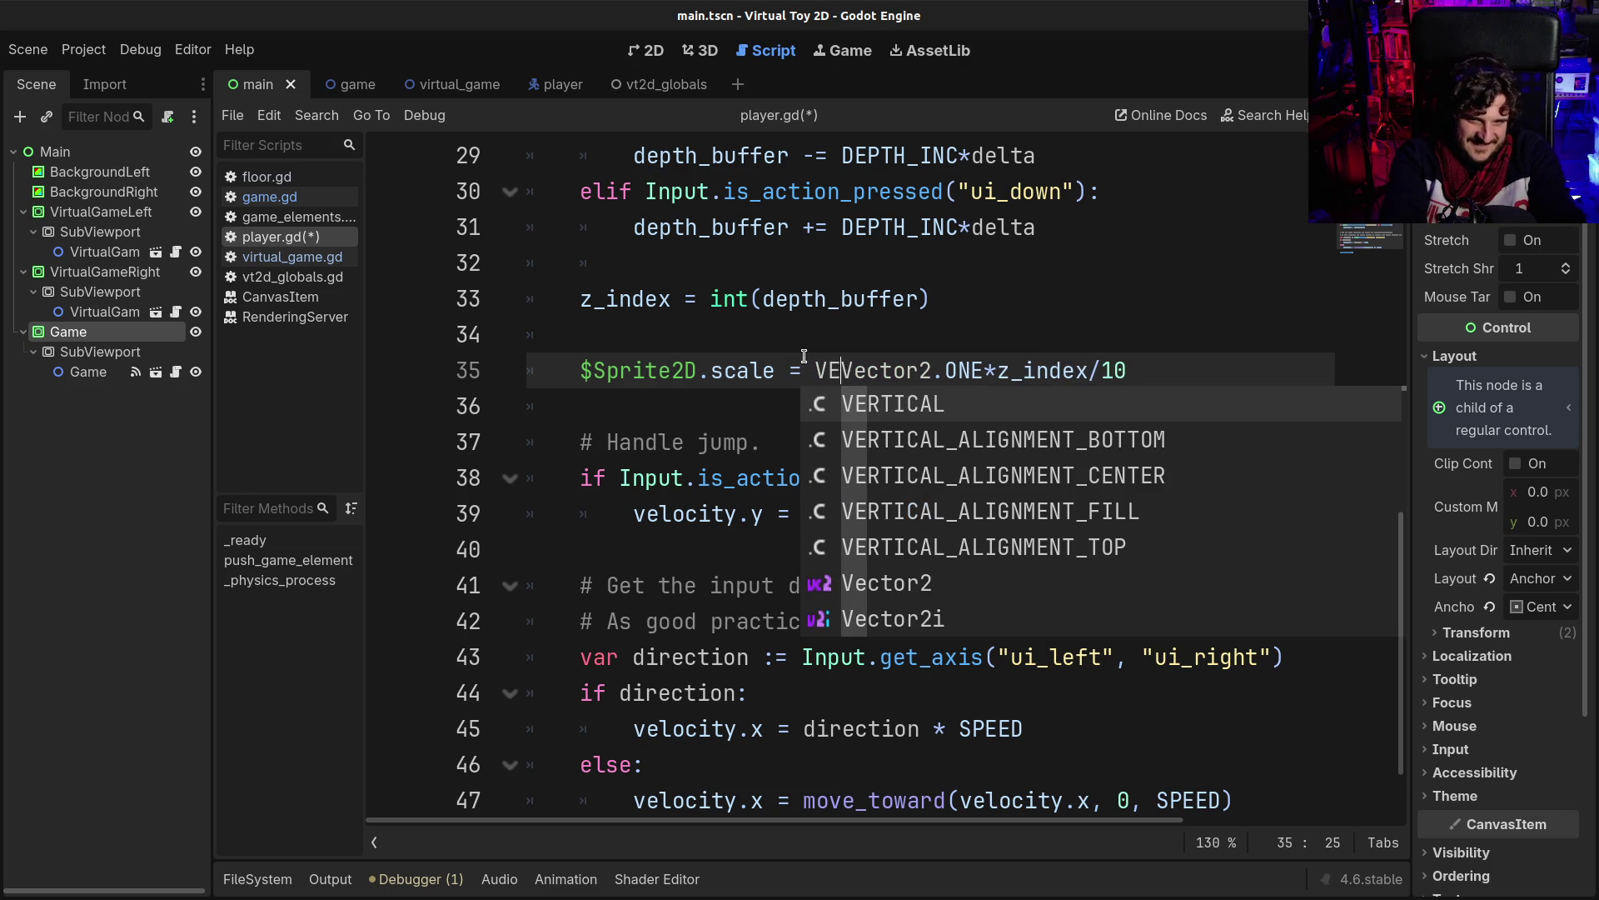
key("BackSpace")
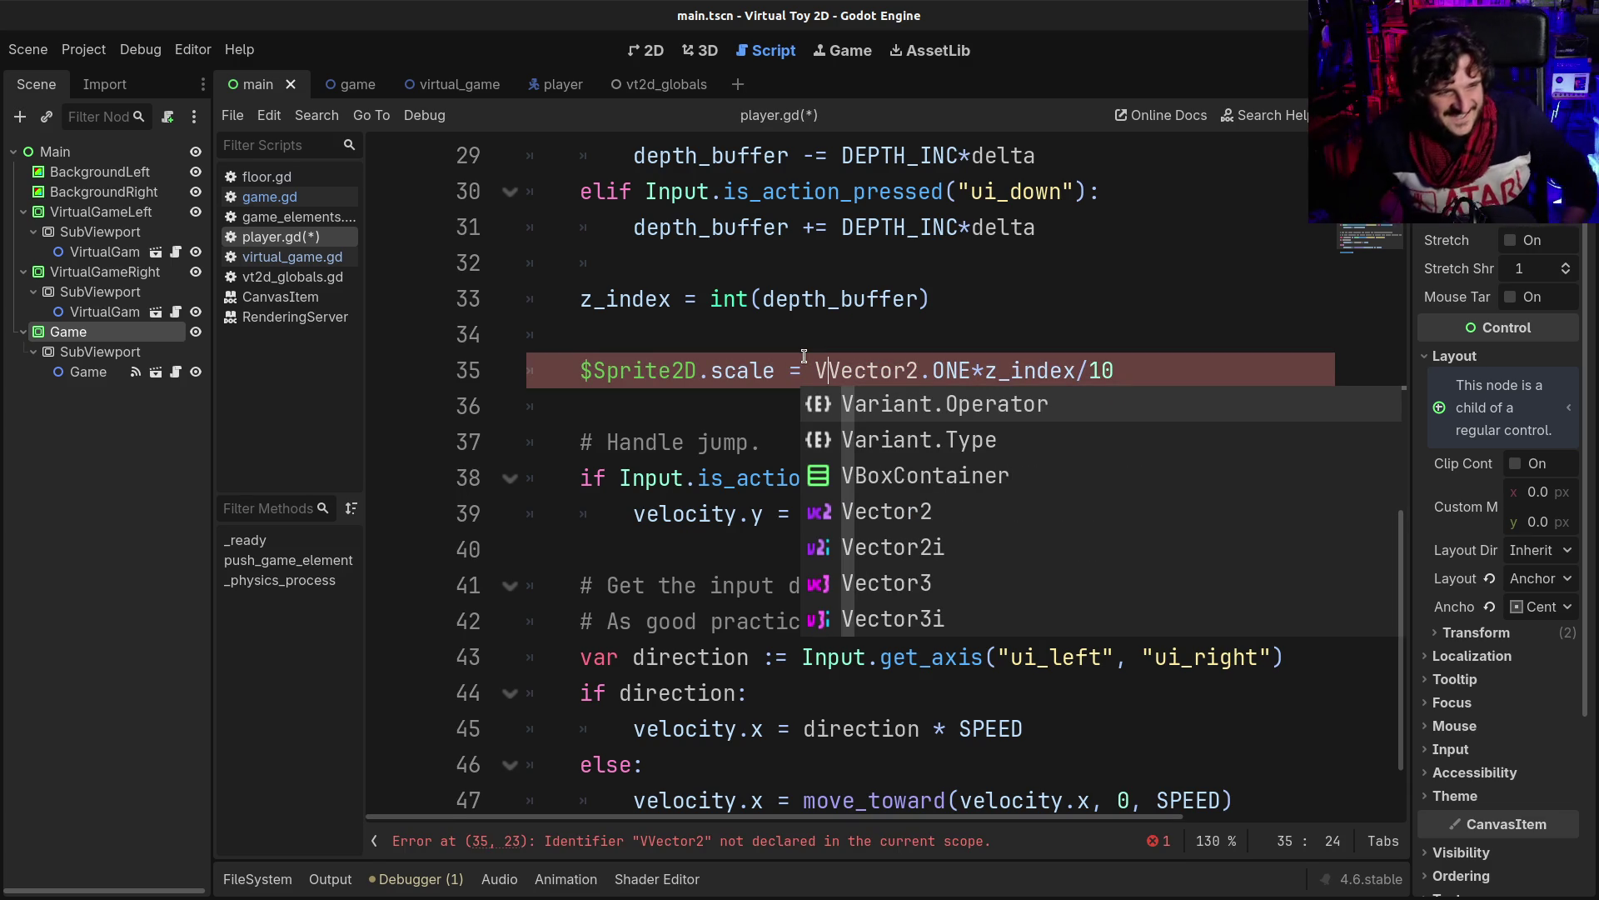
key("Escape")
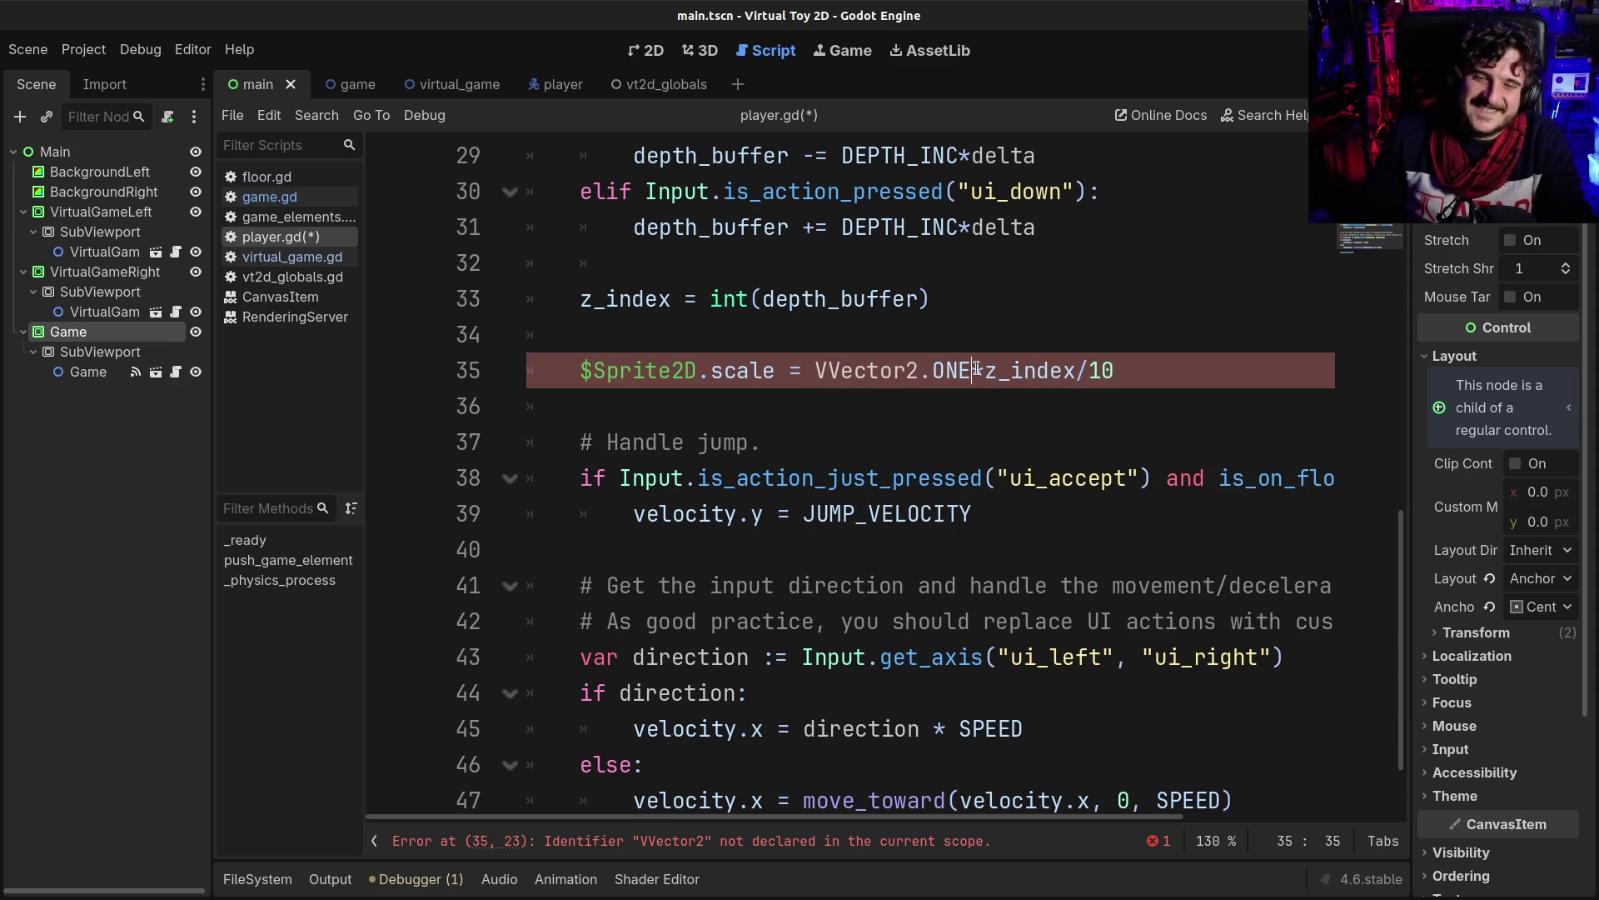
key("BackSpace")
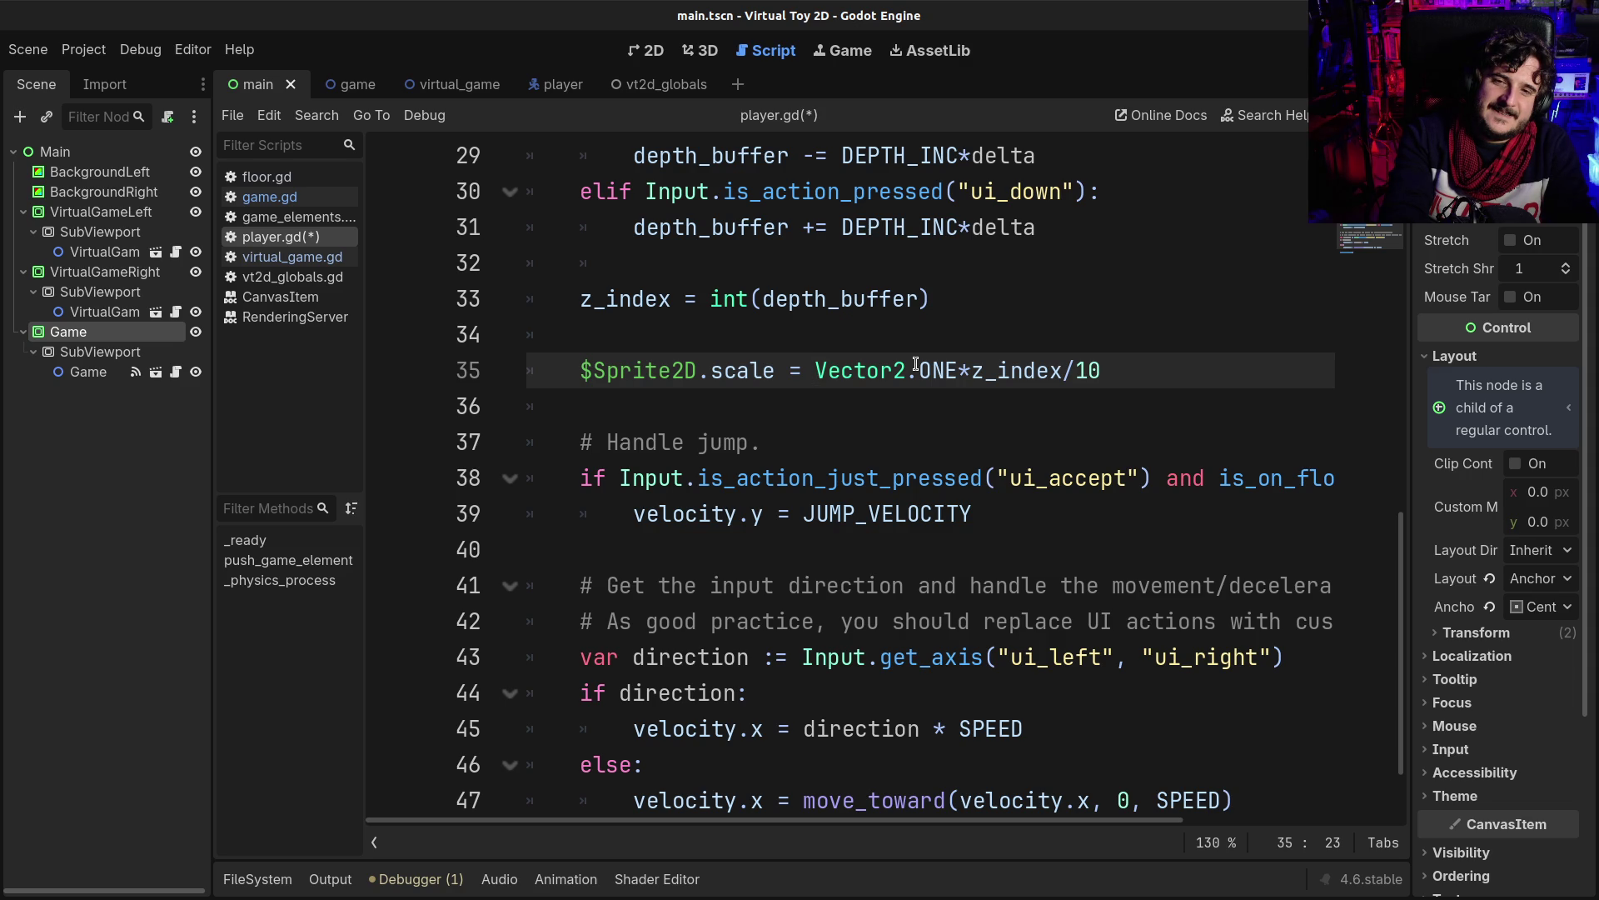
type("Vector2")
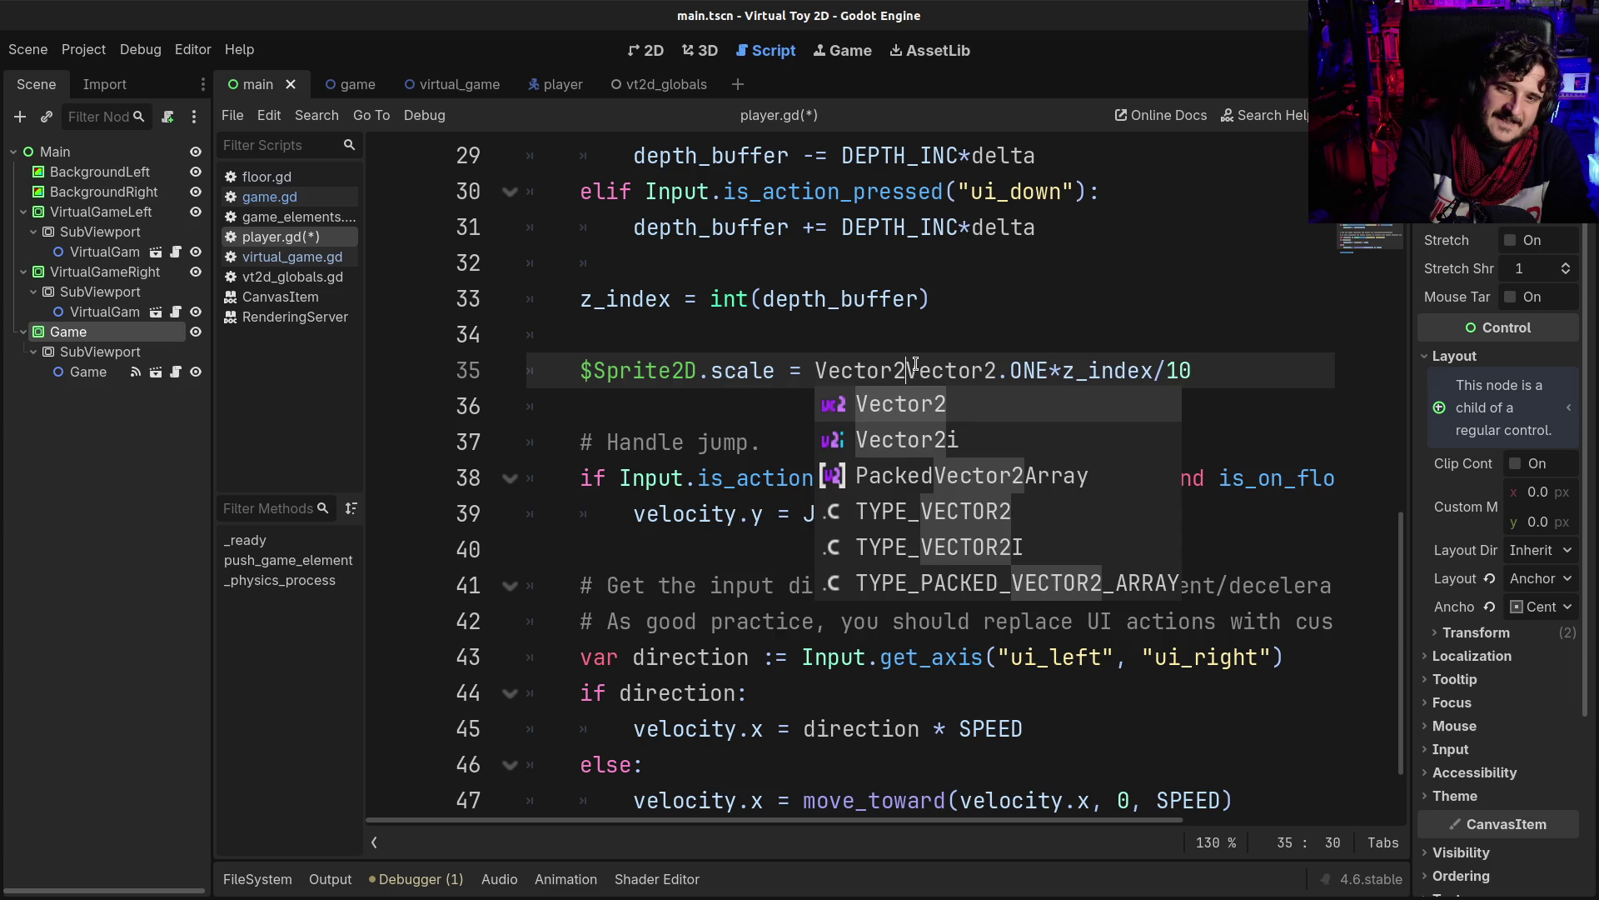
type(".ONE +")
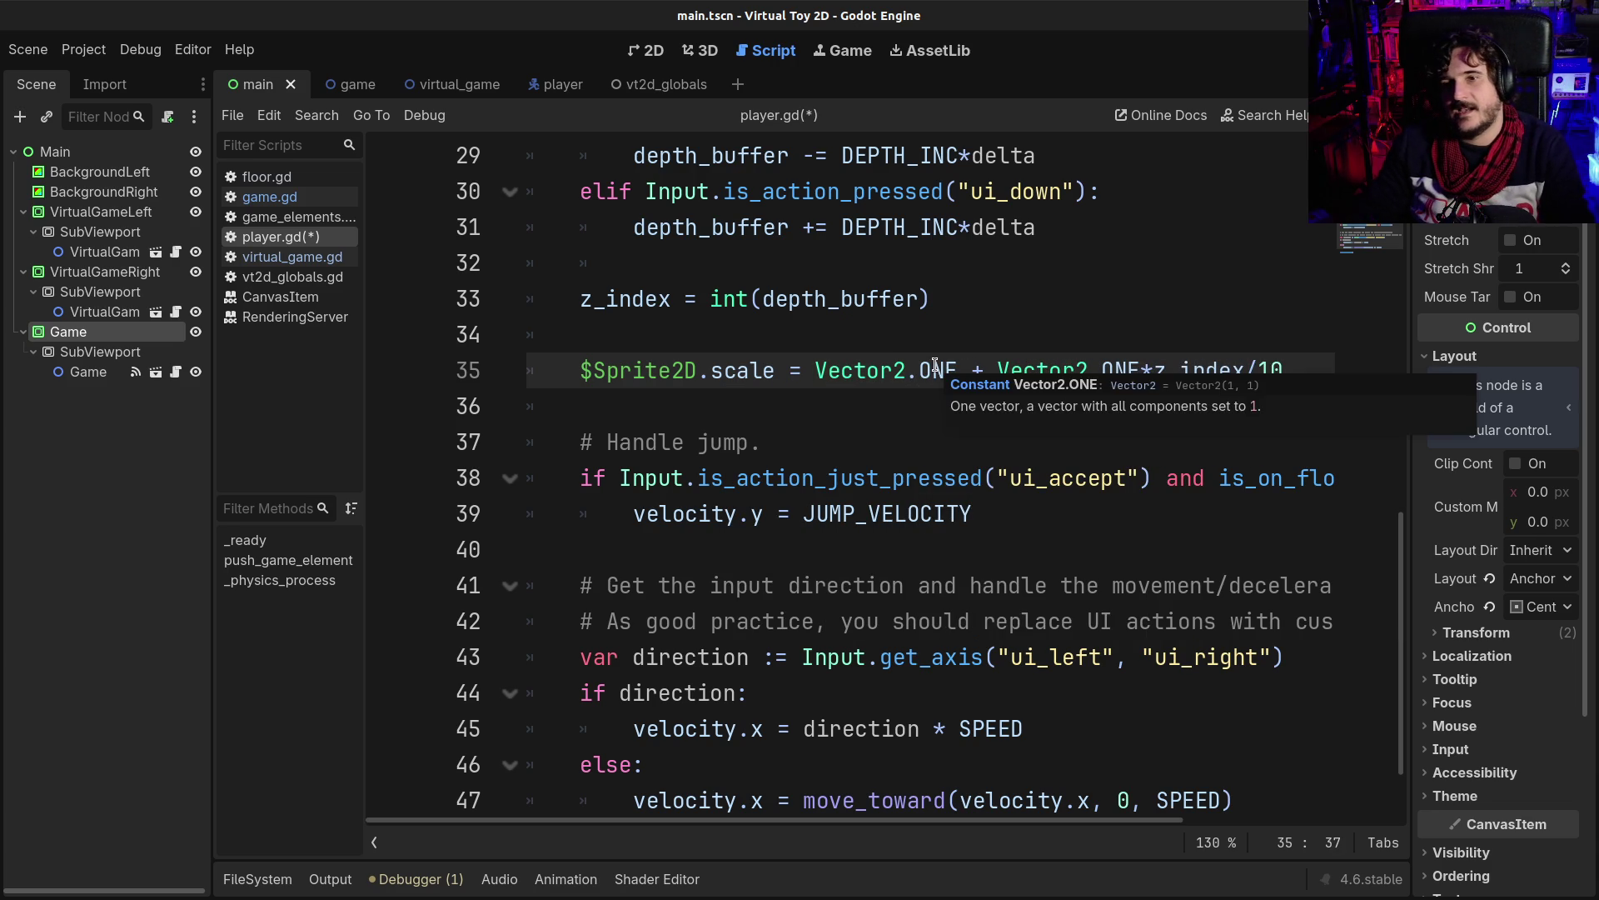
key("ctrl+s")
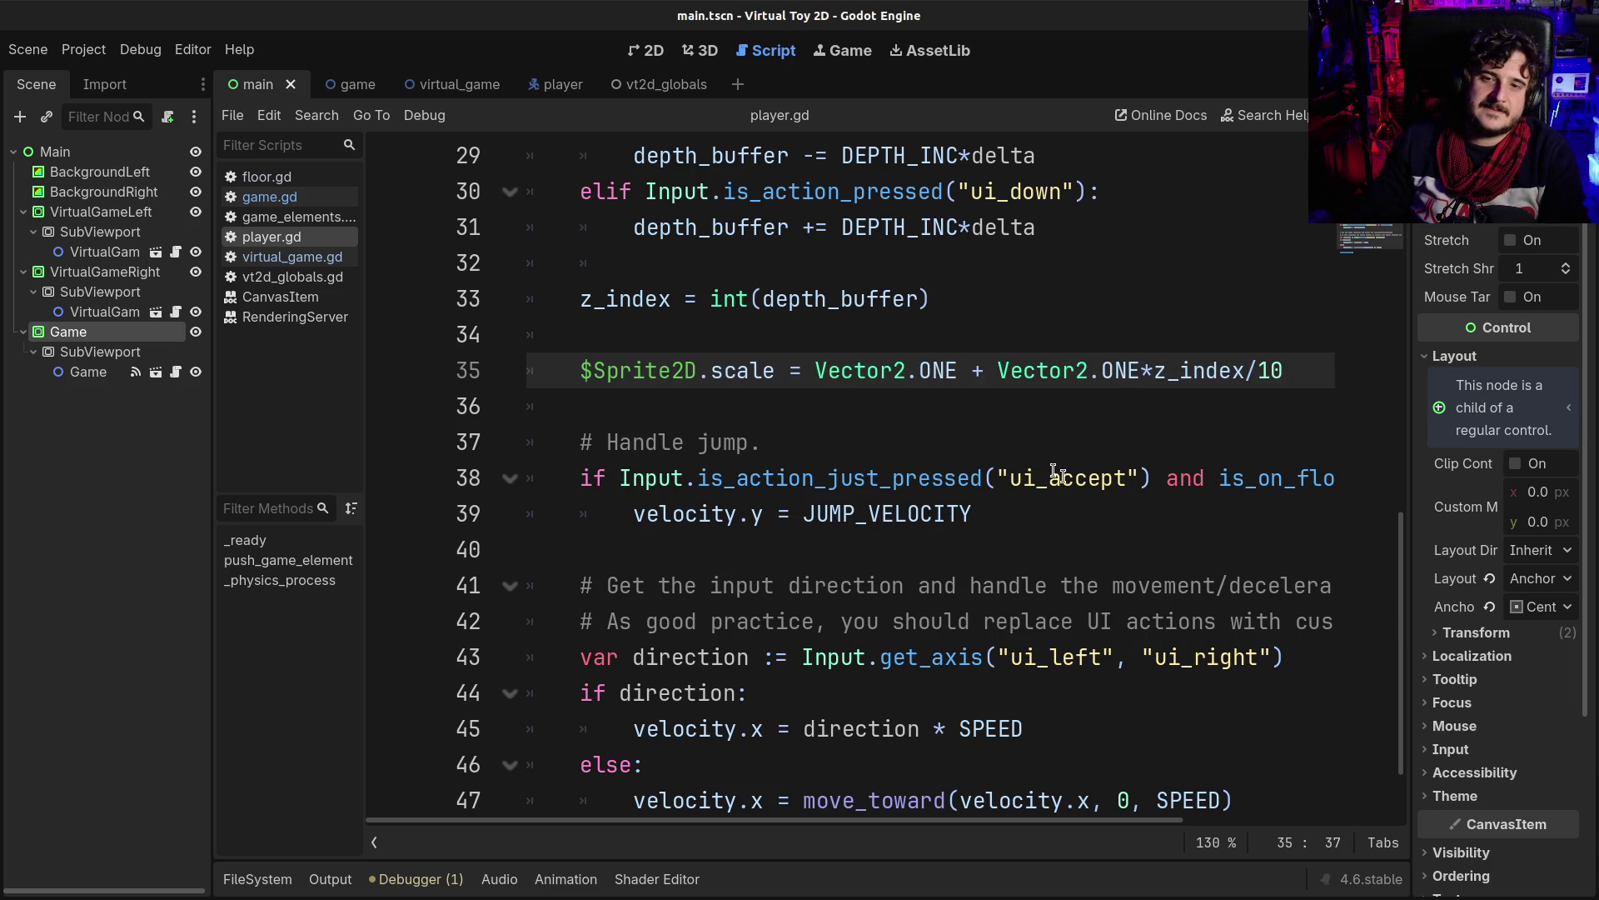
- Restore '+=' and drop the 'Vector2.ONE +' term on line 35, then run the game
left_click(788, 370)
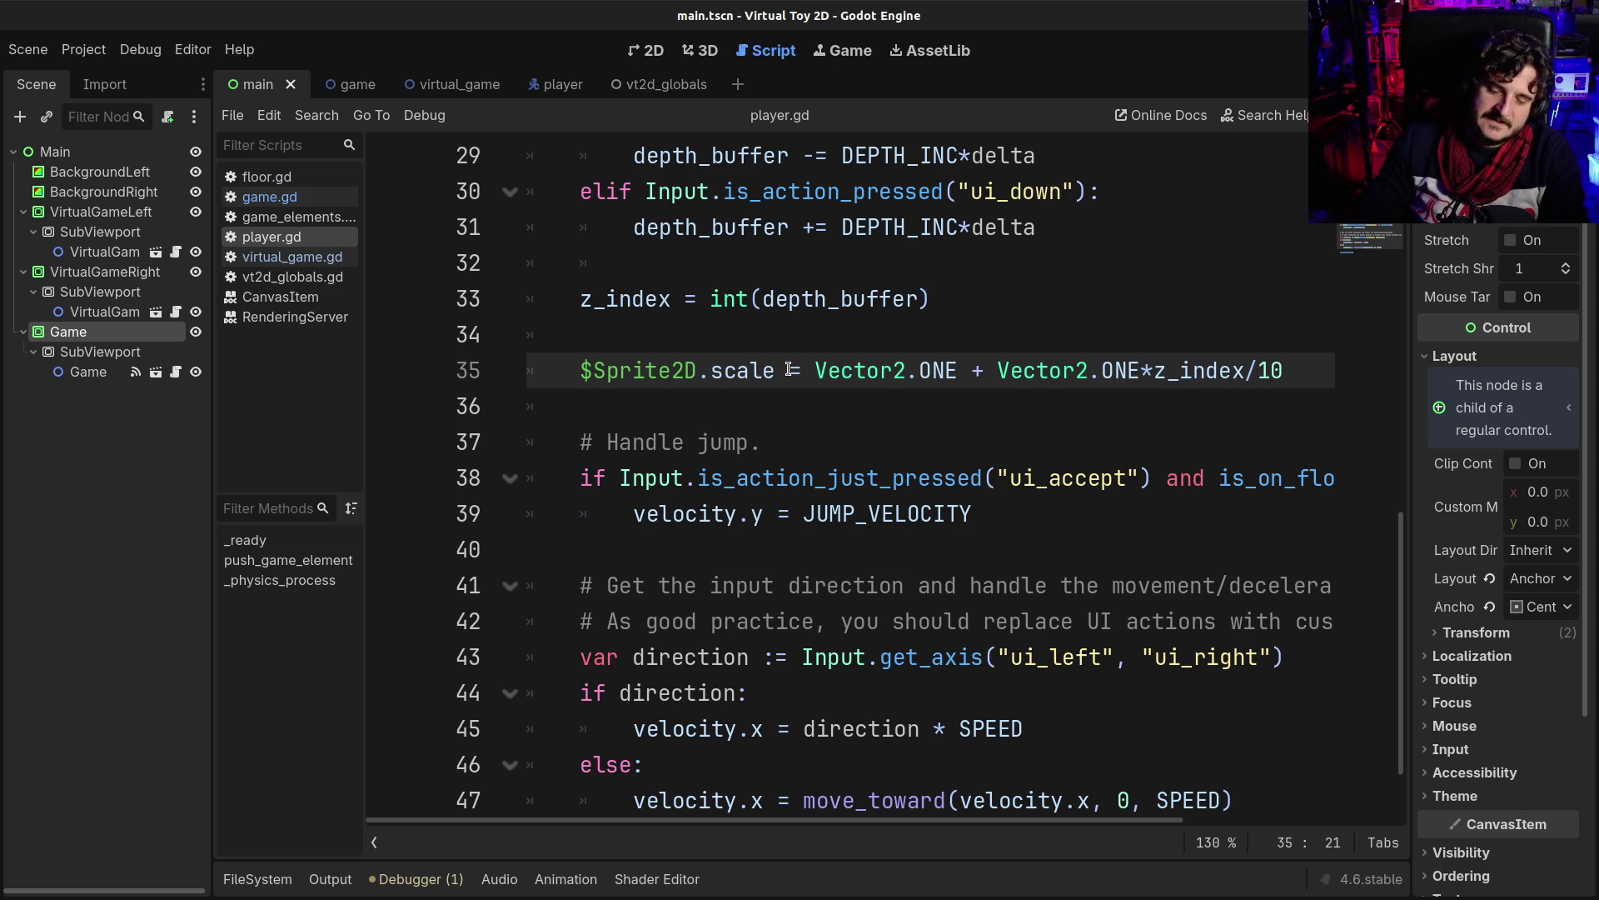
type("+")
key("shift+Right")
key("shift+Right")
key("shift+Right")
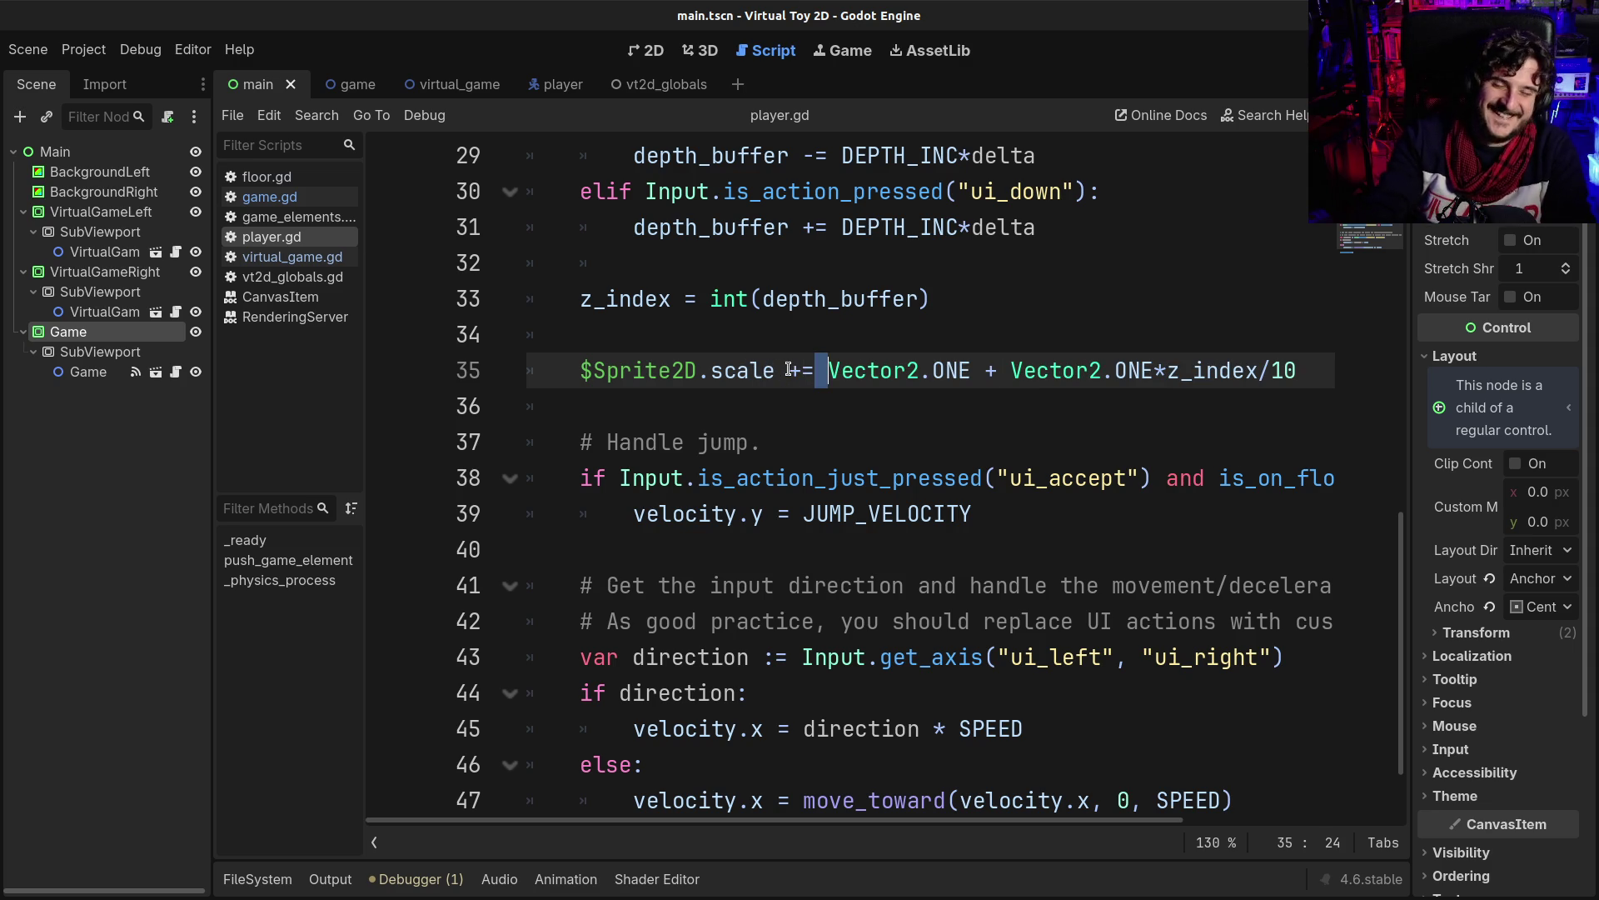
key("F5")
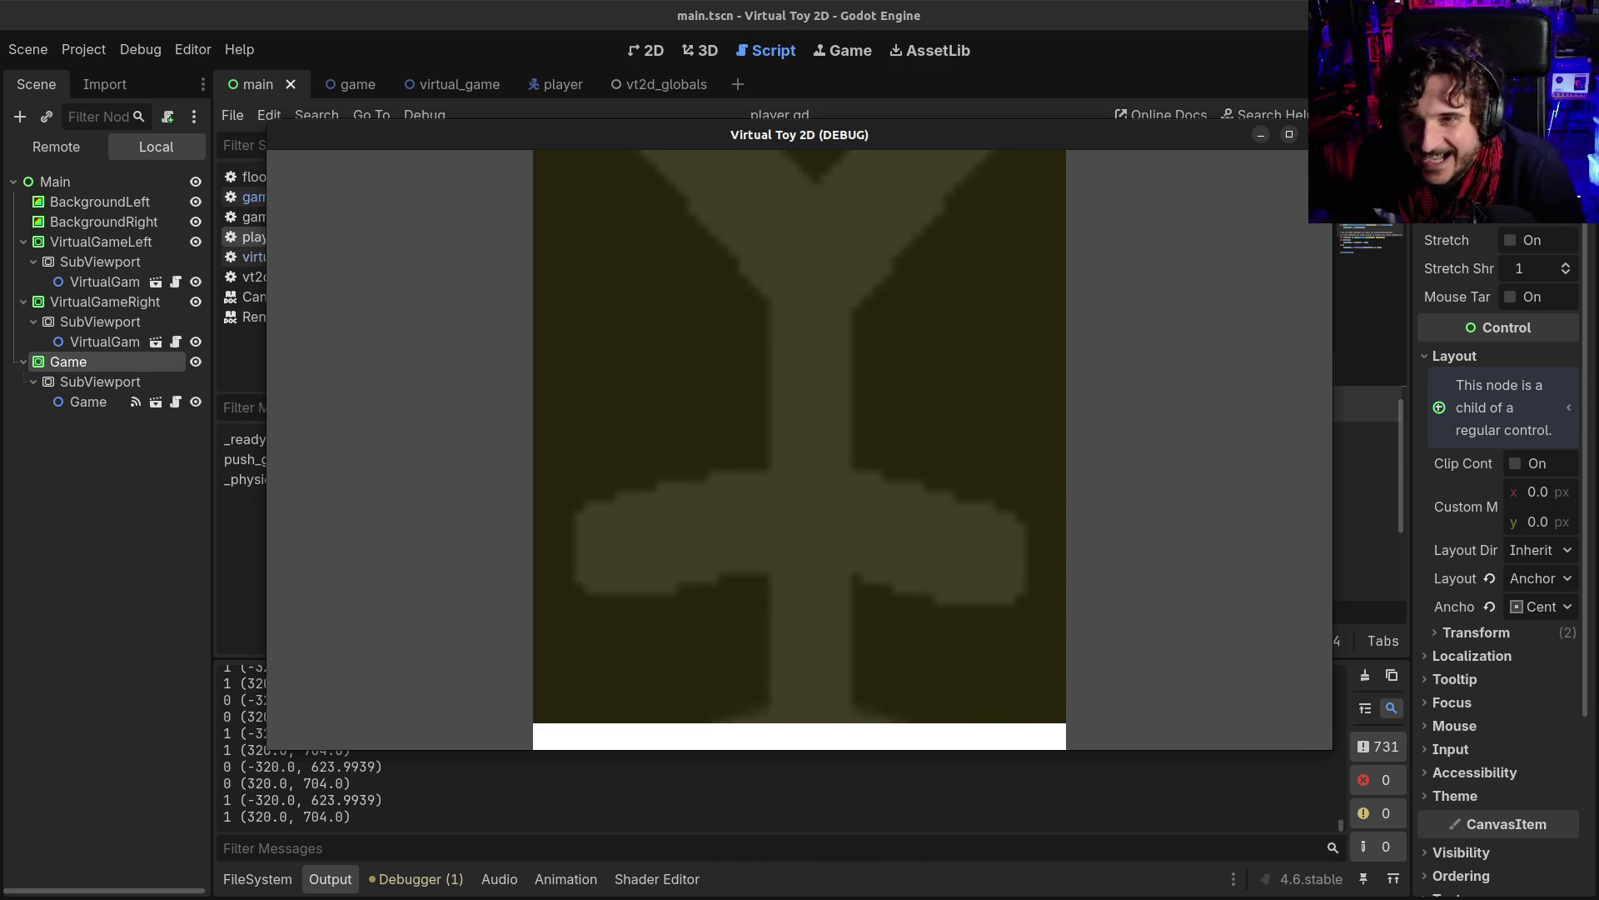
- Close the game, rewrite line 35 with '=' and a copied 'Vector2.ONE +' term, save, and rerun
left_click(1317, 134)
left_click(802, 376)
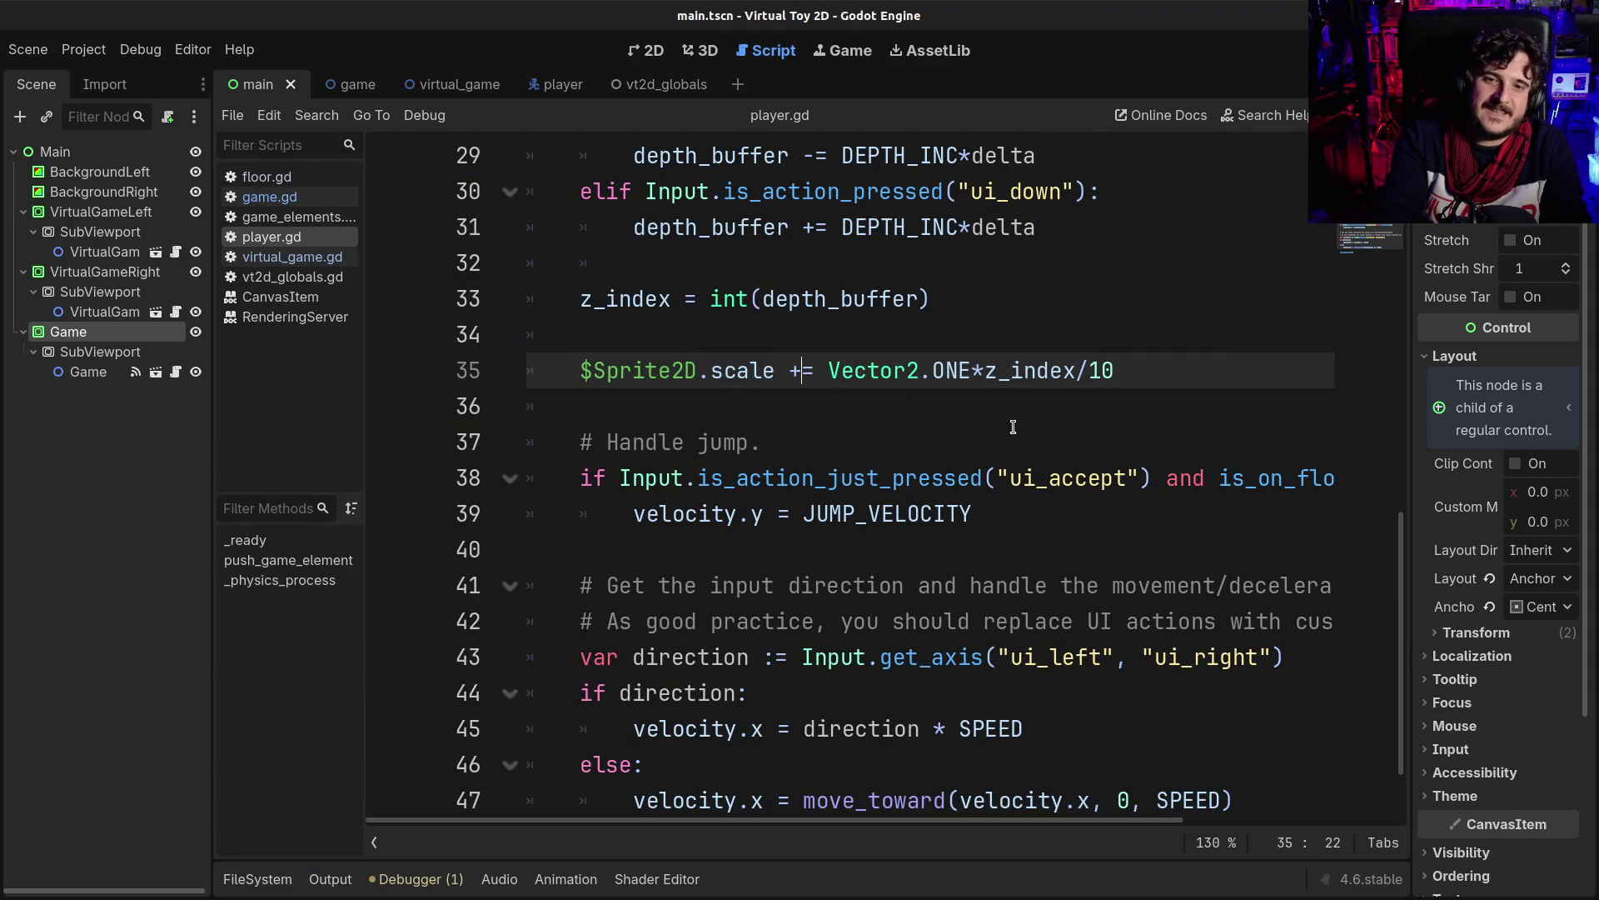
key("BackSpace")
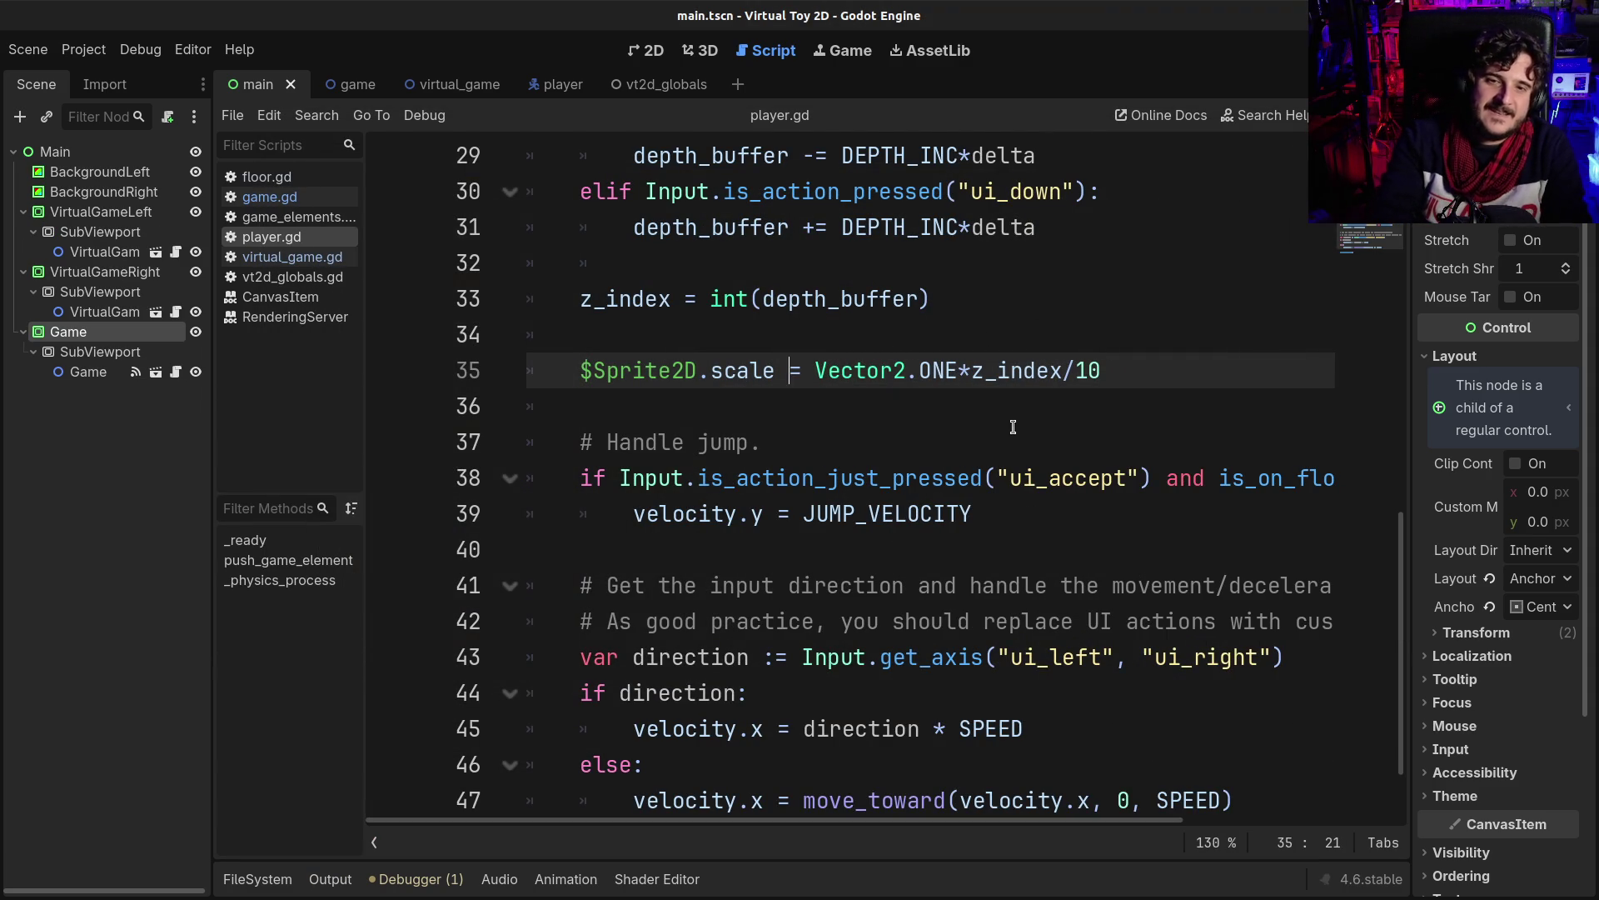
key("Right")
key("shift+Right")
key("shift+Right")
key("shift+Right")
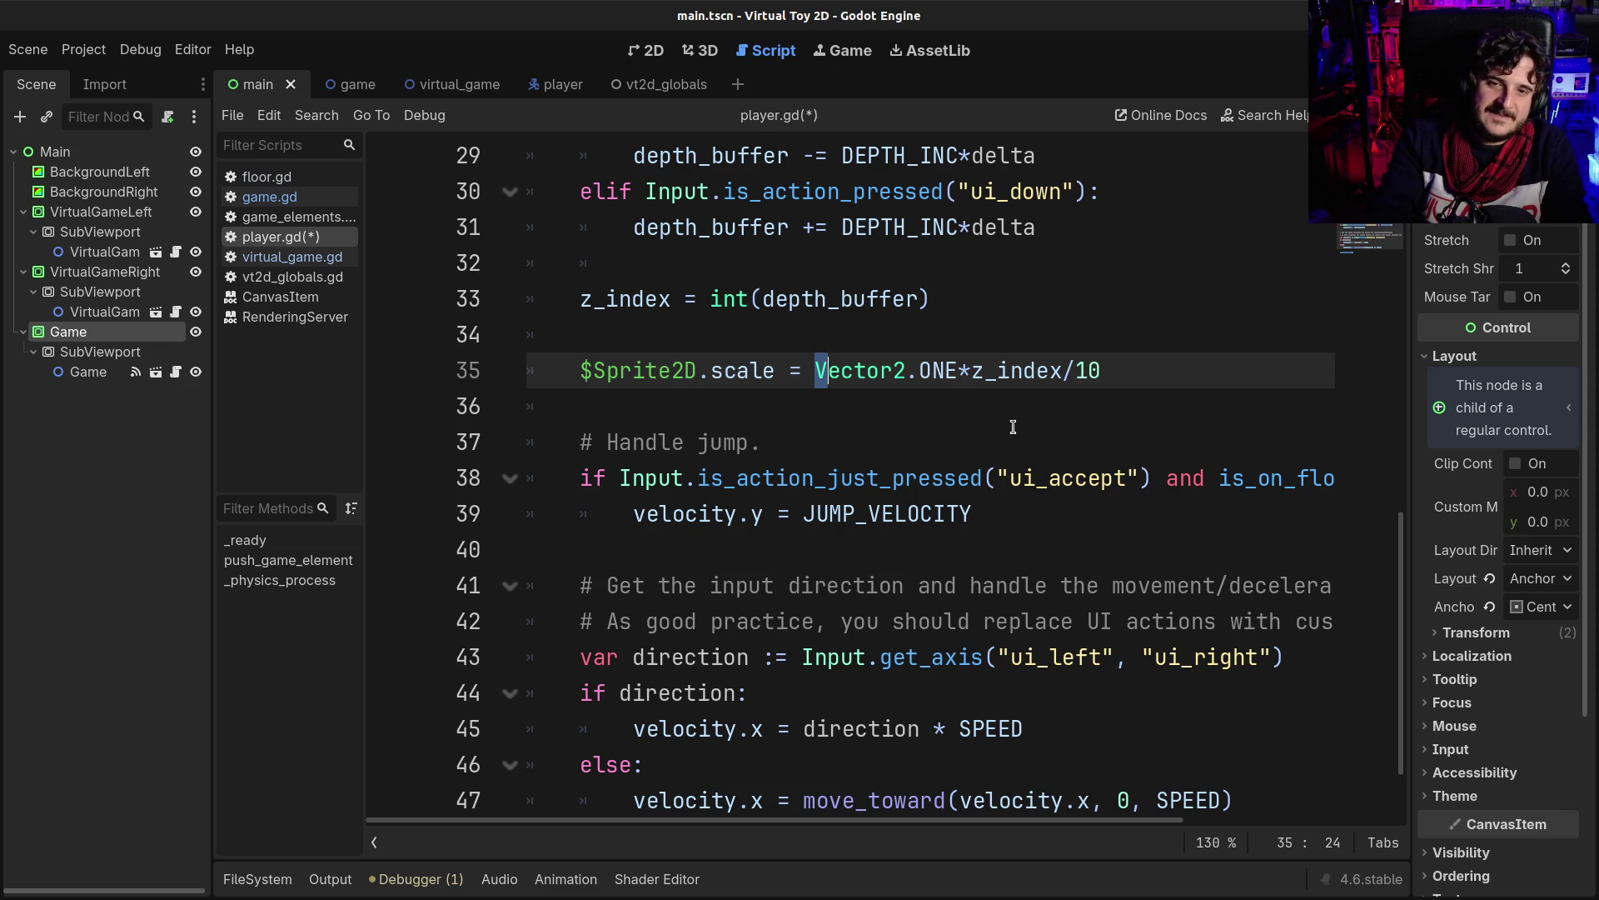
key("ctrl+c")
key("Left")
key("ctrl+v")
type("+")
key("ctrl+s")
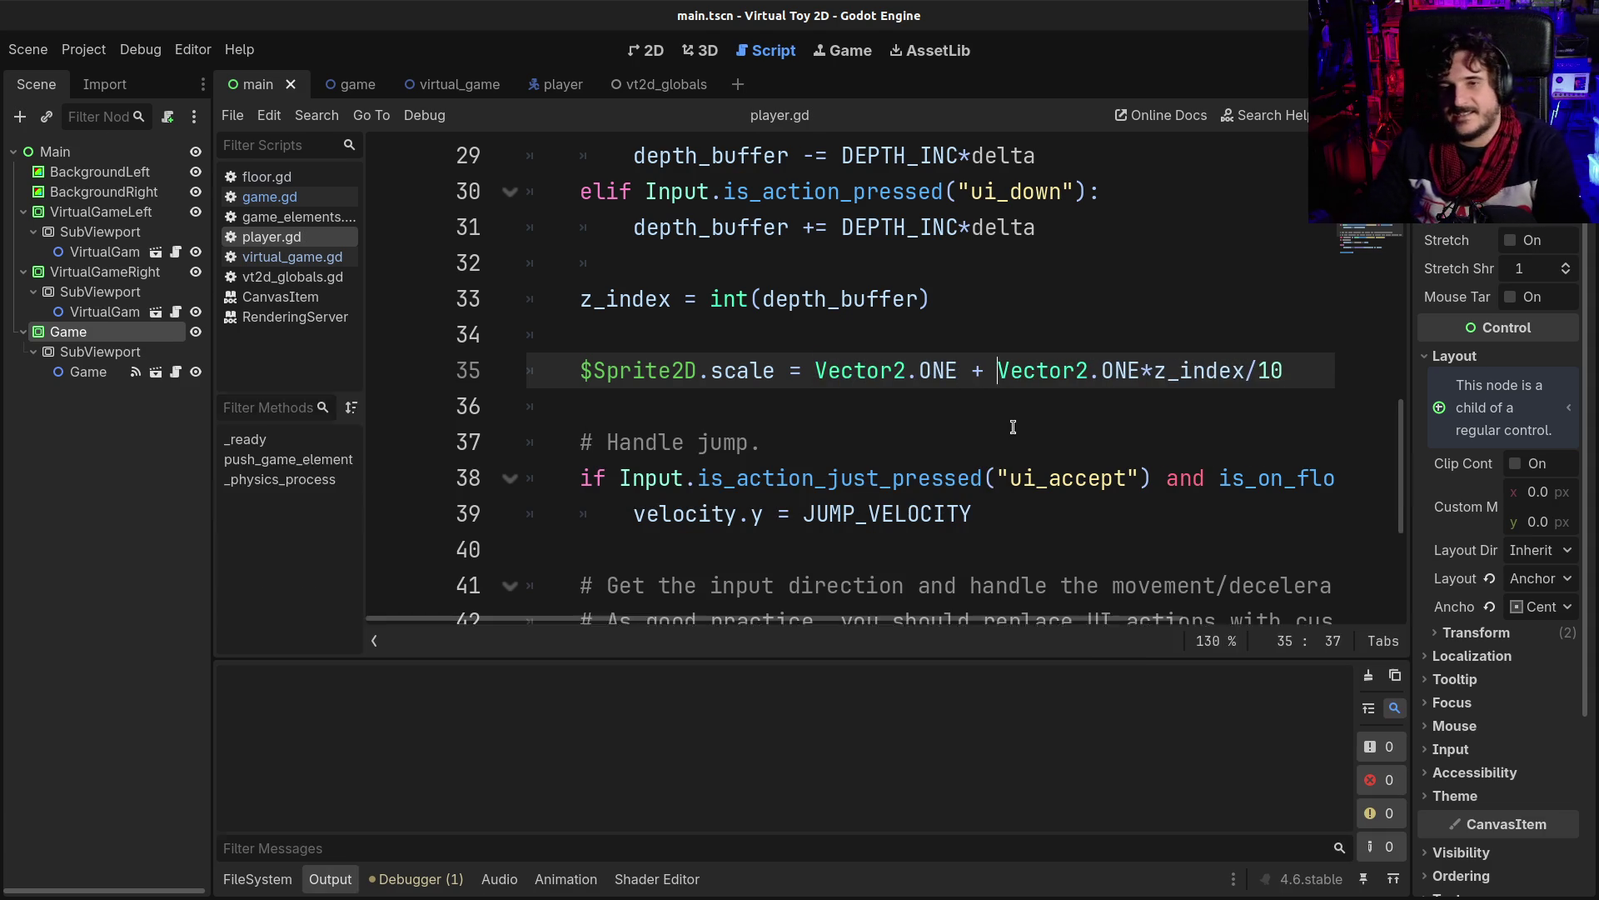
key("F5")
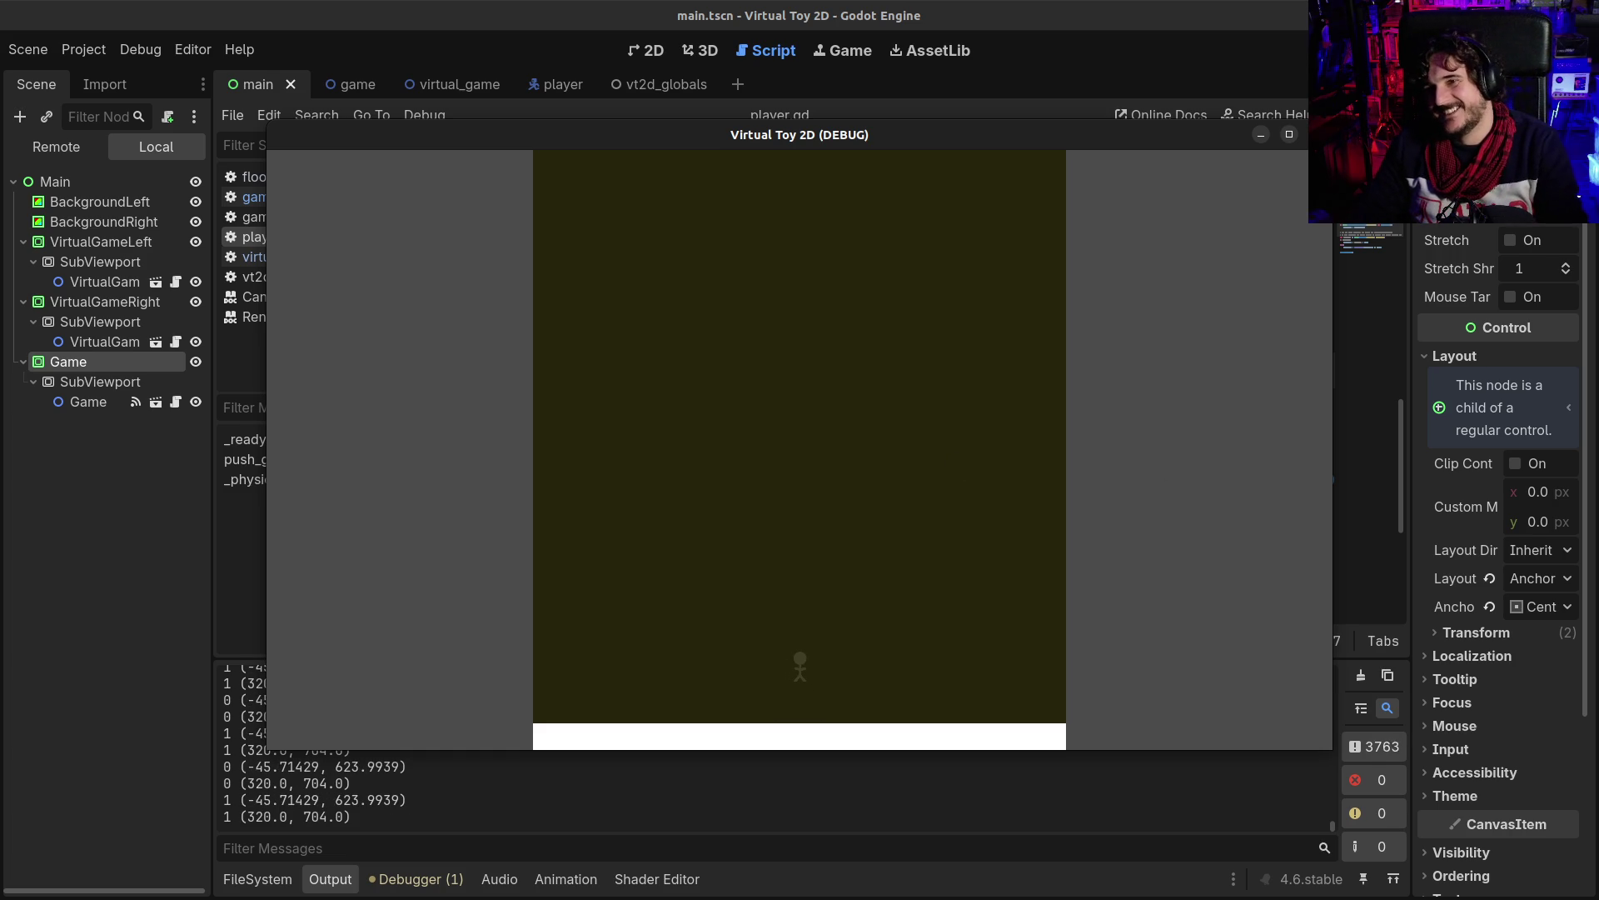
- Delete the '$Sprite2D.' prefix on line 35 so the node itself scales, save, and run
key("F8")
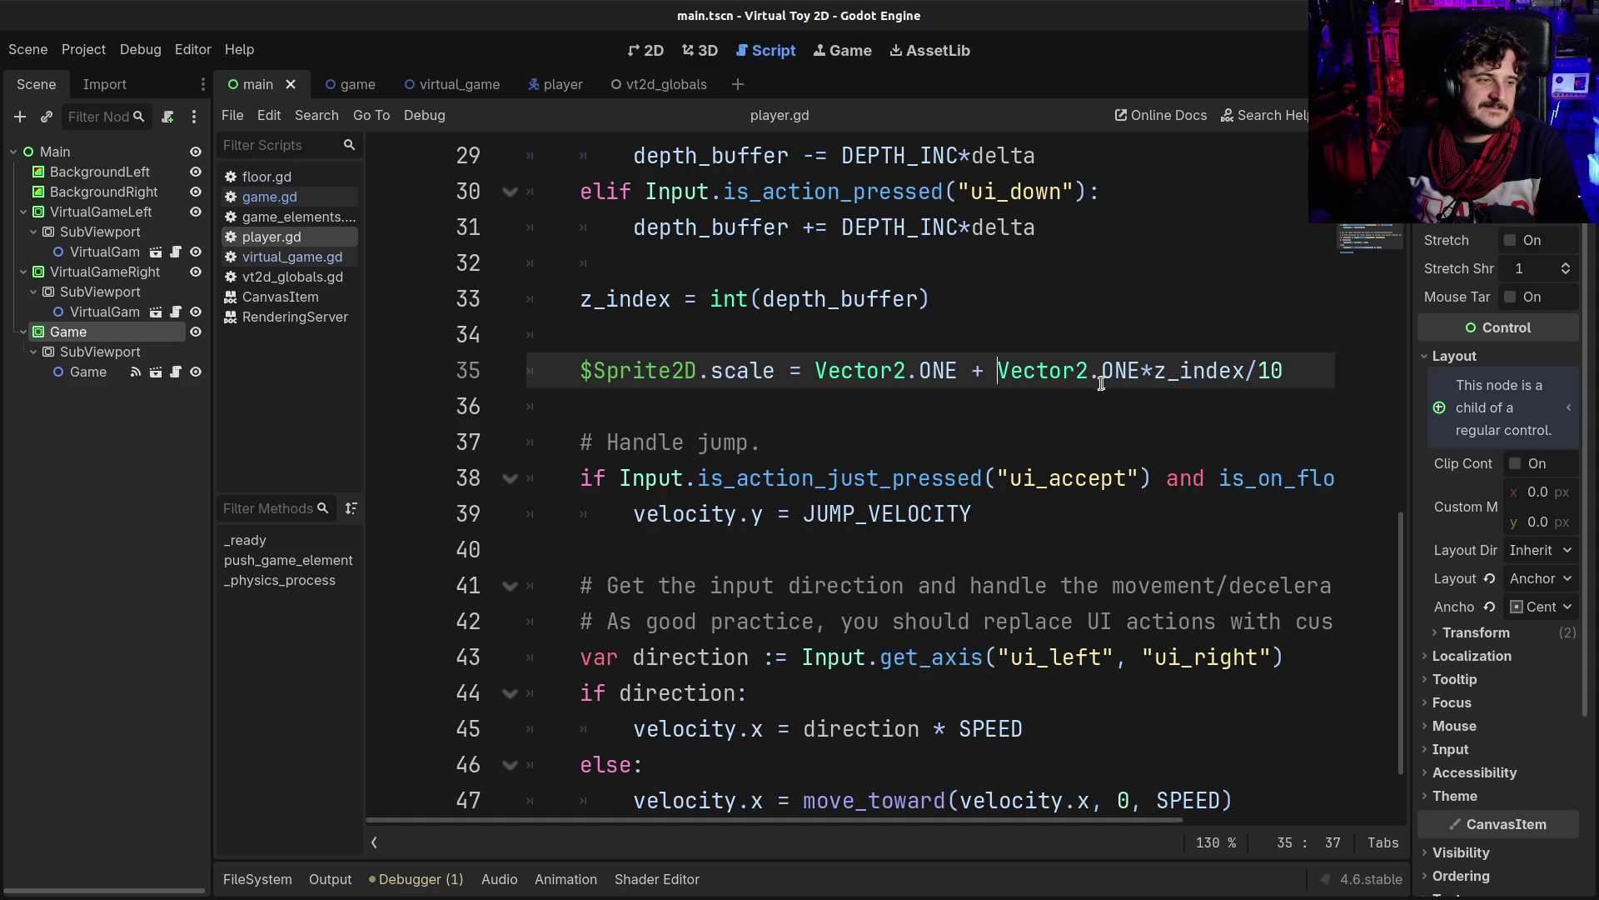
mouse_move(1025, 379)
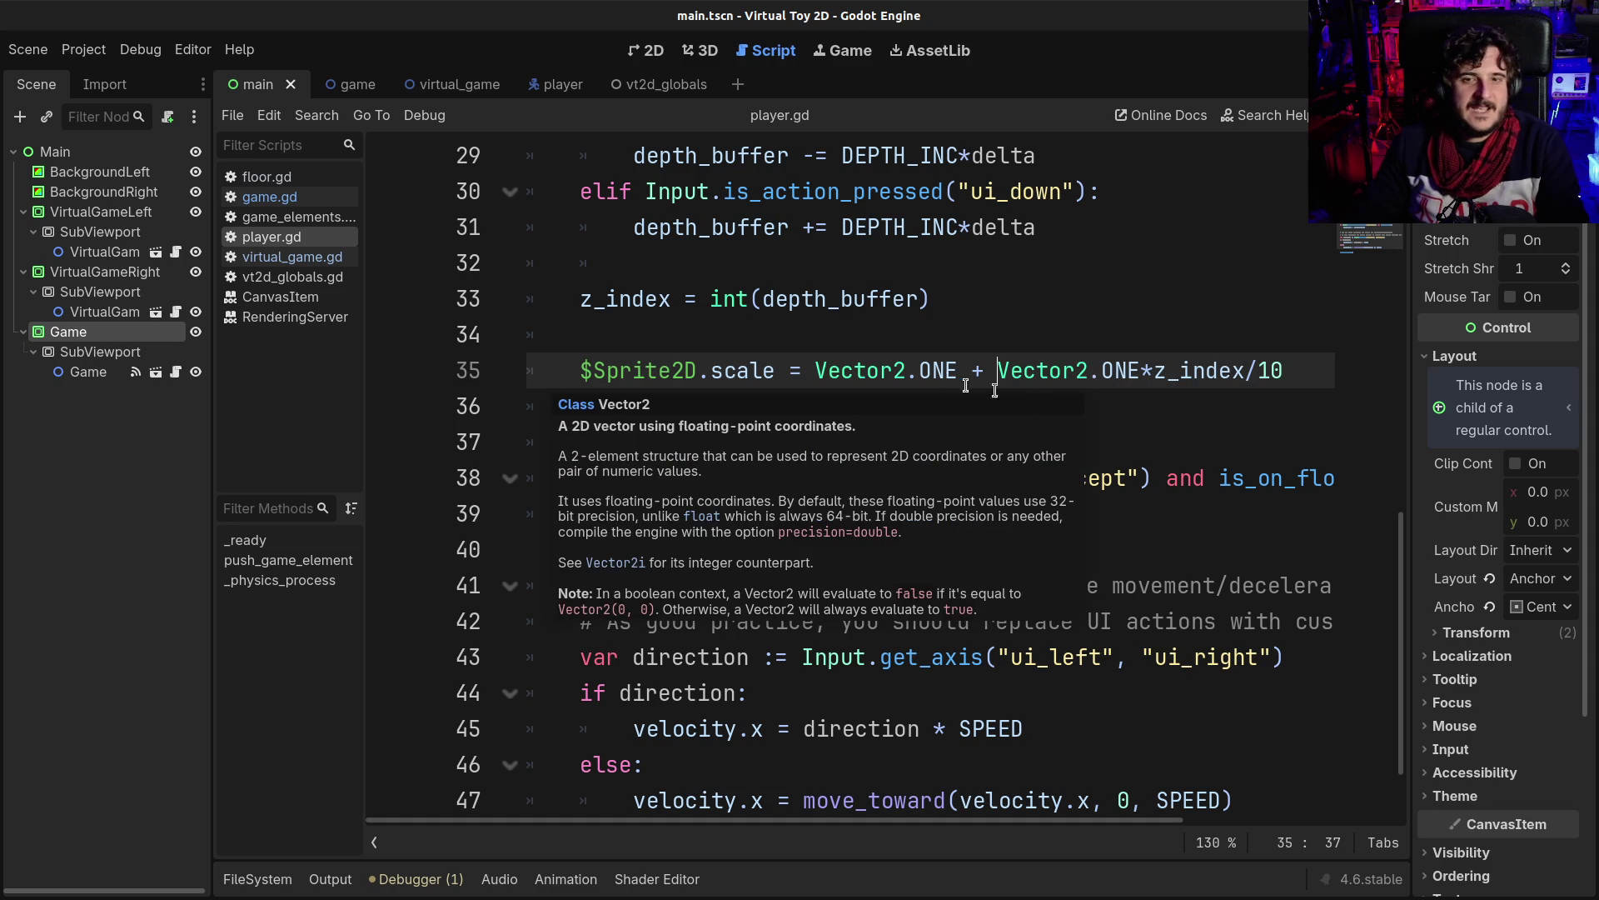
double_click(729, 371)
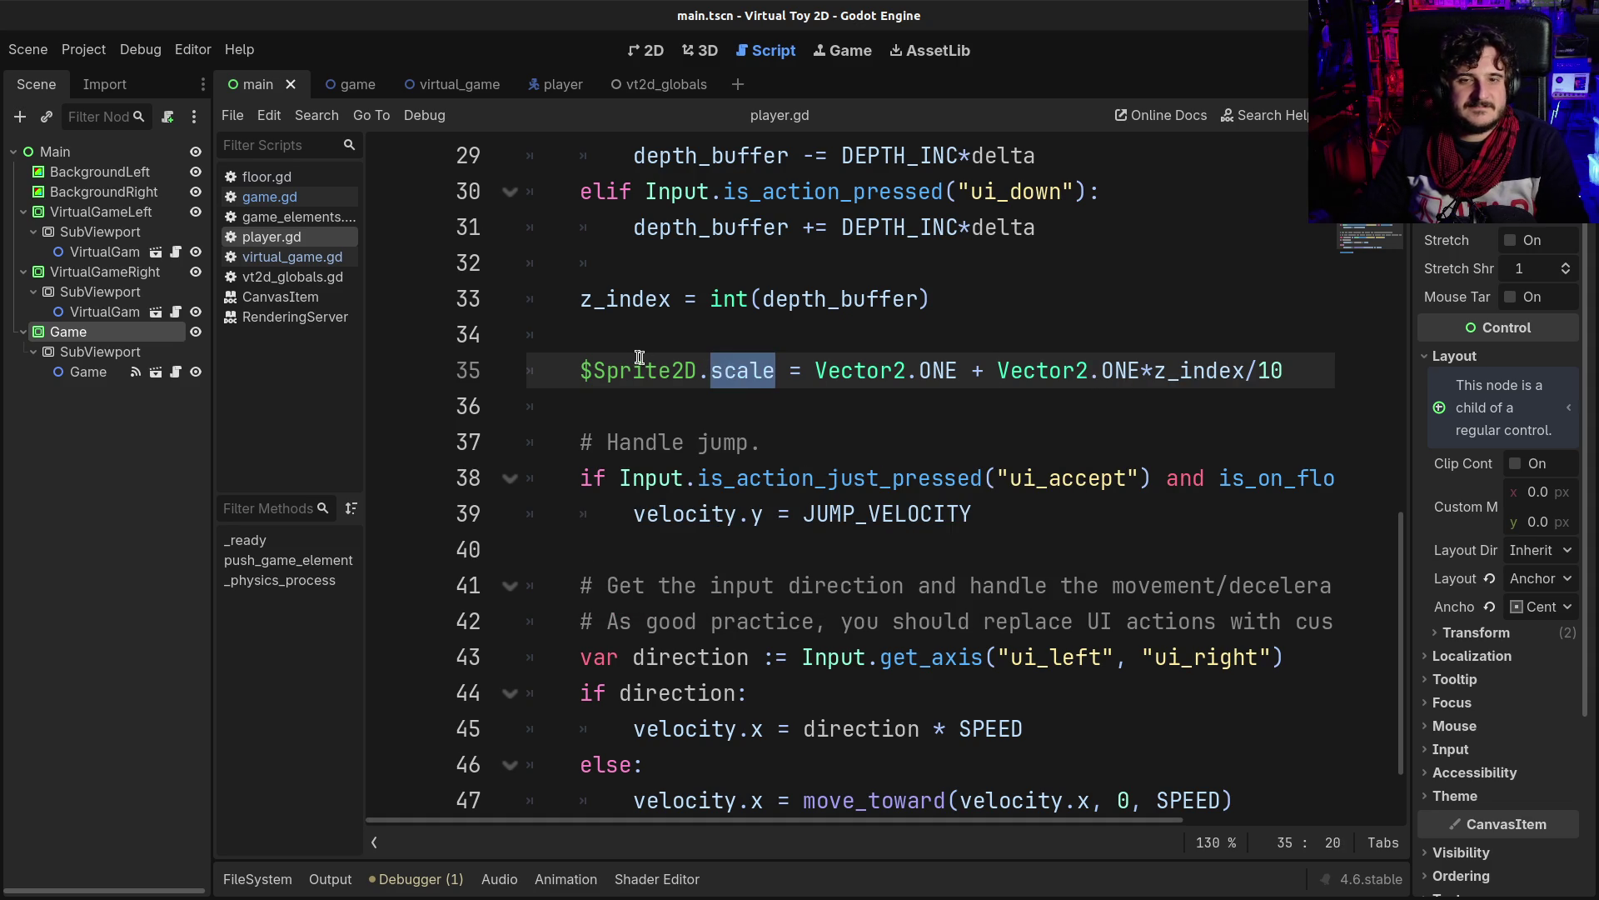
key("Left")
key("BackSpace")
key("BackSpace")
key("BackSpace")
key("BackSpace")
key("BackSpace")
key("ctrl+s")
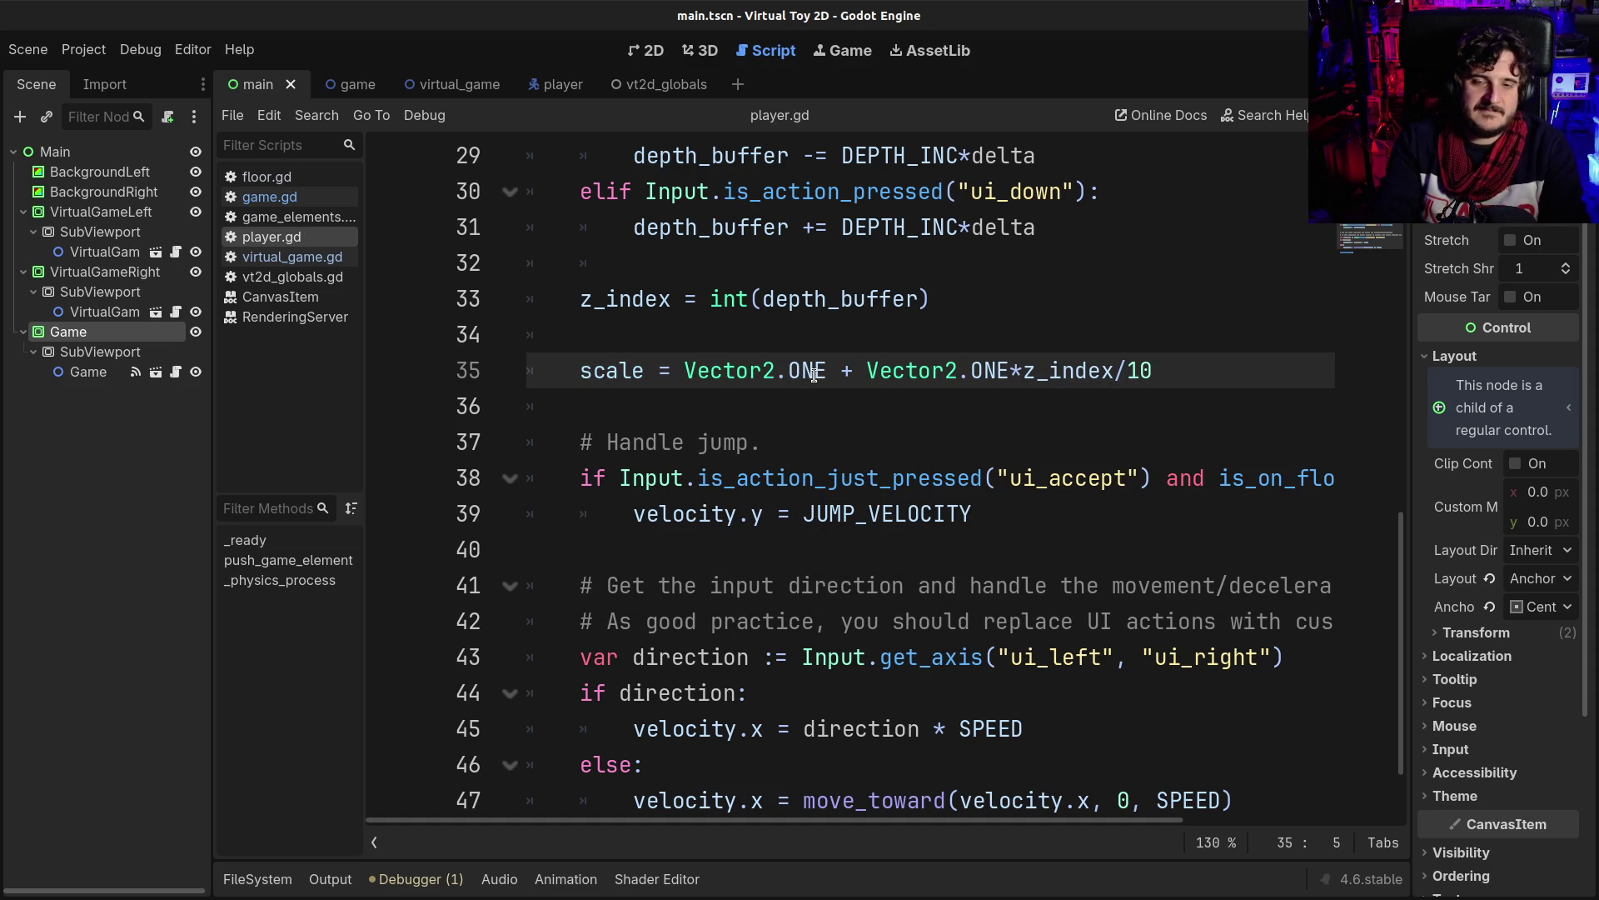
key("F5")
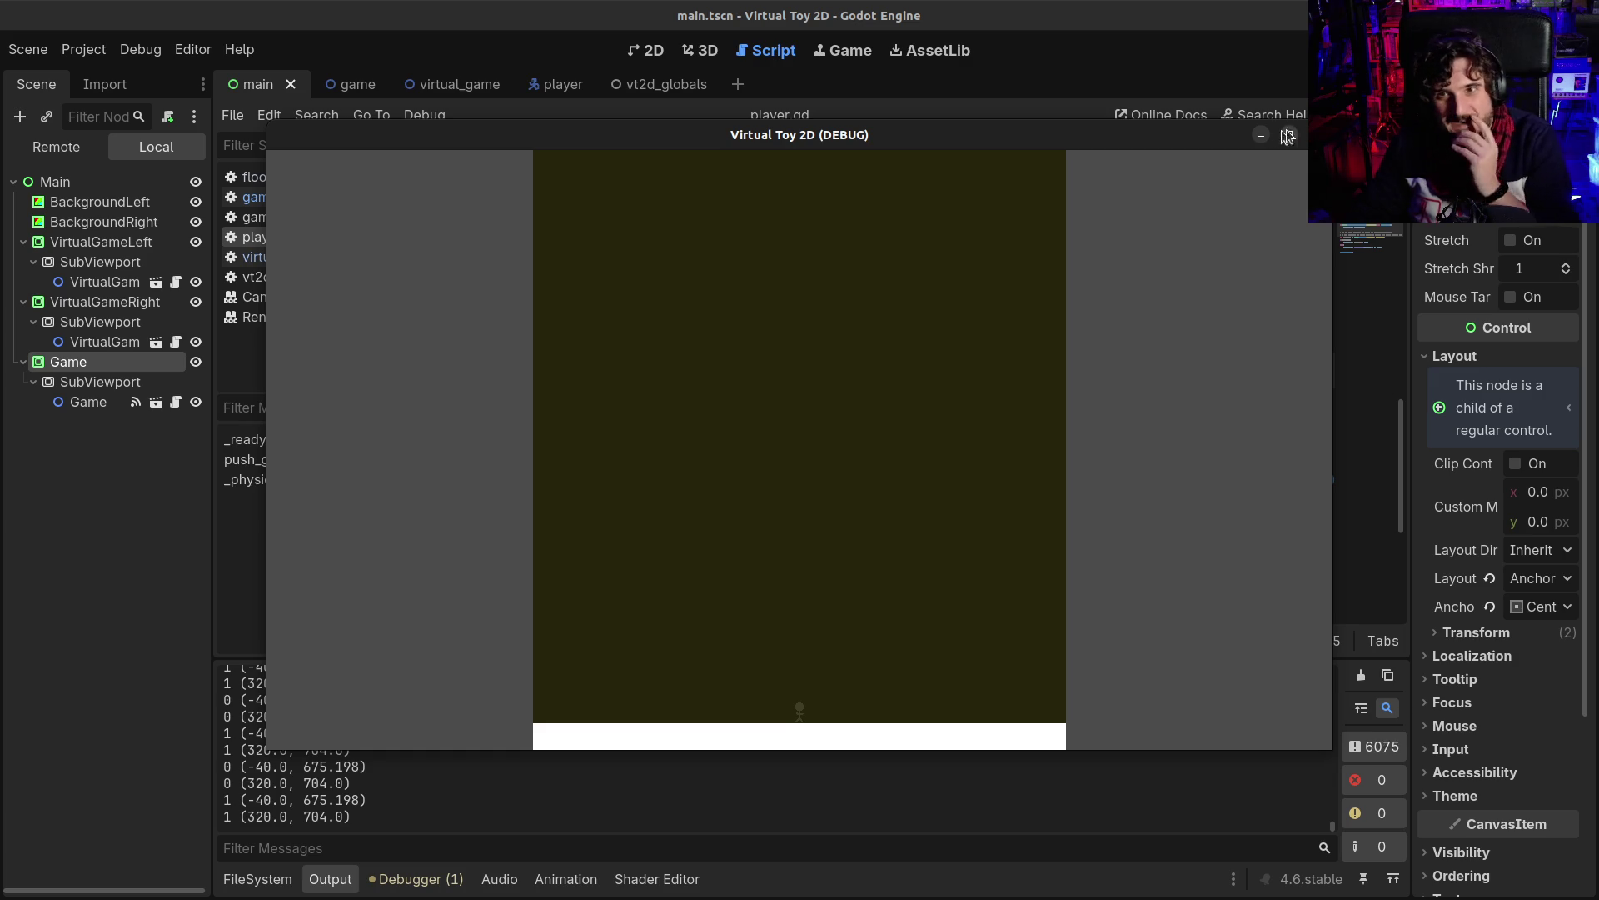
- Close the game, open the virtual_game scene, and review its Background position code around line 25
left_click(1316, 134)
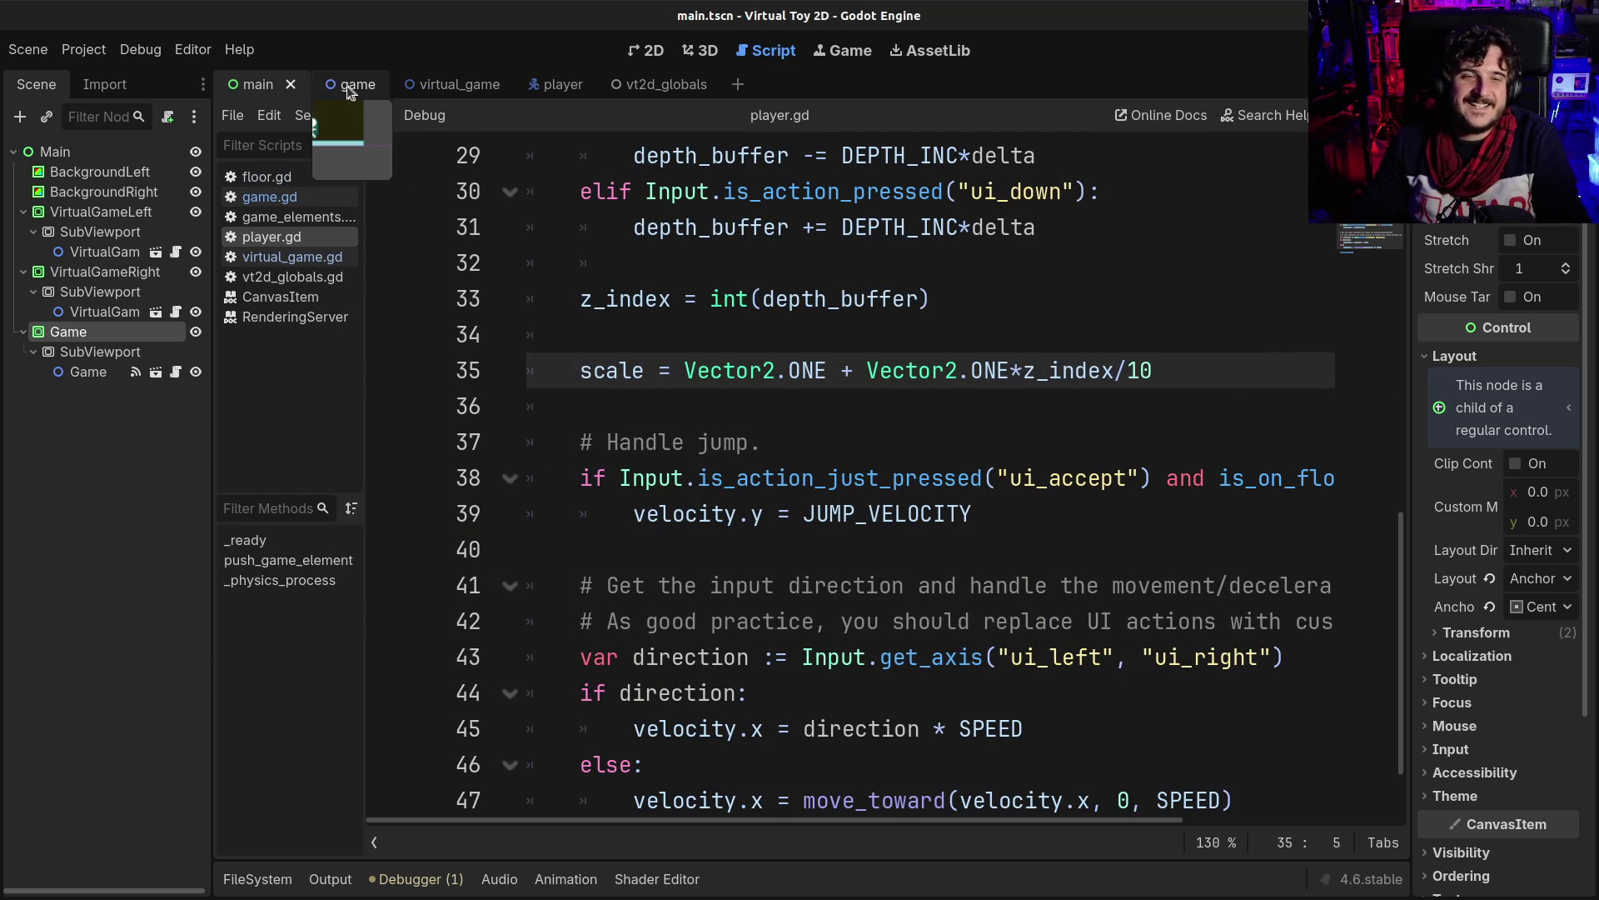
left_click(435, 87)
scroll(792, 332, "down", 1)
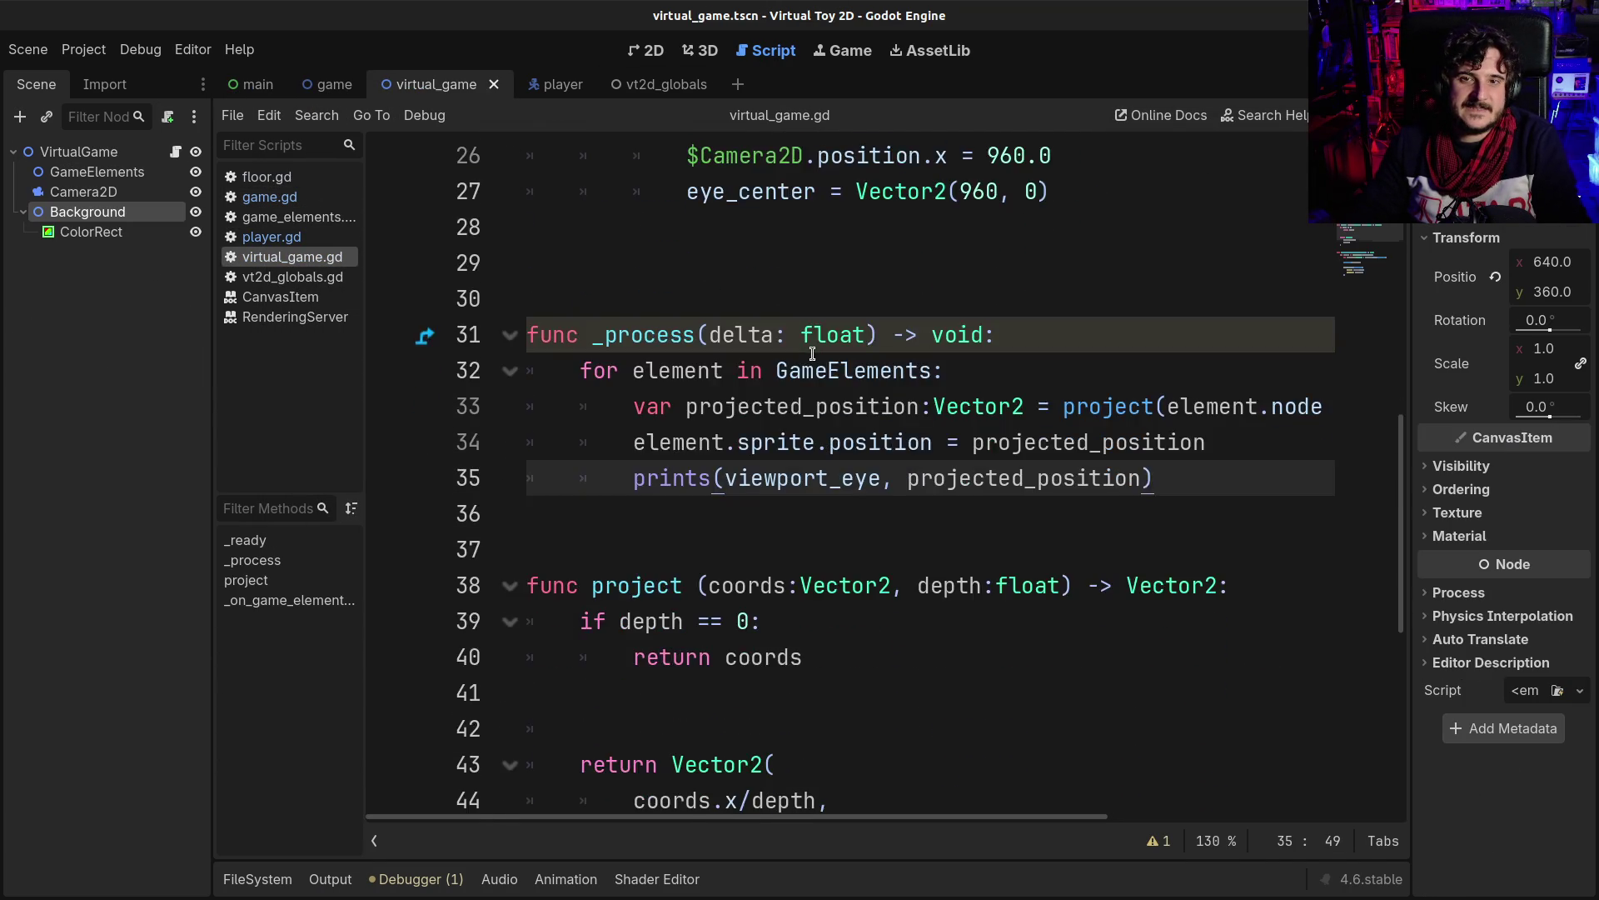
scroll(792, 350, "up", 2)
left_click(695, 372)
left_click(833, 335)
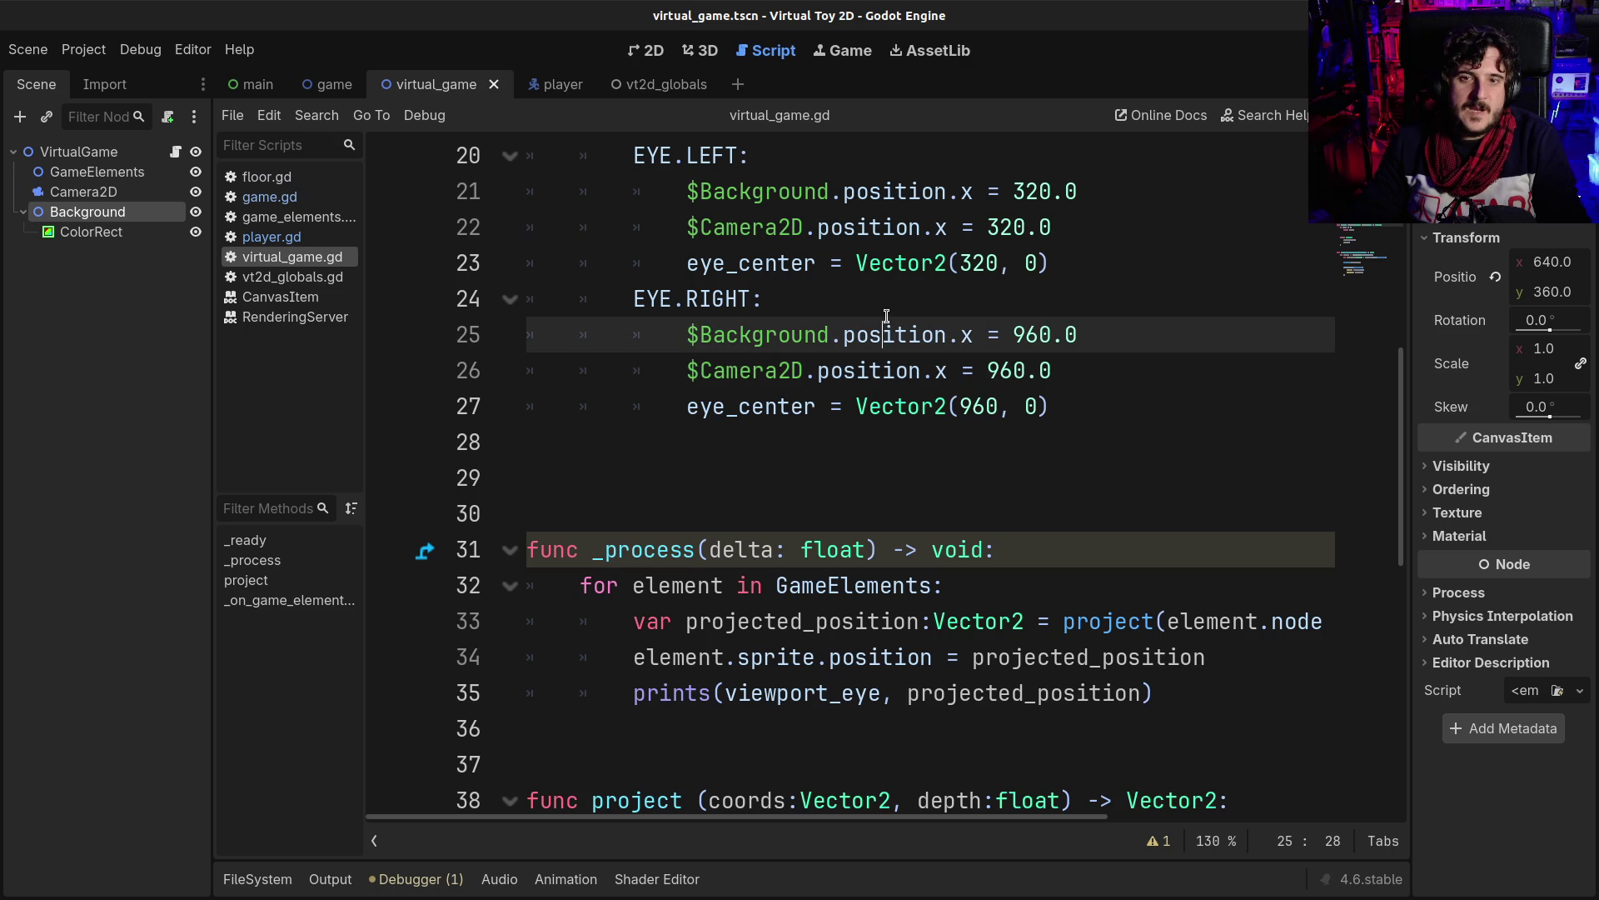
left_click(976, 331)
key("End")
scroll(1008, 381, "down", 4)
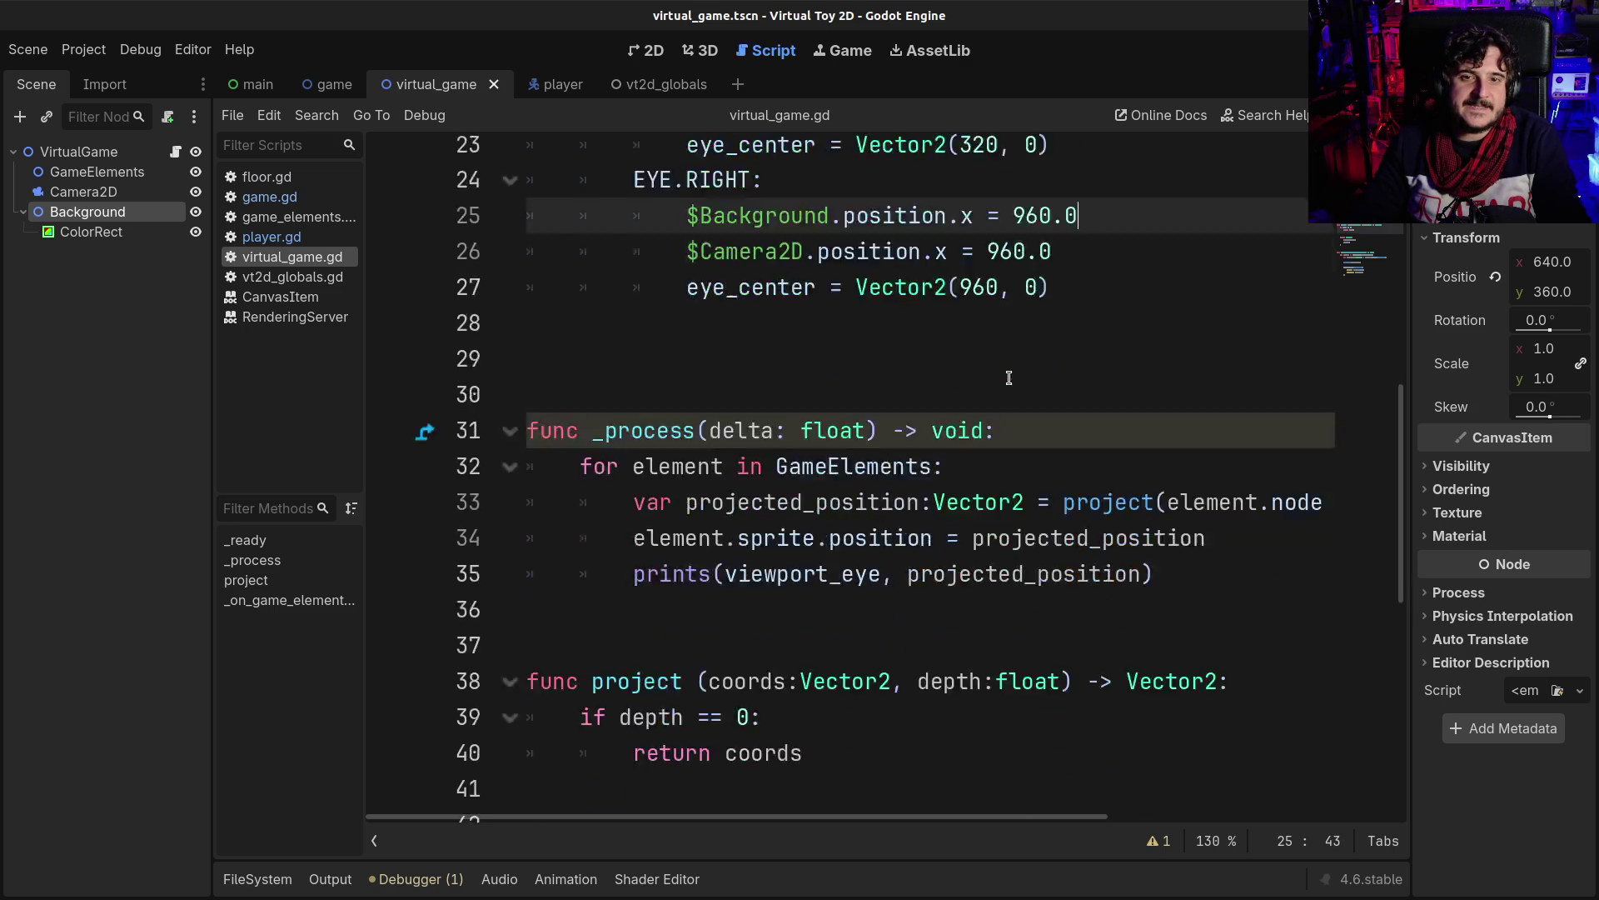
scroll(1000, 384, "up", 3)
scroll(1000, 385, "up", 6)
scroll(991, 387, "down", 6)
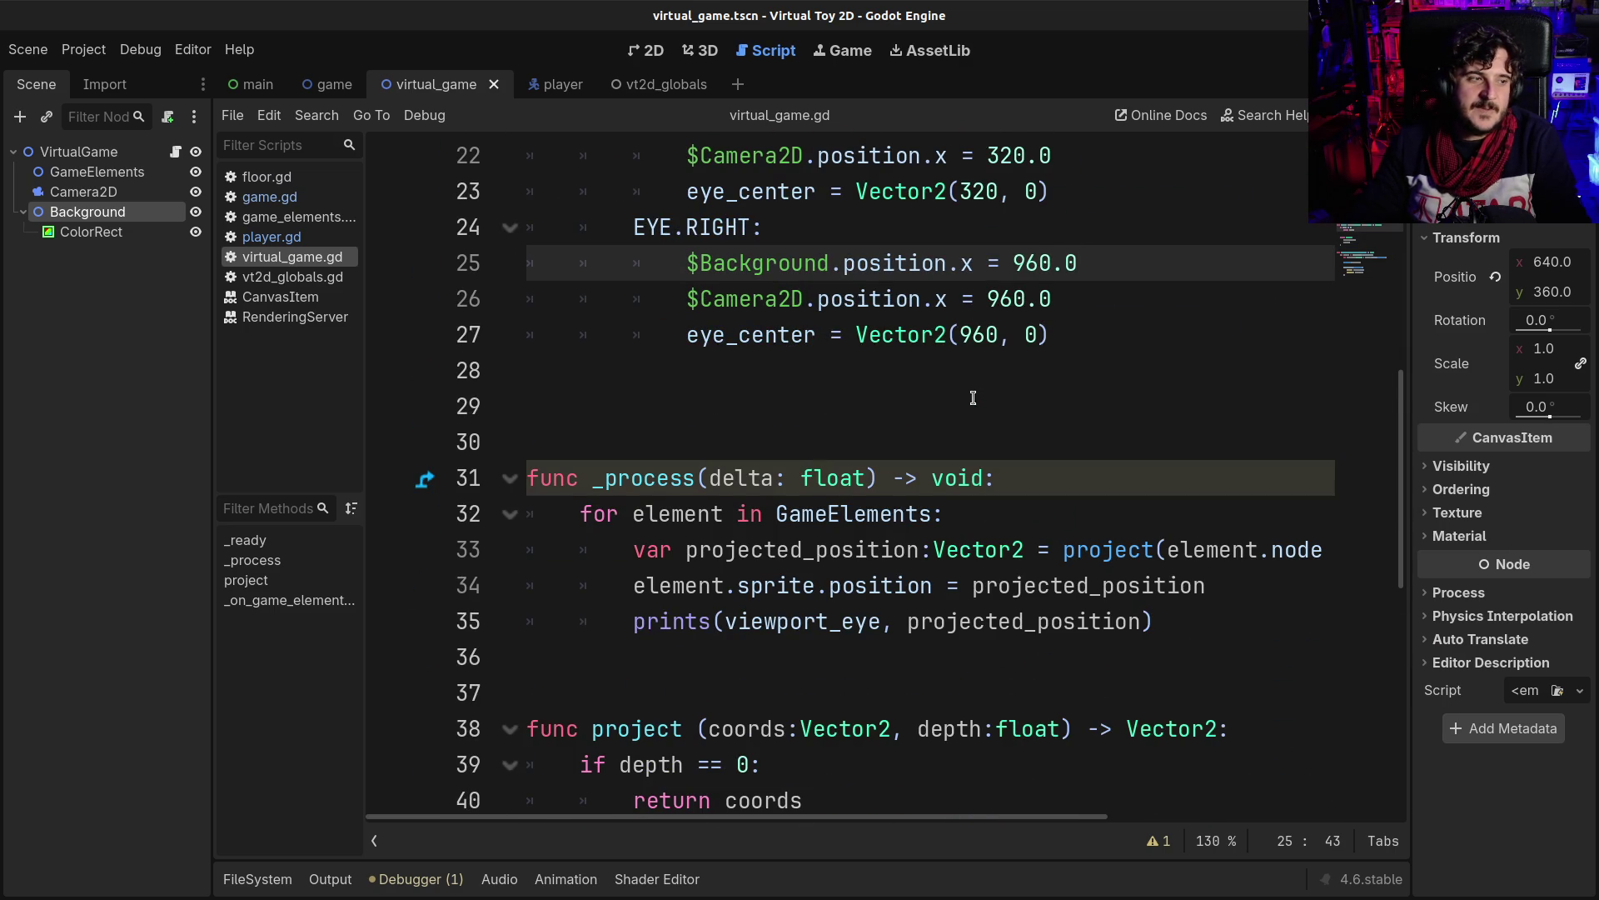
scroll(973, 397, "down", 1)
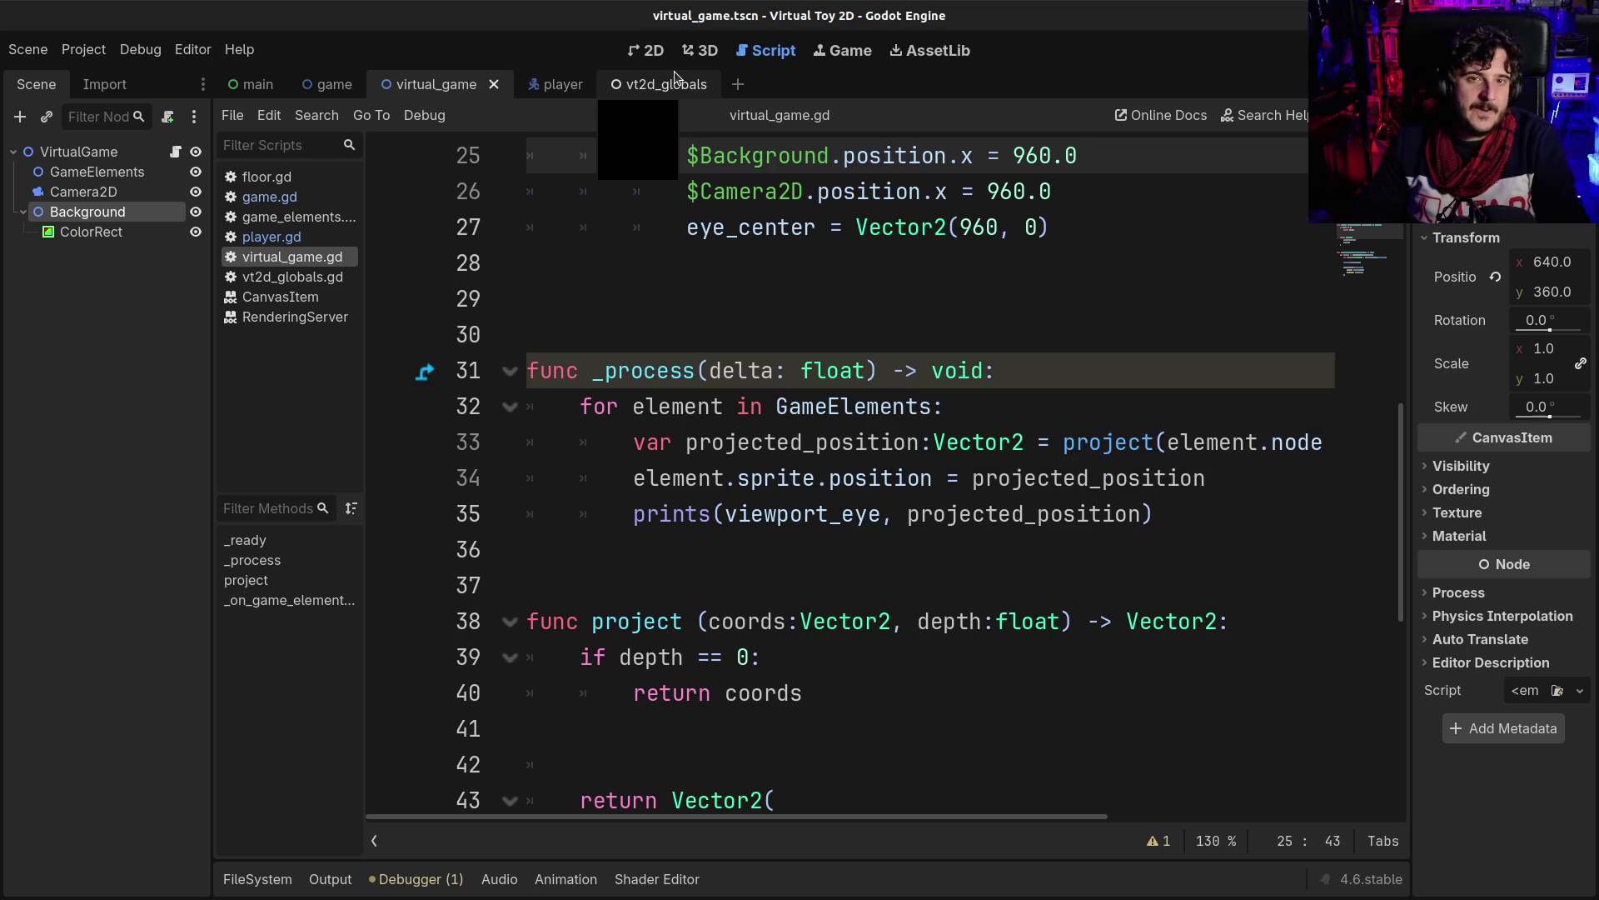
- Show the virtual_game scene in the 2D editor with its dark Background rectangle
left_click(655, 55)
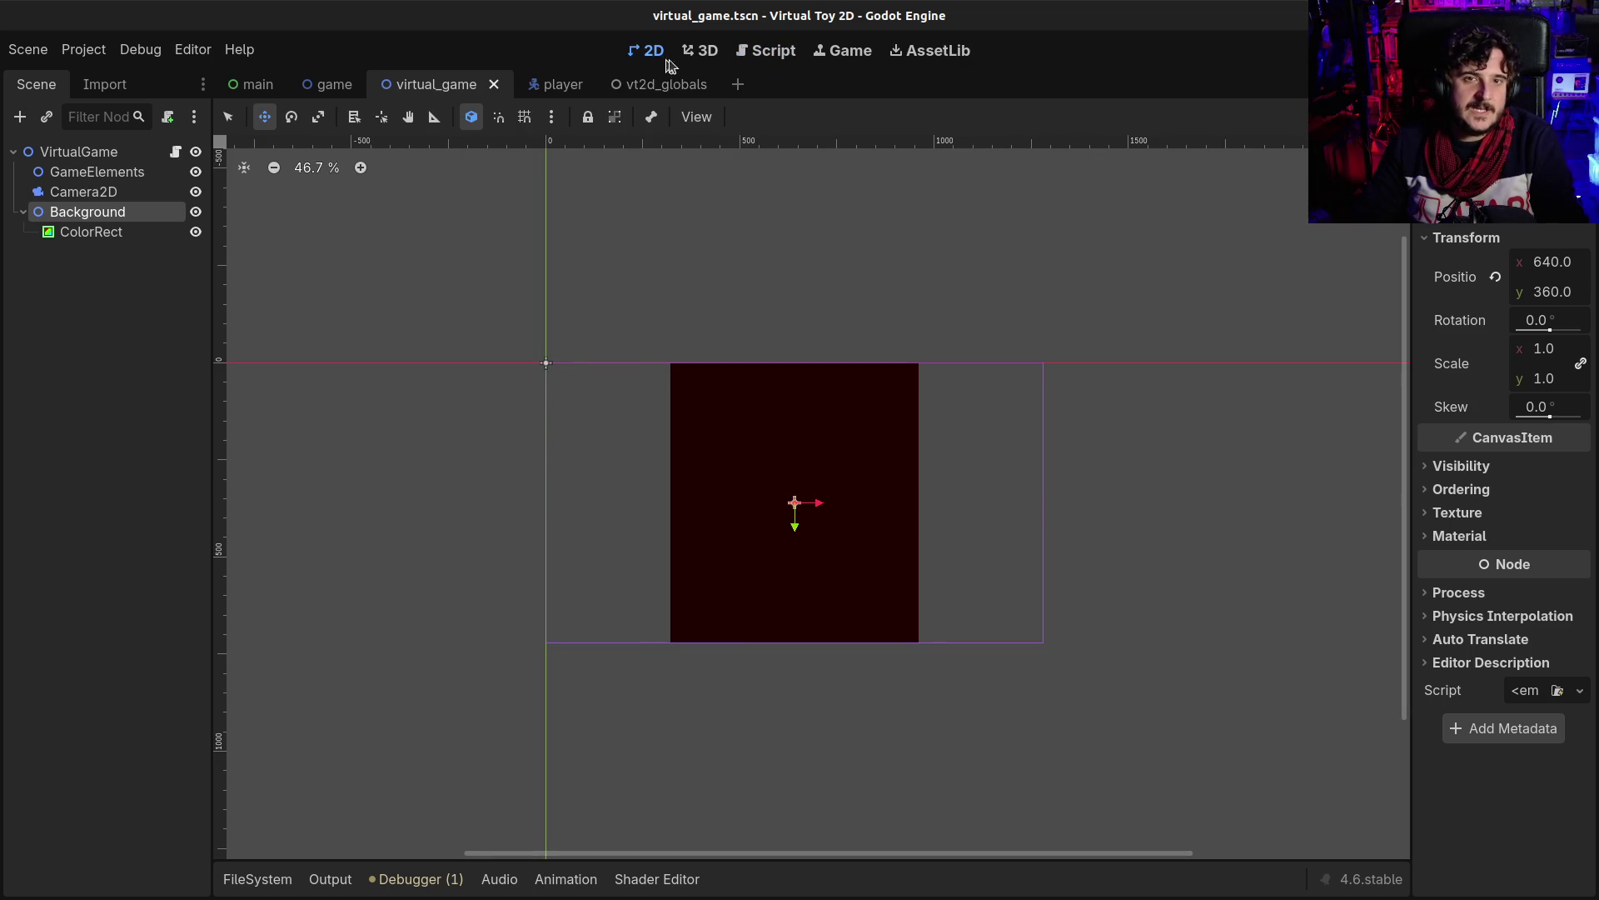
left_click(704, 52)
left_click(752, 55)
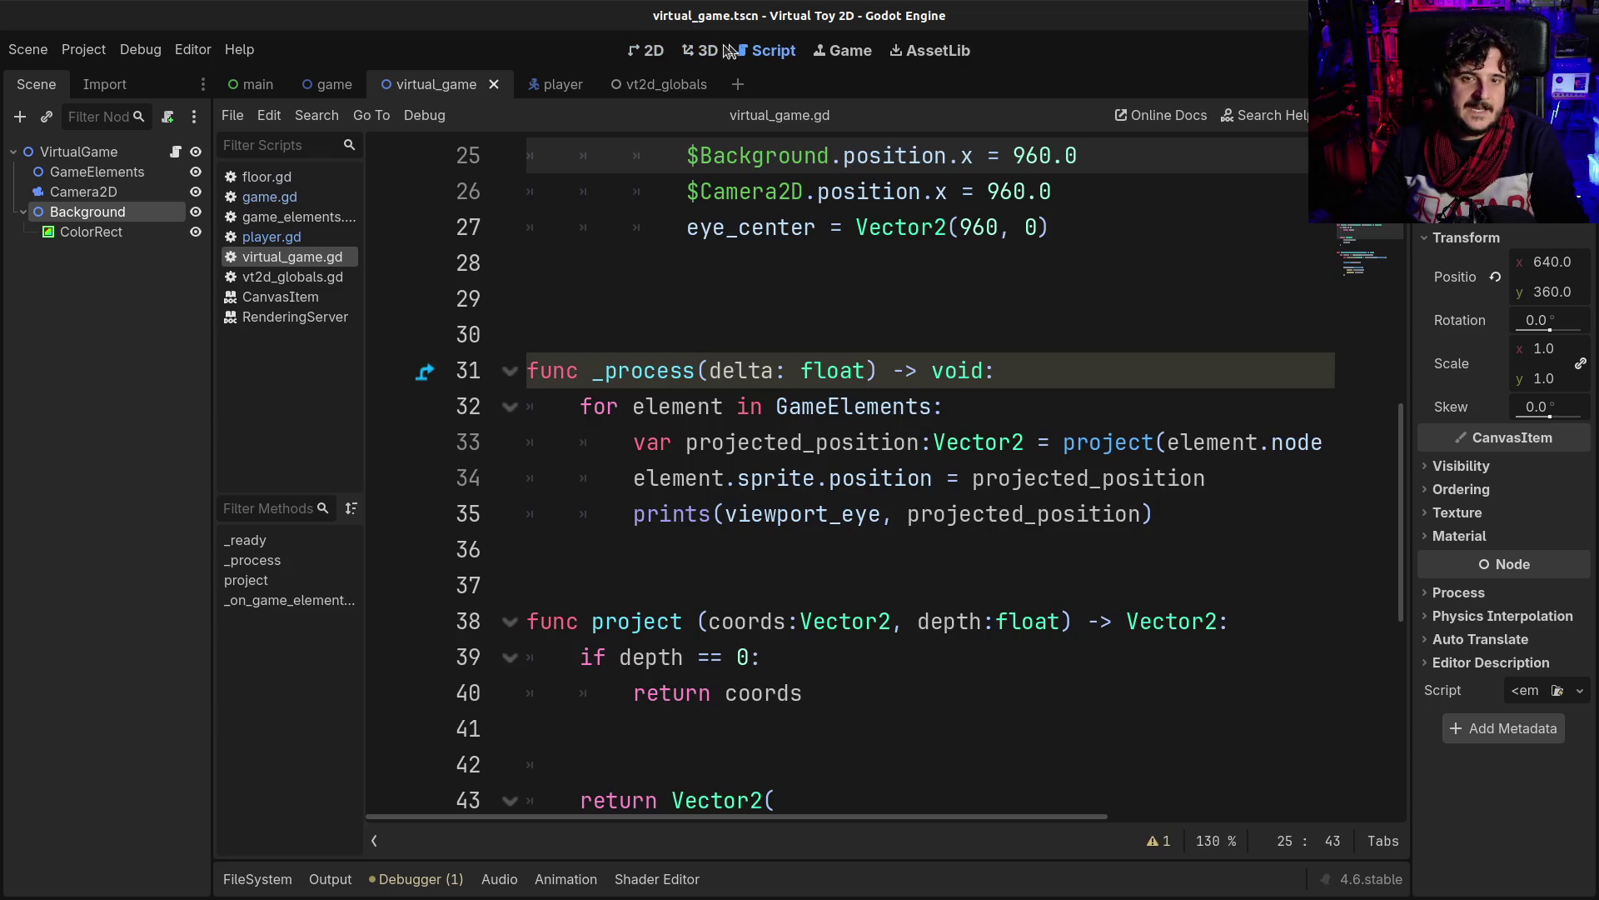
scroll(700, 321, "up", 1)
scroll(700, 321, "up", 2)
scroll(692, 308, "down", 2)
left_click(654, 52)
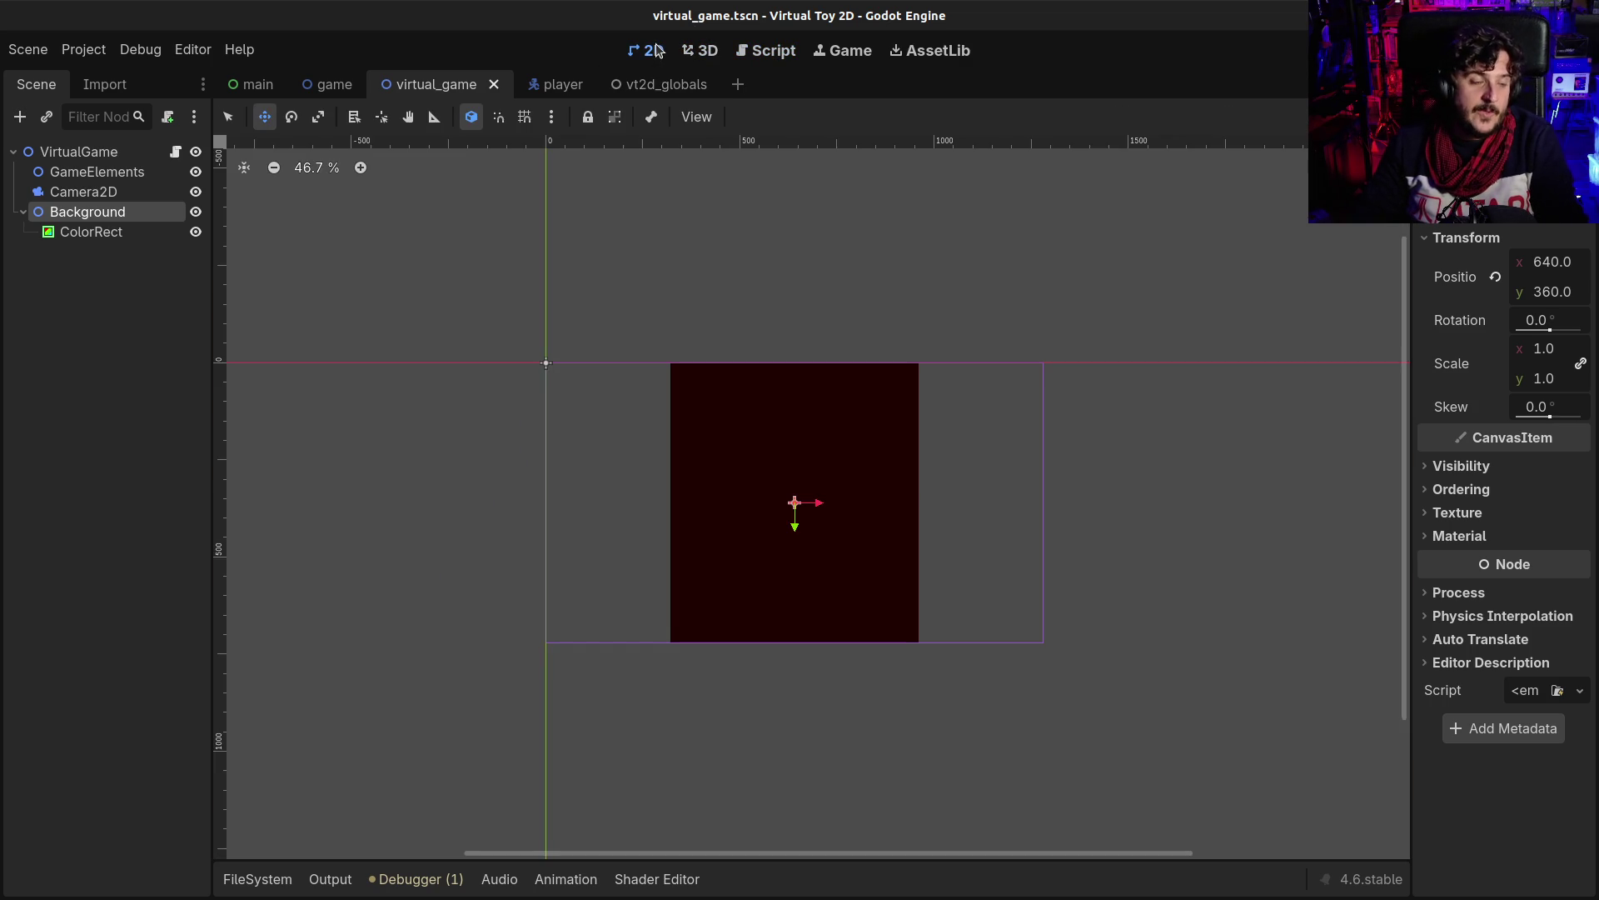
scroll(667, 303, "down", 1)
scroll(667, 303, "up", 5)
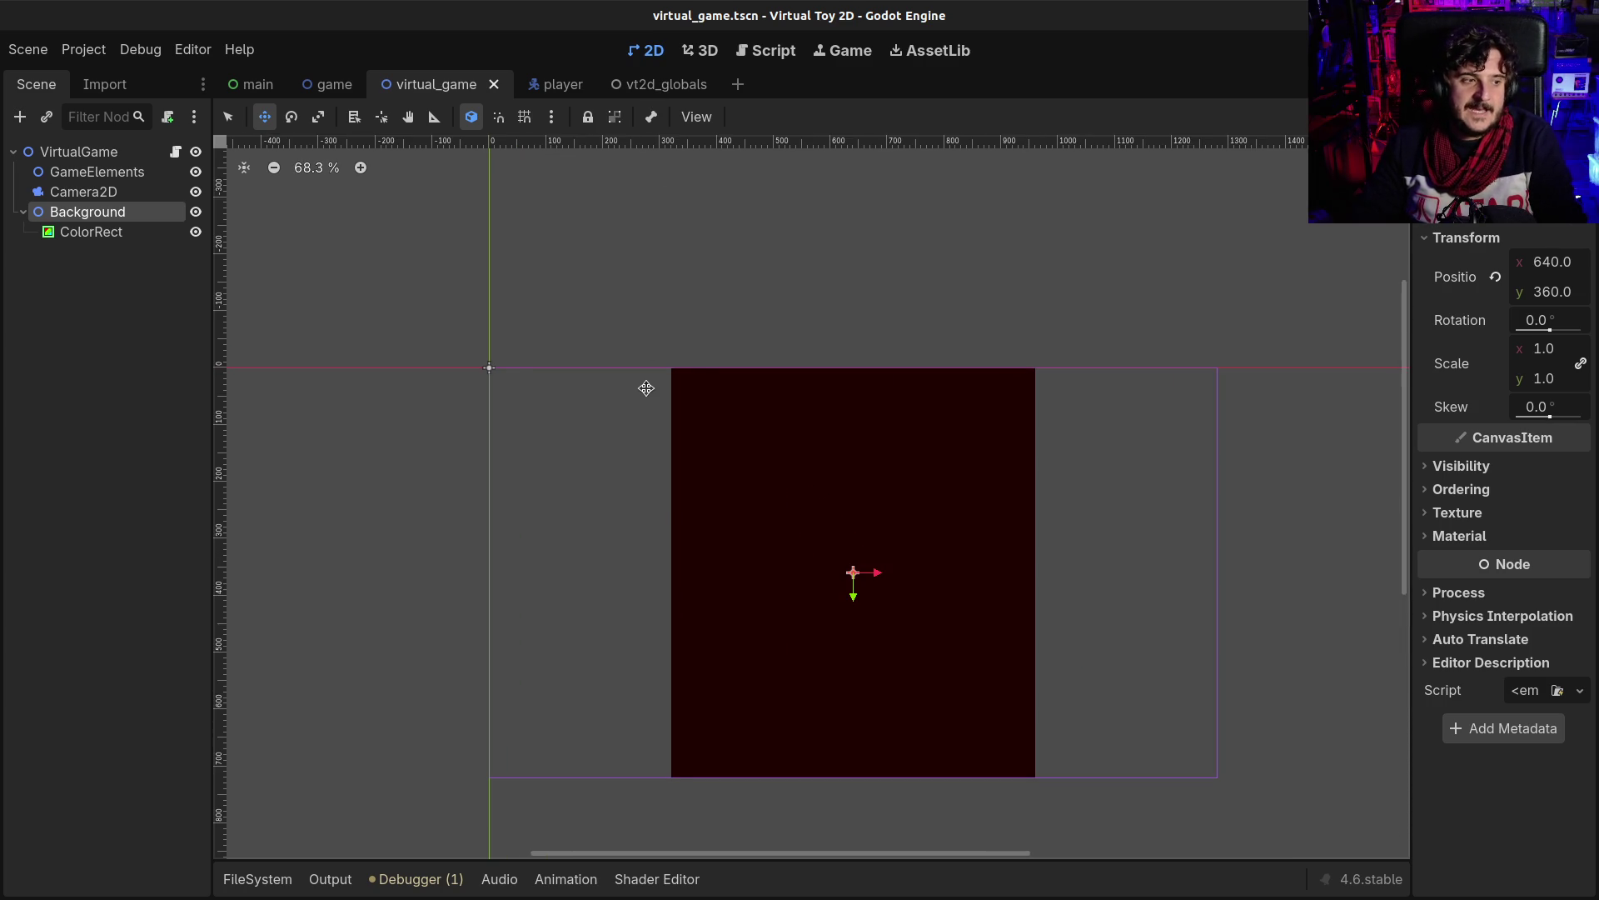
scroll(646, 388, "down", 1)
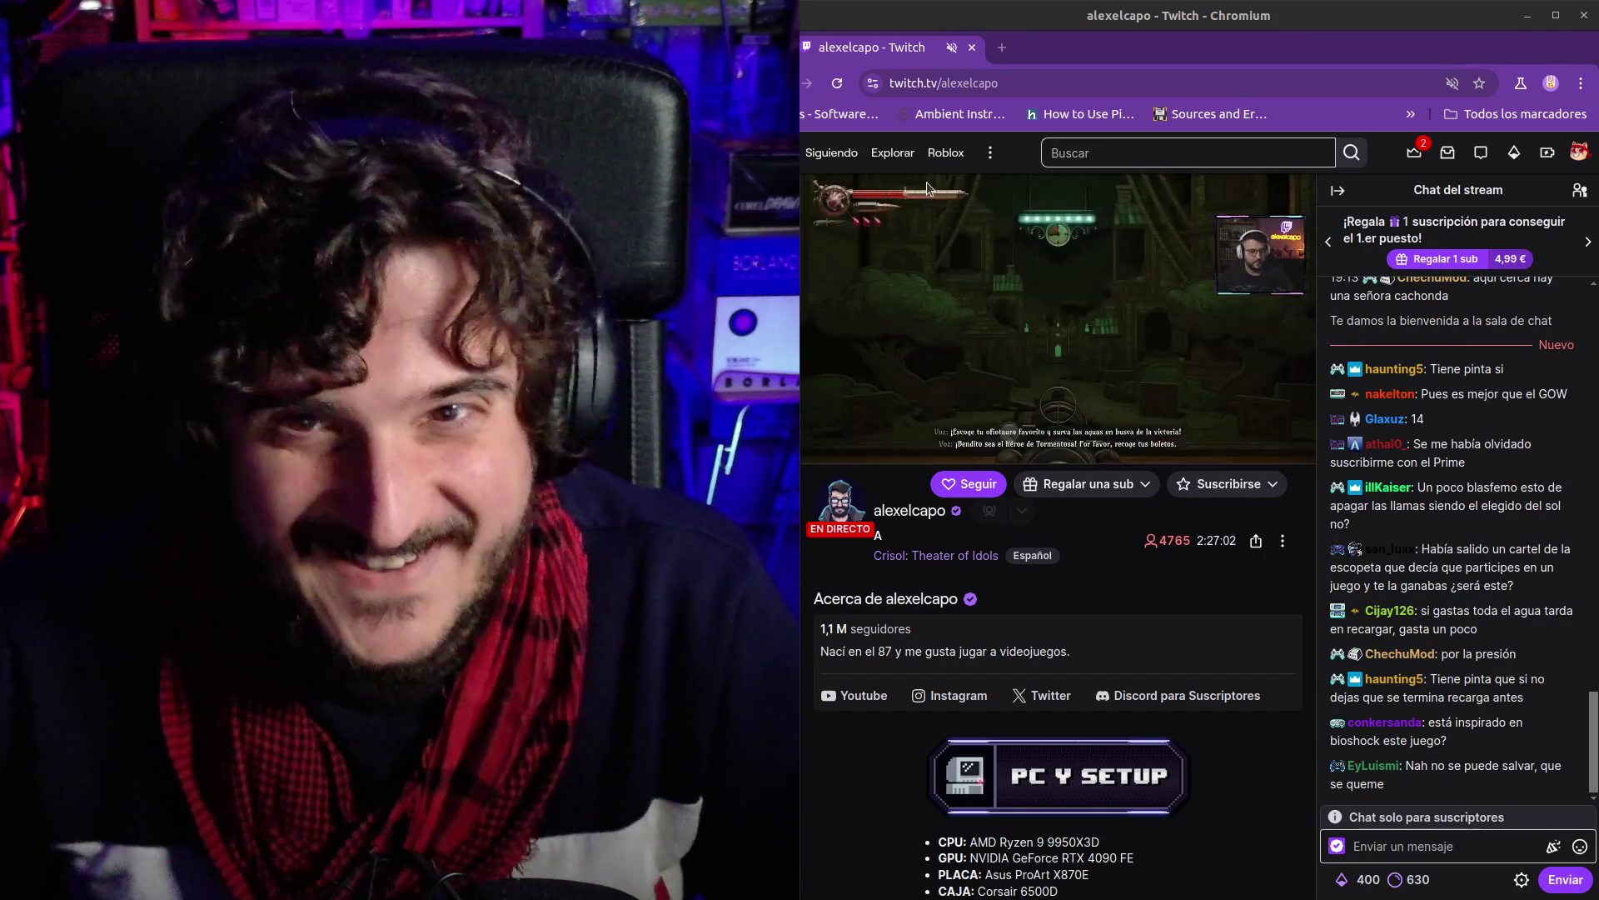
- Choose 'Activar sonido del sitio' from the Twitch tab's menu
right_click(908, 55)
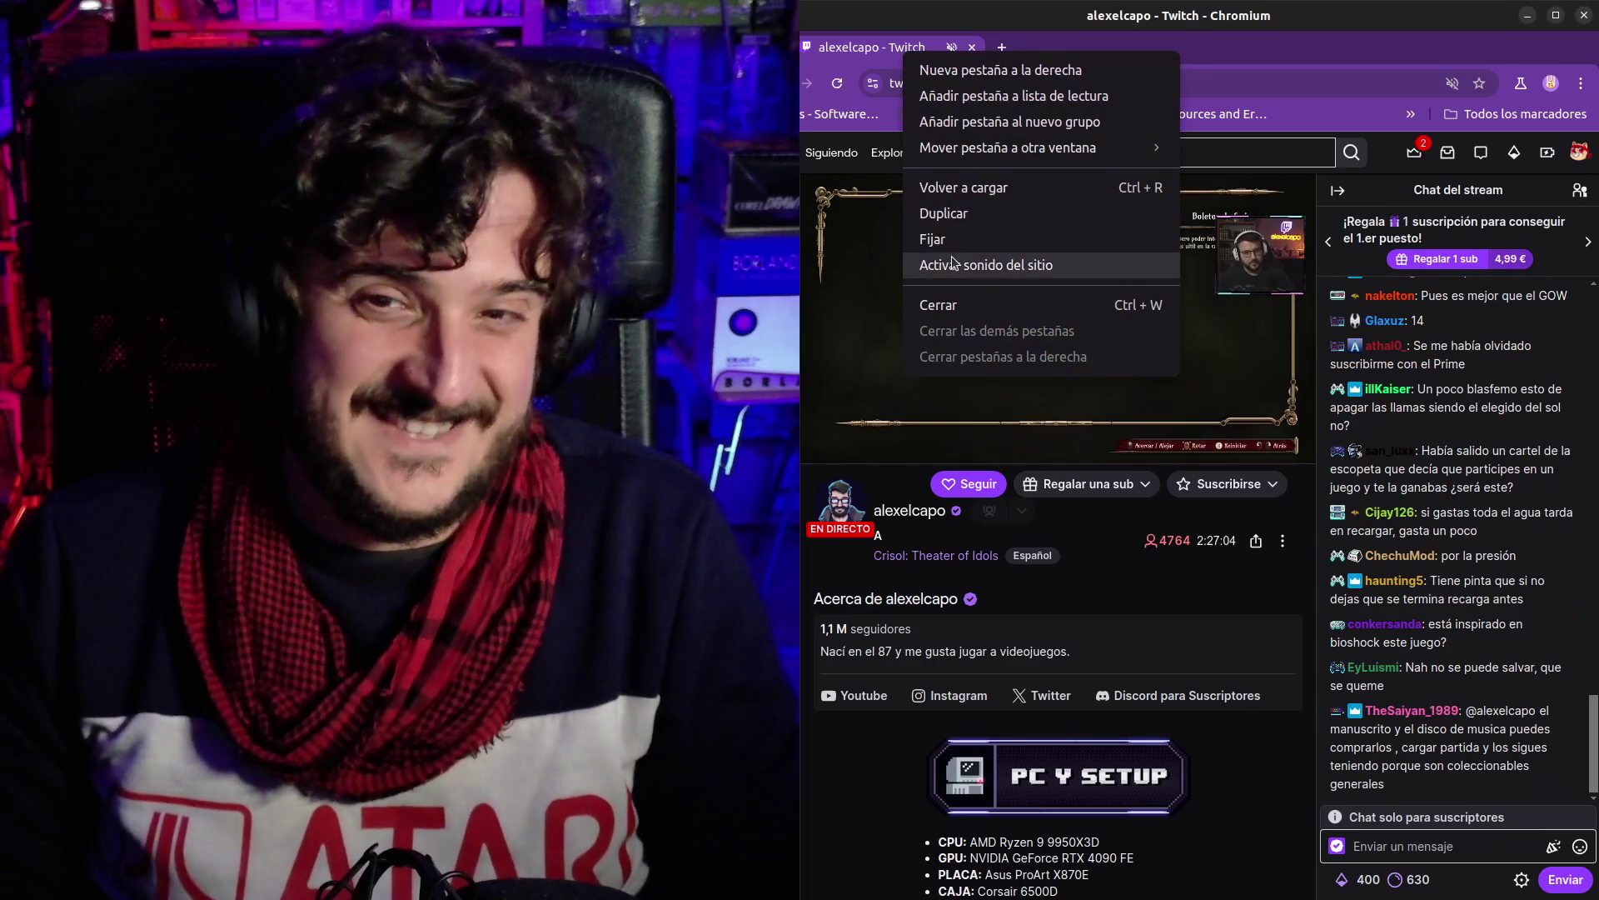
left_click(941, 260)
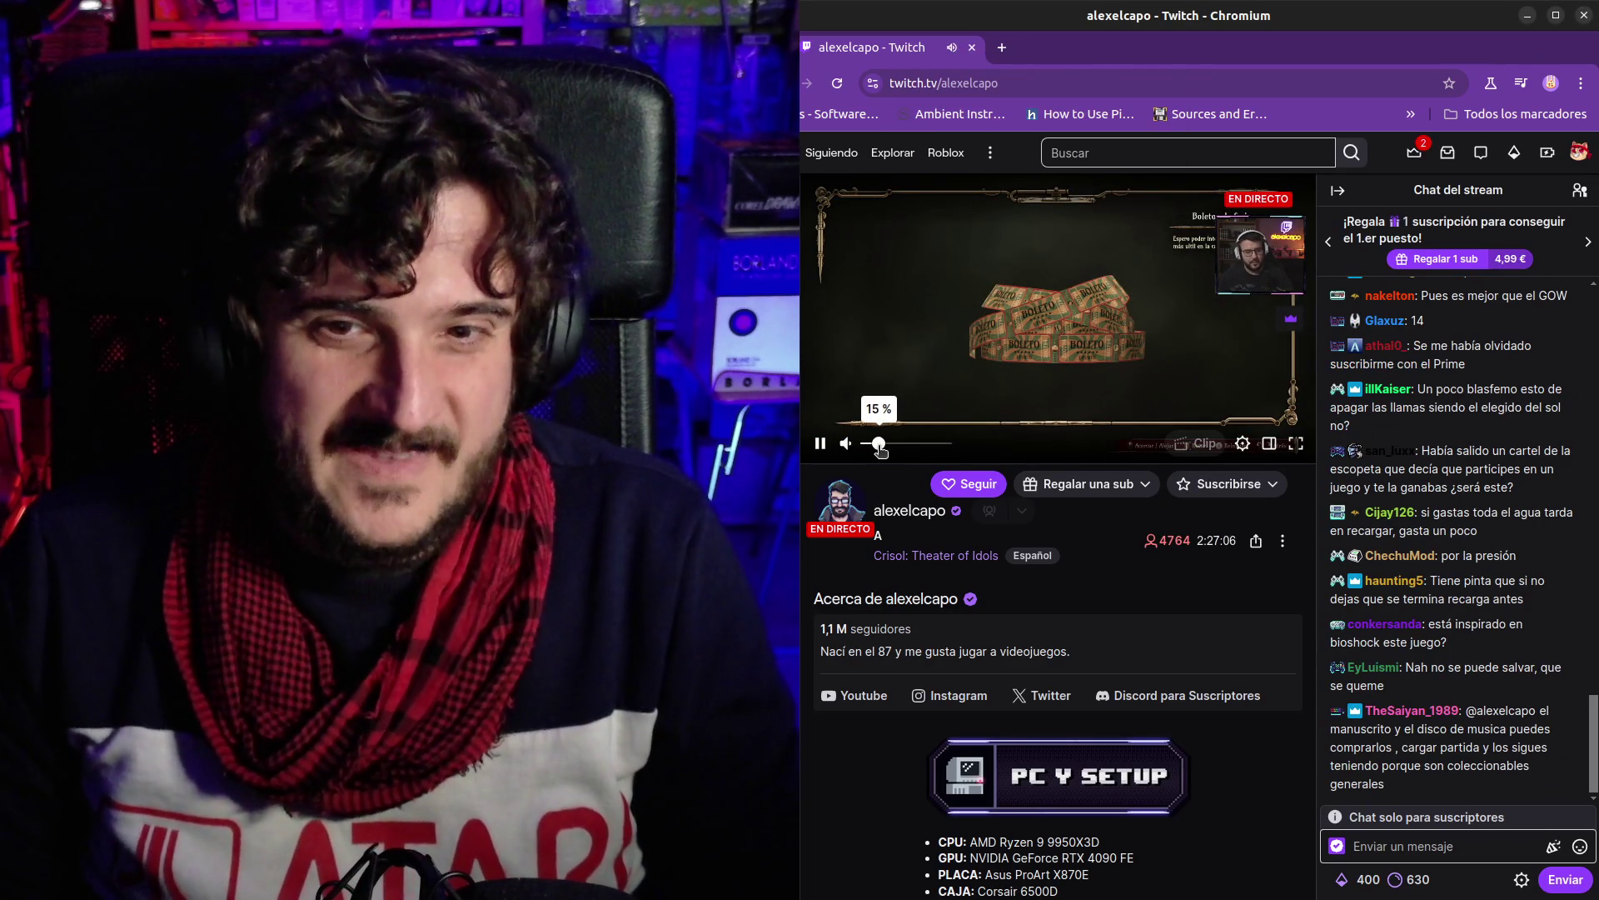